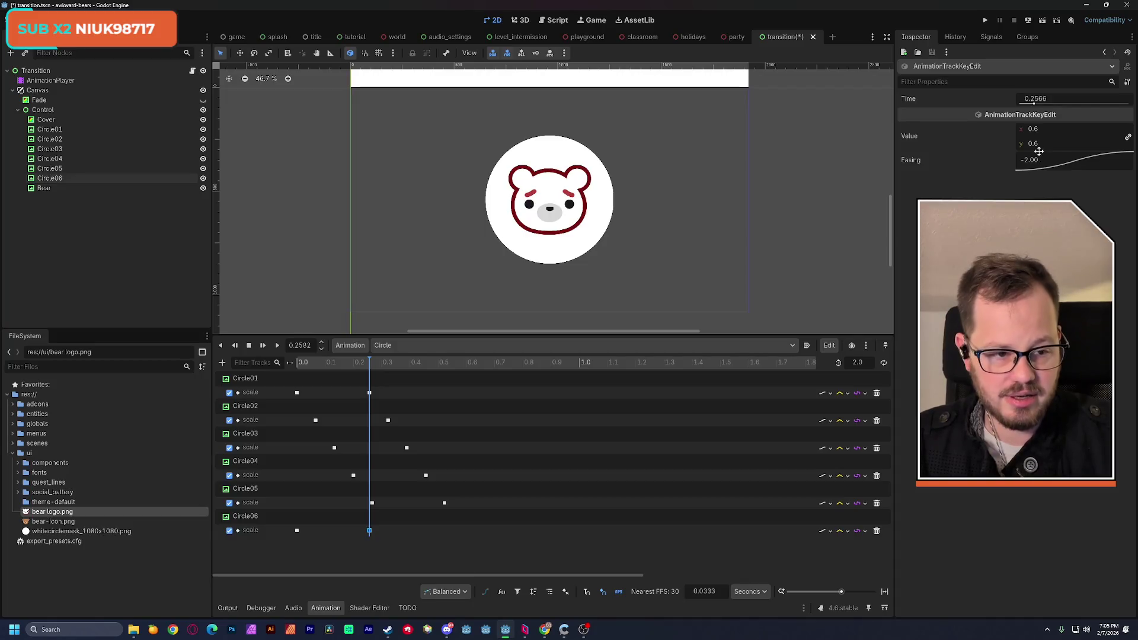
Raise Circle06's end scale key to 2.195 and play the circle animation
drag(1041, 145, 1041, 144)
text(2.195)
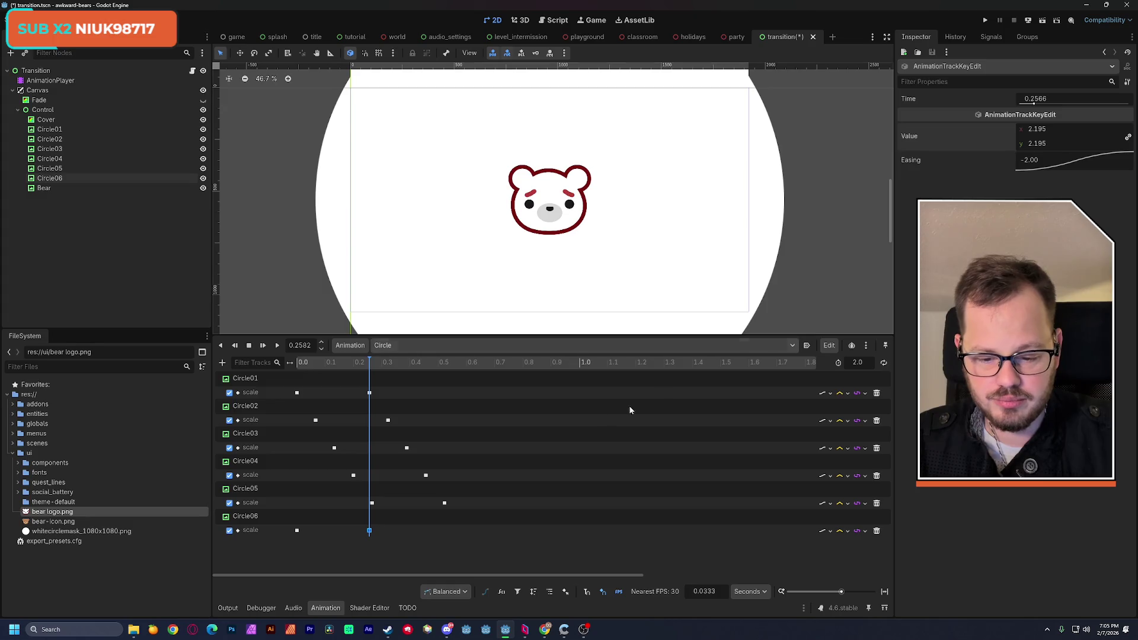
click(313, 364)
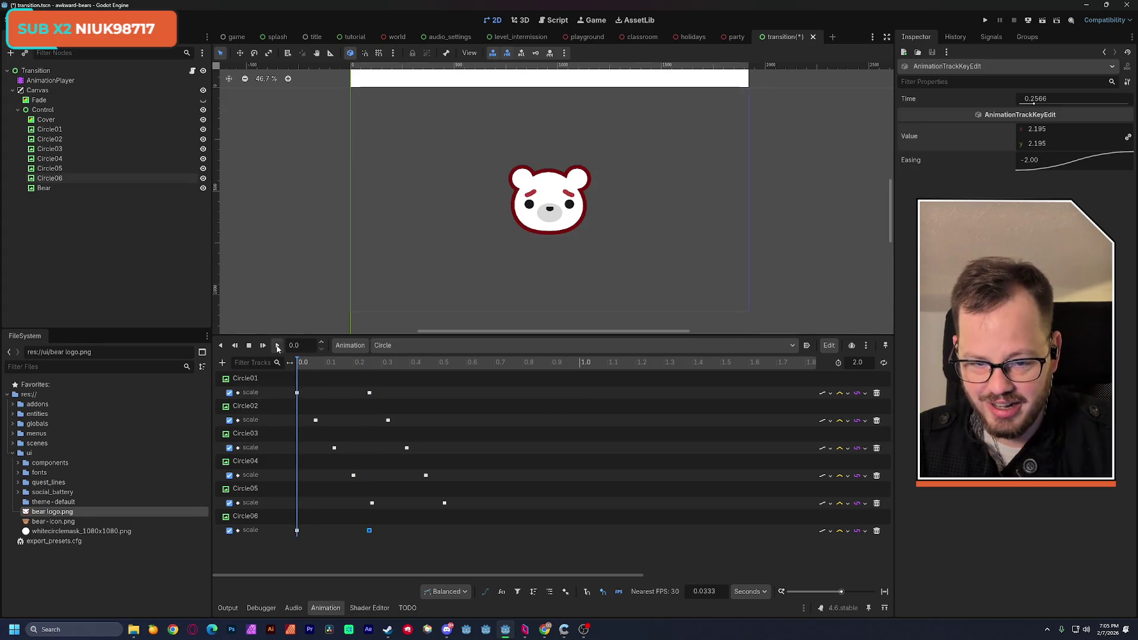
click(264, 346)
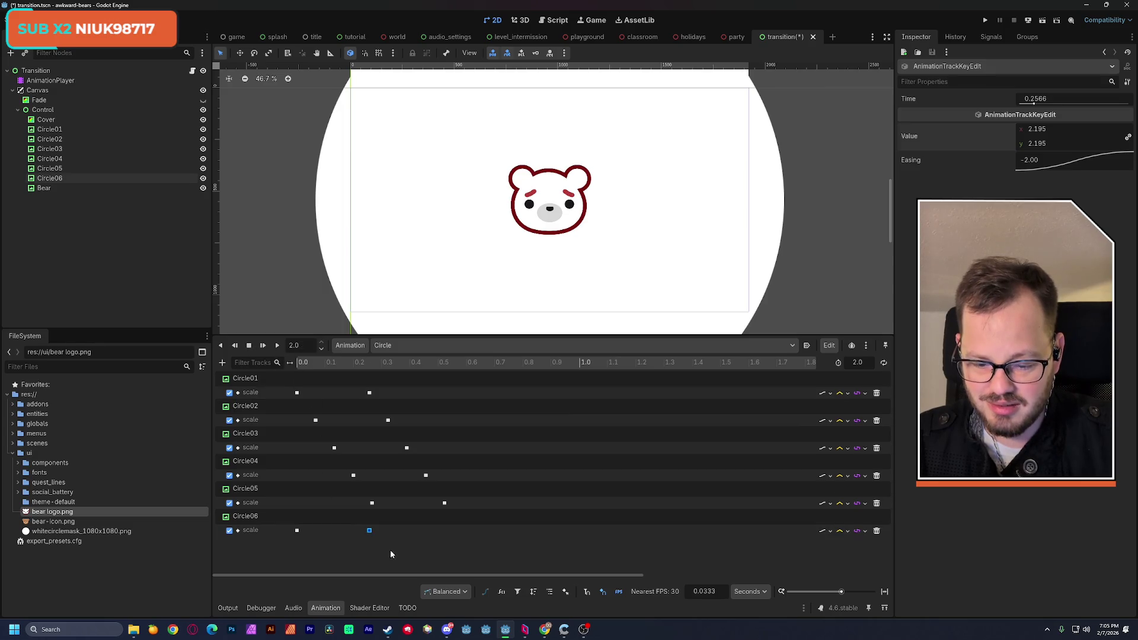
Drag the Circle02–Circle05 scale keys later in the timeline to stagger them
mouse_move(390, 550)
mouse_down()
mouse_move(289, 528)
mouse_move(314, 532)
mouse_up()
mouse_move(306, 418)
mouse_down()
mouse_move(445, 485)
mouse_move(454, 508)
mouse_up()
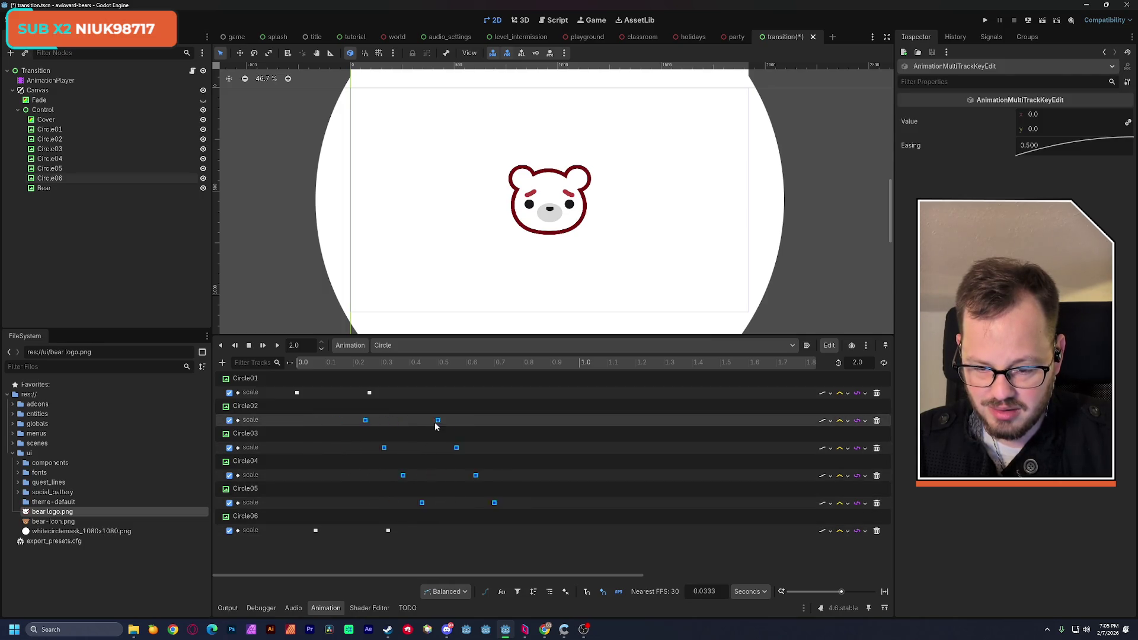
mouse_move(298, 365)
mouse_down()
mouse_move(340, 371)
mouse_move(287, 373)
mouse_up()
click(246, 516)
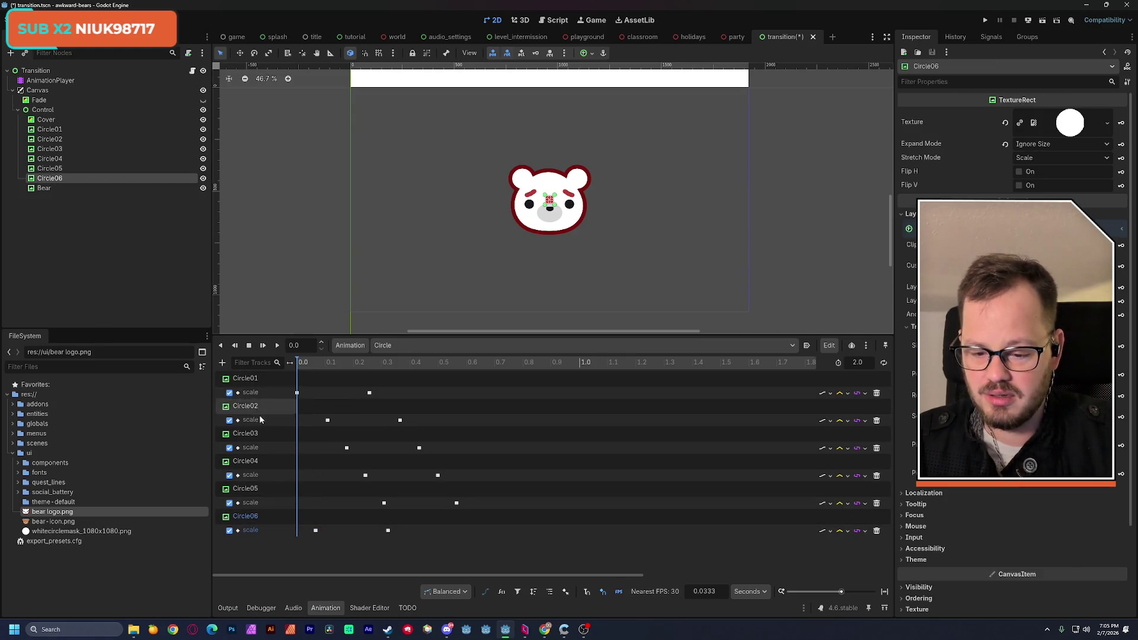
Move Circle06 in the Scene dock to sit just below Cover, above Circle01
drag(55, 179, 77, 130)
mouse_move(295, 369)
mouse_down()
mouse_move(327, 368)
mouse_move(289, 363)
mouse_up()
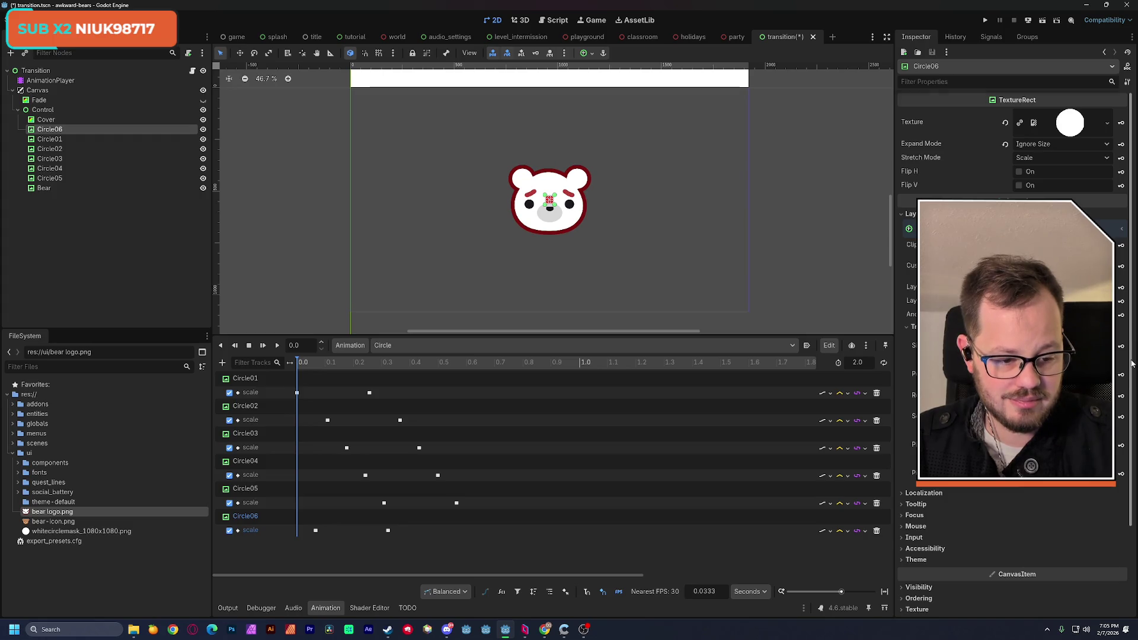
drag(1129, 366, 1119, 493)
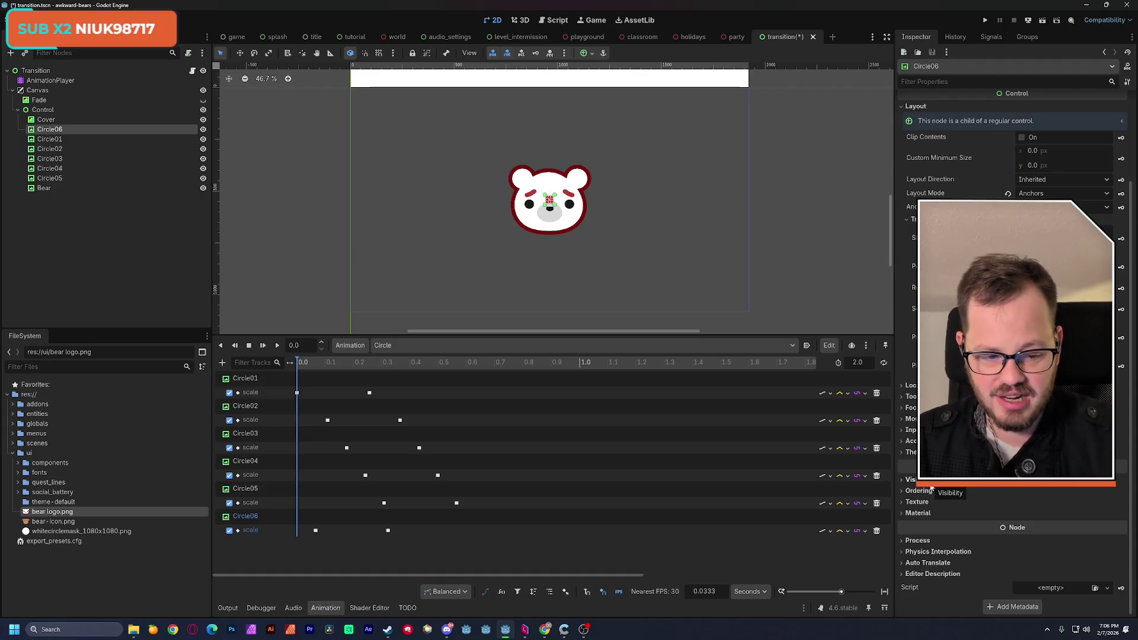
click(923, 481)
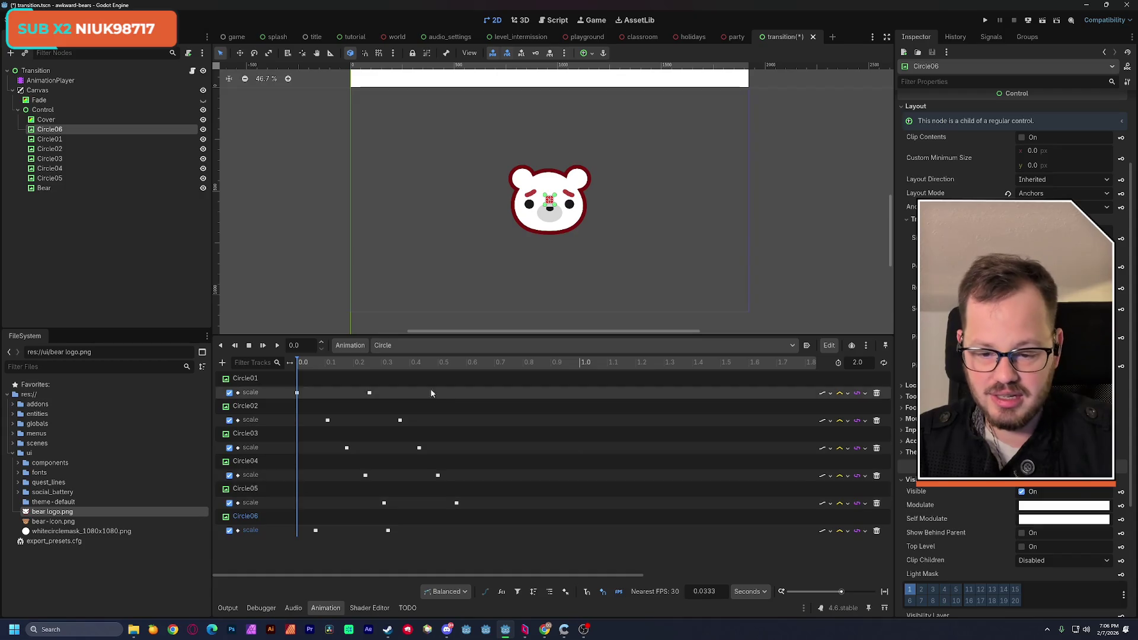
Tint Circle06's Self Modulate grey and scrub the timeline to preview it
drag(316, 365, 334, 372)
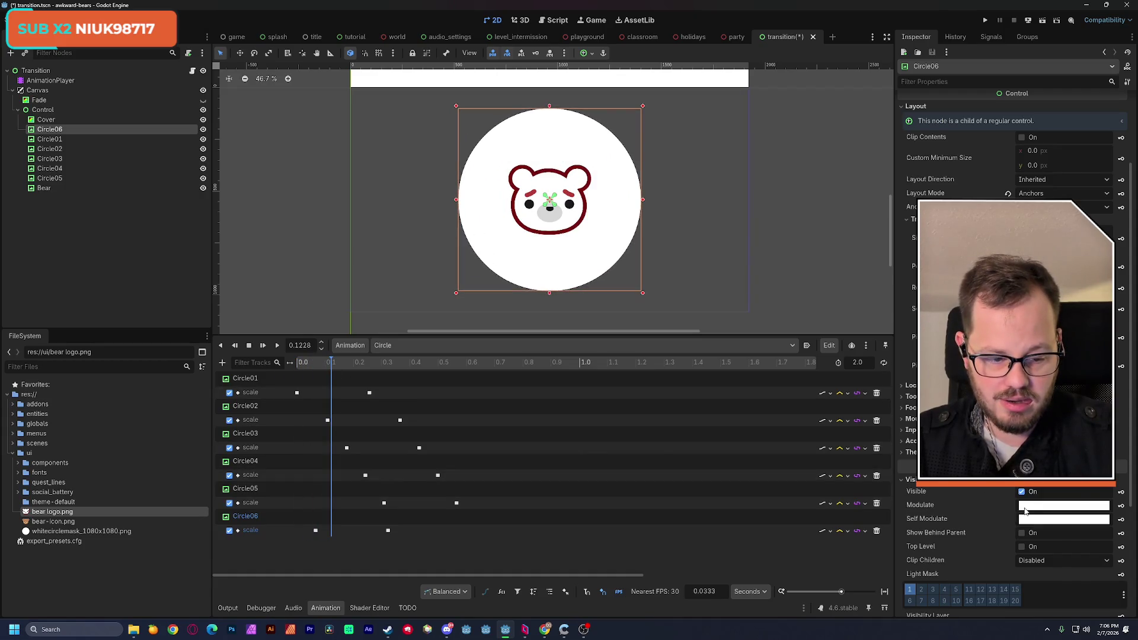
click(1031, 520)
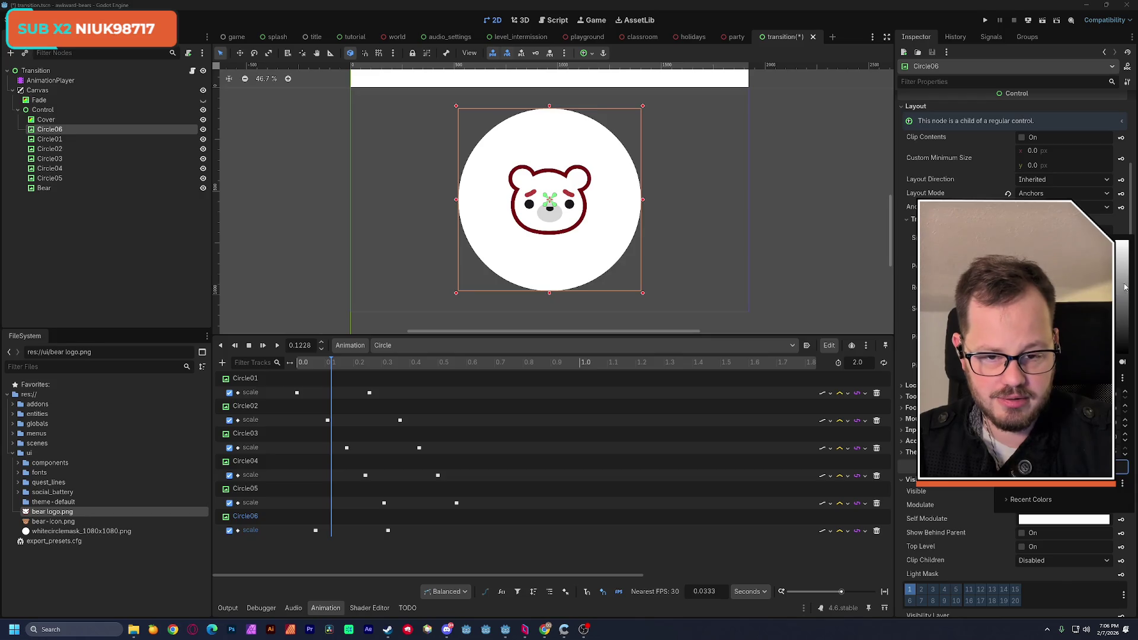
mouse_move(1008, 308)
mouse_down()
mouse_move(1008, 385)
mouse_move(1007, 344)
mouse_up()
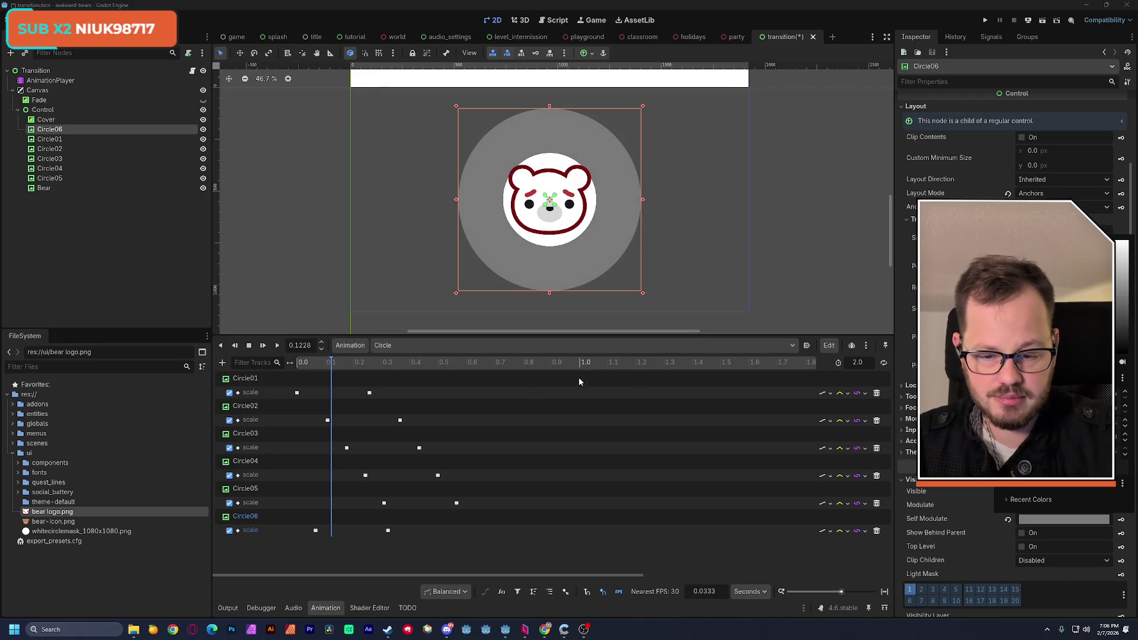
click(302, 365)
drag(298, 364, 361, 378)
mouse_move(303, 529)
mouse_down()
mouse_move(390, 541)
mouse_move(338, 536)
mouse_up()
Shift Circle06's scale keys earlier, with its end key at 0.3 s, and play back
drag(319, 417, 464, 511)
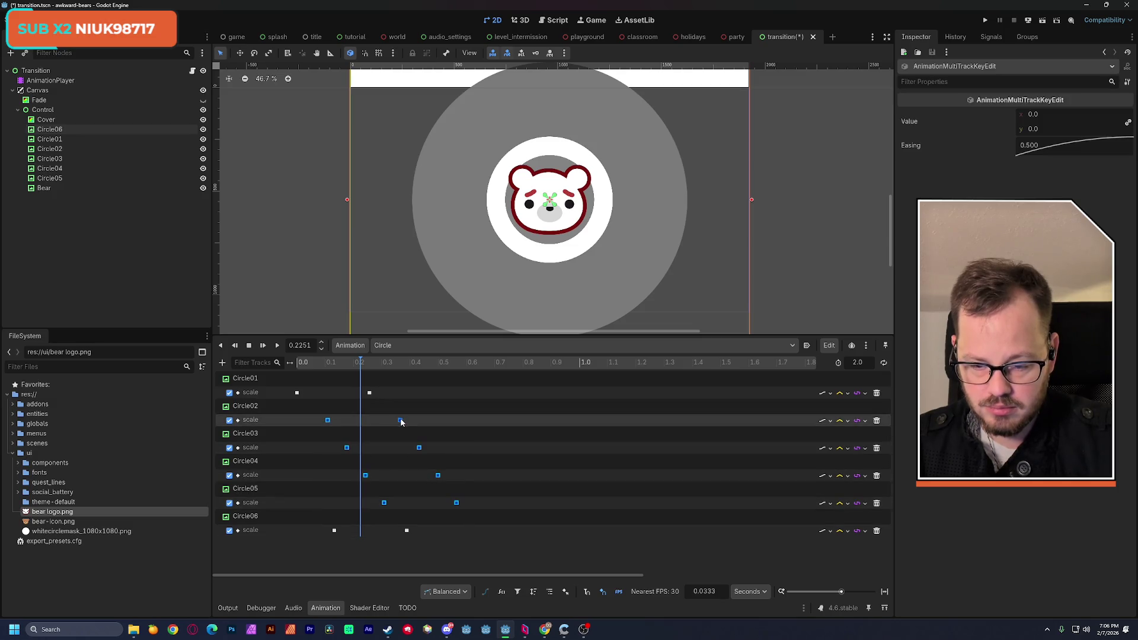
mouse_move(360, 363)
mouse_down()
mouse_move(322, 365)
mouse_move(381, 376)
mouse_move(363, 383)
mouse_up()
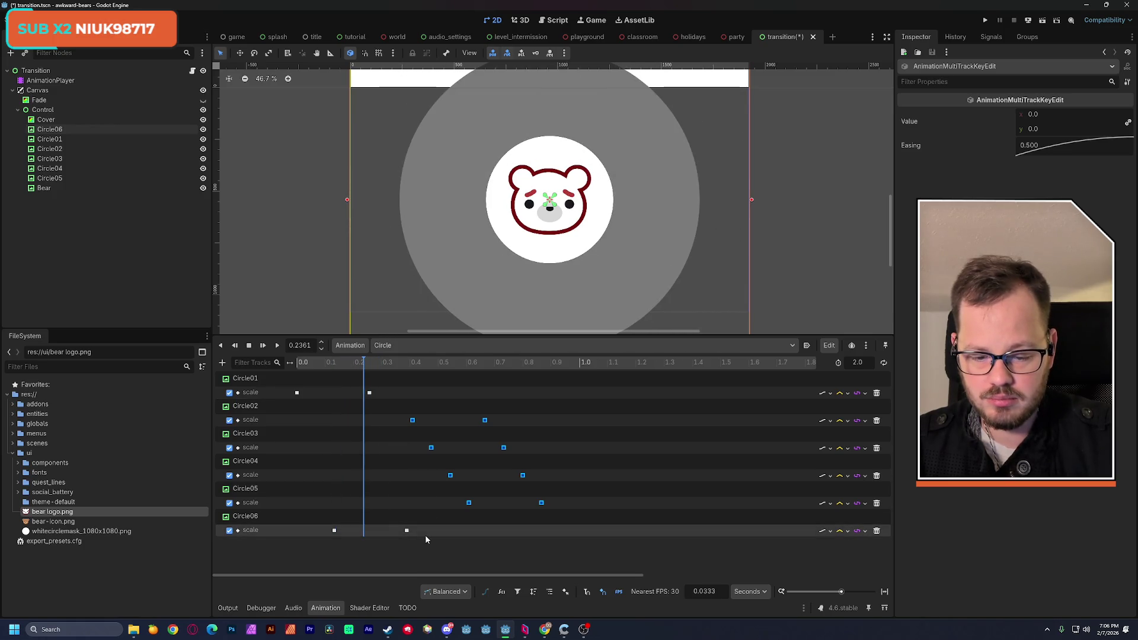
drag(407, 531, 381, 531)
click(293, 363)
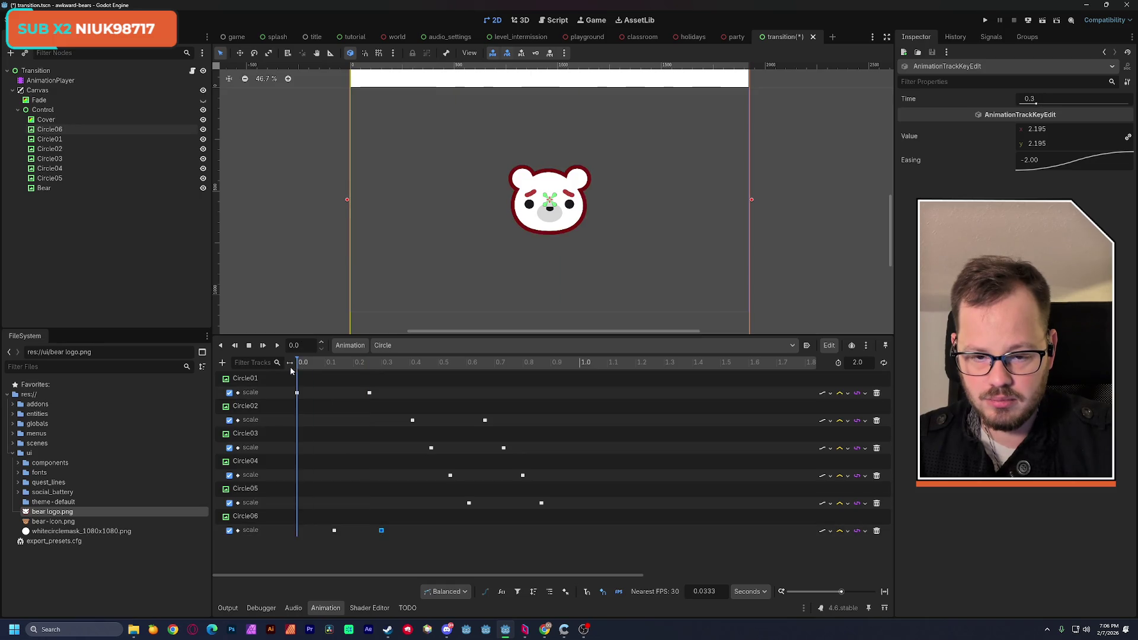
drag(291, 371, 387, 372)
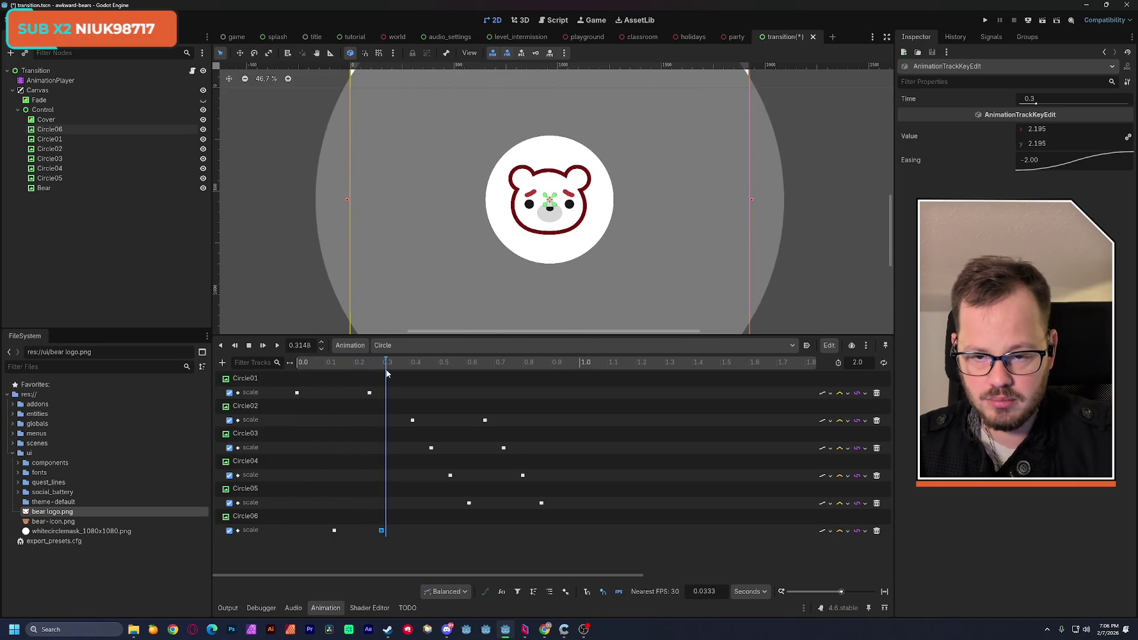
click(288, 364)
click(277, 346)
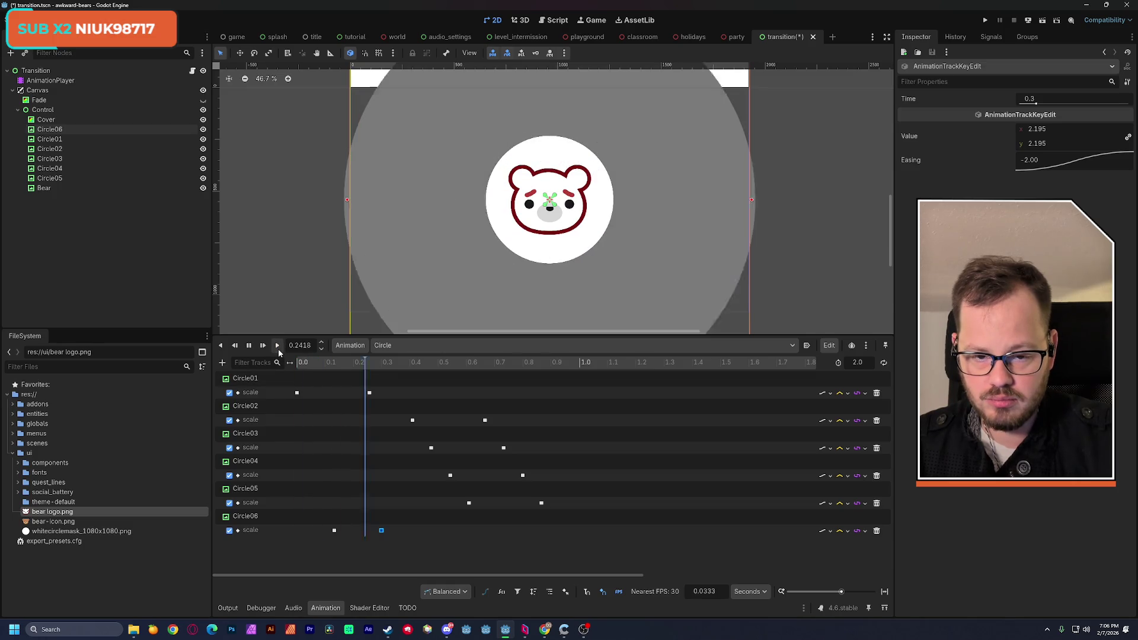
click(249, 346)
Move the Circle02–Circle05 scale keys earlier, closer behind Circle01
drag(309, 362, 387, 380)
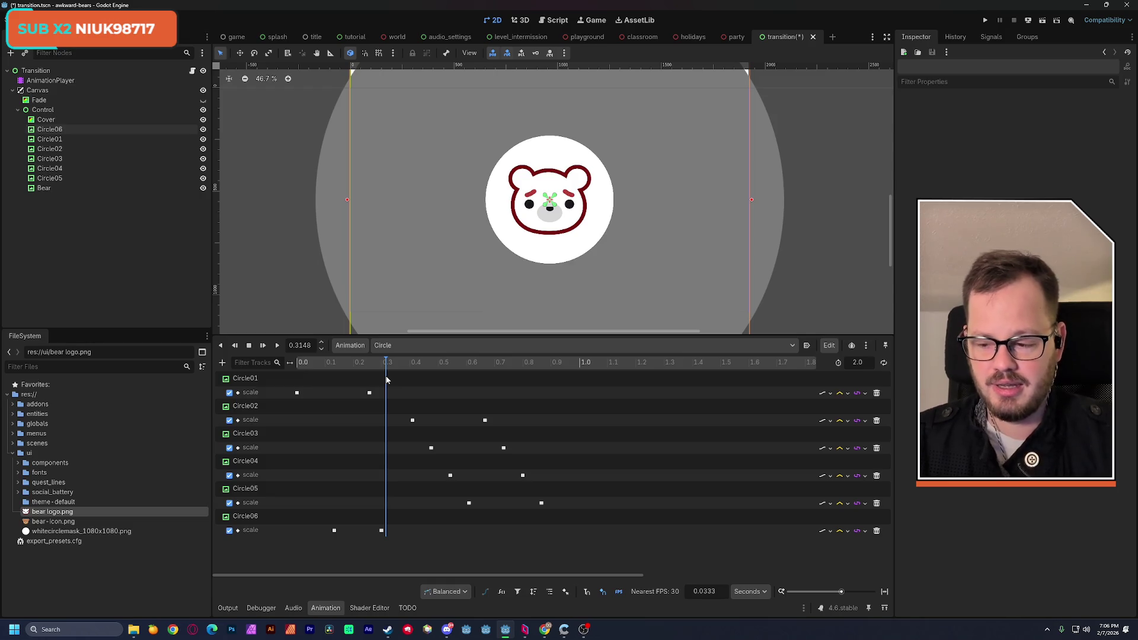
mouse_move(386, 380)
mouse_down()
mouse_move(308, 381)
mouse_move(501, 452)
mouse_move(553, 508)
mouse_up()
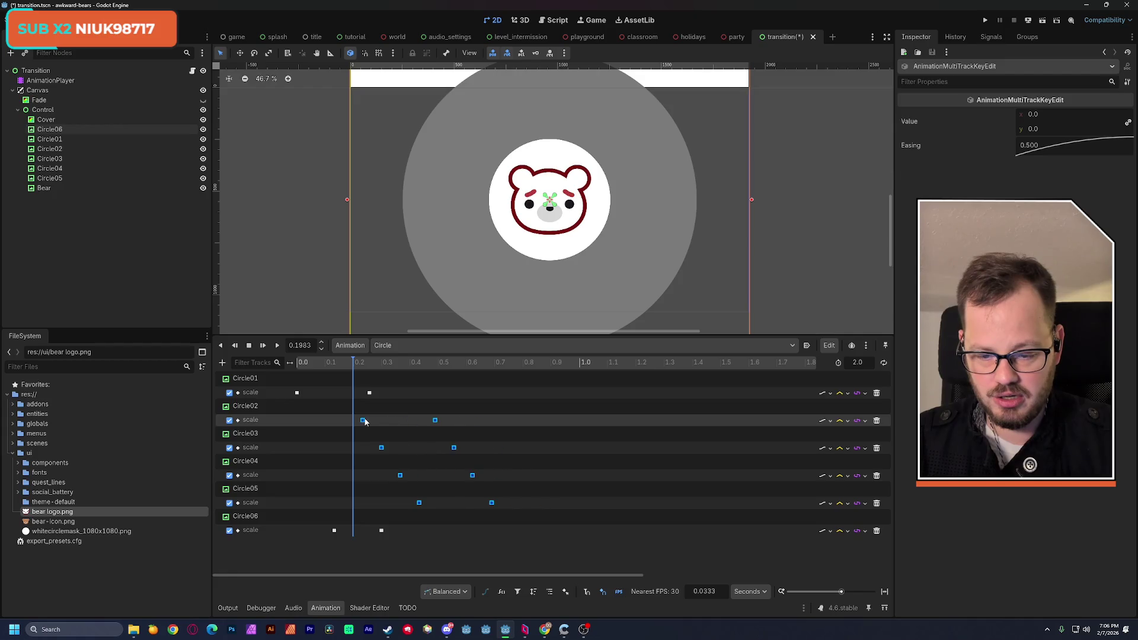
click(362, 395)
mouse_move(302, 363)
mouse_down()
mouse_move(378, 381)
mouse_move(358, 394)
mouse_up()
click(354, 421)
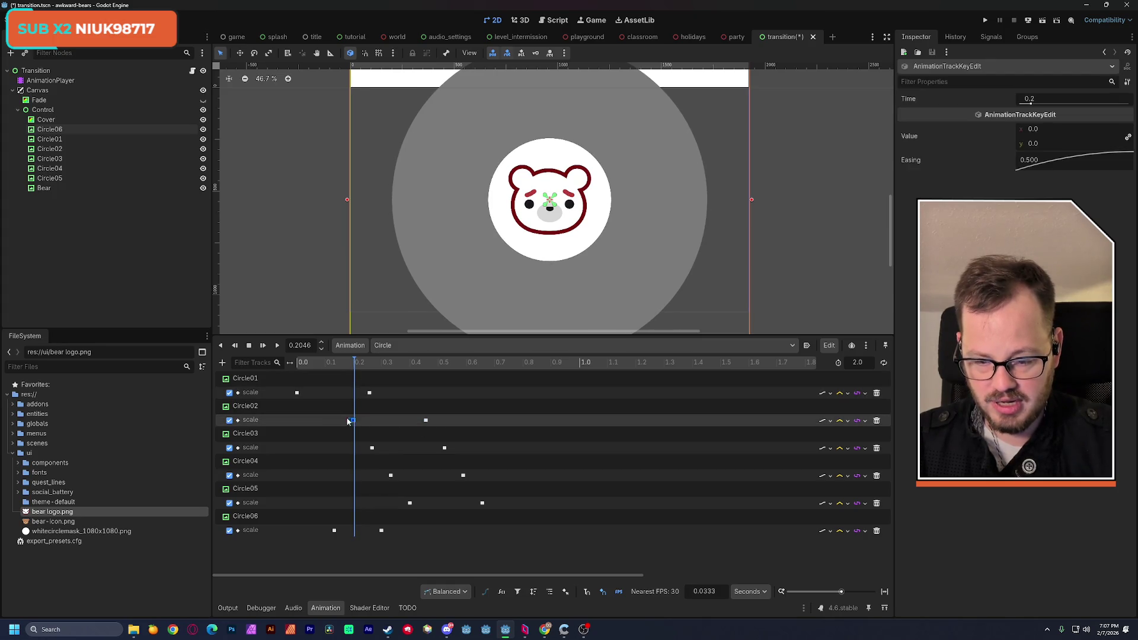
mouse_move(336, 415)
mouse_down()
mouse_move(482, 492)
mouse_move(495, 511)
mouse_up()
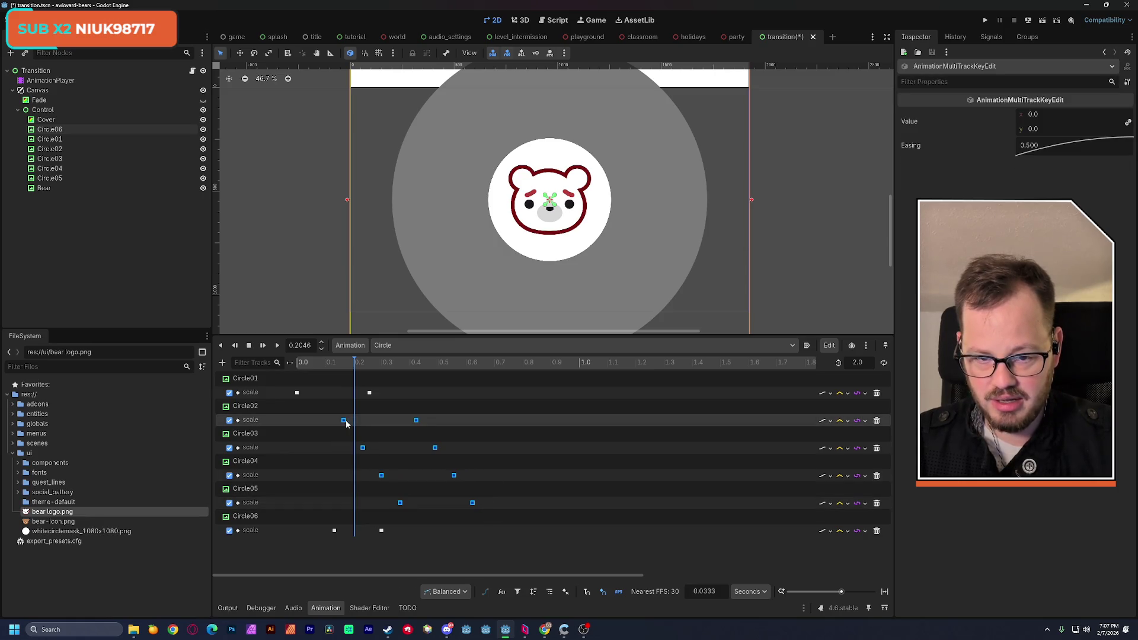
mouse_move(332, 363)
mouse_down()
mouse_move(379, 371)
mouse_move(326, 380)
mouse_move(420, 393)
mouse_move(347, 392)
mouse_up()
click(425, 556)
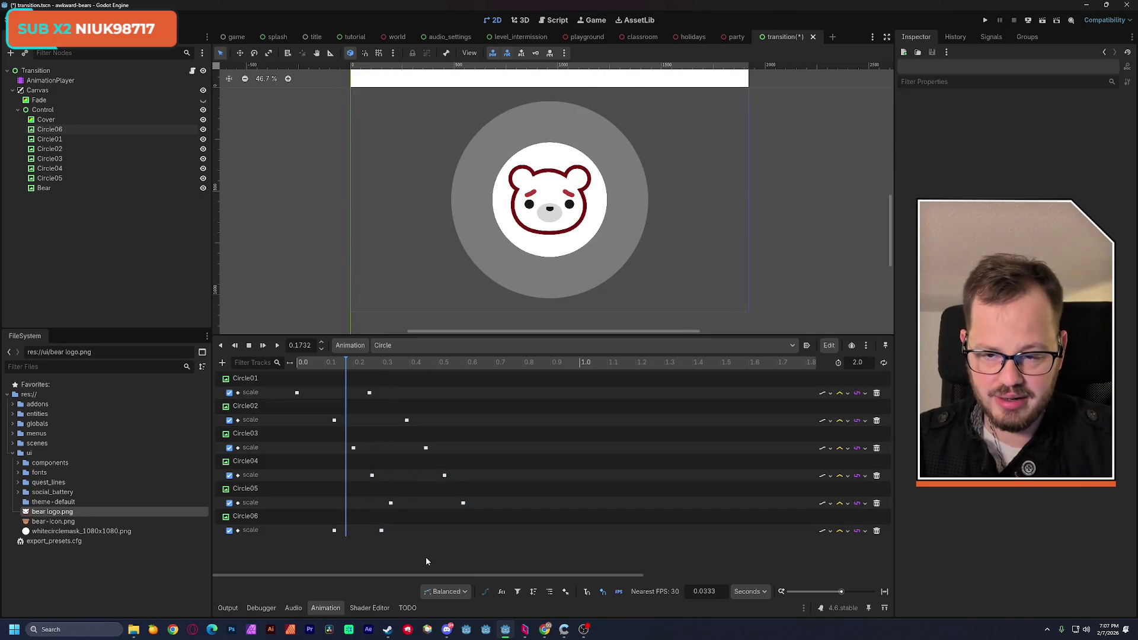
Save the transition scene with Ctrl+S and scrub to preview the circle expansion
key(ctrl+s)
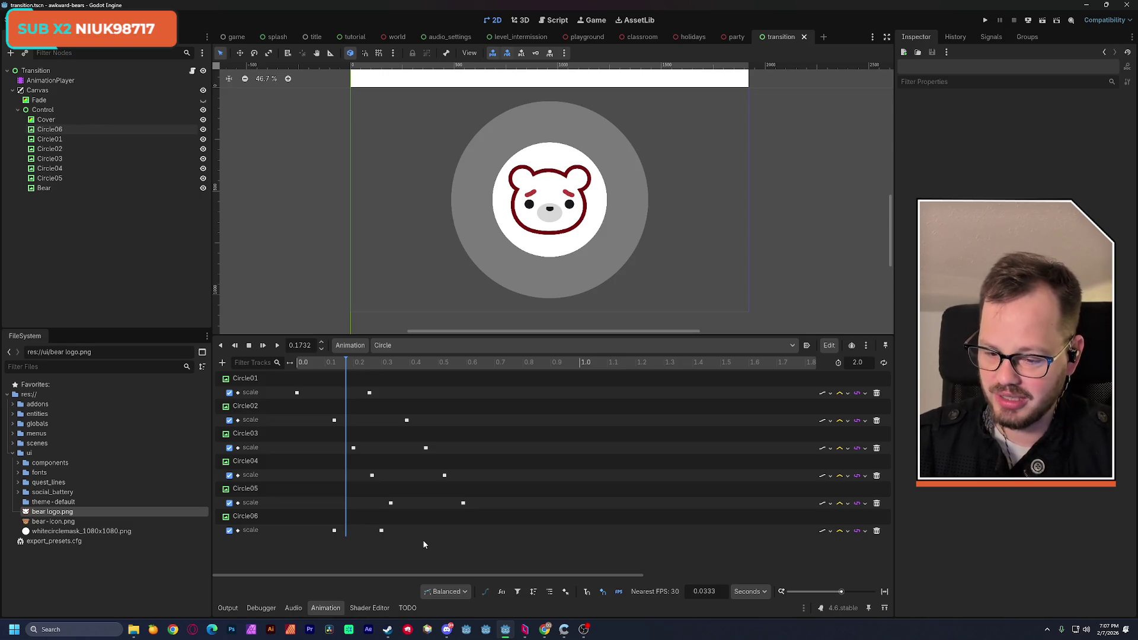
mouse_move(311, 365)
mouse_down()
mouse_move(437, 372)
mouse_move(323, 372)
mouse_move(382, 368)
mouse_up()
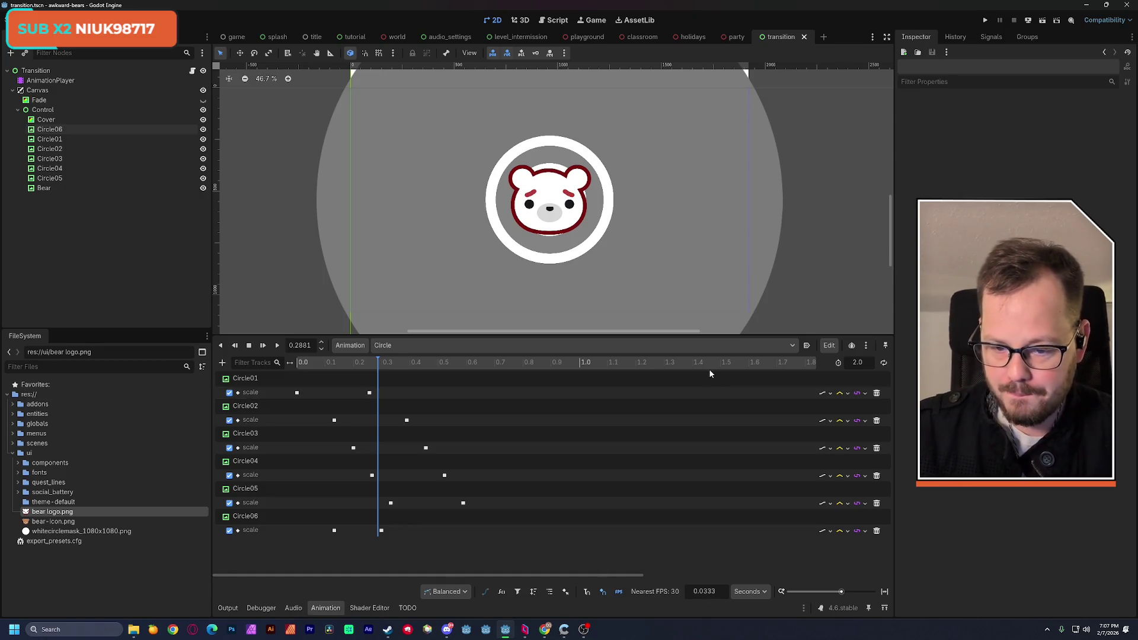
mouse_move(332, 363)
mouse_down()
mouse_move(303, 363)
mouse_move(378, 377)
mouse_move(369, 372)
mouse_up()
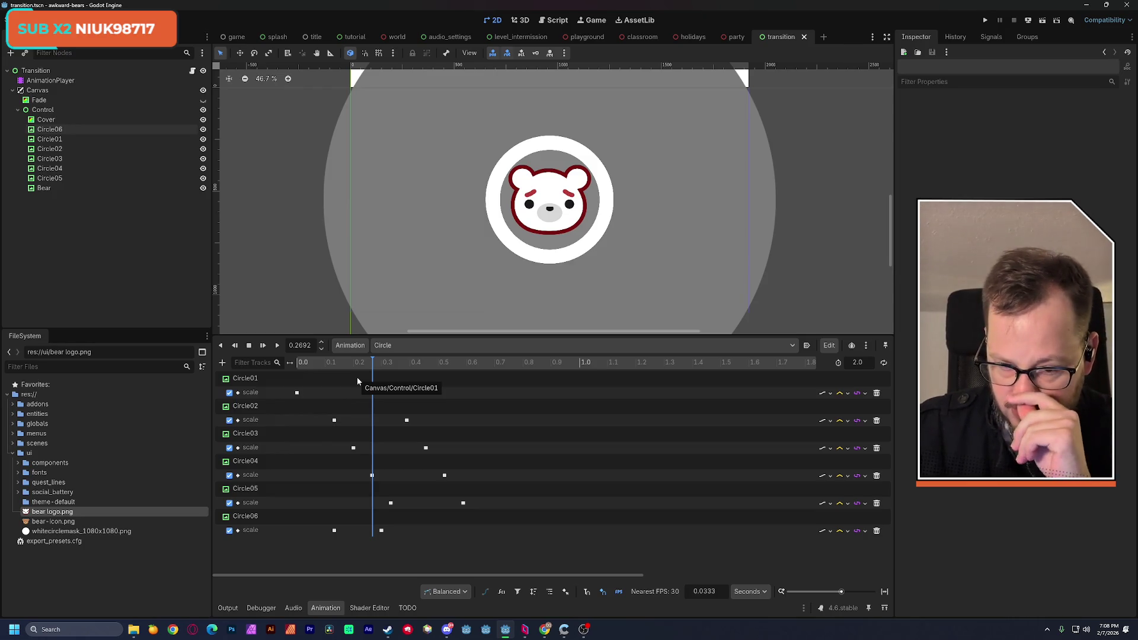
key(ctrl+d)
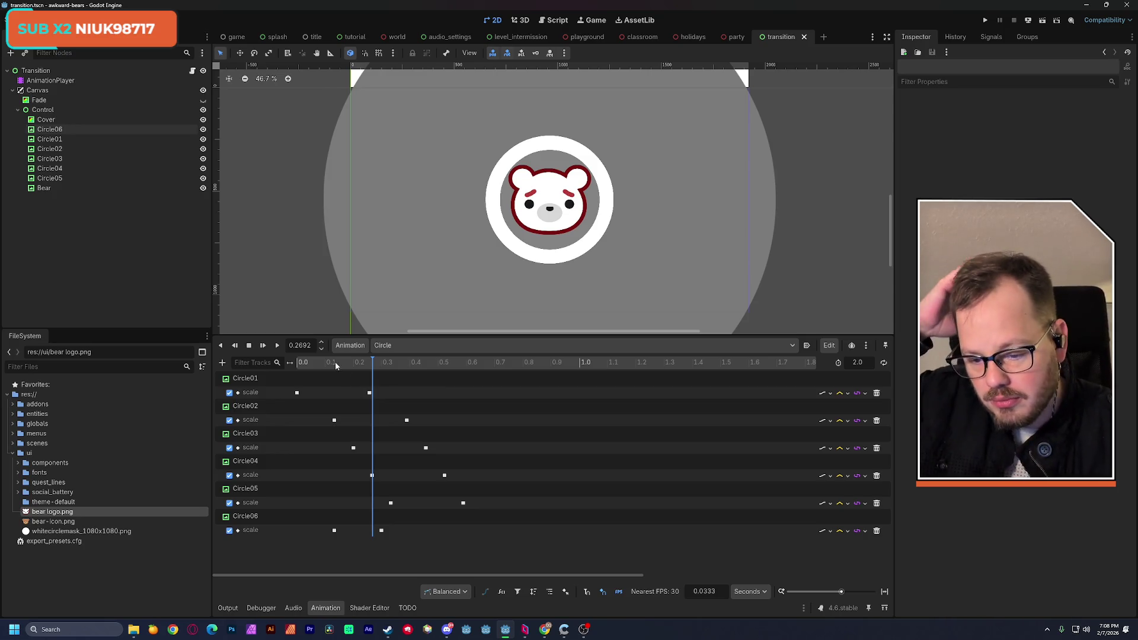
Select the Bear node and expand its Layout and Transform properties in the Inspector
click(44, 189)
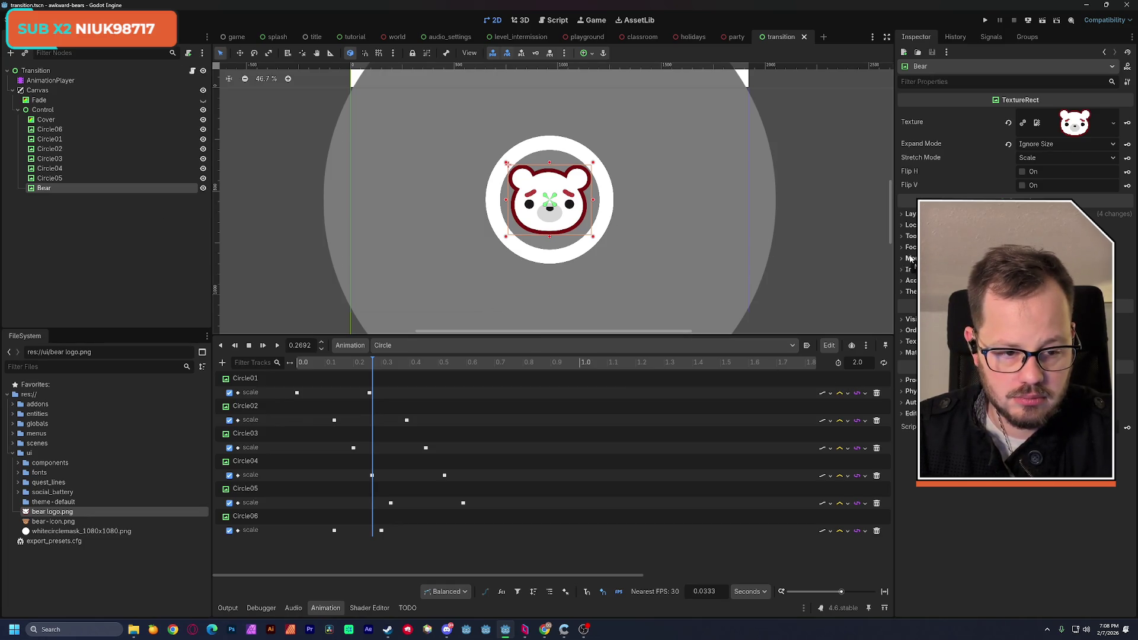
click(906, 217)
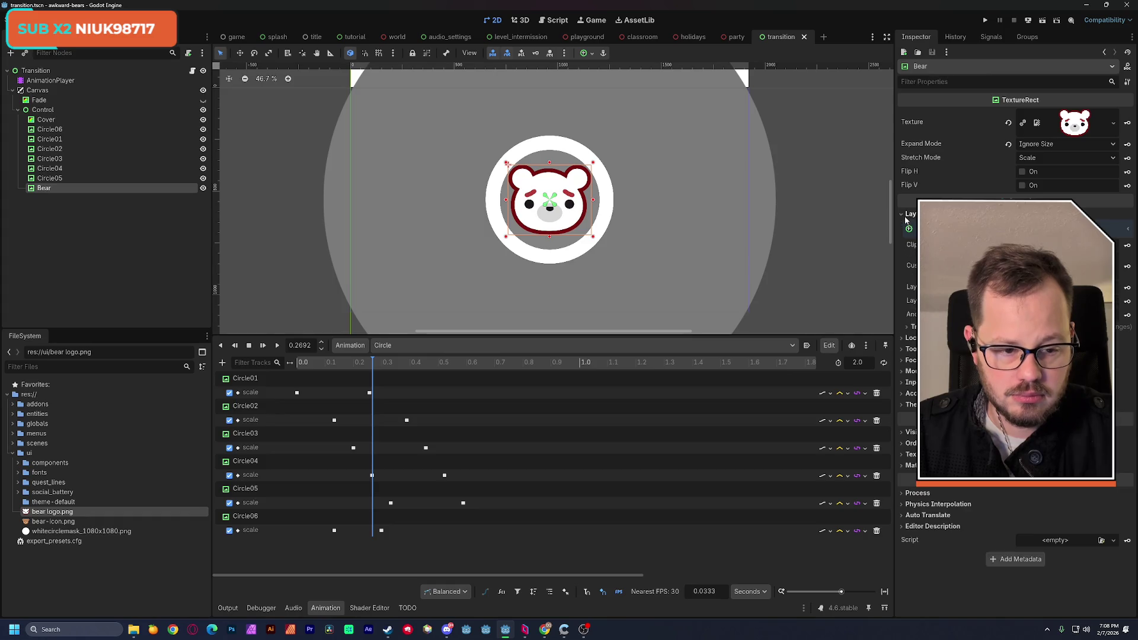
click(913, 328)
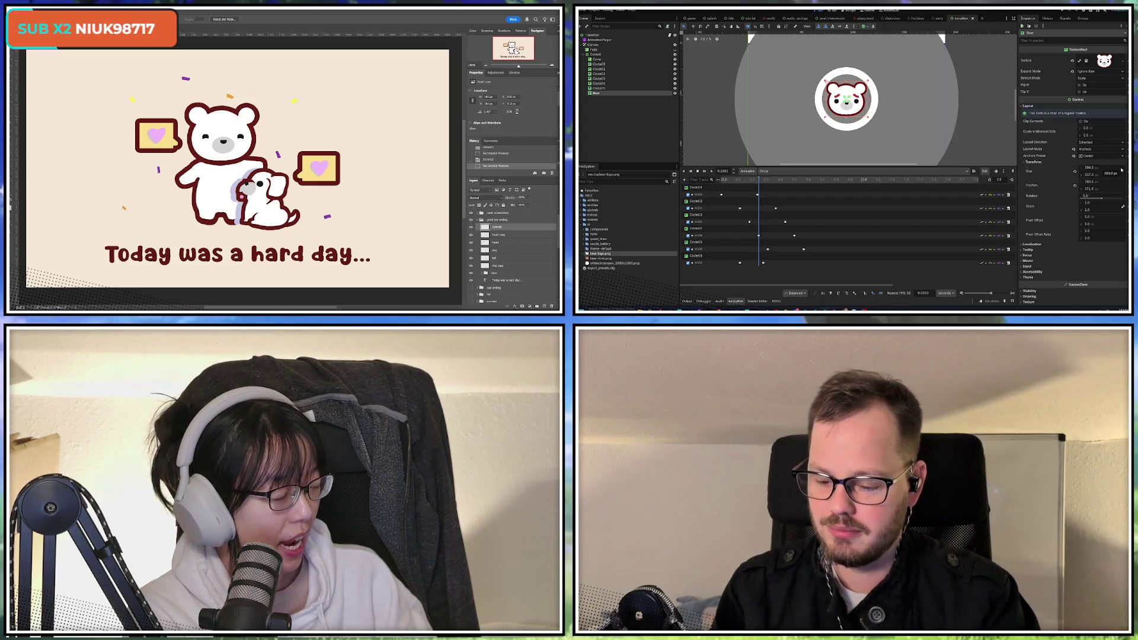
key(super)
Launch Paint and draw a large freehand S on the canvas
text(paint)
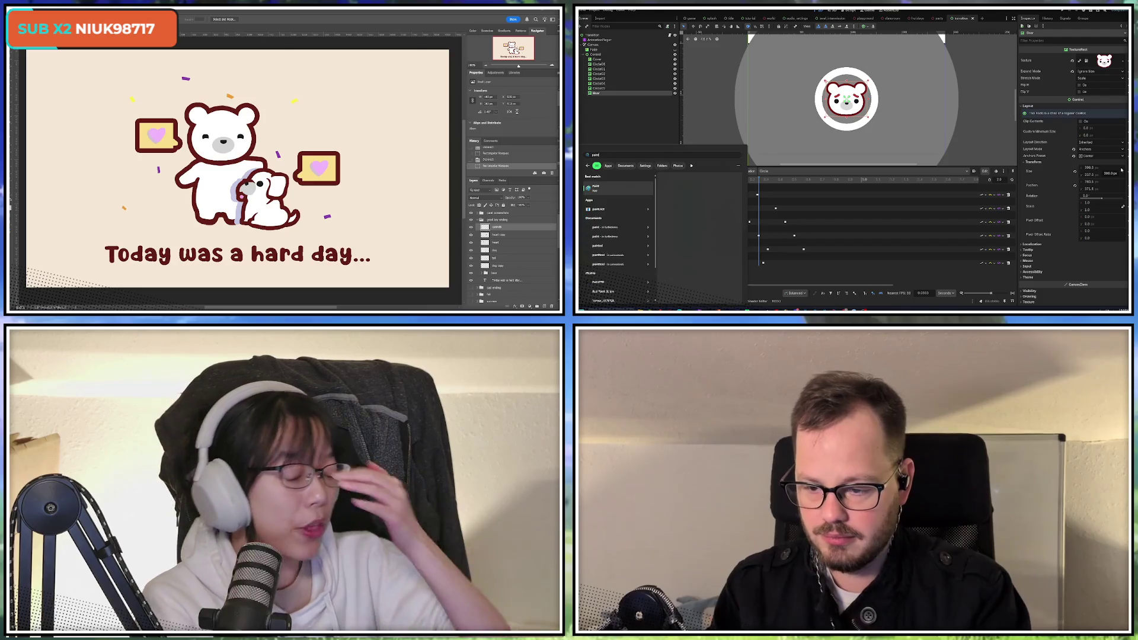
key(Return)
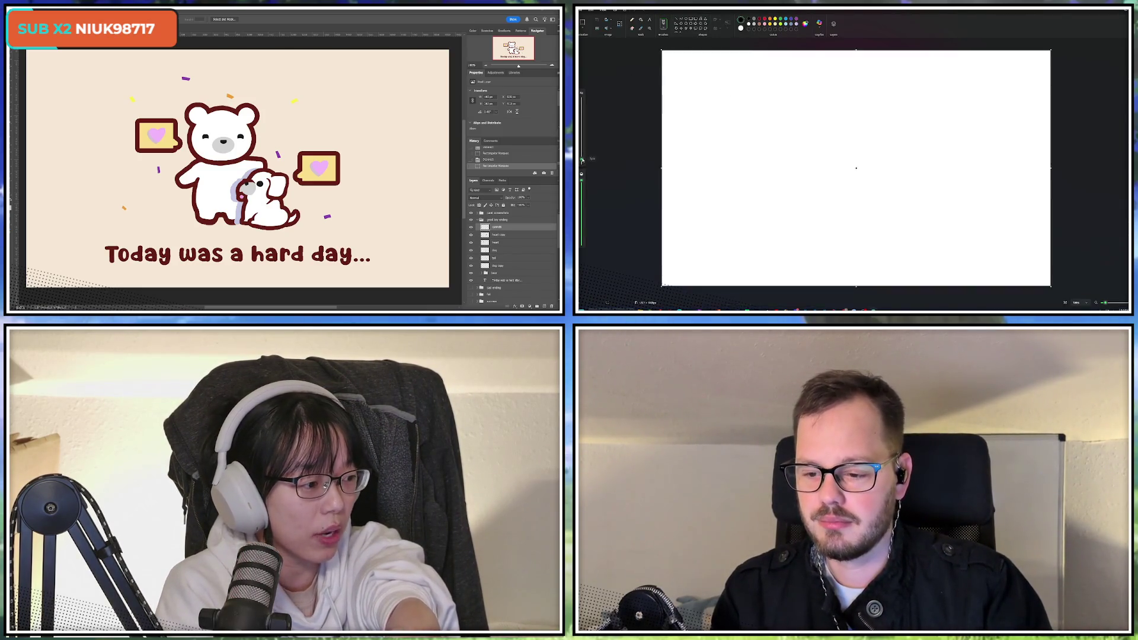
mouse_move(741, 93)
mouse_down()
mouse_move(689, 98)
mouse_move(738, 172)
mouse_move(675, 208)
mouse_move(768, 202)
mouse_move(746, 94)
mouse_move(821, 232)
mouse_move(849, 199)
mouse_move(815, 185)
mouse_move(790, 88)
mouse_up()
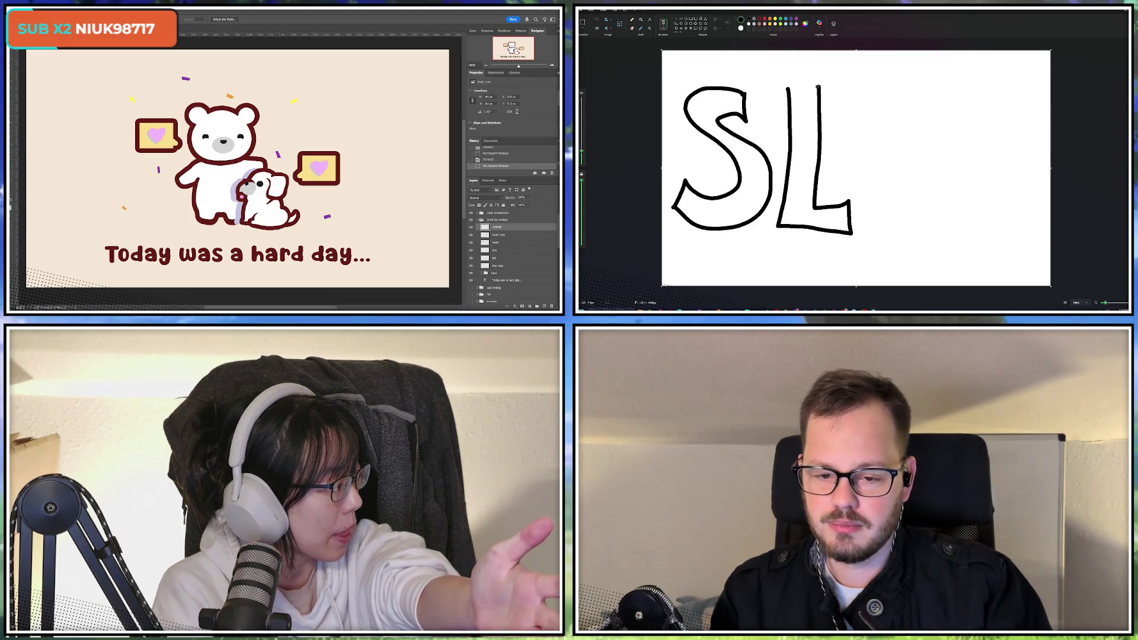
Draw the outlined O and P to complete the word SLOP
mouse_move(916, 93)
mouse_down()
mouse_move(868, 195)
mouse_move(930, 94)
mouse_move(909, 90)
mouse_up()
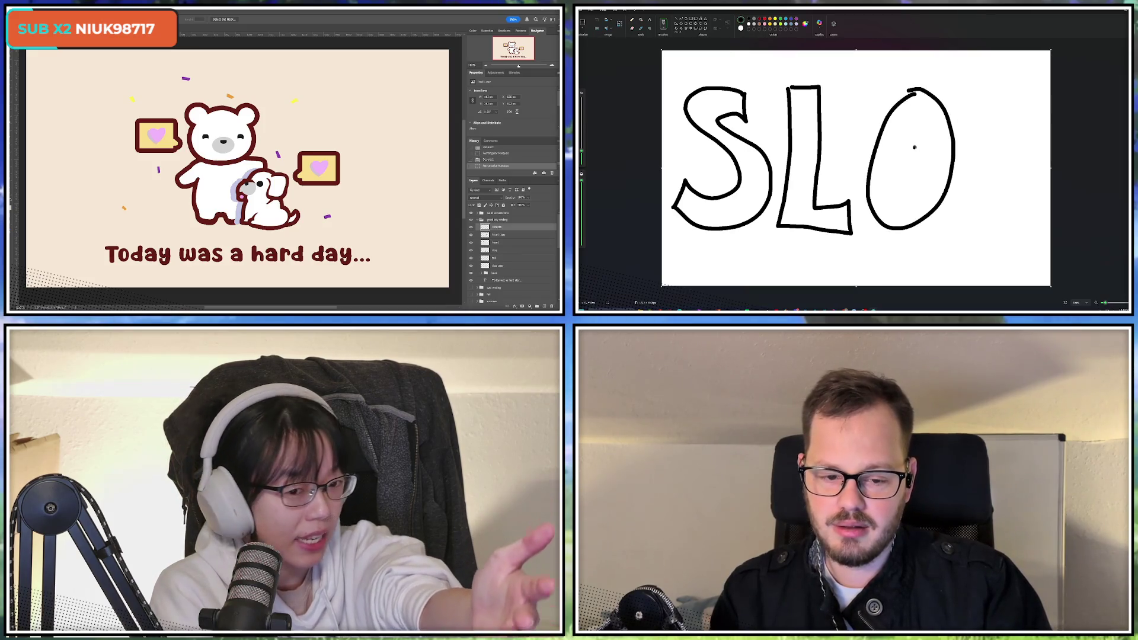
drag(913, 144, 911, 146)
drag(971, 91, 970, 217)
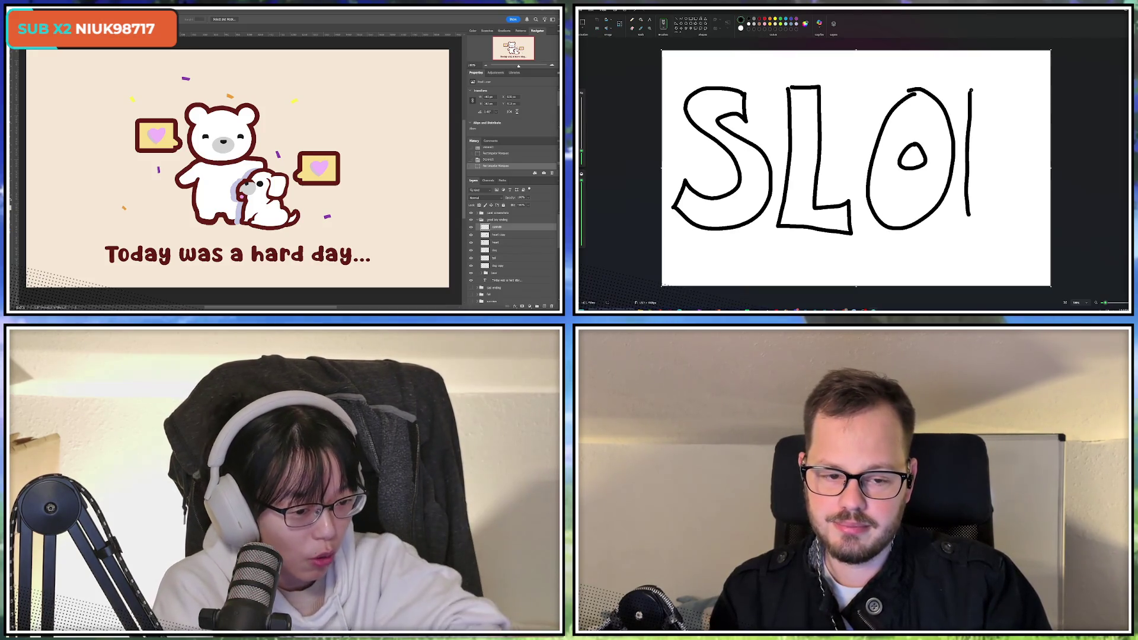
mouse_move(971, 90)
mouse_down()
mouse_move(1019, 81)
mouse_move(985, 149)
mouse_move(987, 221)
mouse_up()
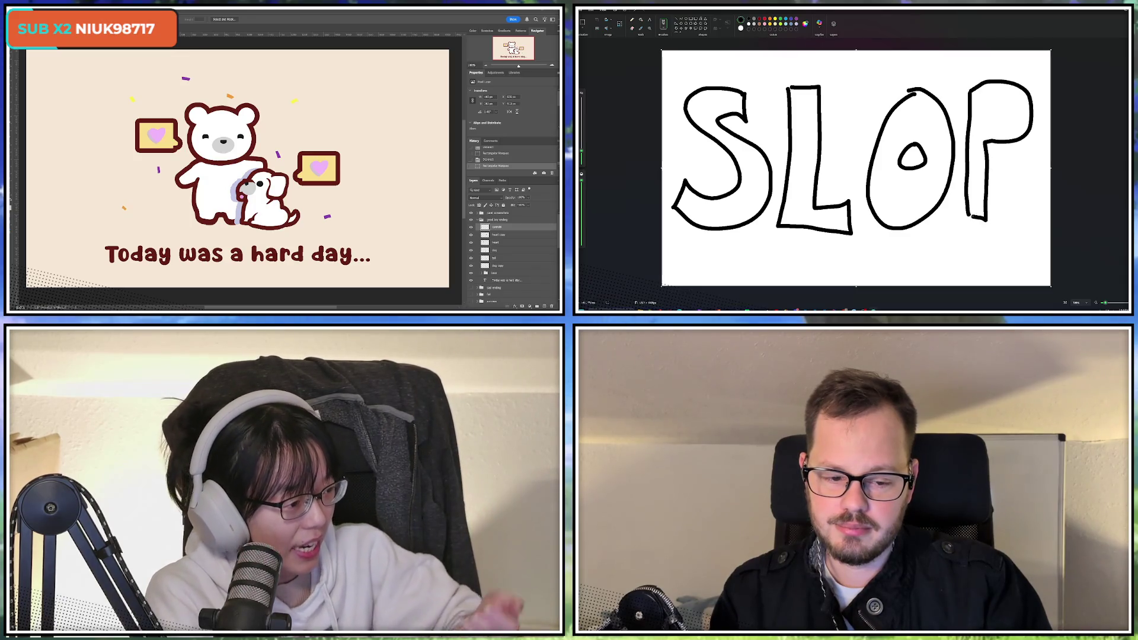
drag(992, 121, 995, 100)
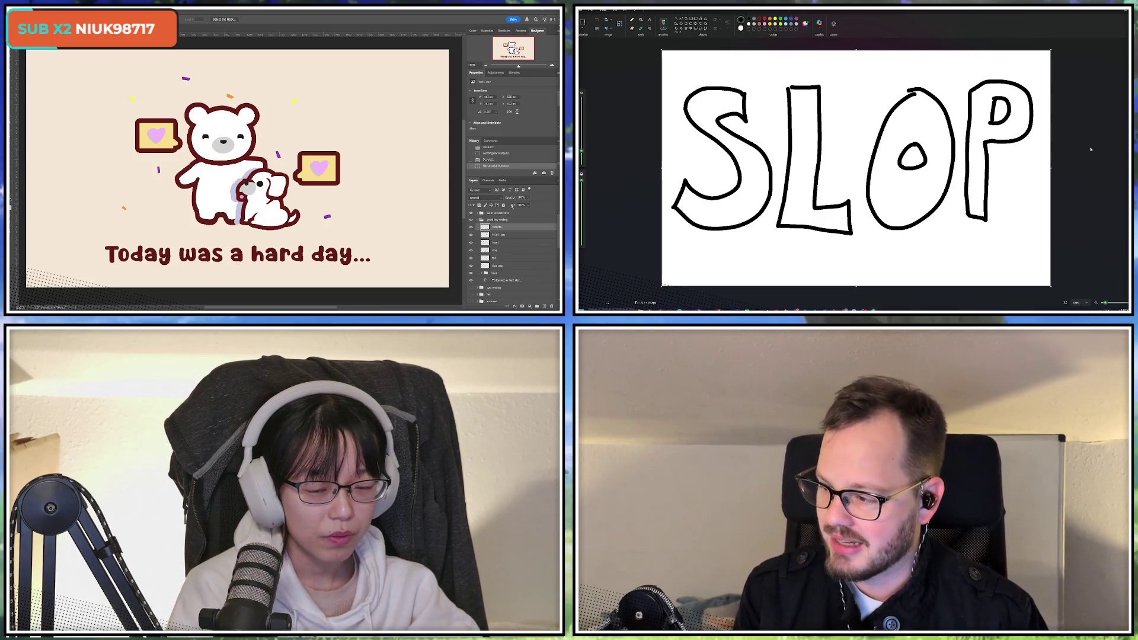
click(472, 227)
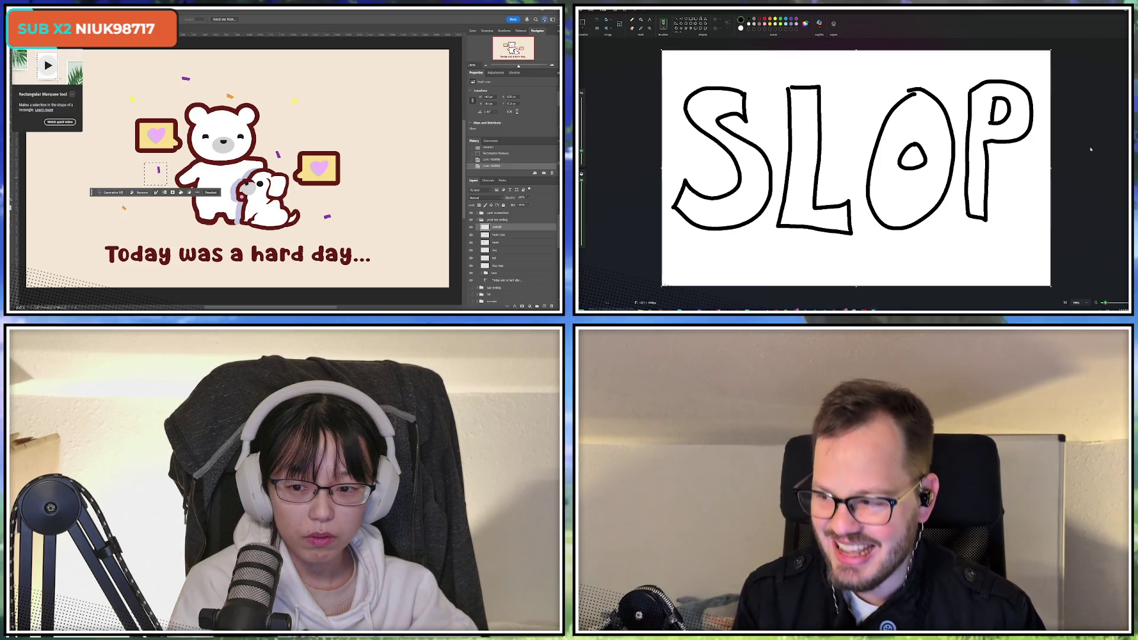
Select the confetti left of the bear and rotate it slightly counter-clockwise
key(ctrl+d)
drag(139, 156, 172, 187)
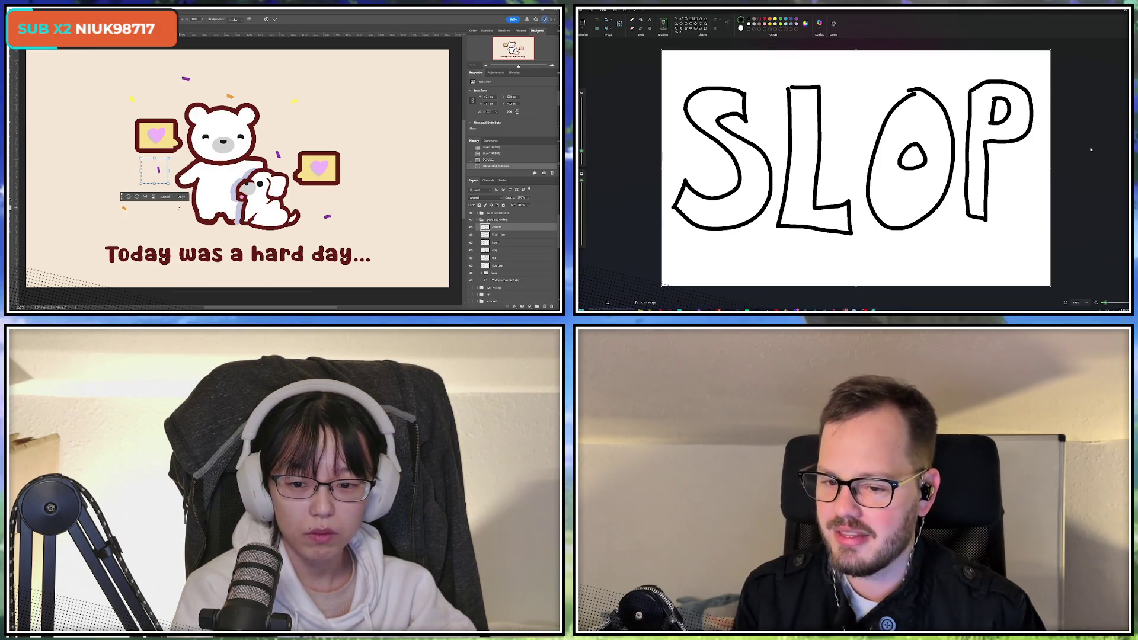
click(276, 20)
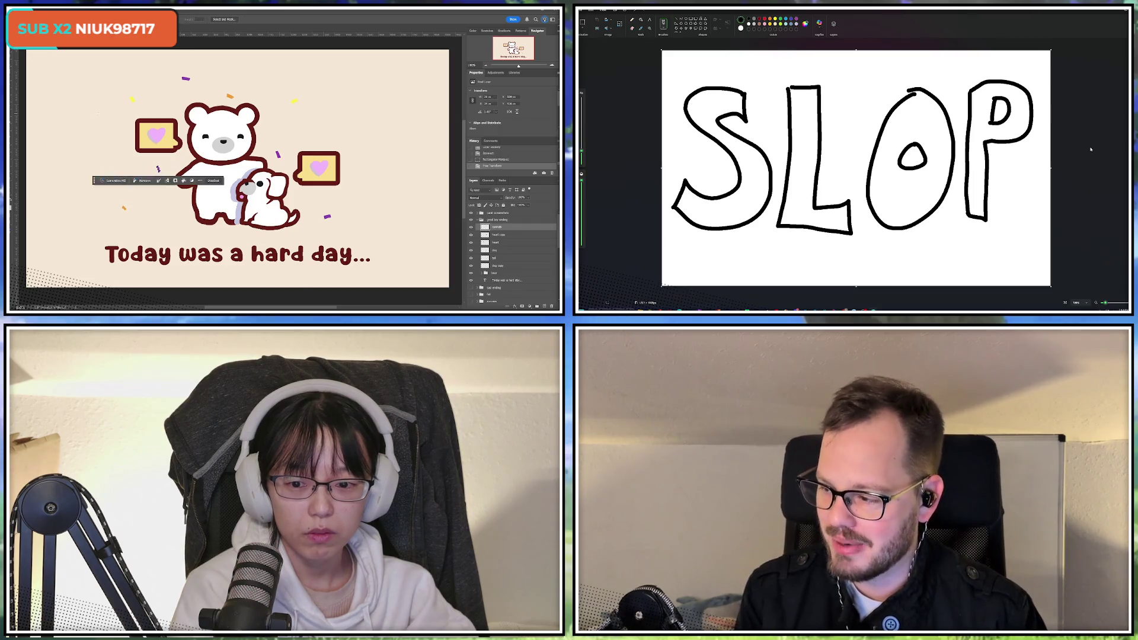
key(ctrl+d)
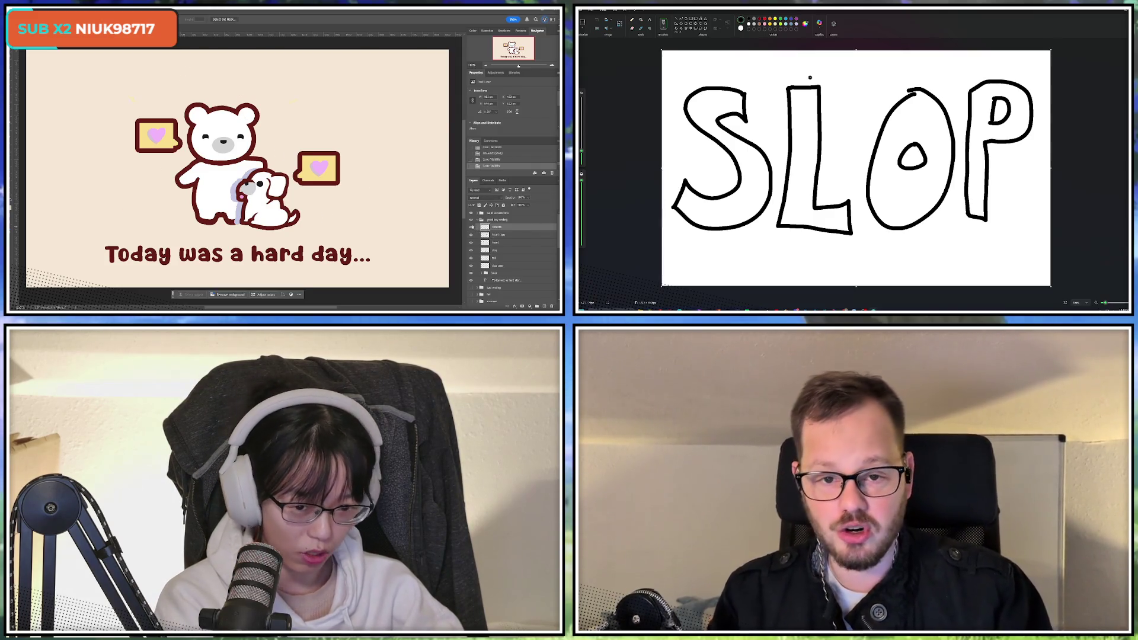
key(ctrl+t)
drag(335, 70, 341, 83)
key(Return)
Duplicate the confetti, flip the copy horizontally, then delete the copy layer
key(ctrl+j)
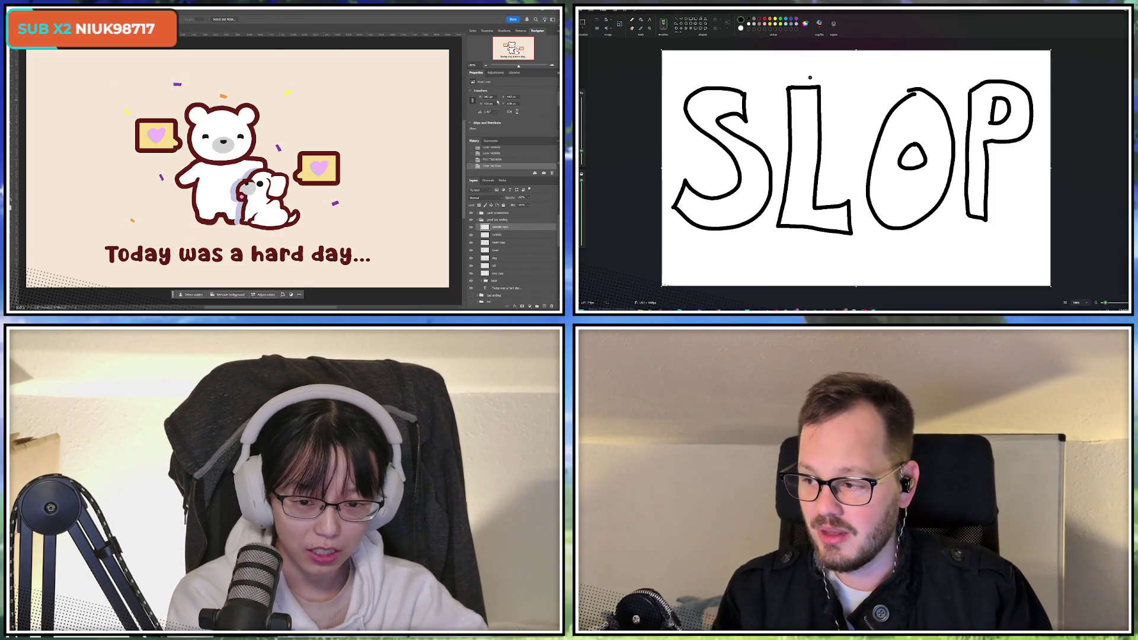
key(ctrl+t)
right_click(239, 183)
click(288, 289)
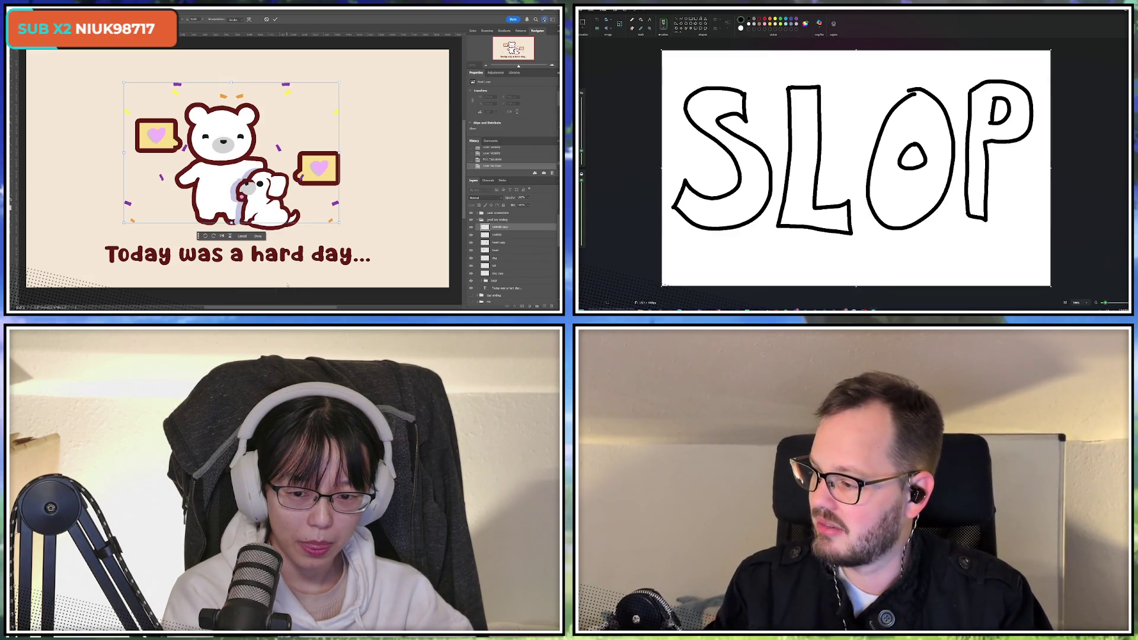
click(274, 19)
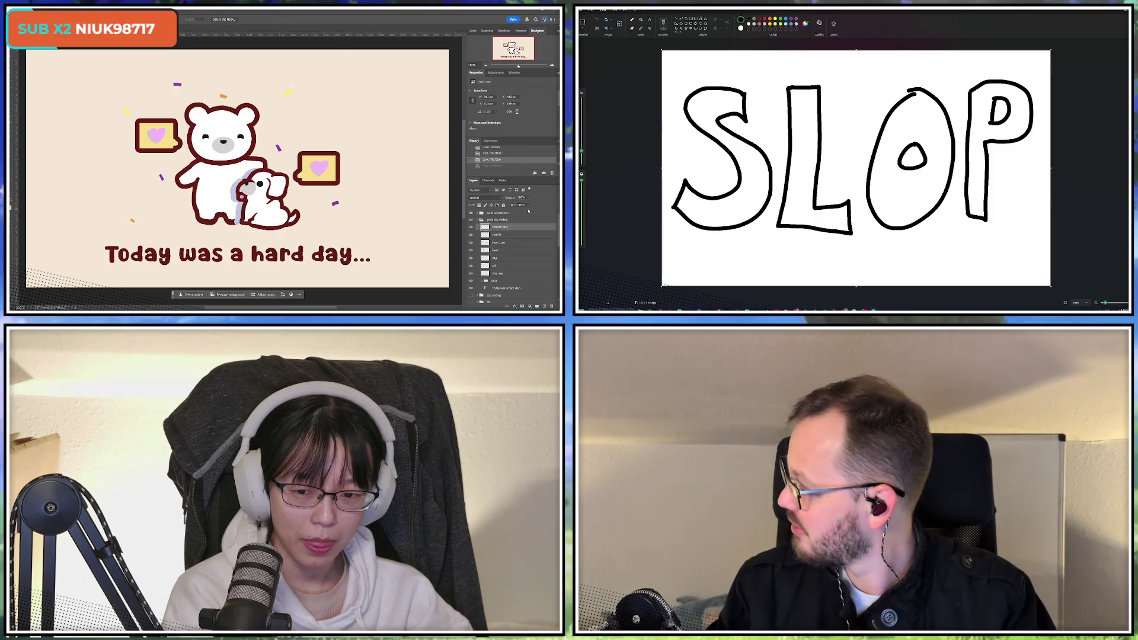
click(472, 228)
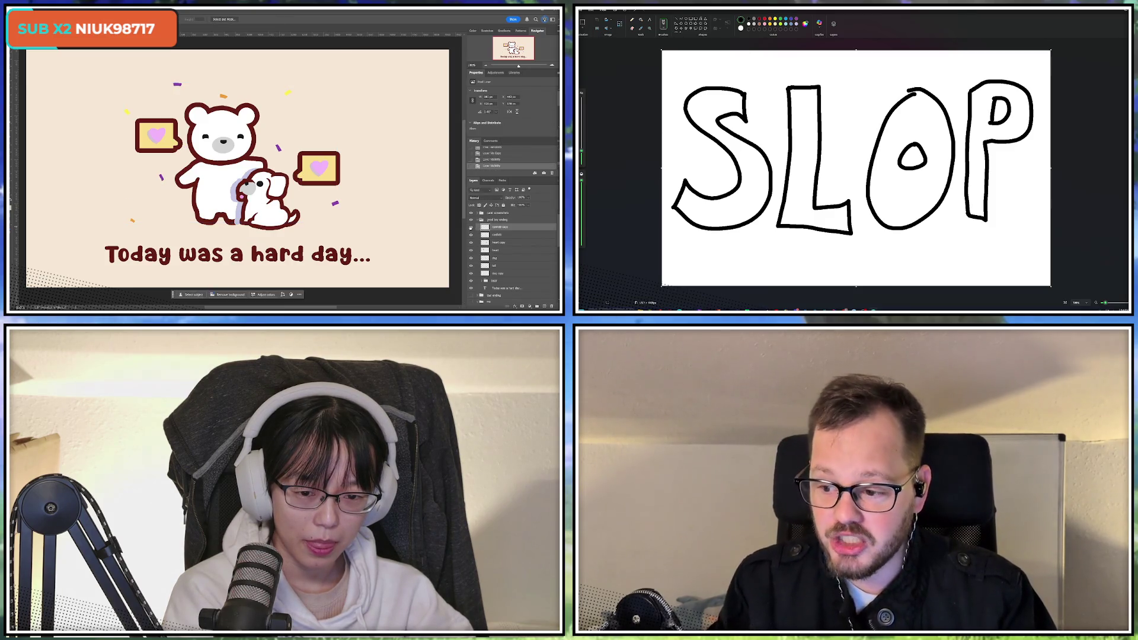
key(Delete)
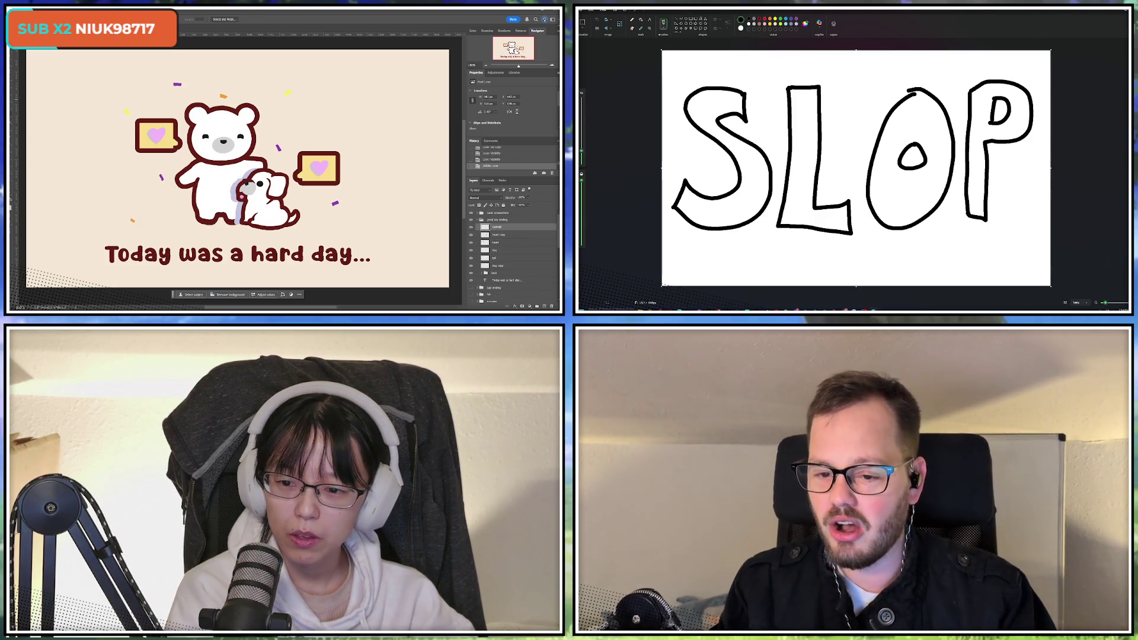
click(411, 205)
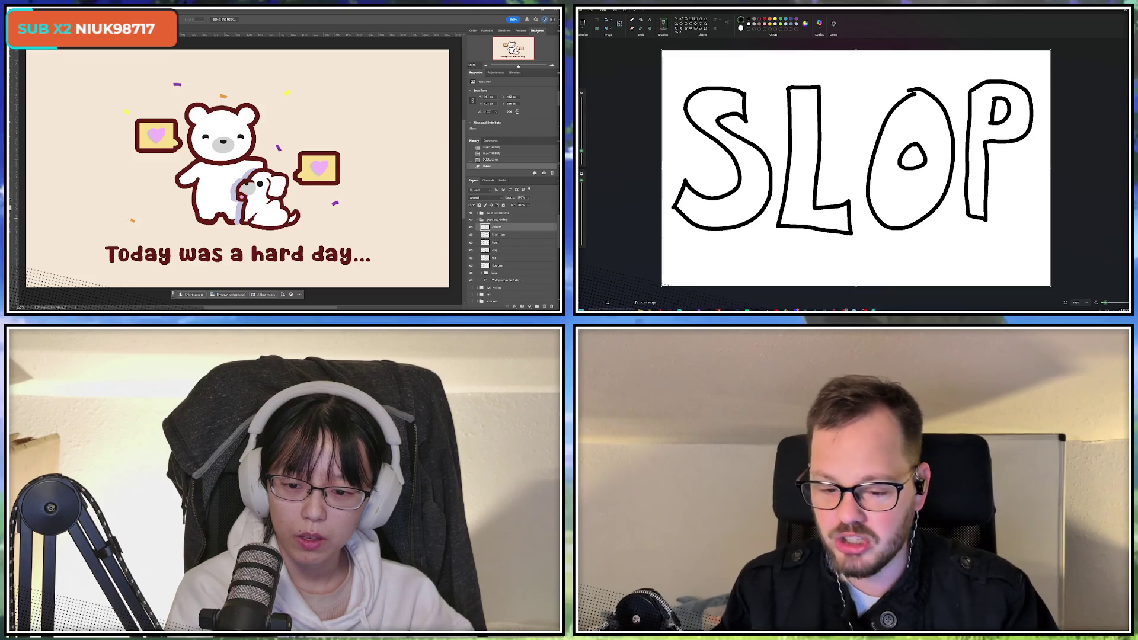
Transform a single confetti piece near the bear and deselect it
key(ctrl+t)
mouse_move(120, 211)
mouse_down()
mouse_move(152, 236)
mouse_move(163, 218)
mouse_up()
key(Return)
key(ctrl+d)
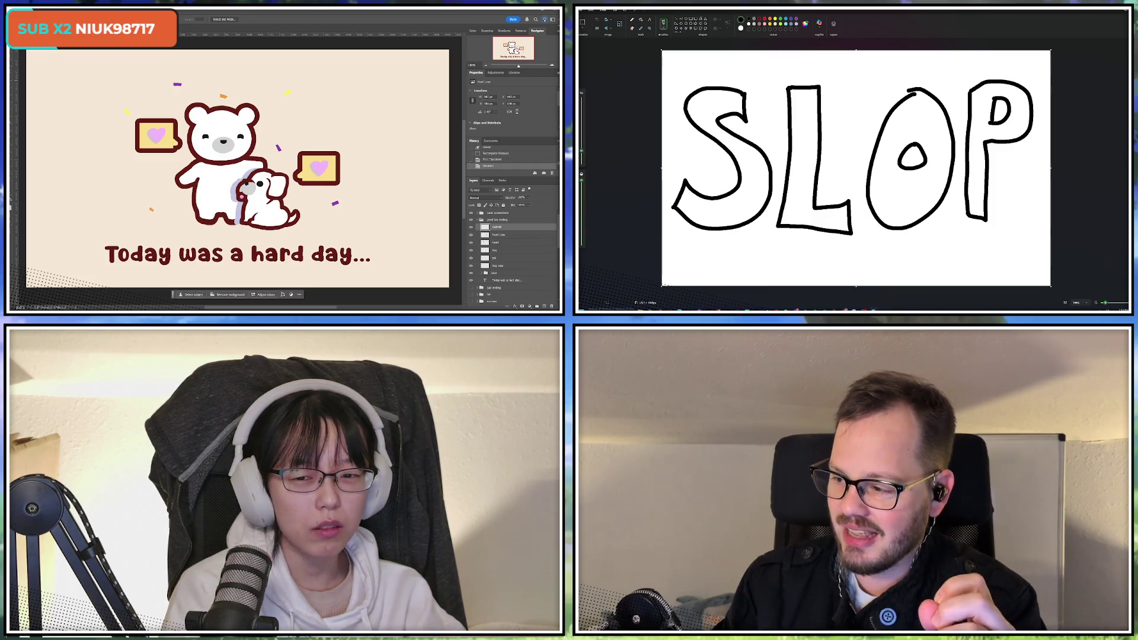
Rotate the confetti near the top-left heart slightly
drag(245, 134, 94, 66)
key(ctrl+t)
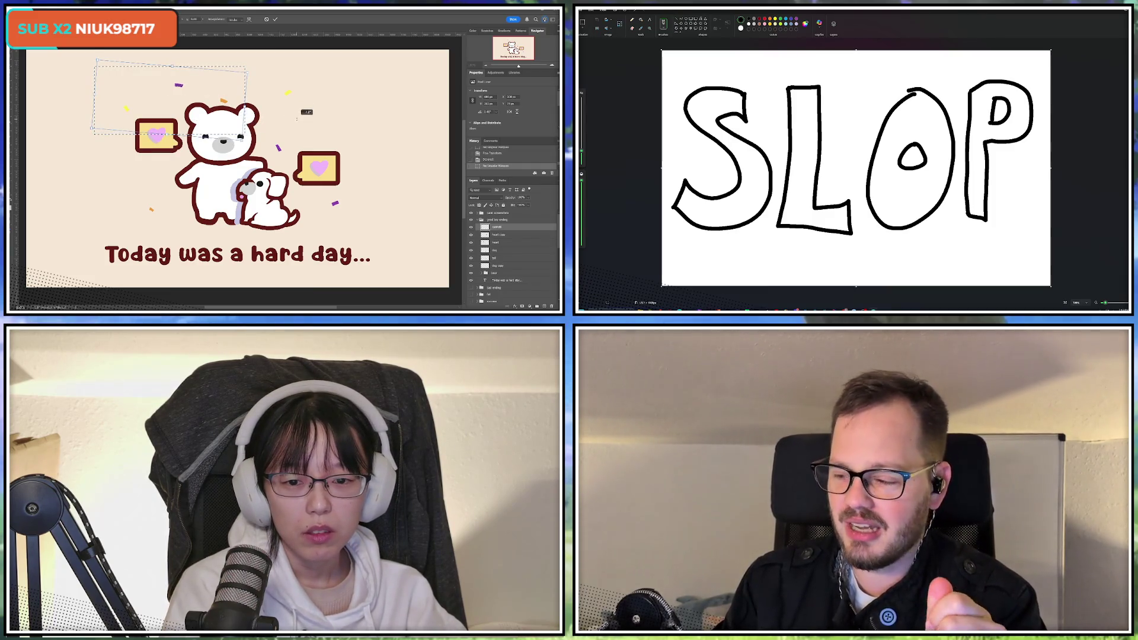
key(Return)
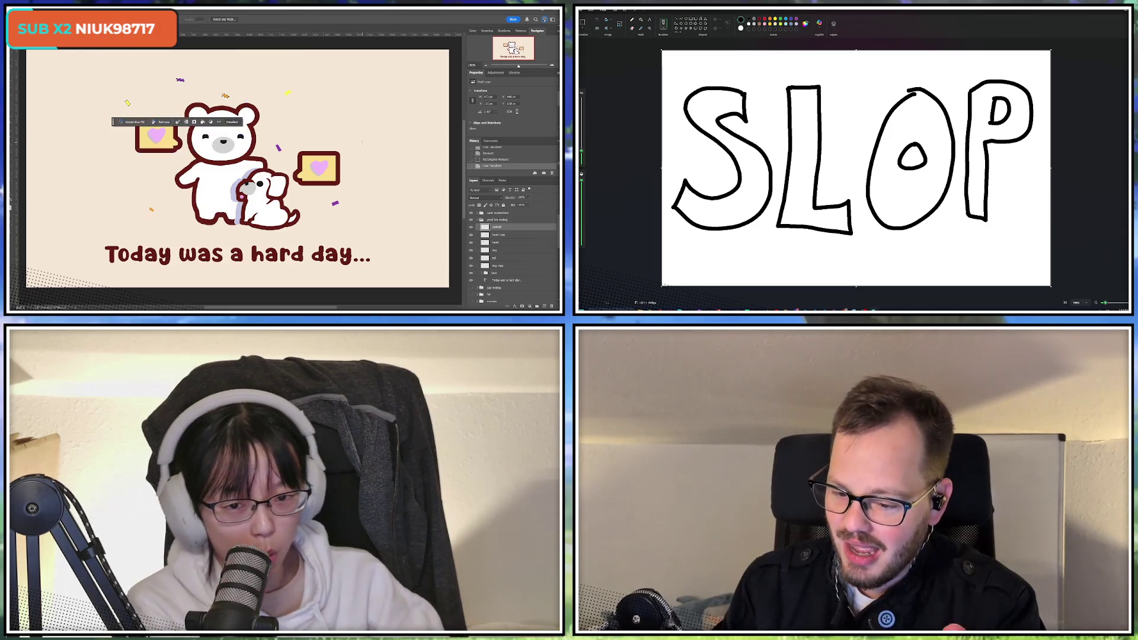
key(ctrl+d)
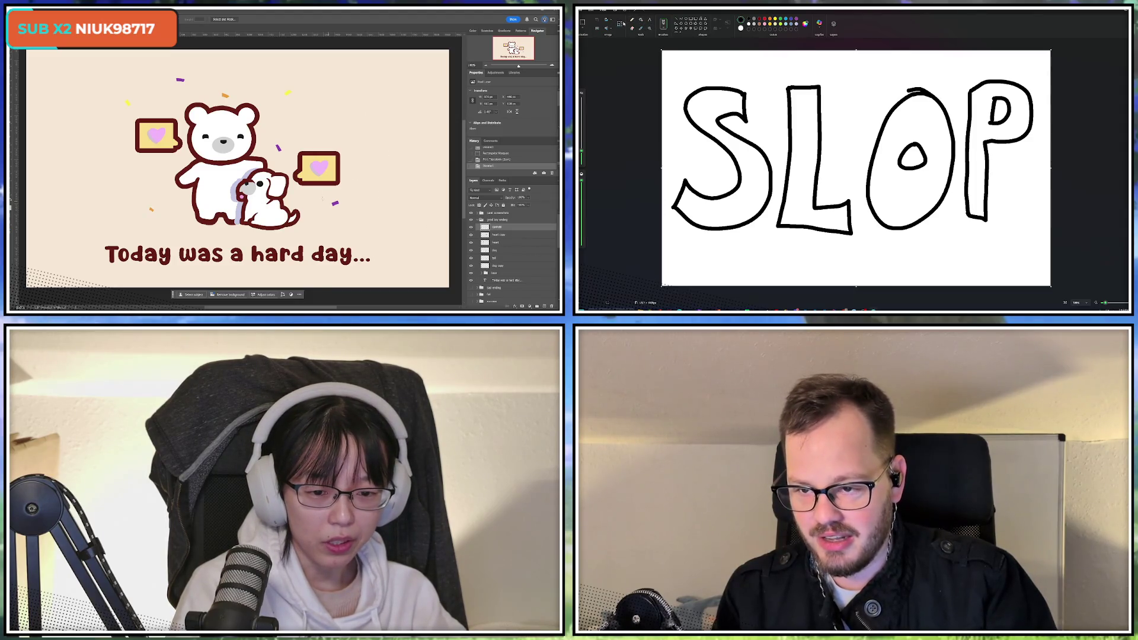
Rotate the confetti piece below the right heart slightly
drag(312, 191, 350, 213)
key(ctrl+t)
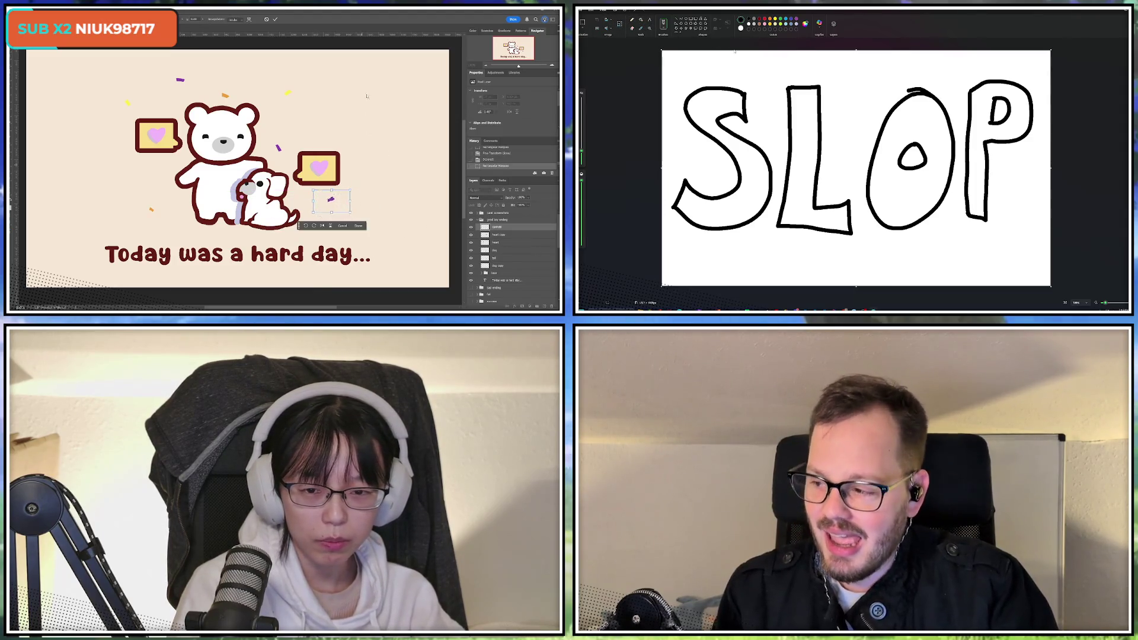
key(Return)
key(ctrl+d)
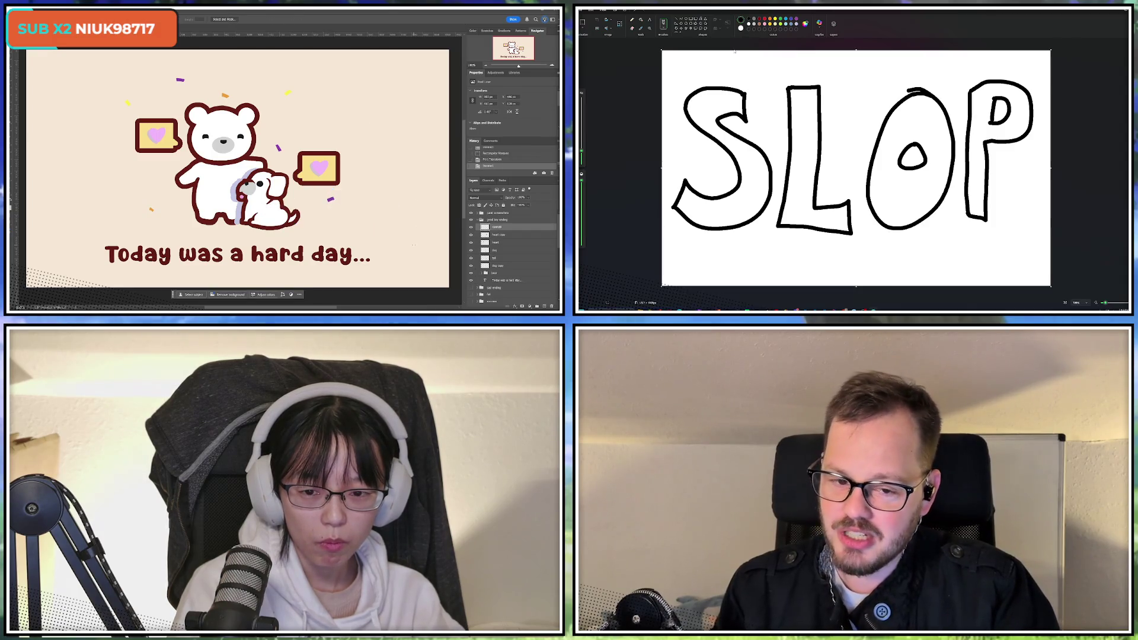
Save the document, then duplicate and delete a confetti copy layer
key(ctrl+s)
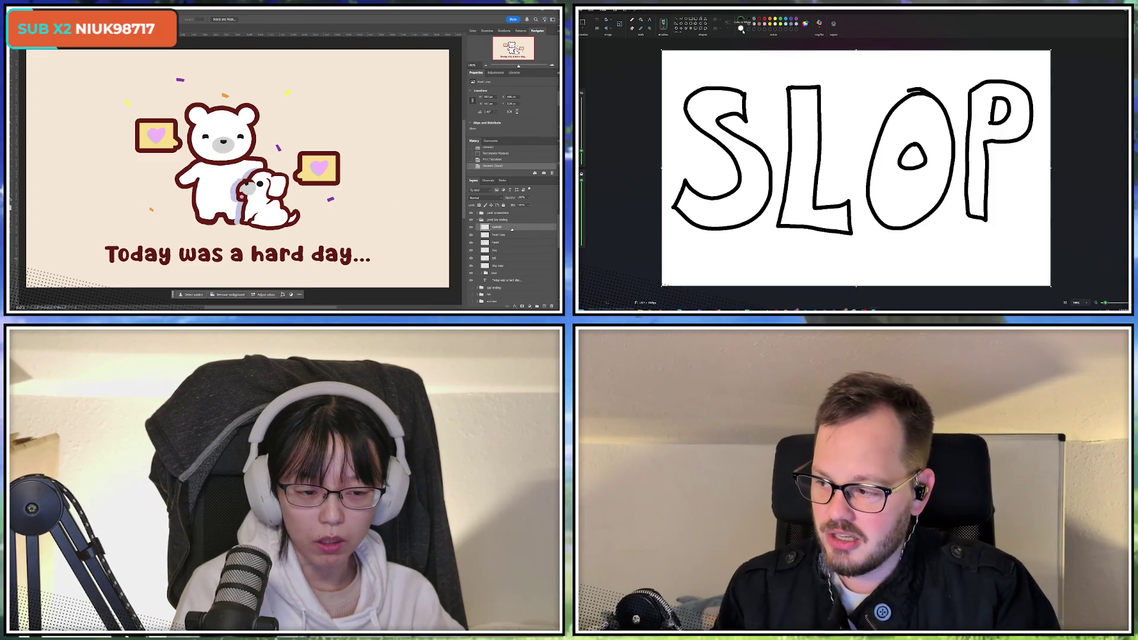
key(ctrl+j)
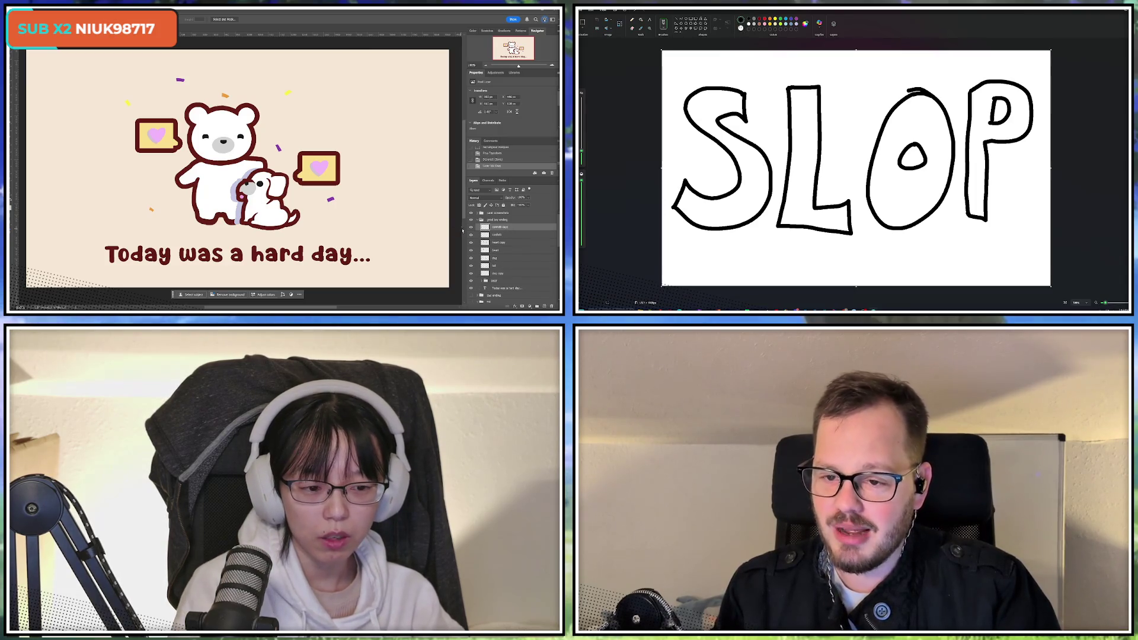
key(Delete)
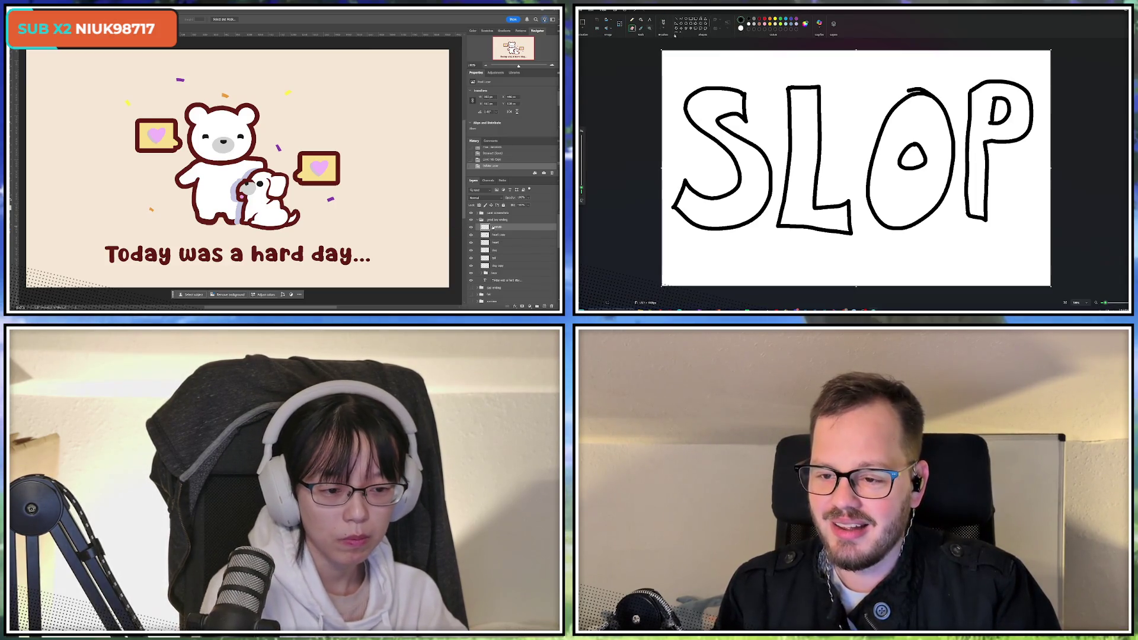
key(ctrl+t)
Flip the confetti horizontally and commit the transform
right_click(259, 192)
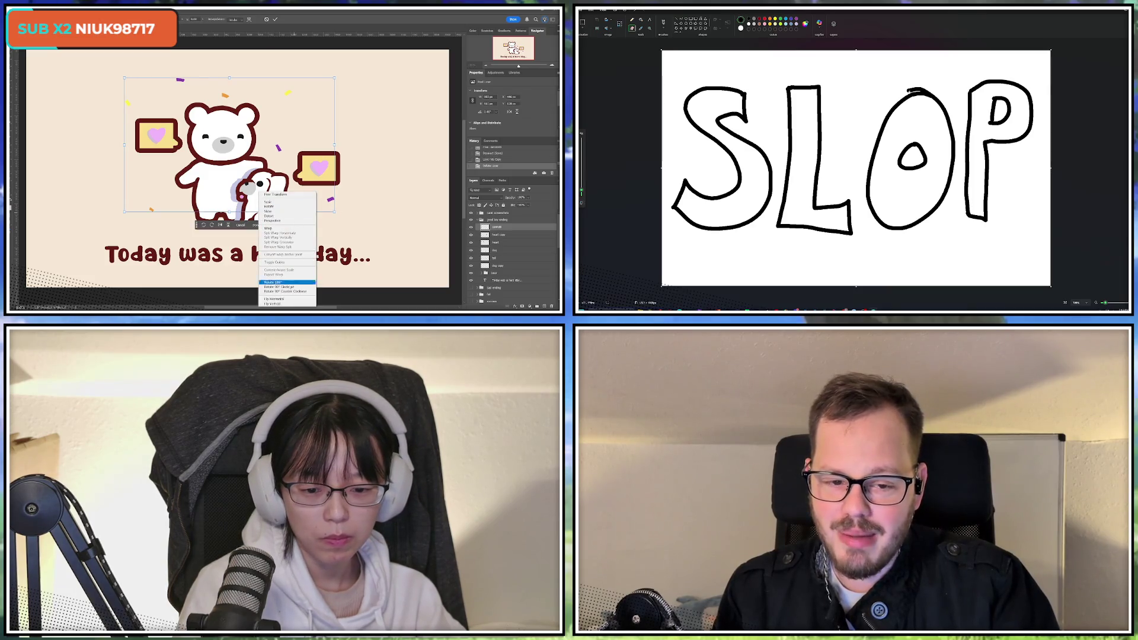
click(285, 300)
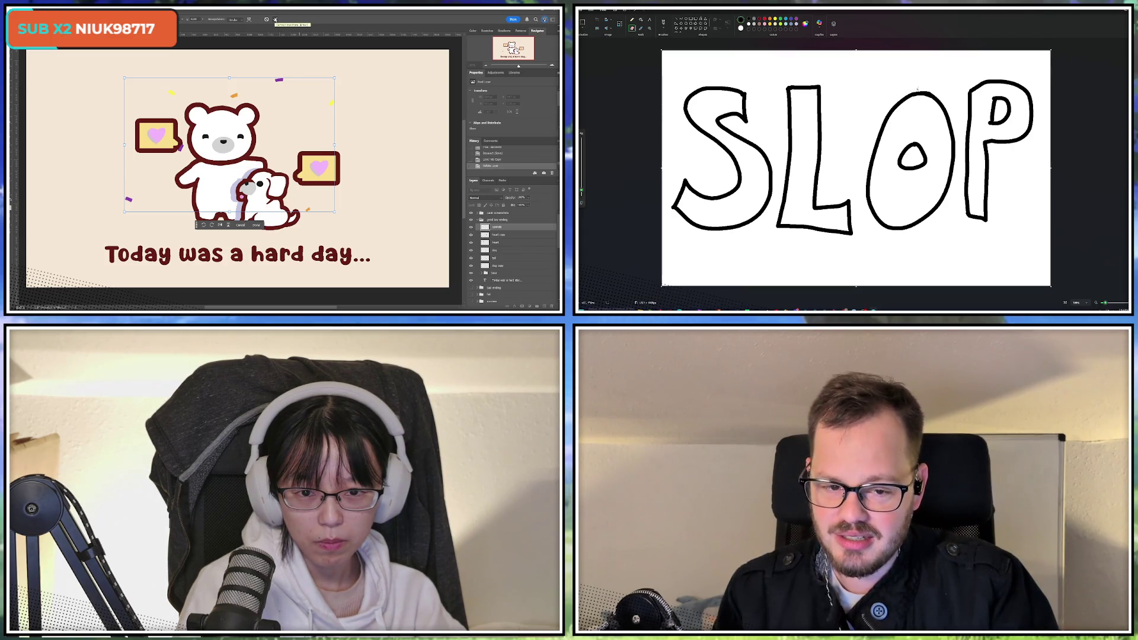
click(275, 20)
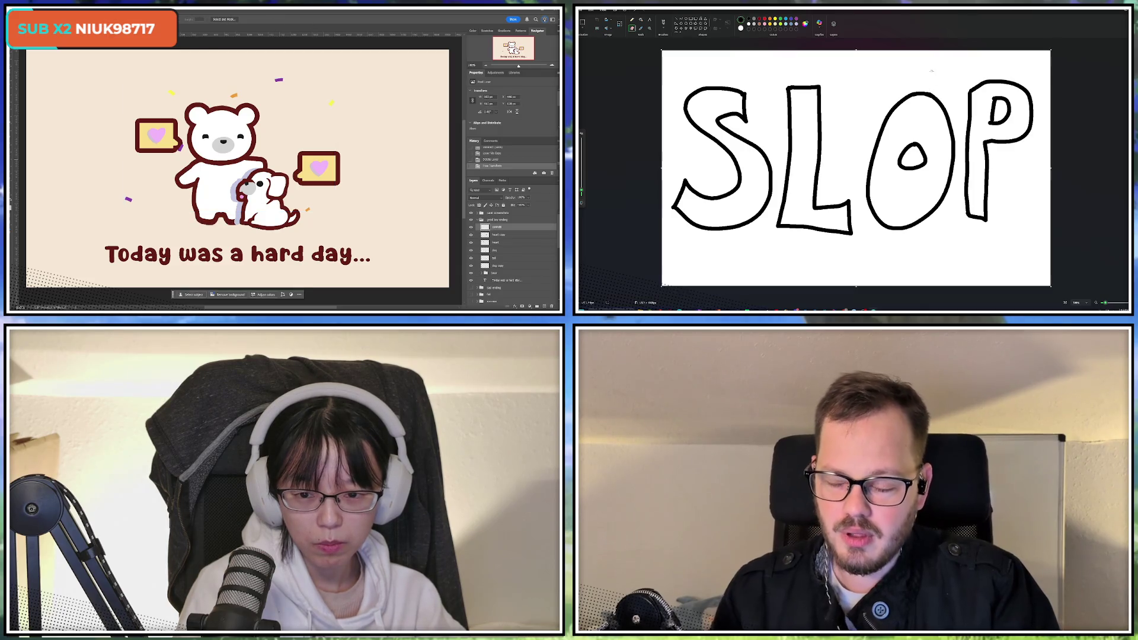
key(Up)
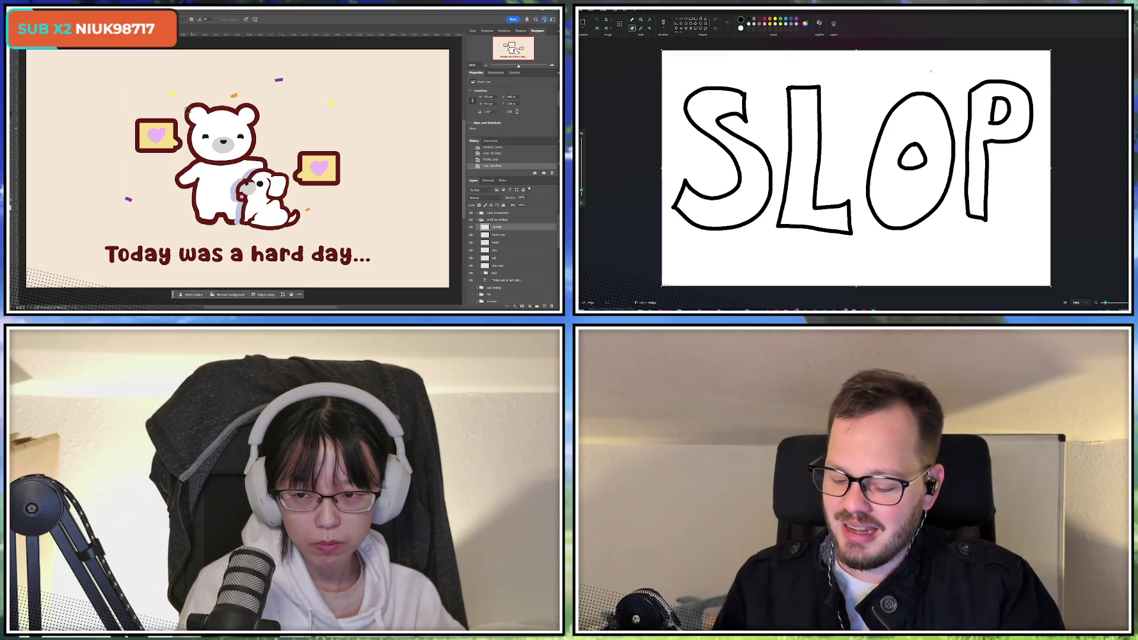
Rotate the confetti across the top counter-clockwise and nudge it slightly left
key(l)
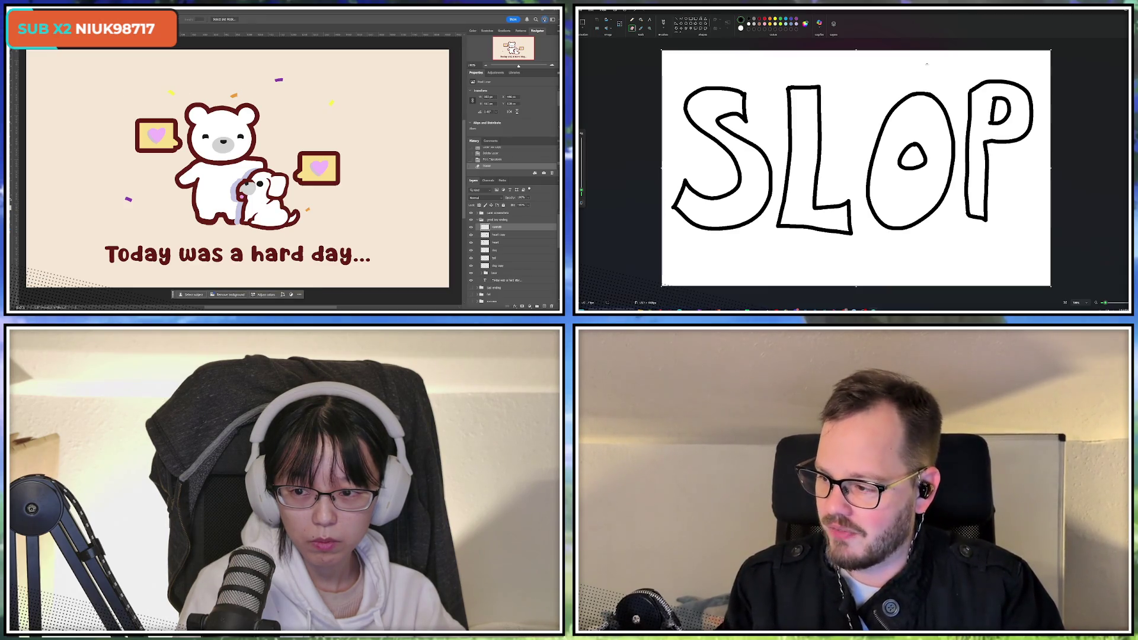
mouse_move(136, 62)
mouse_down()
mouse_move(249, 67)
mouse_move(373, 140)
mouse_move(389, 136)
mouse_move(364, 121)
mouse_move(344, 133)
mouse_up()
key(ctrl+t)
key(shift+Left)
key(shift+Left)
key(shift+Left)
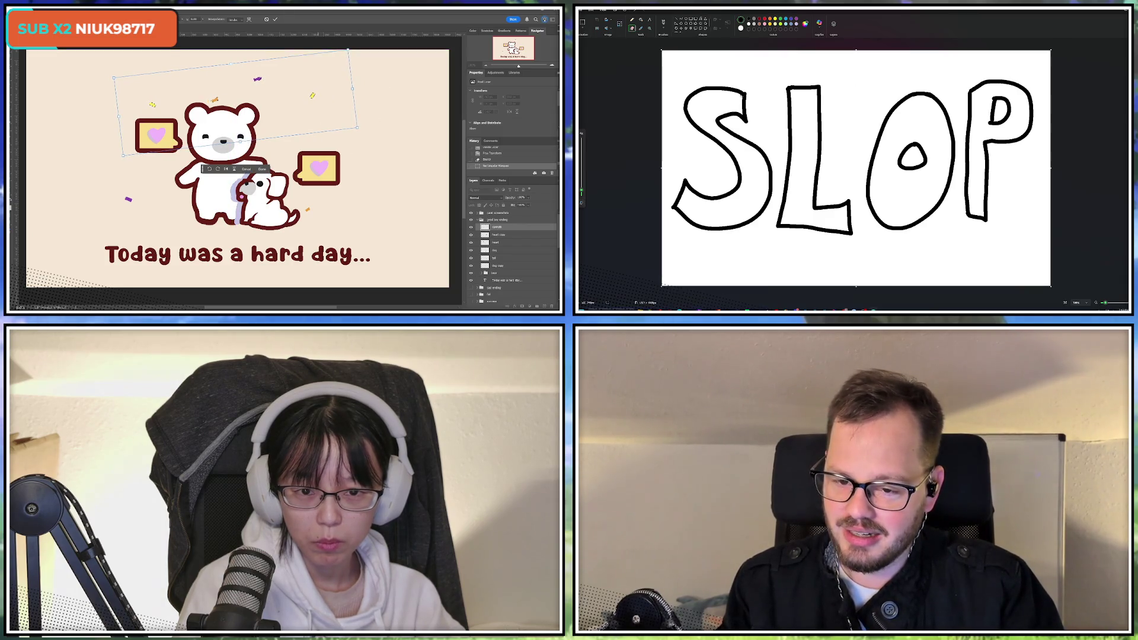
key(Return)
key(ctrl+d)
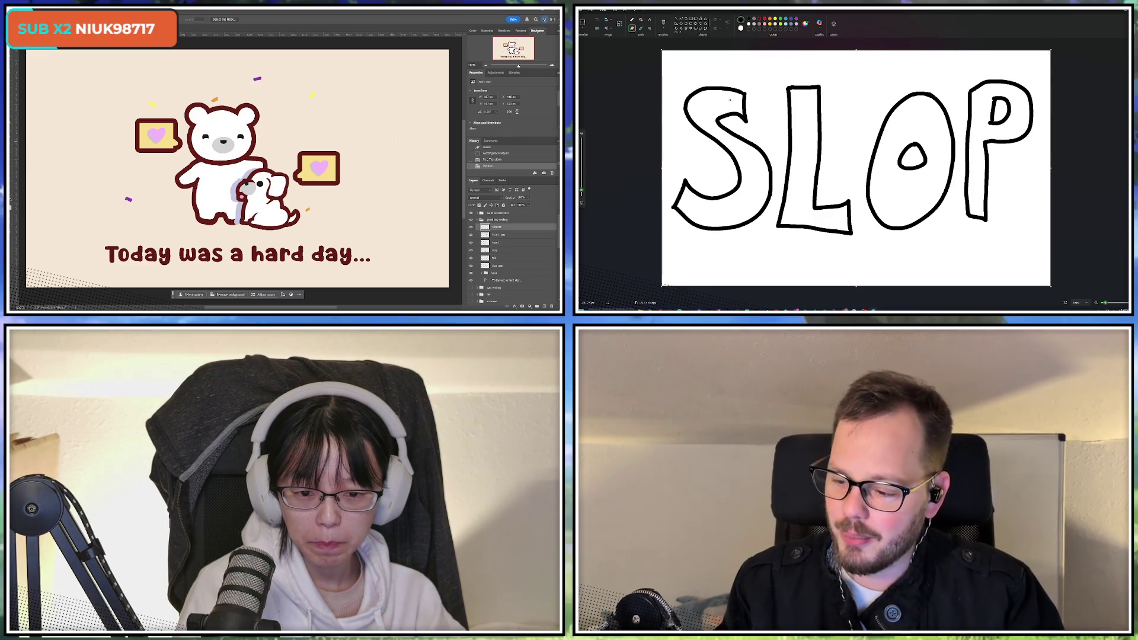
Transform the area around the bear and hearts, apply it, and deselect
mouse_move(92, 163)
mouse_down()
mouse_move(345, 254)
mouse_move(392, 229)
mouse_up()
key(ctrl+t)
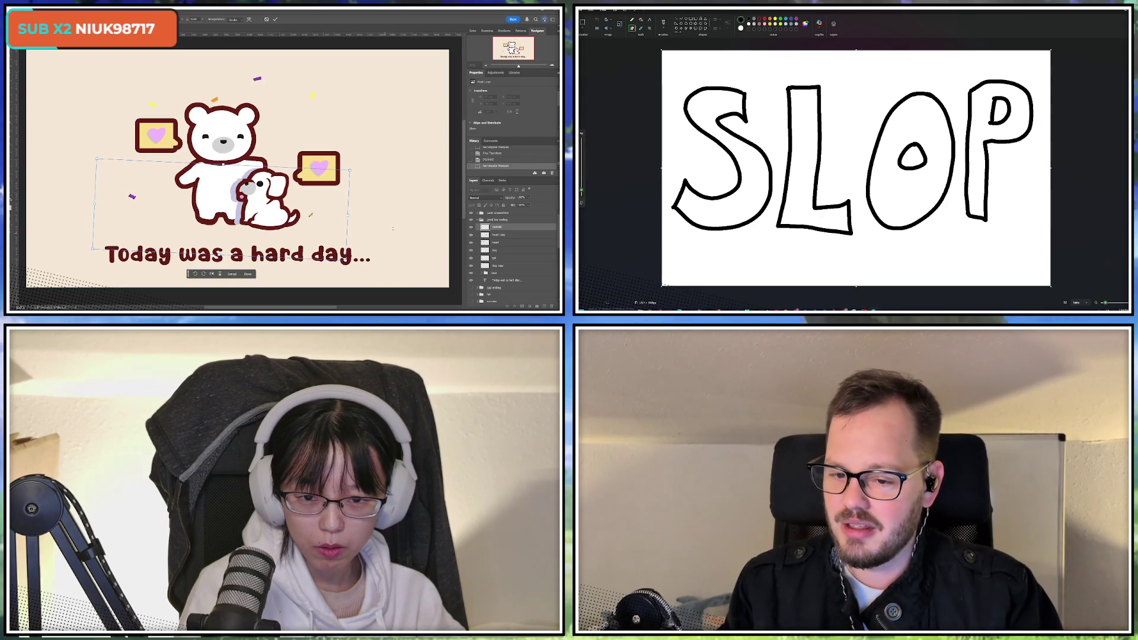
key(Return)
key(ctrl+d)
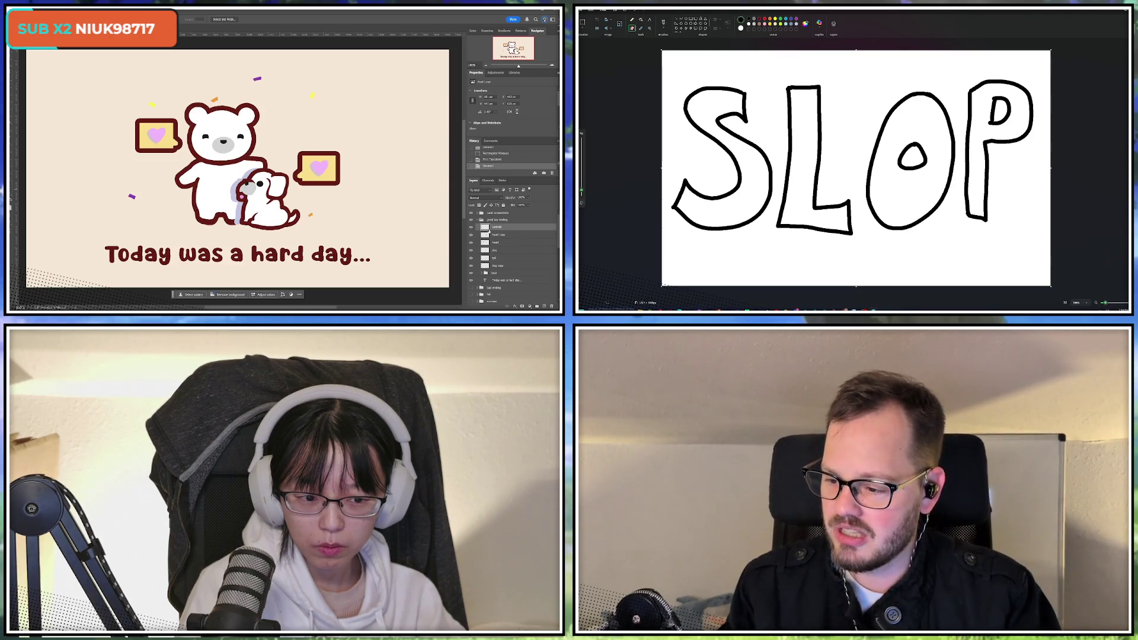
key(ctrl+t)
right_click(255, 181)
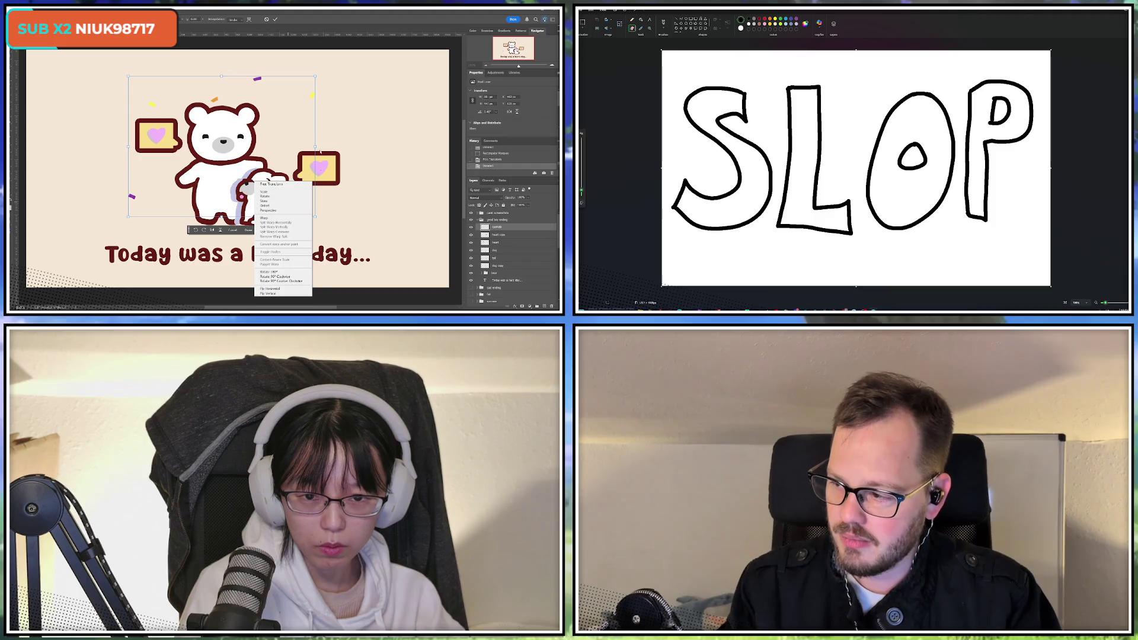
key(Escape)
key(Escape)
key(ctrl+j)
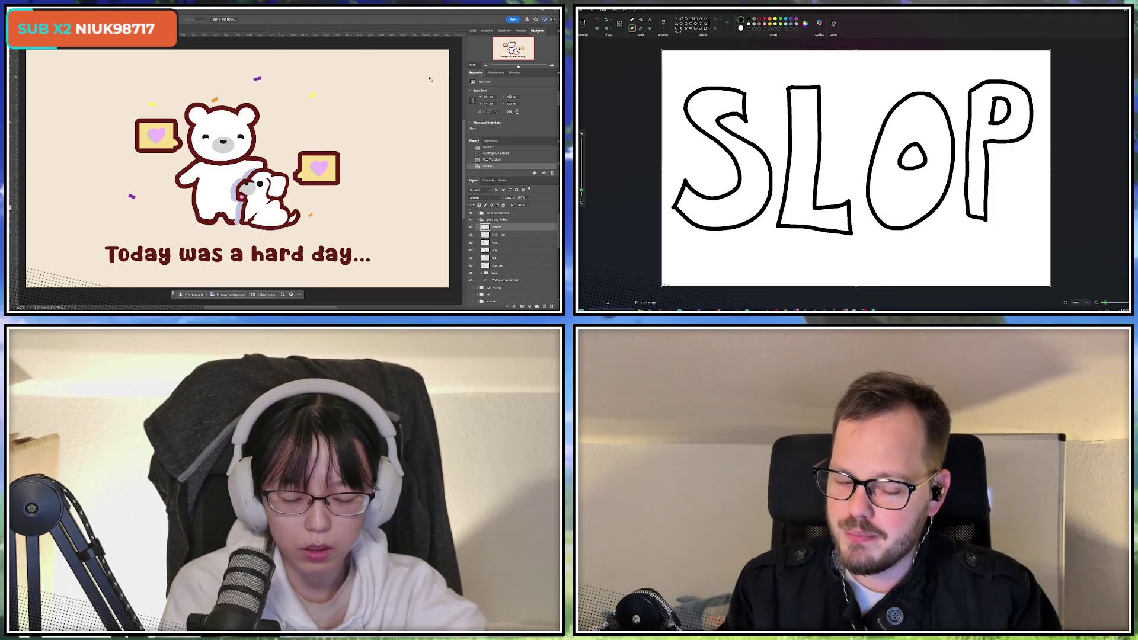
key(ctrl+t)
right_click(265, 168)
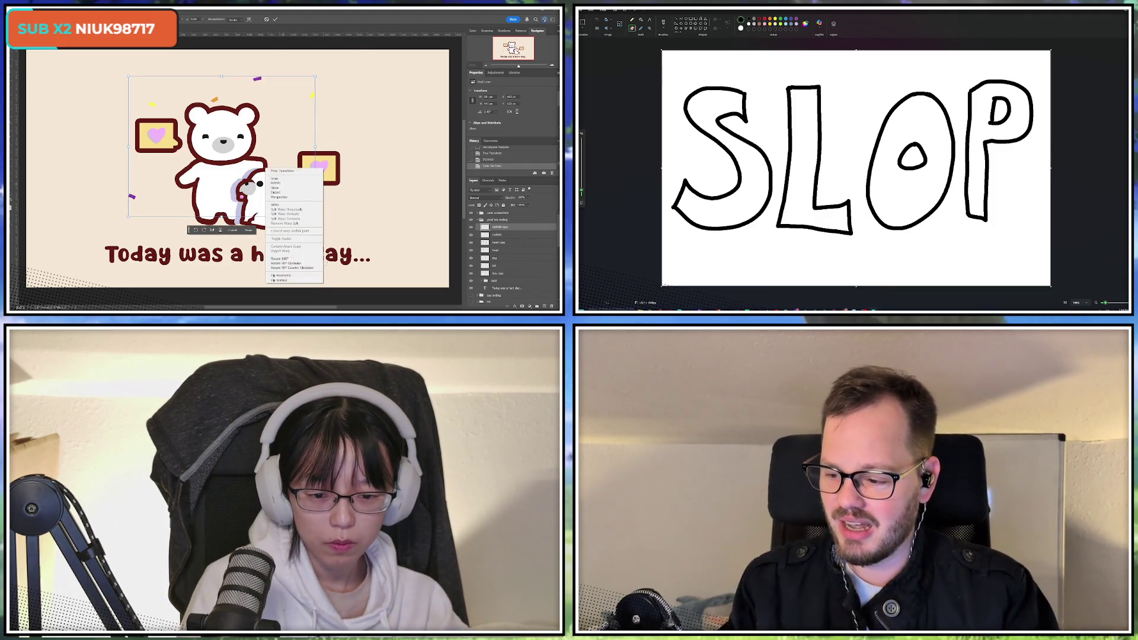
click(296, 268)
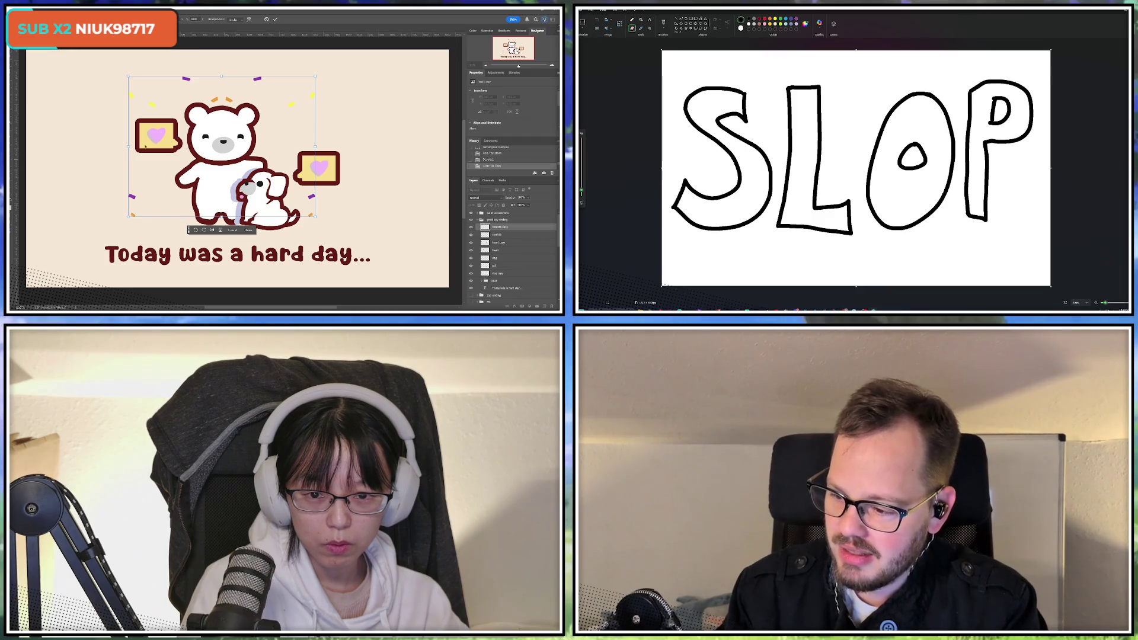
key(Return)
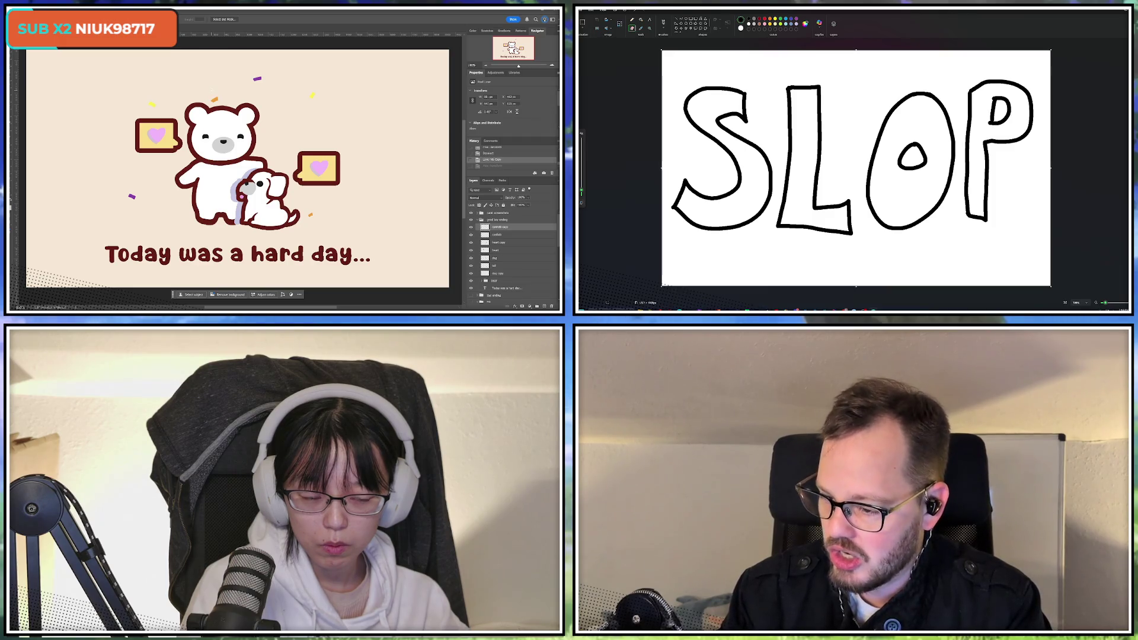
key(Delete)
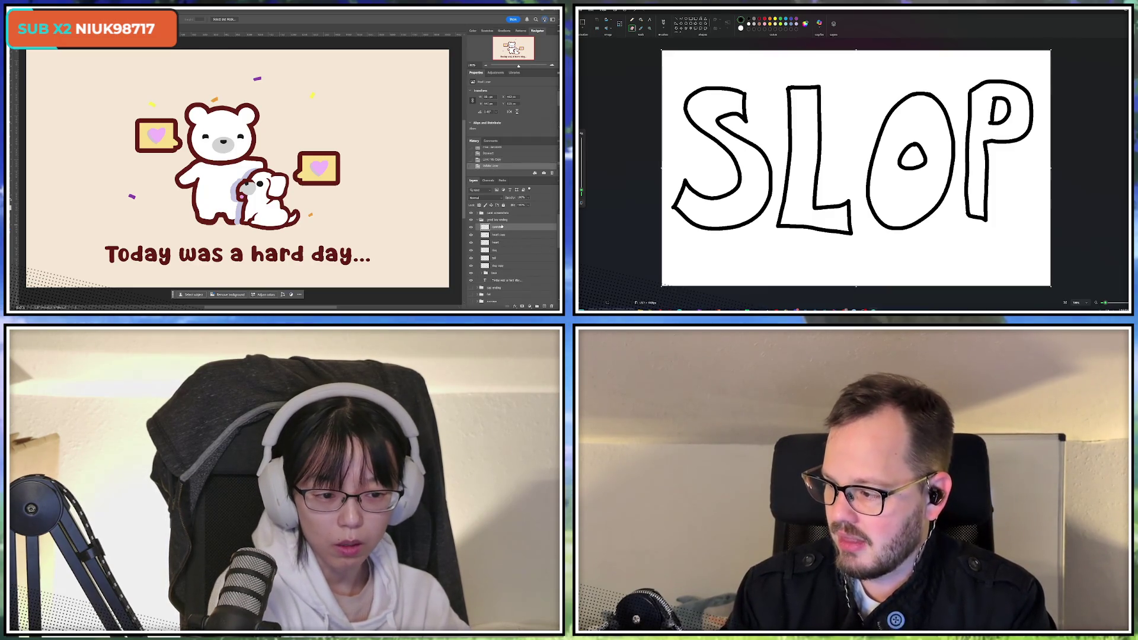
key(ctrl+s)
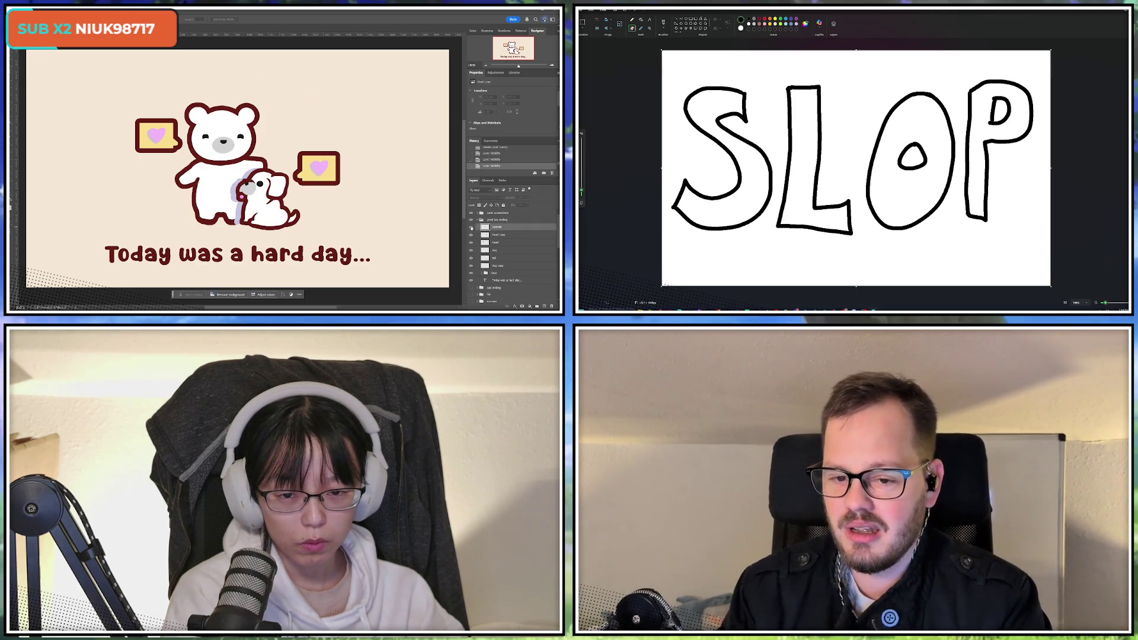
Make the confetti layer visible again and duplicate it onto a new layer
click(471, 227)
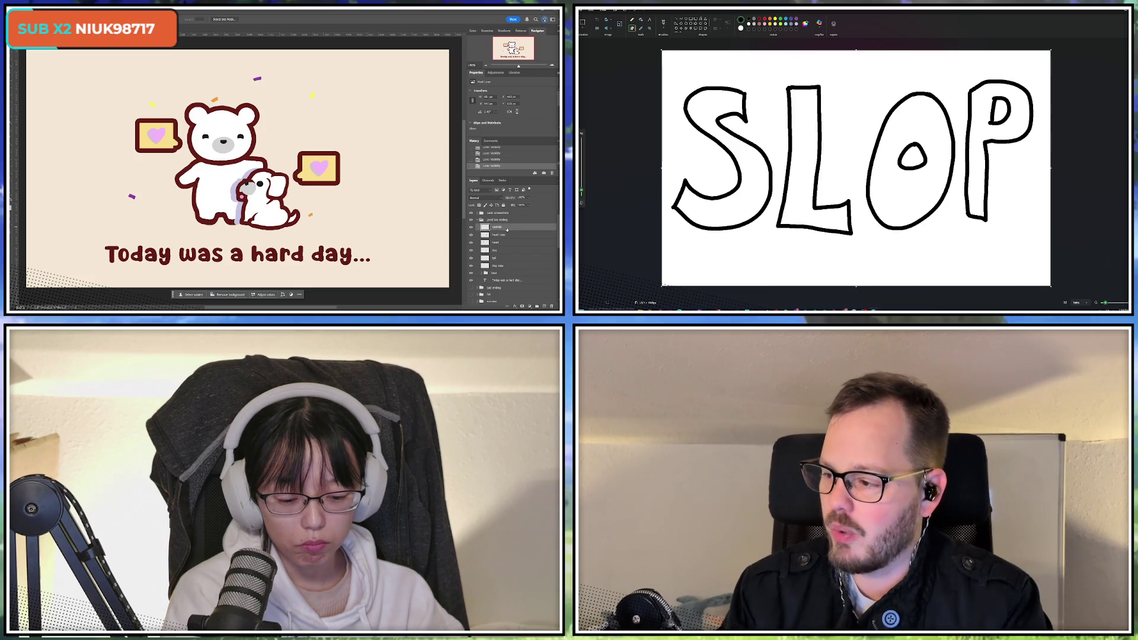
key(ctrl+j)
key(ctrl+t)
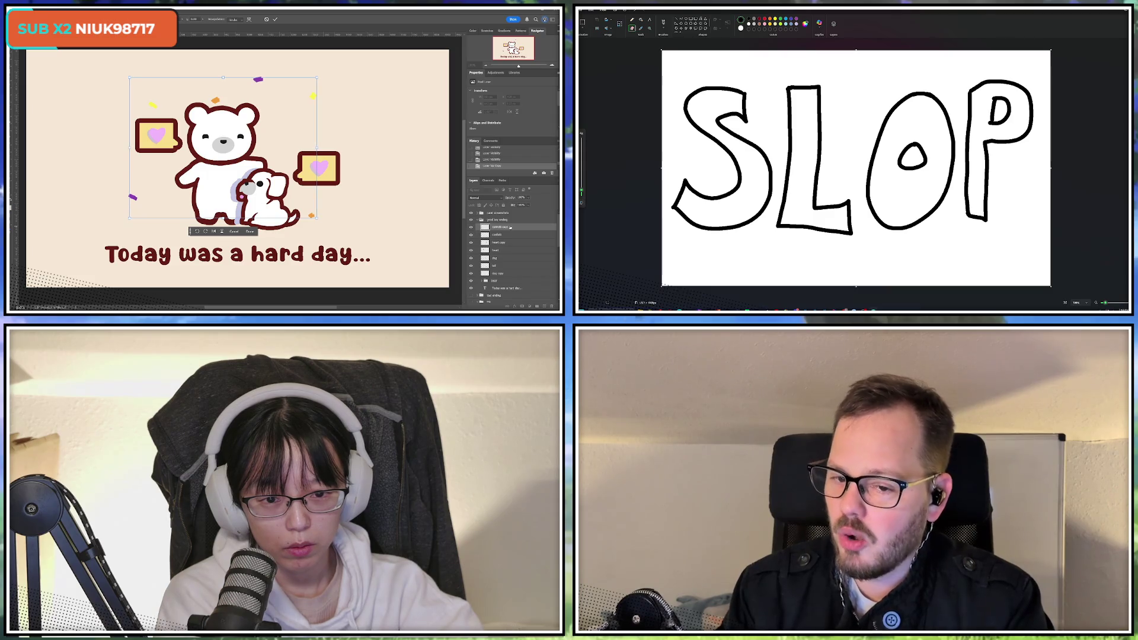
key(Return)
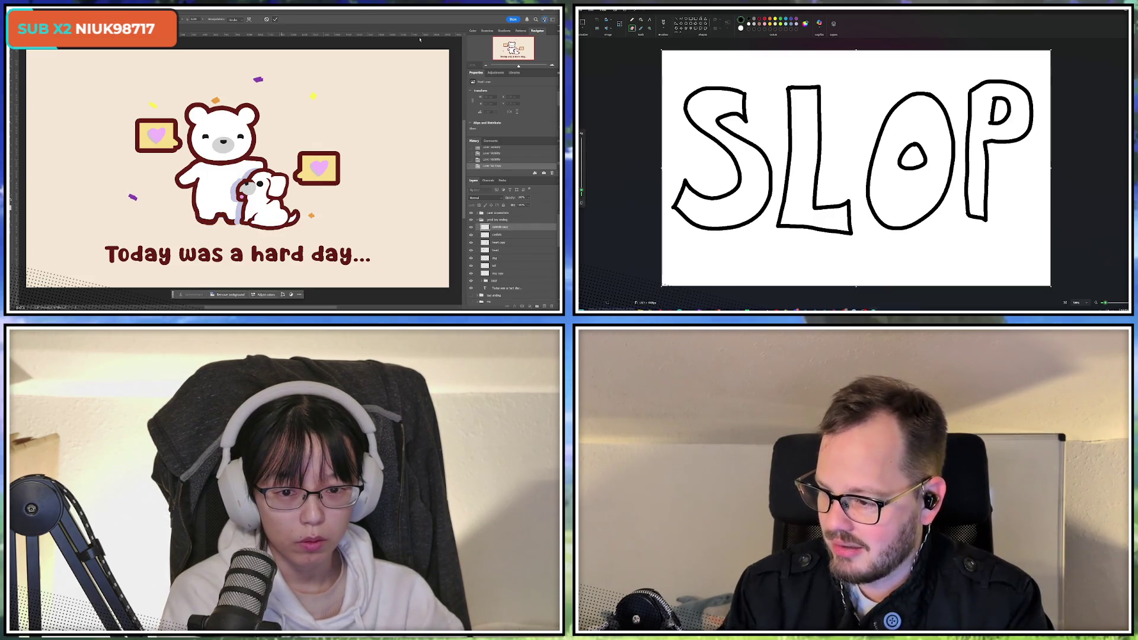
Nudge the confetti copy slightly left and move it below the original confetti layer
key(ctrl+t)
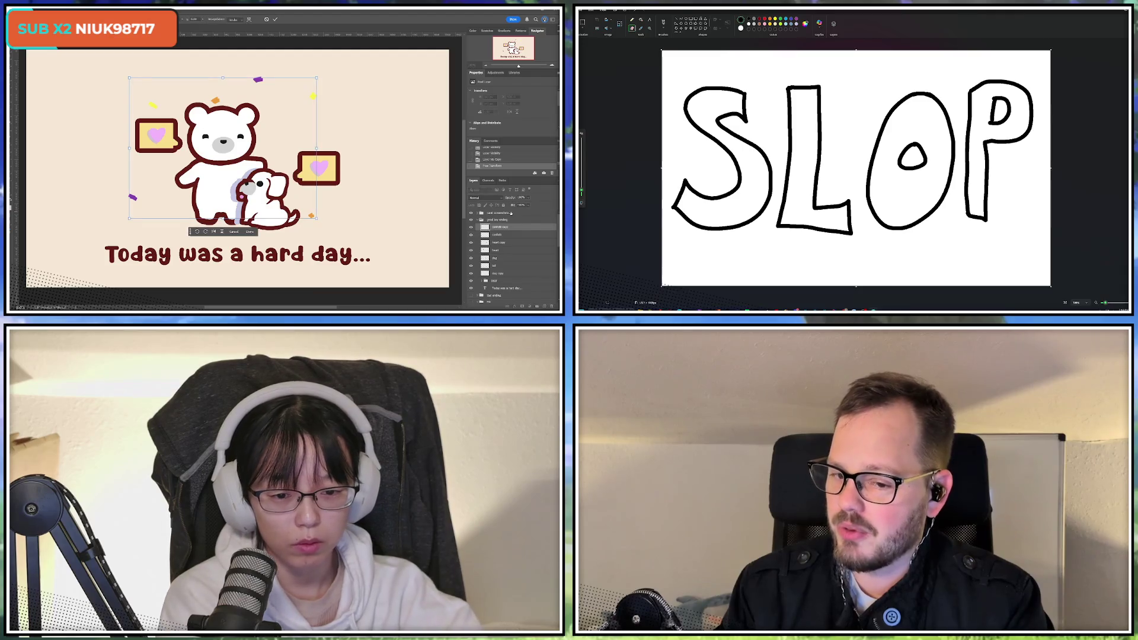
key(Left)
key(Left)
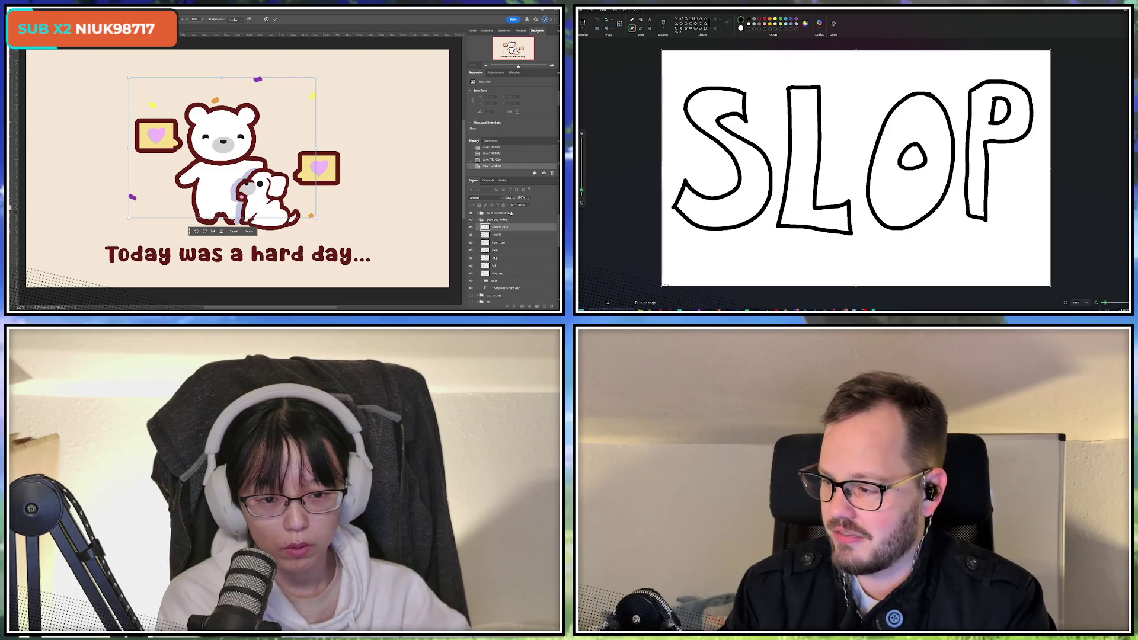
key(Return)
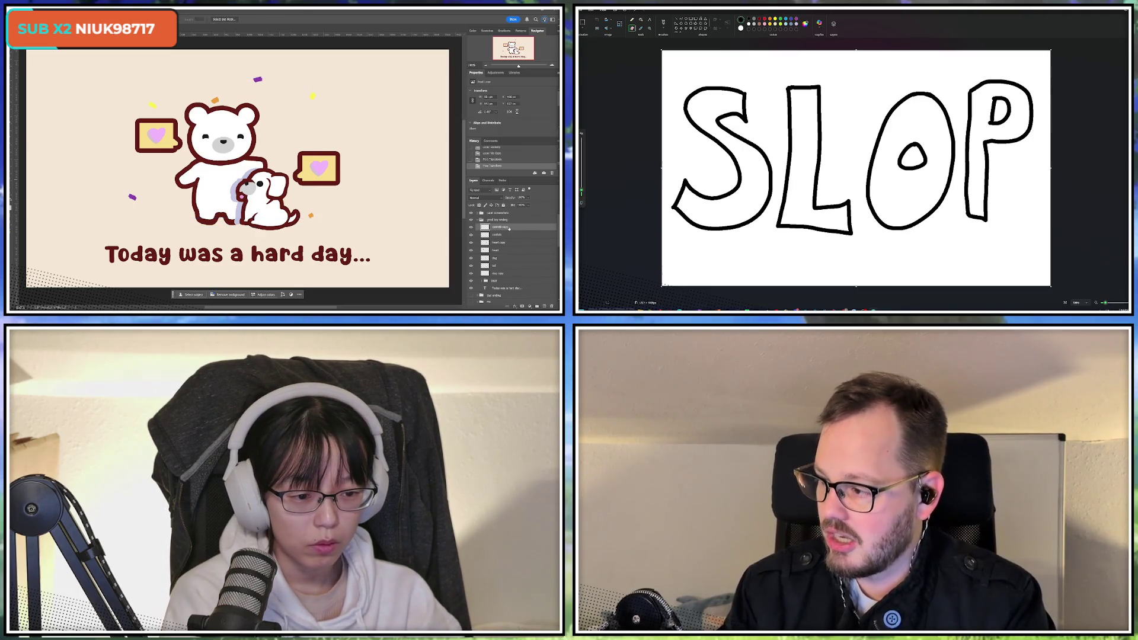
key(ctrl+bracketleft)
key(alt+i)
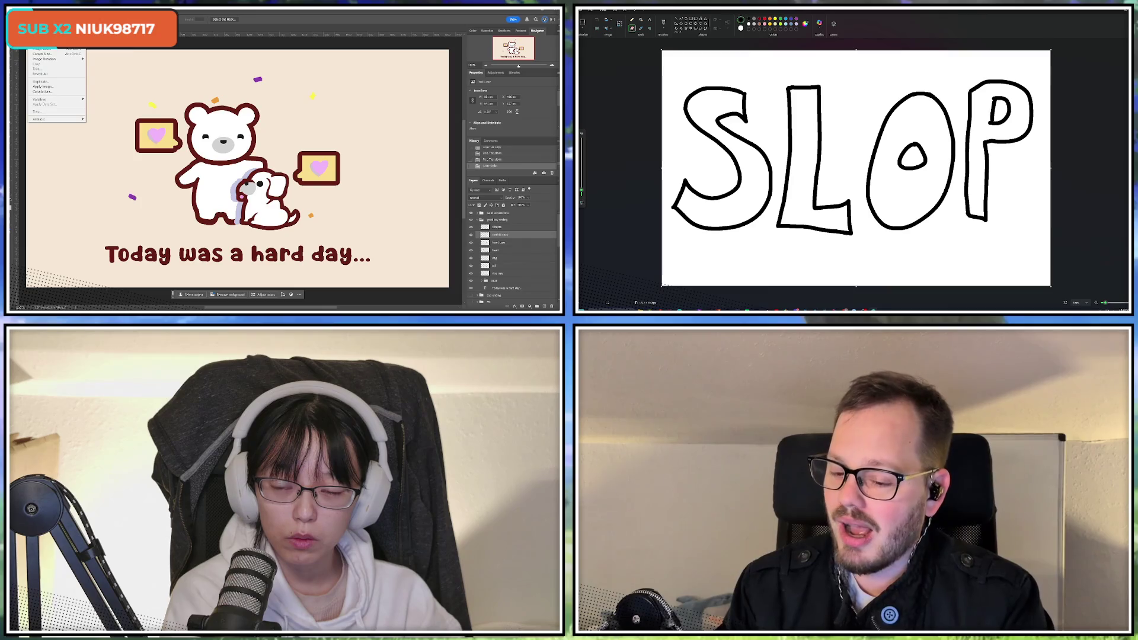
Darken the confetti copy by lowering Brightness in Brightness/Contrast
key(a)
key(c)
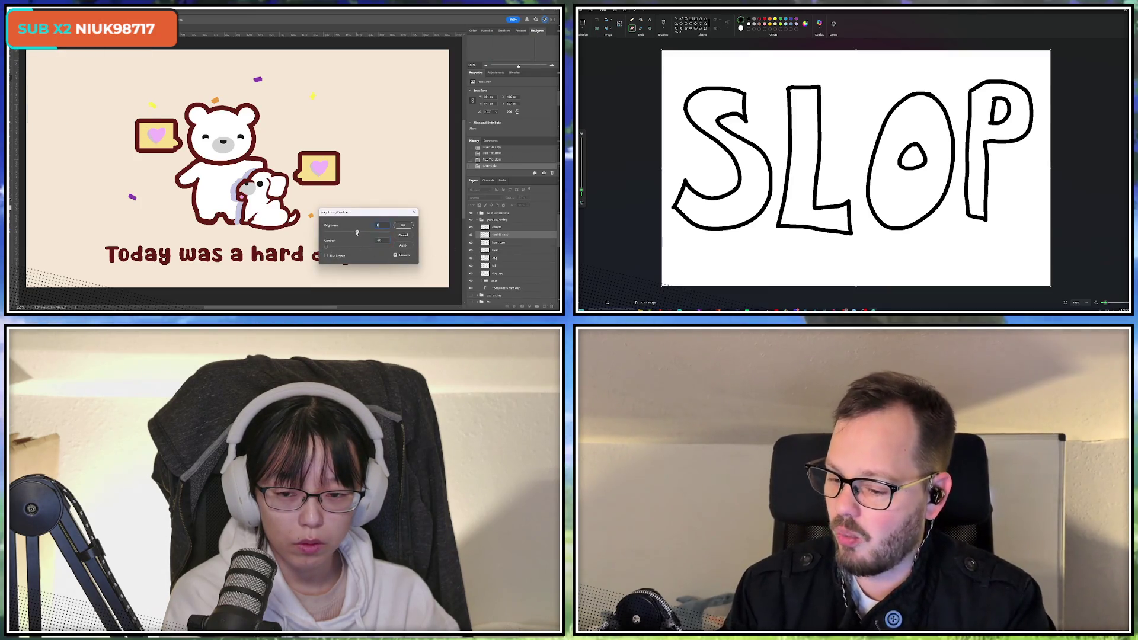
drag(357, 233, 336, 233)
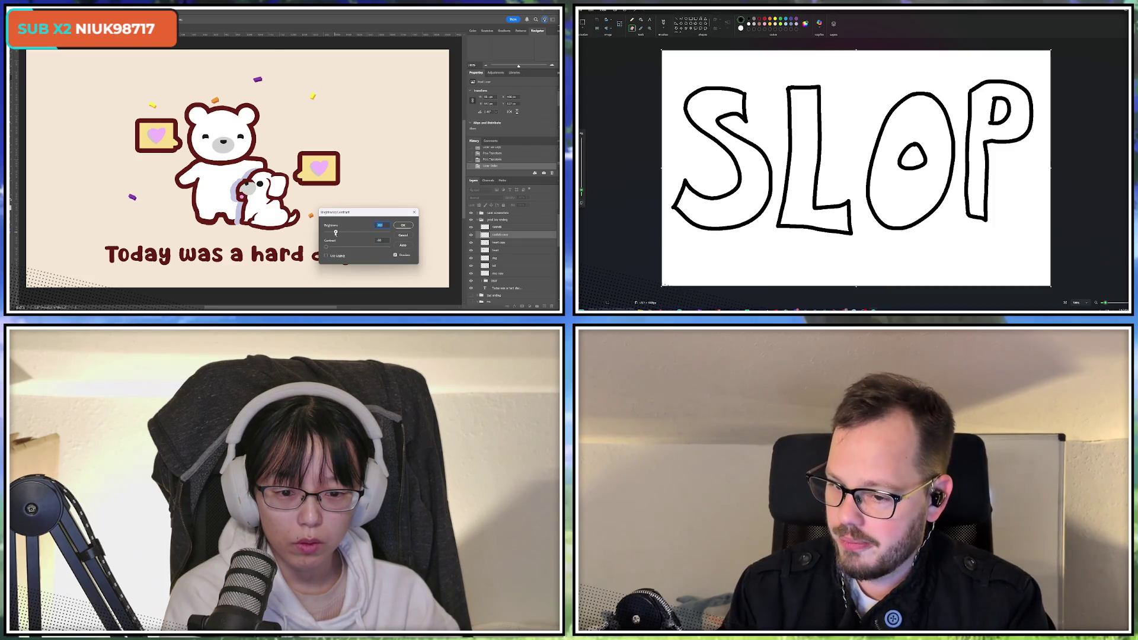
click(403, 226)
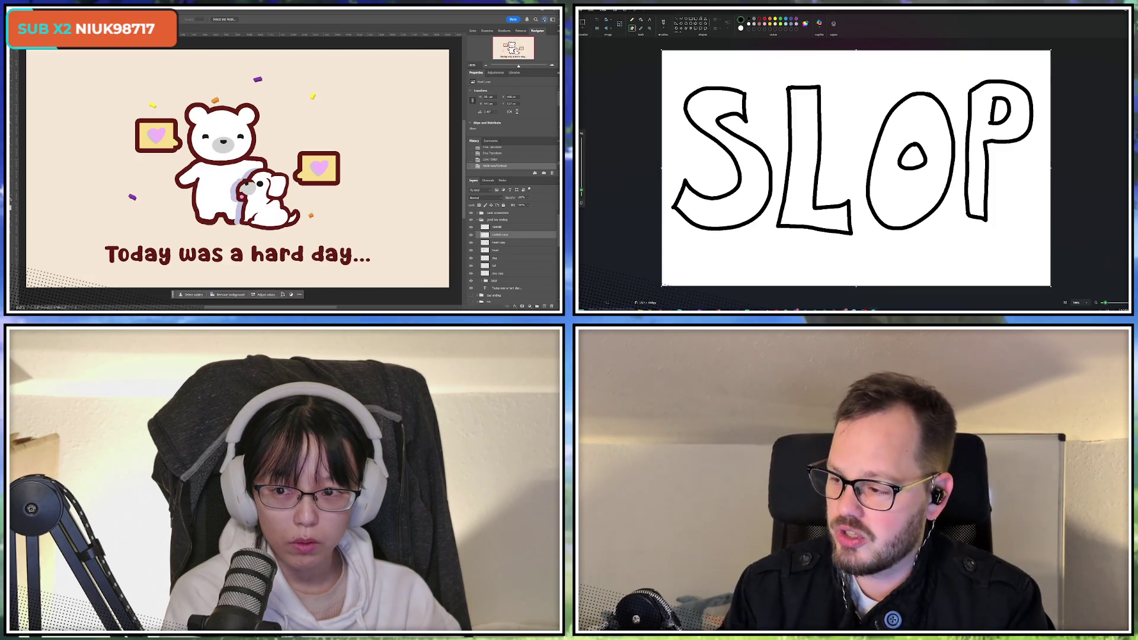
Shift the hue of the confetti copy with Hue/Saturation
key(alt+i)
key(a)
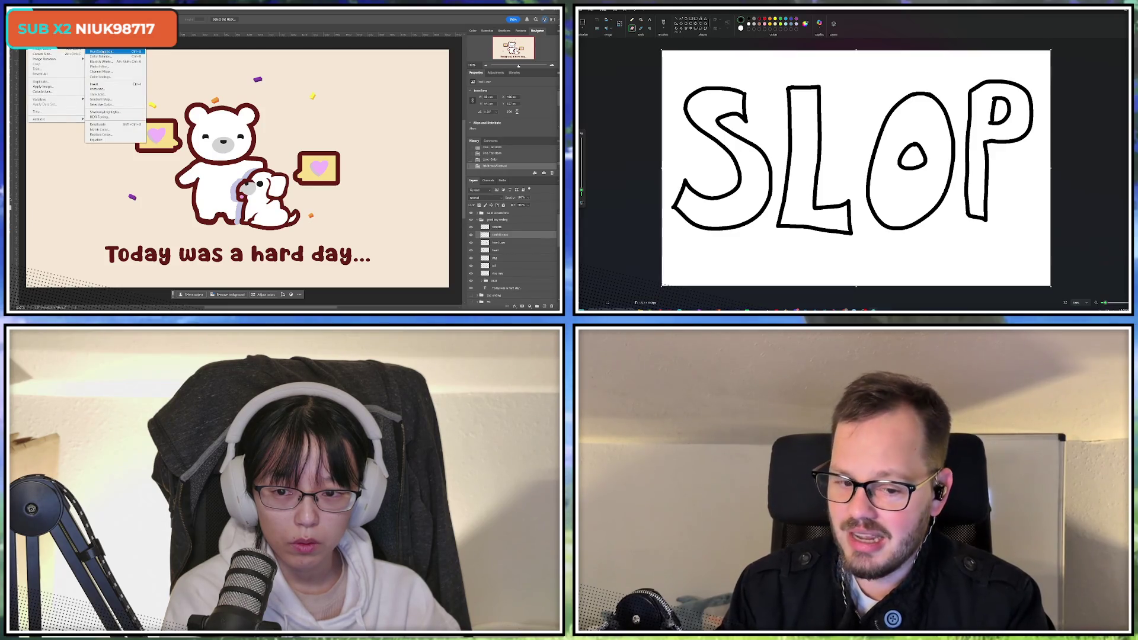
key(h)
drag(462, 212, 455, 212)
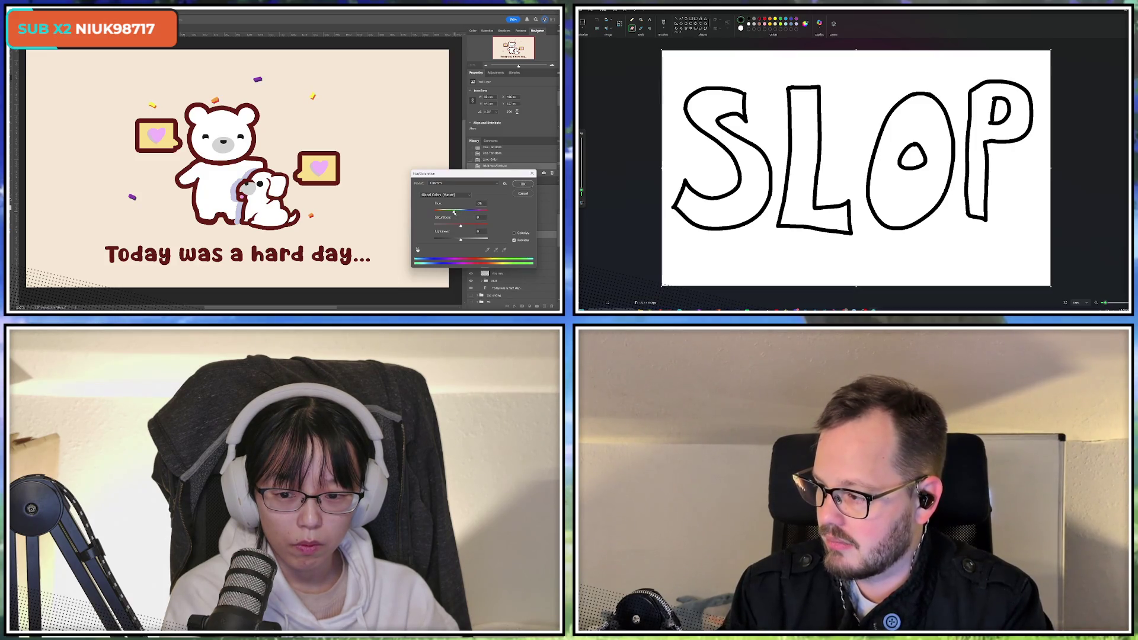
click(522, 184)
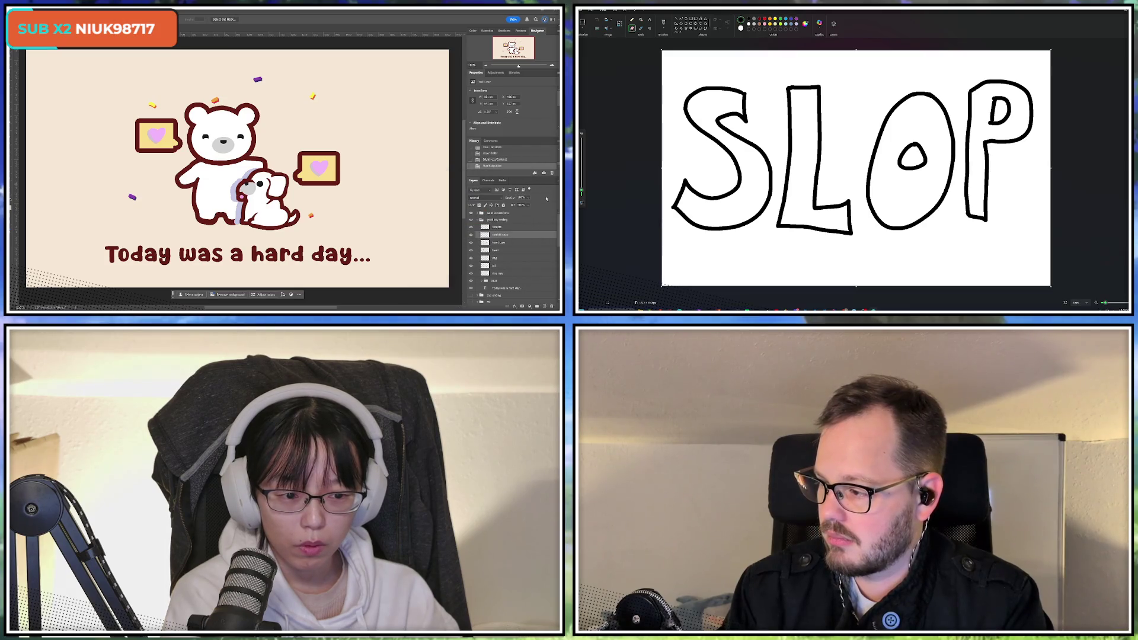
Rotate the confetti copy slightly, then fill the Paint letter S with red
key(ctrl+t)
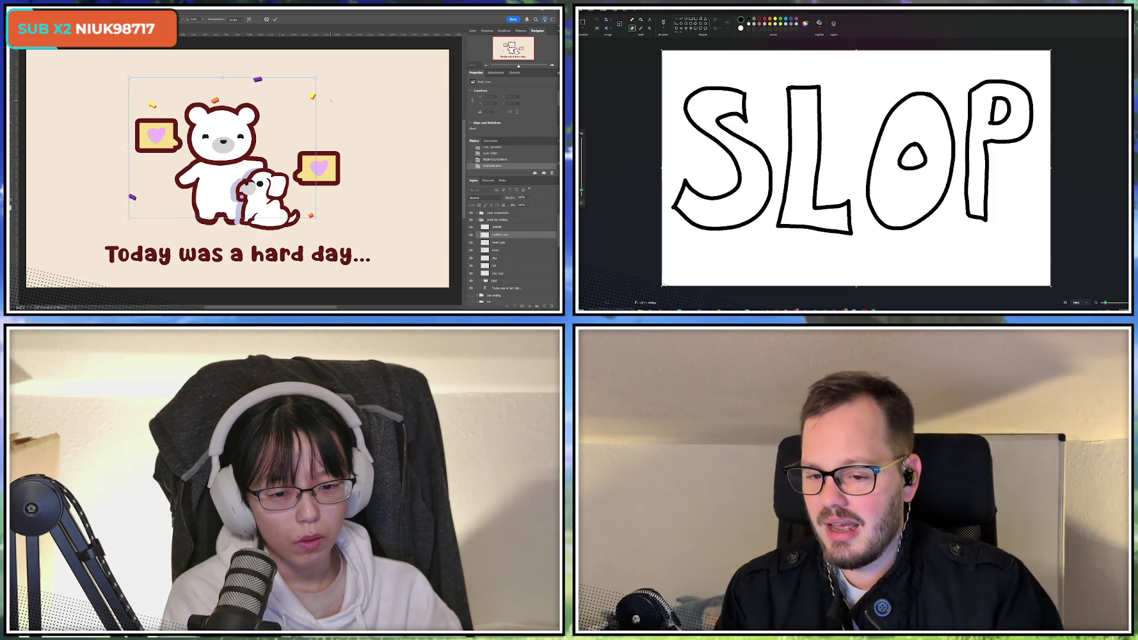
drag(331, 101, 330, 99)
key(Return)
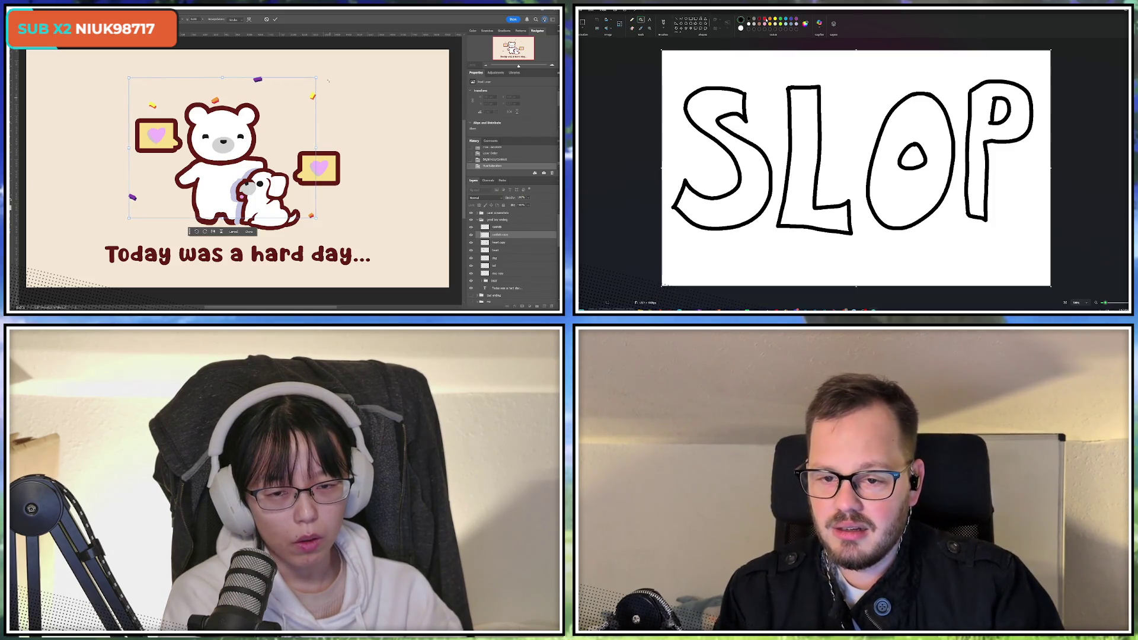
click(789, 102)
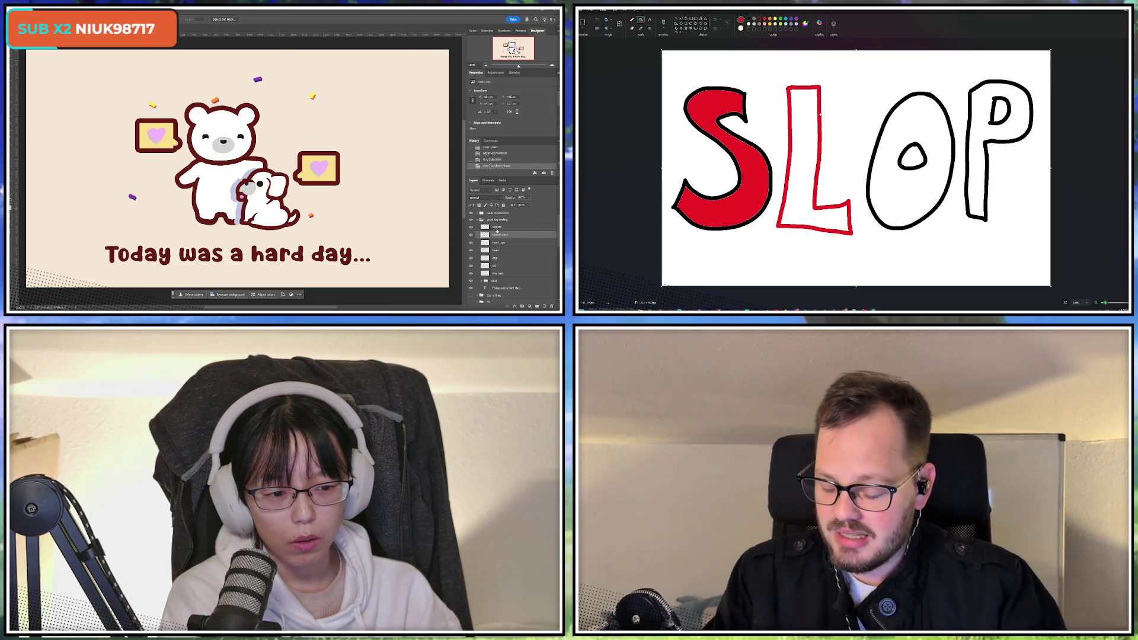
Fill the letters L, O and P red, and delete the original confetti layer
click(498, 227)
key(ctrl+z)
click(800, 160)
click(890, 190)
click(1001, 132)
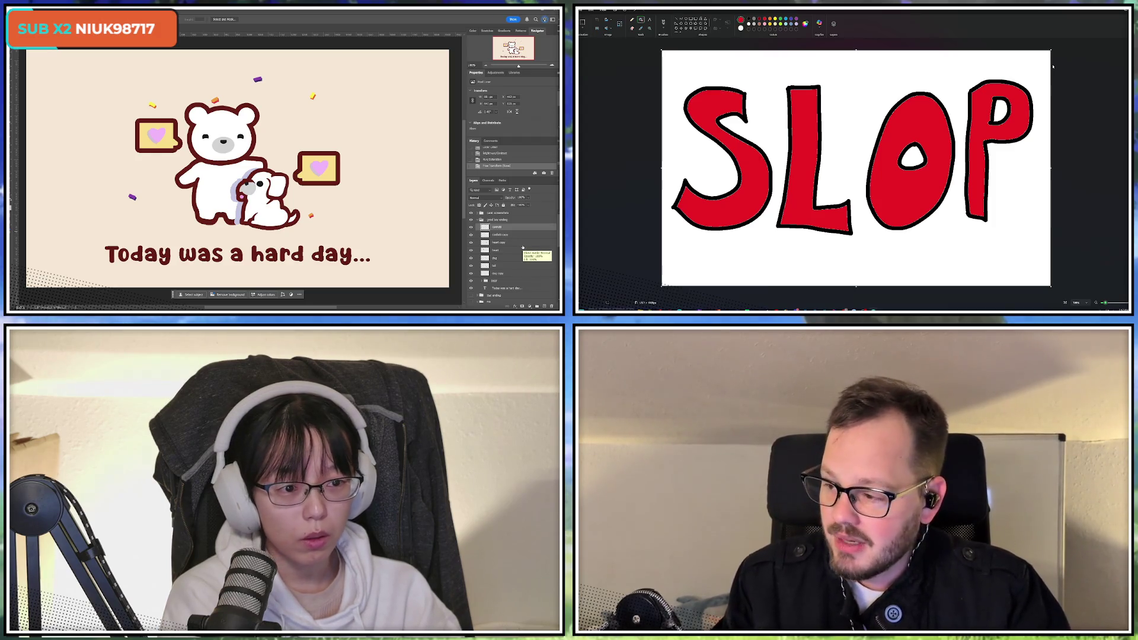
key(Delete)
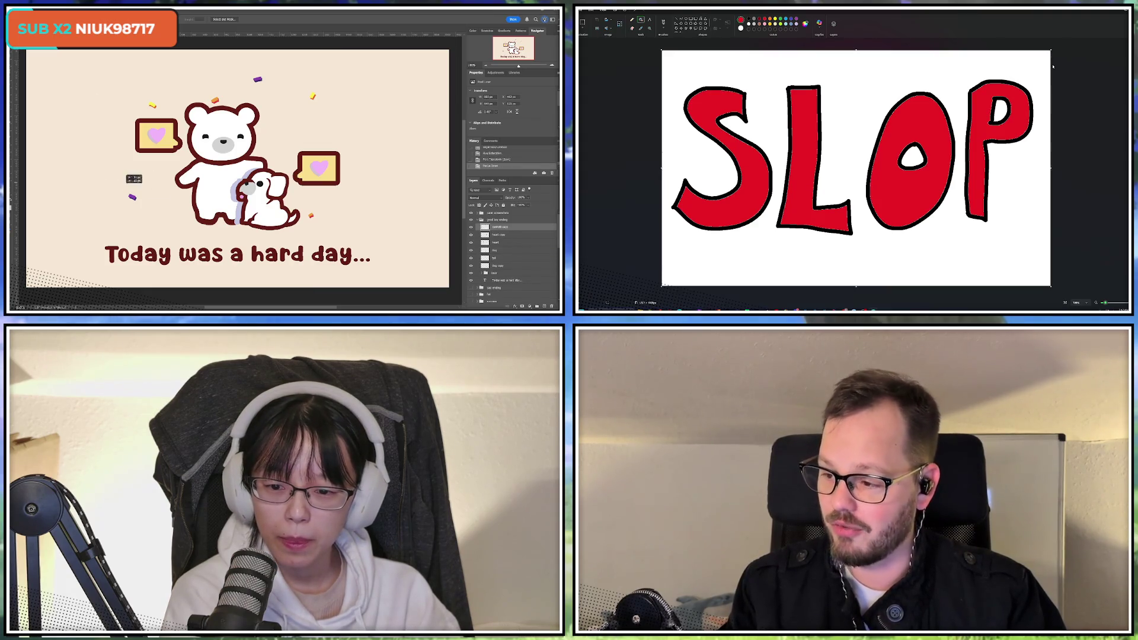
Move the purple confetti pieces to the right and clear the selection
mouse_move(108, 180)
mouse_down()
mouse_move(157, 222)
mouse_move(155, 208)
mouse_up()
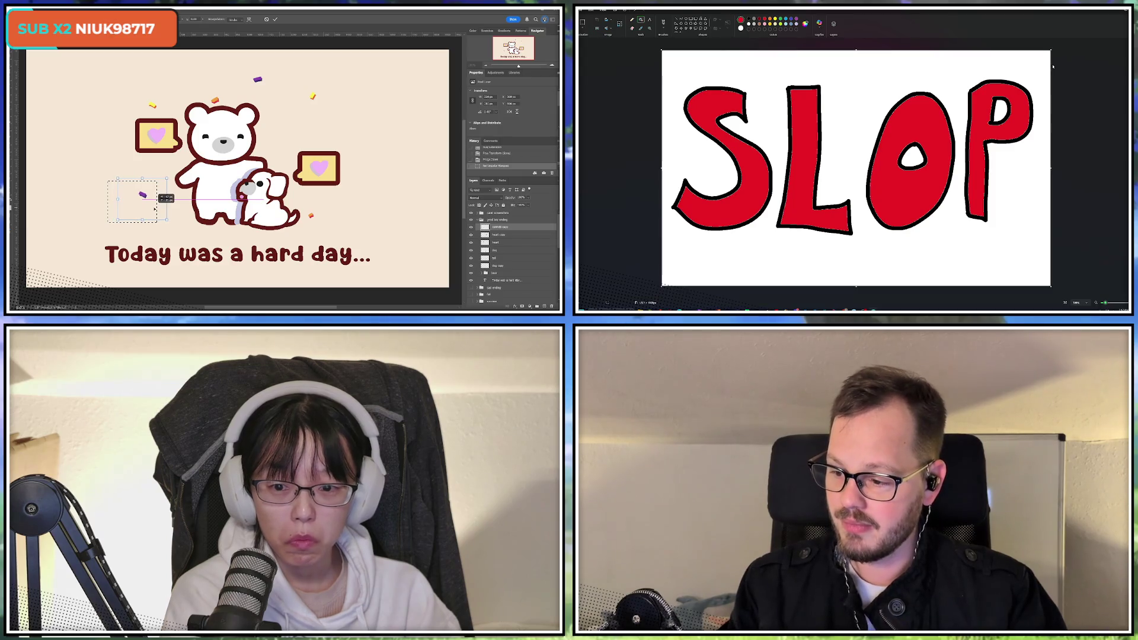
key(ctrl+t)
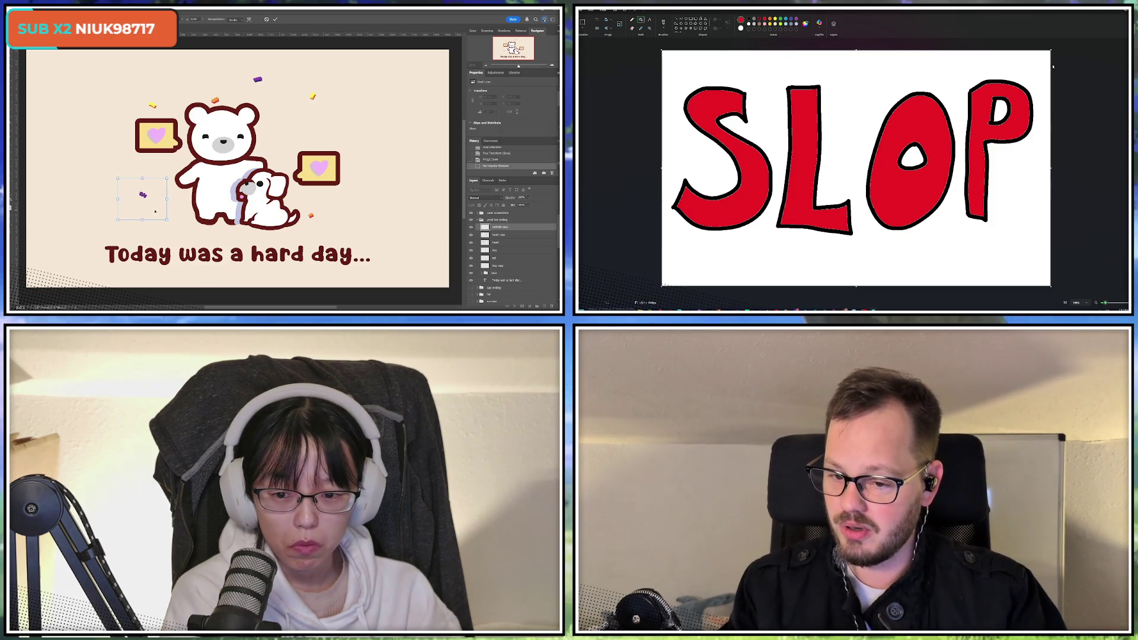
click(276, 19)
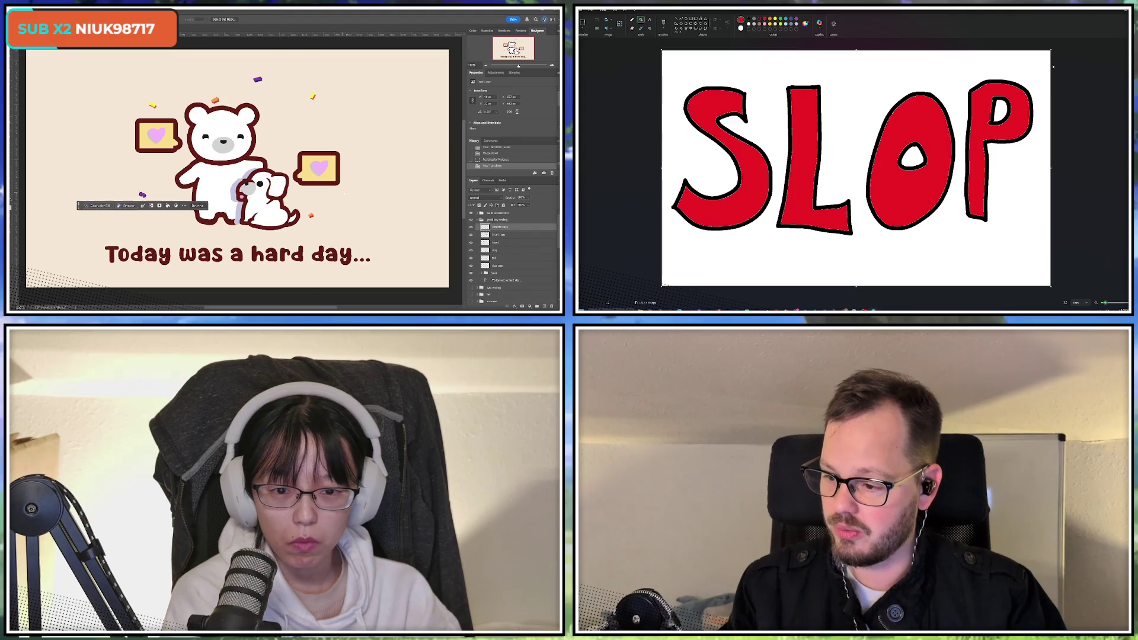
key(ctrl+d)
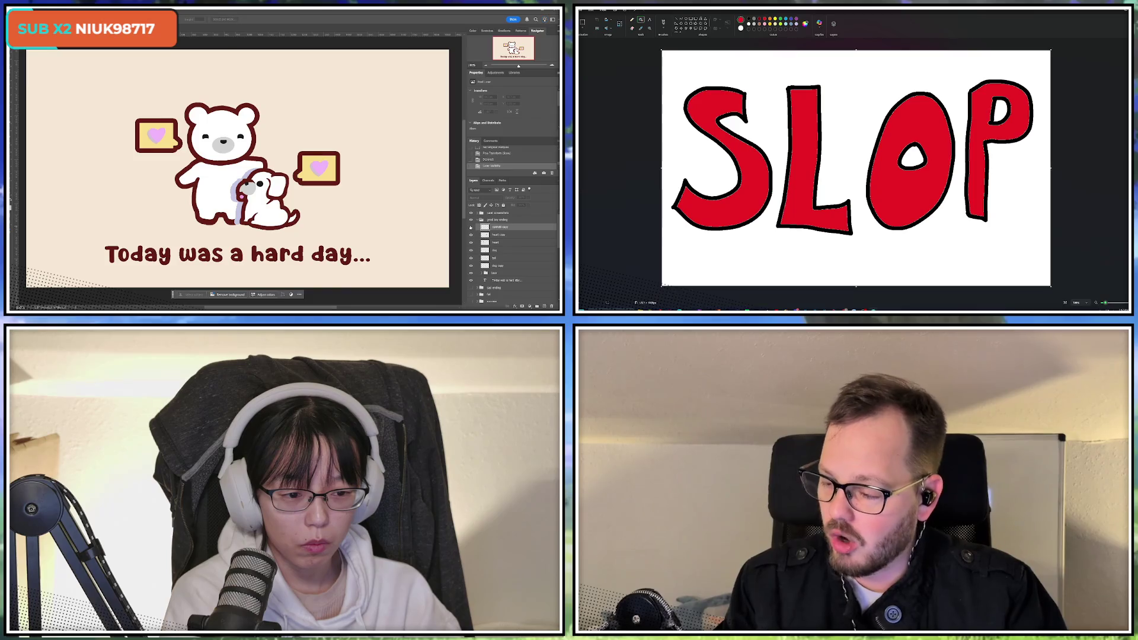
click(472, 227)
click(471, 227)
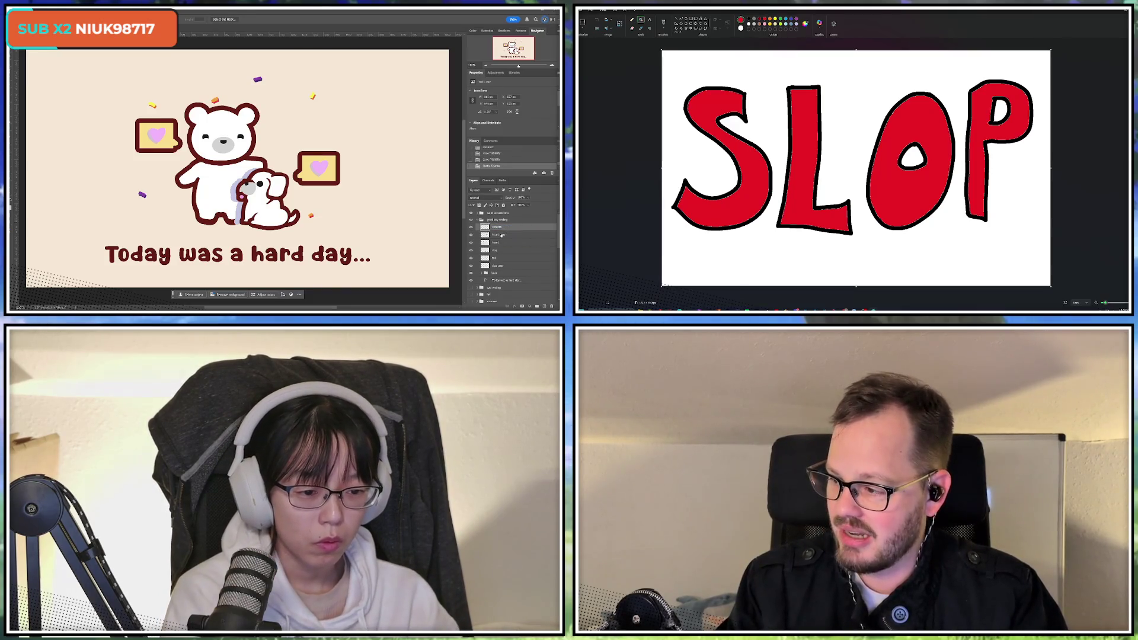
Rename the two heart layers to 'heart outline' and 'heart fill'
key(Tab)
text(heart co)
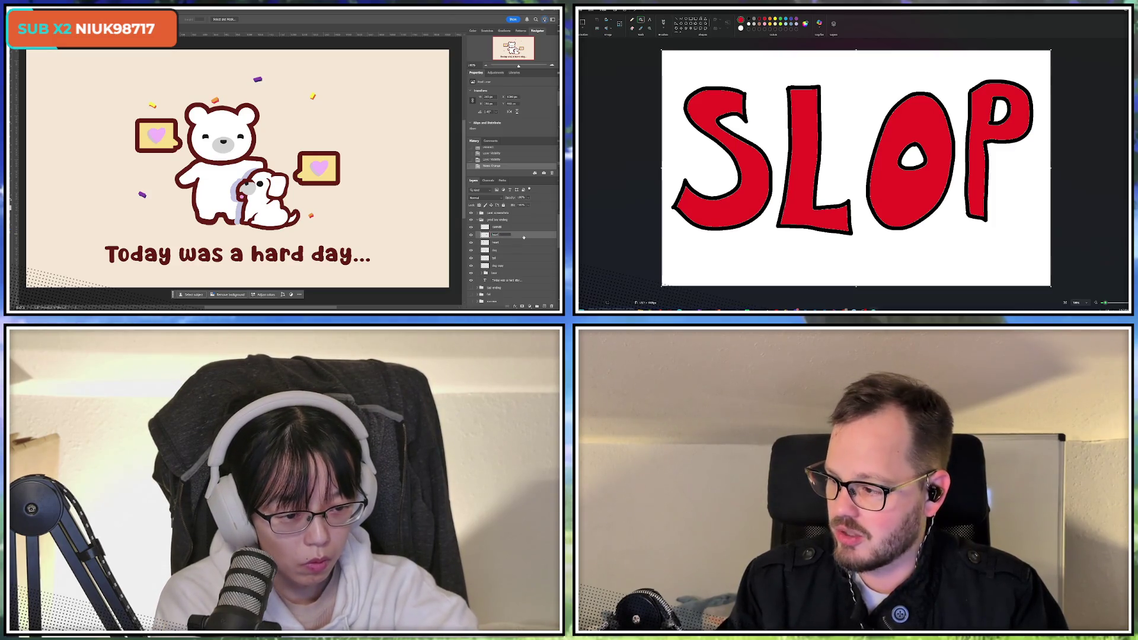
click(472, 235)
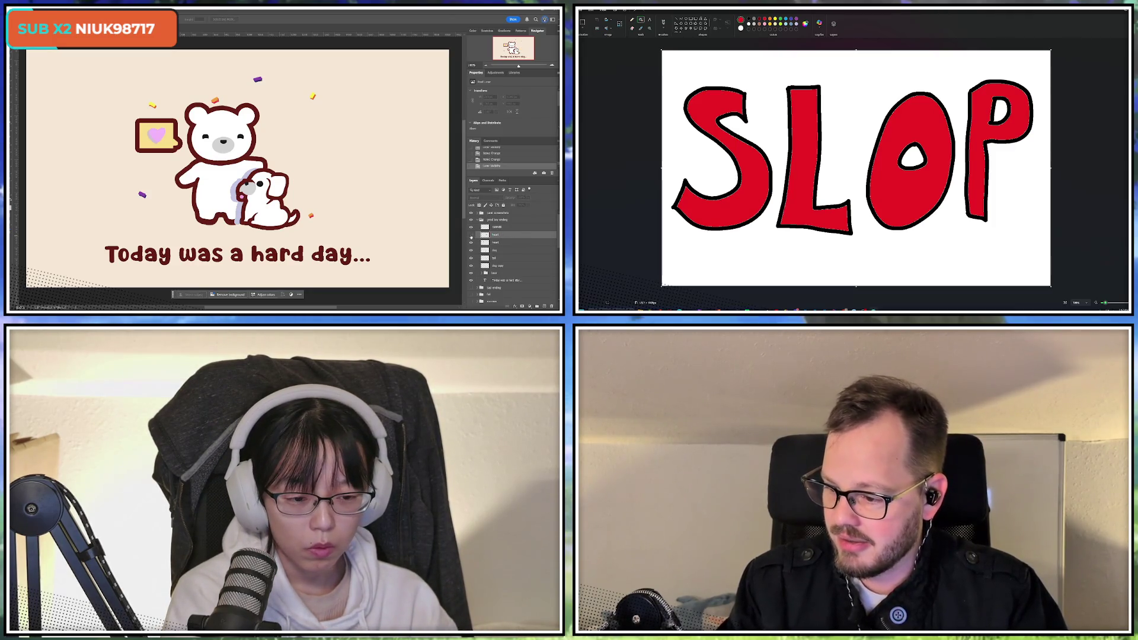
click(471, 234)
double_click(496, 234)
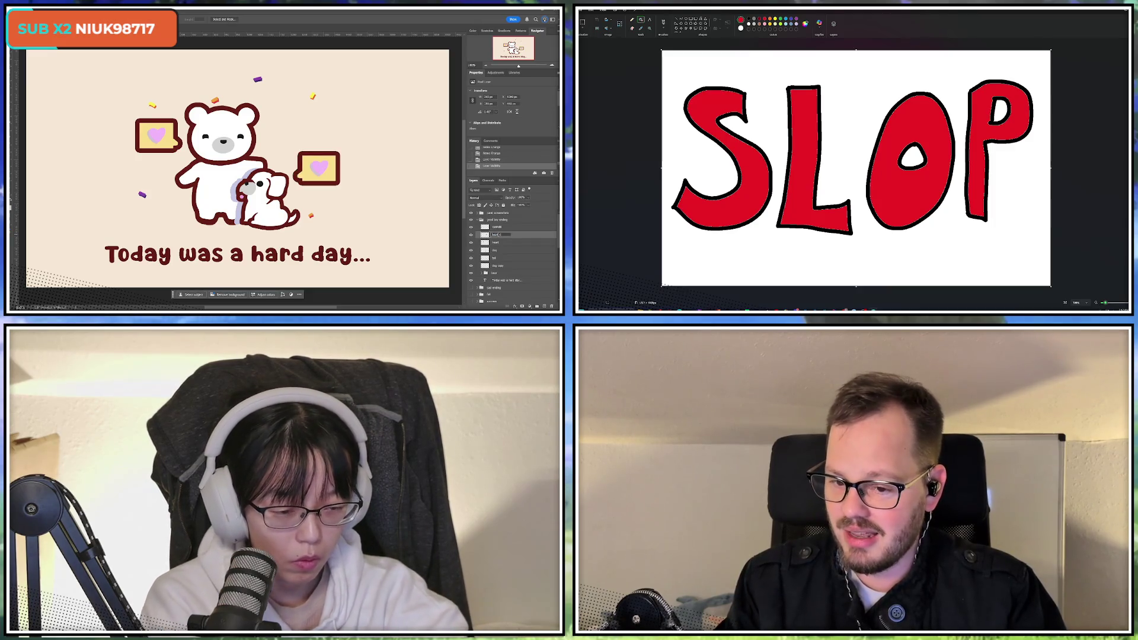
text(heart outline)
key(Return)
double_click(495, 243)
text(heart fill)
key(Return)
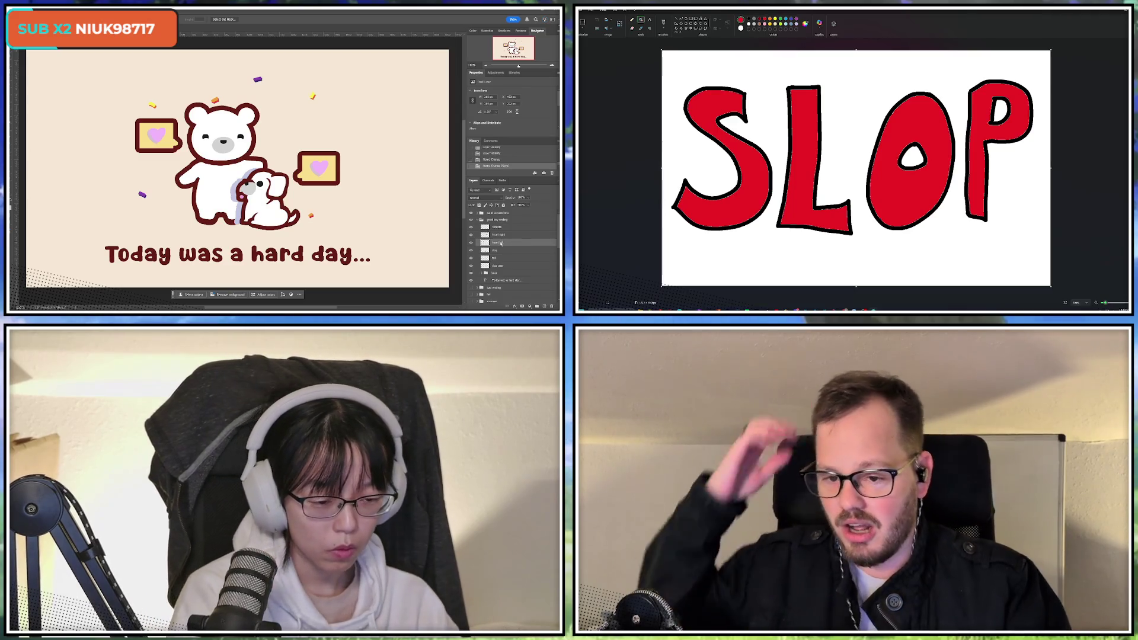
Merge the dog copy shadow into the dog layer and name the result 'dog'
click(501, 266)
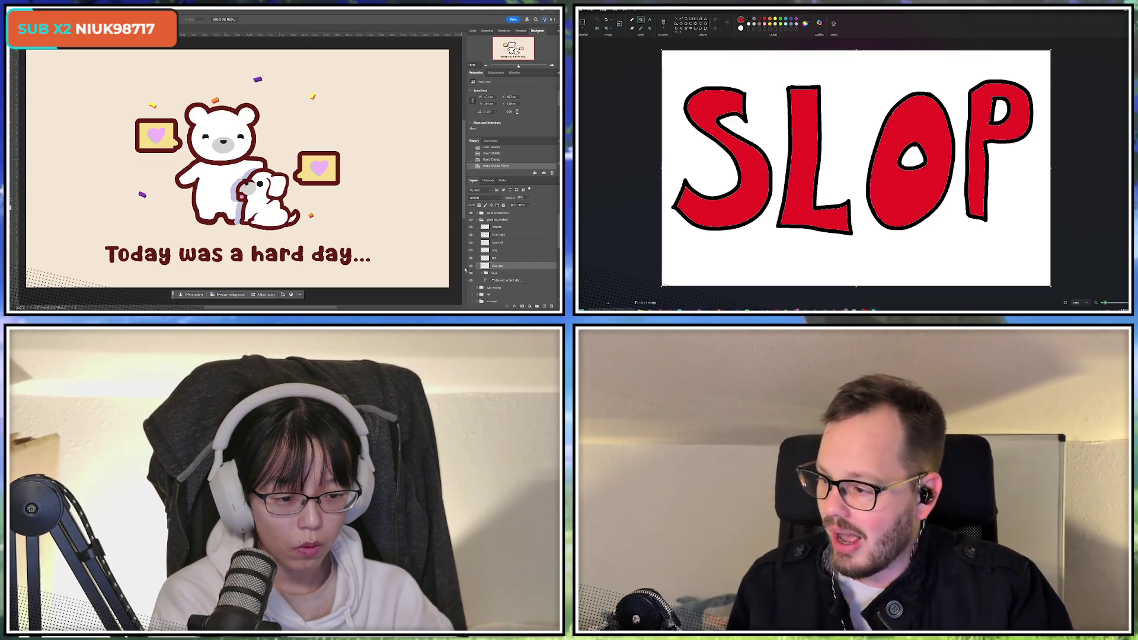
click(471, 265)
click(472, 265)
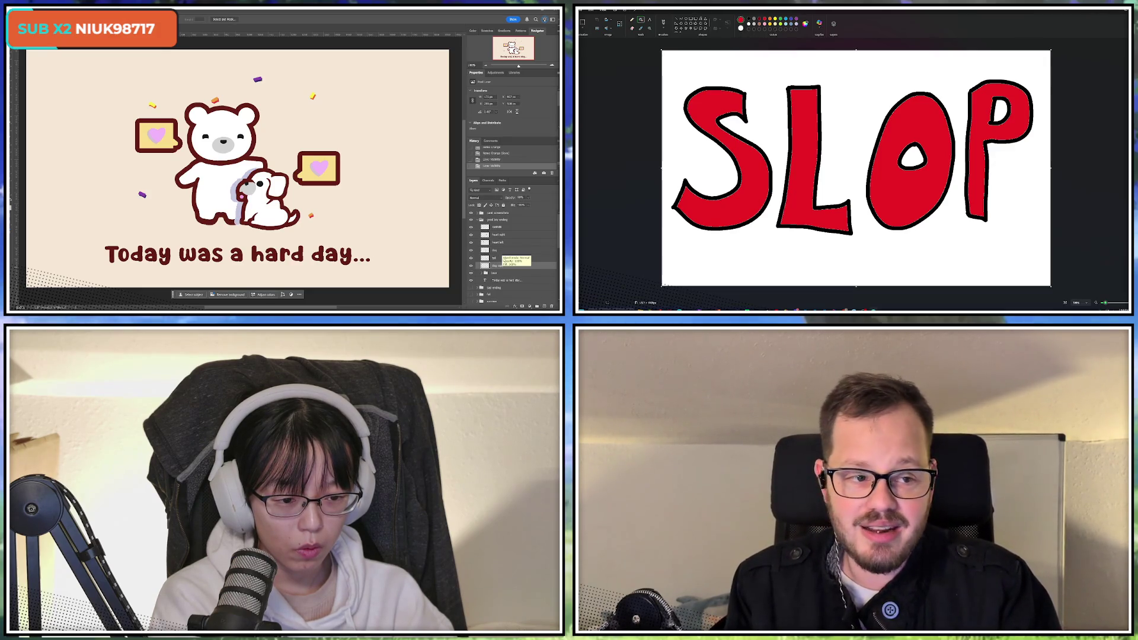
double_click(498, 266)
key(ctrl+e)
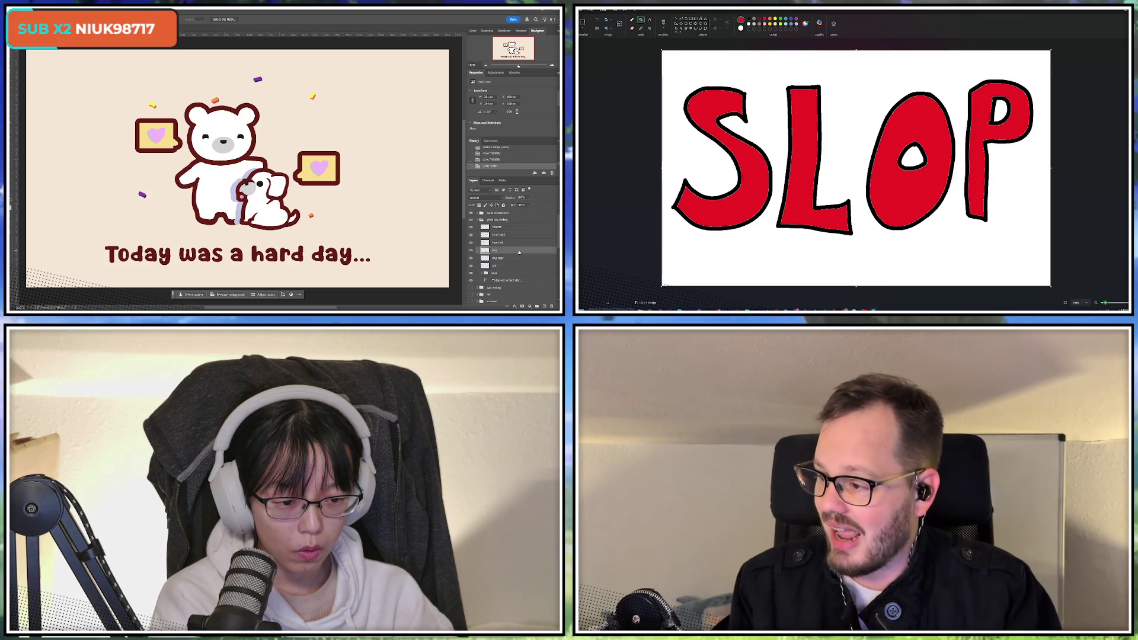
double_click(503, 251)
text(dog)
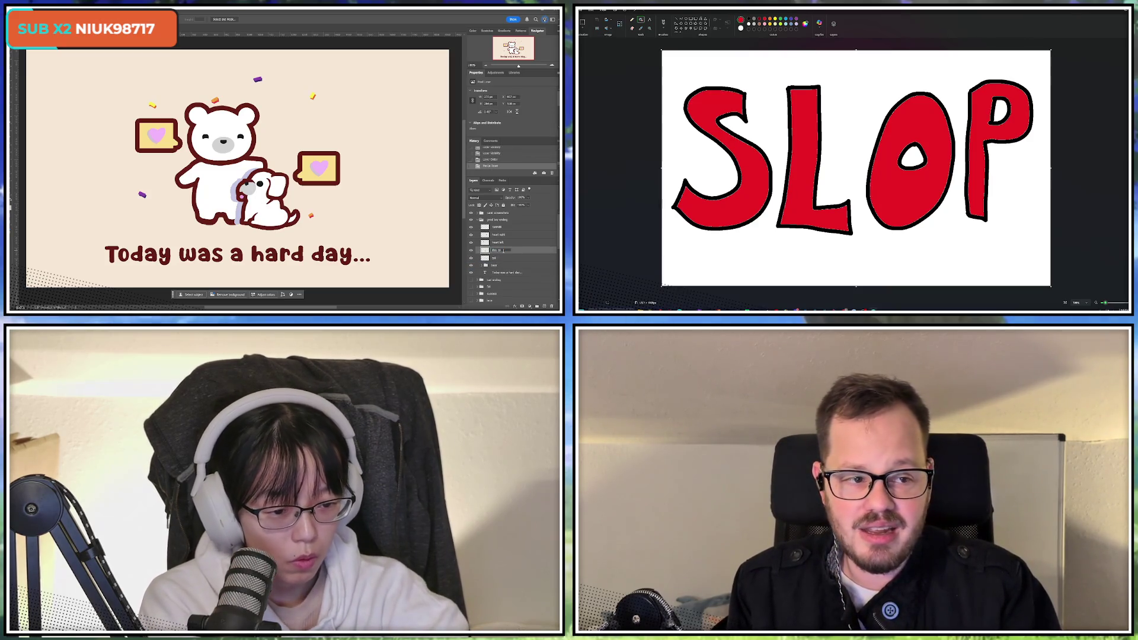
key(Return)
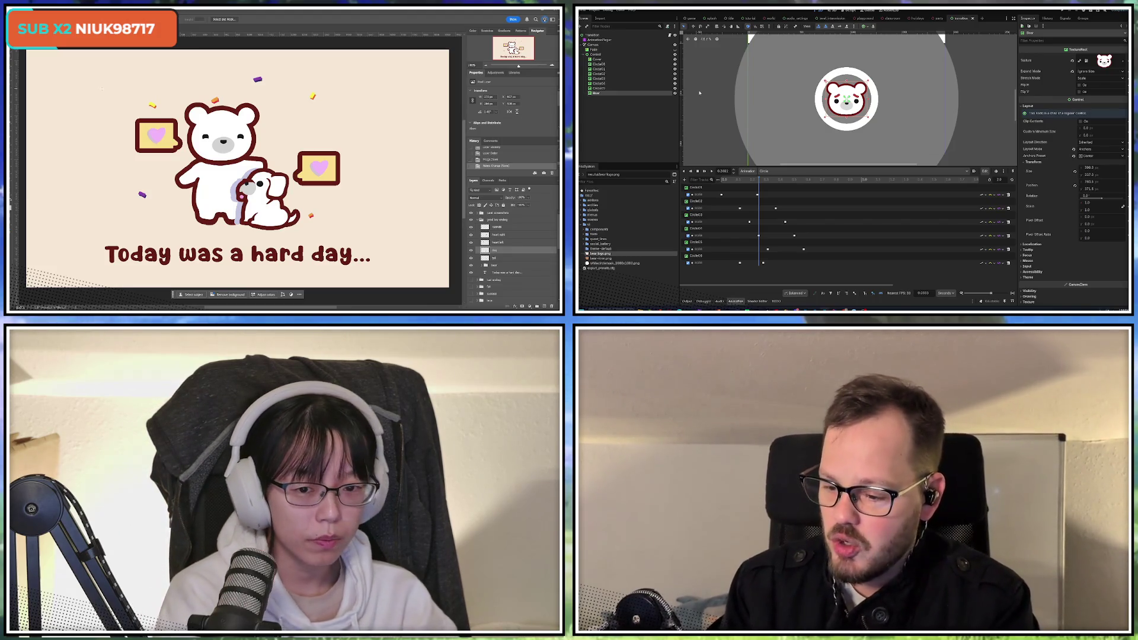
Toggle the dog and heart left layers' visibility to compare them
click(472, 250)
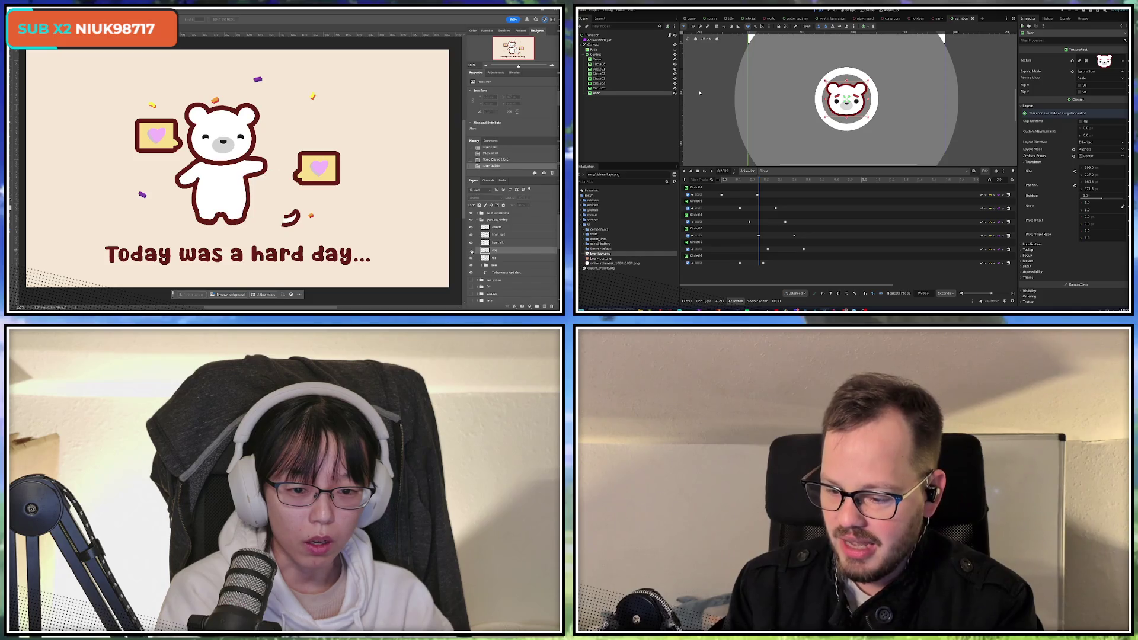
click(472, 250)
click(472, 242)
click(472, 243)
click(472, 243)
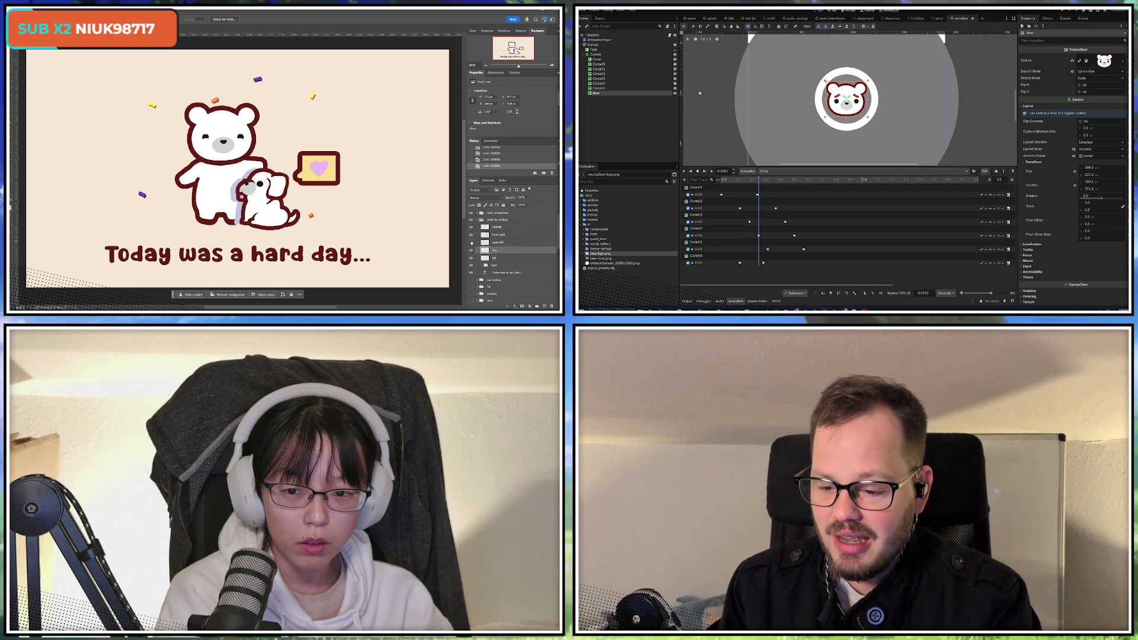
click(472, 242)
click(472, 243)
click(471, 243)
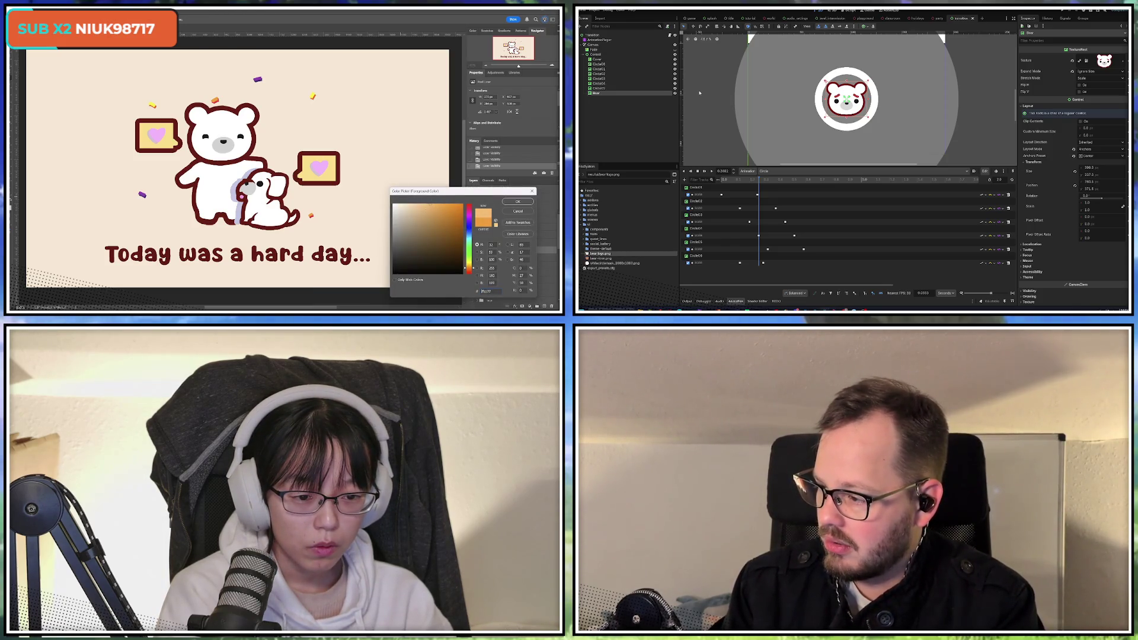
Dismiss the Photoshop colour picker and scrub the Godot preview back to about 0.12 s
click(520, 212)
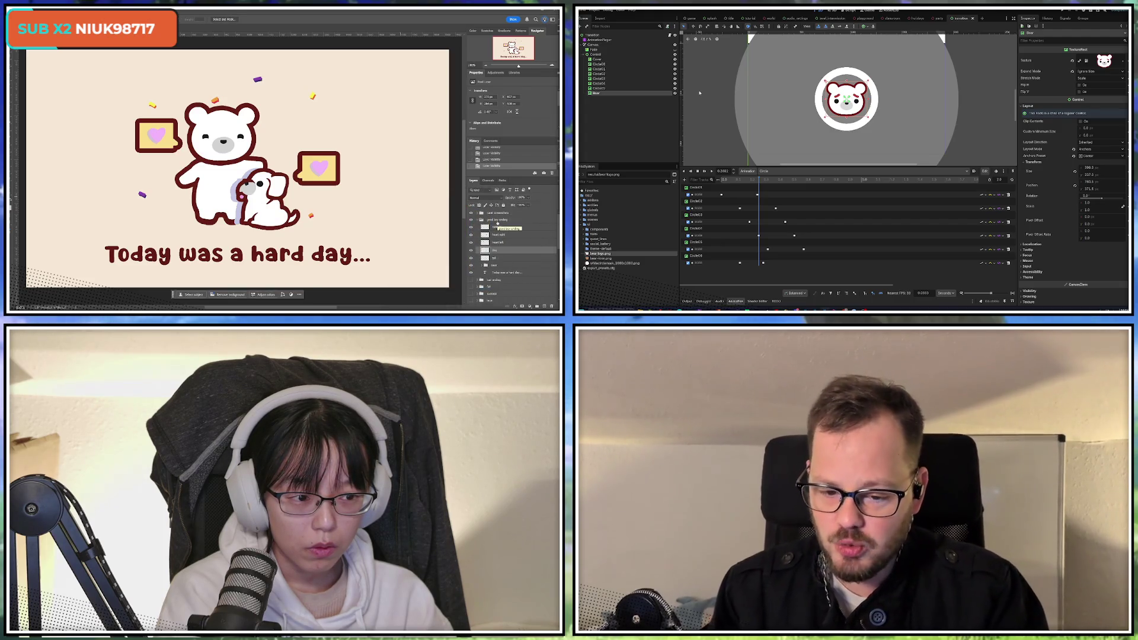
drag(723, 180, 761, 177)
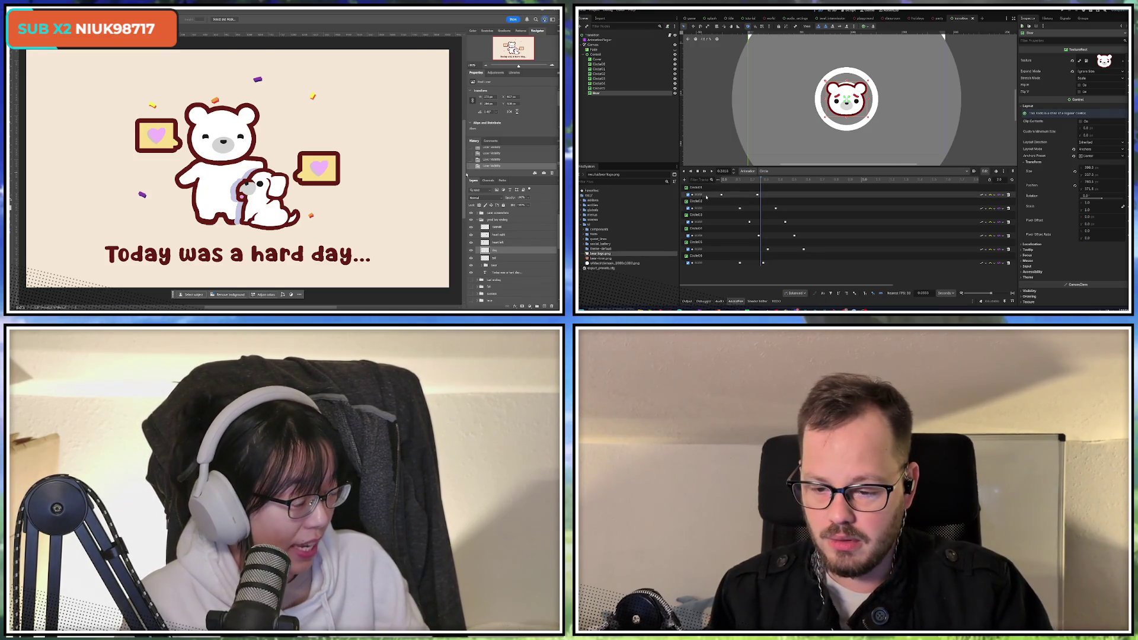
click(605, 69)
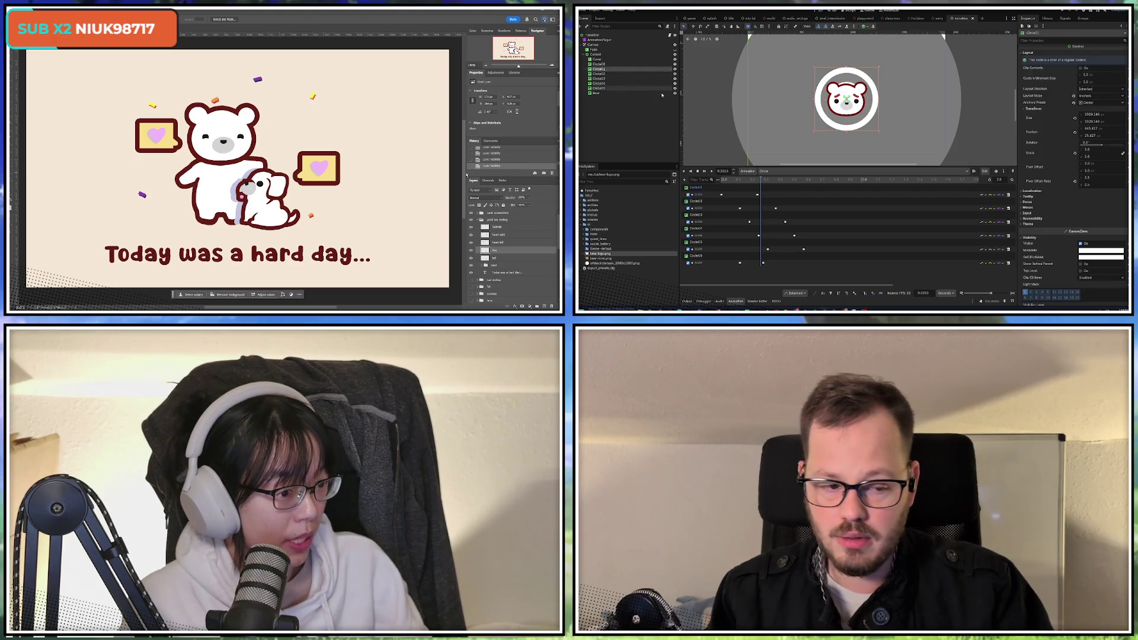
Give Circle02 a dark red Self Modulate tint
click(1084, 259)
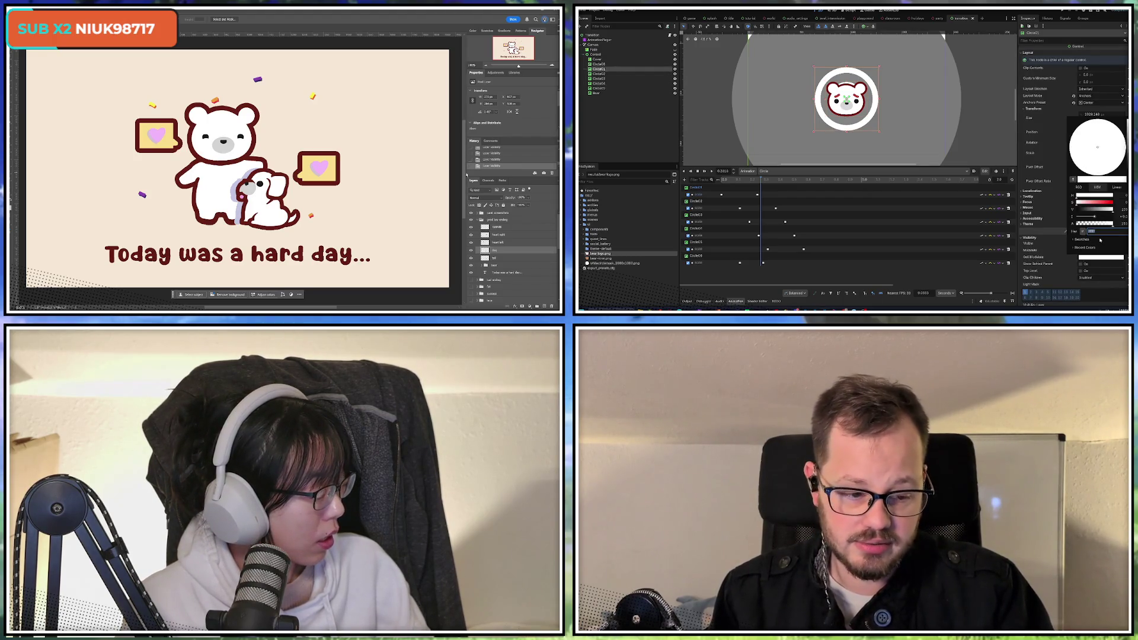
key(Escape)
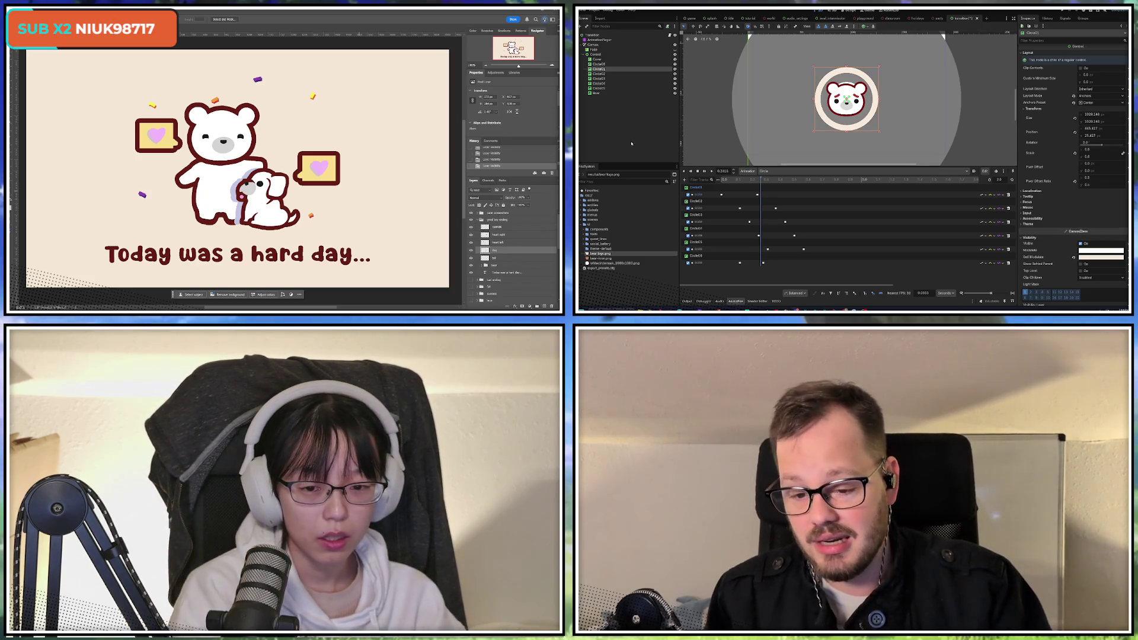
click(697, 202)
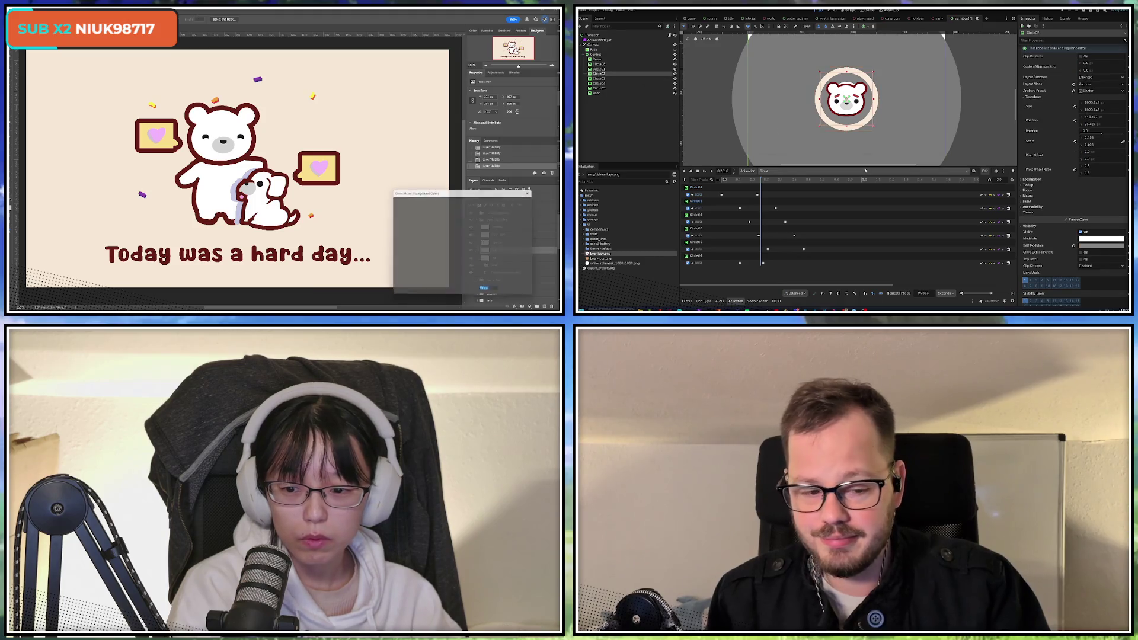
click(1087, 247)
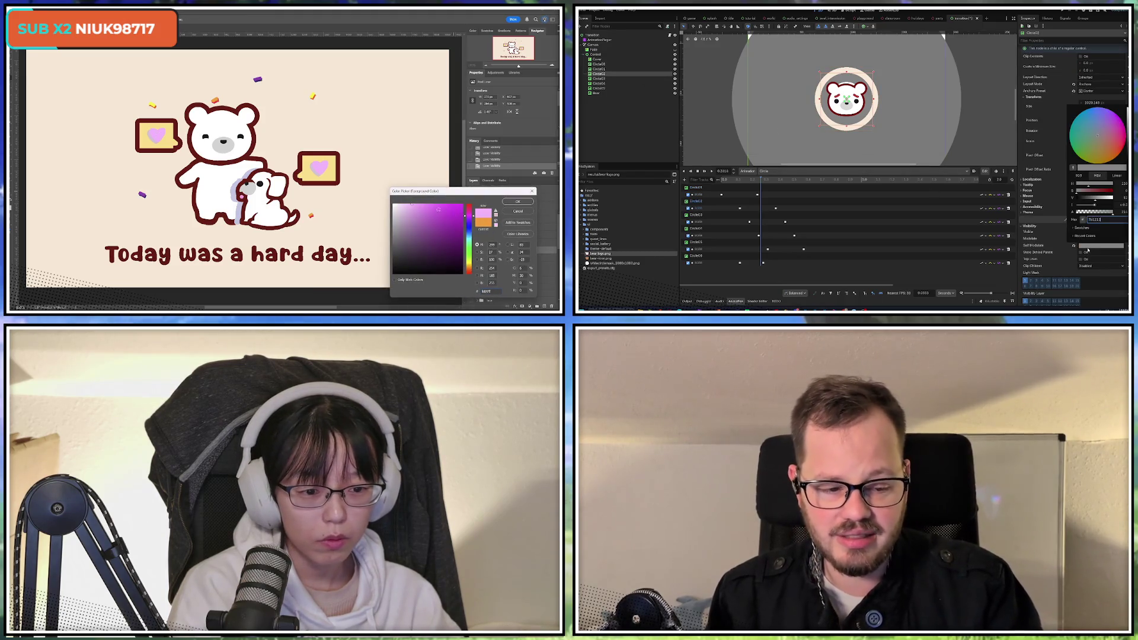
click(1088, 250)
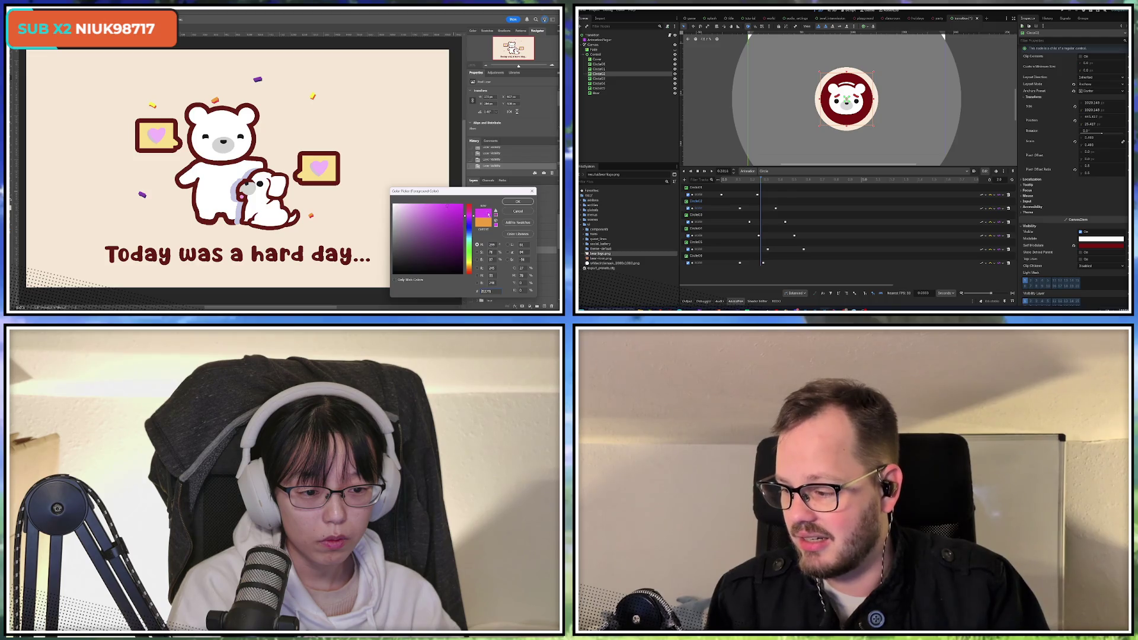
click(511, 204)
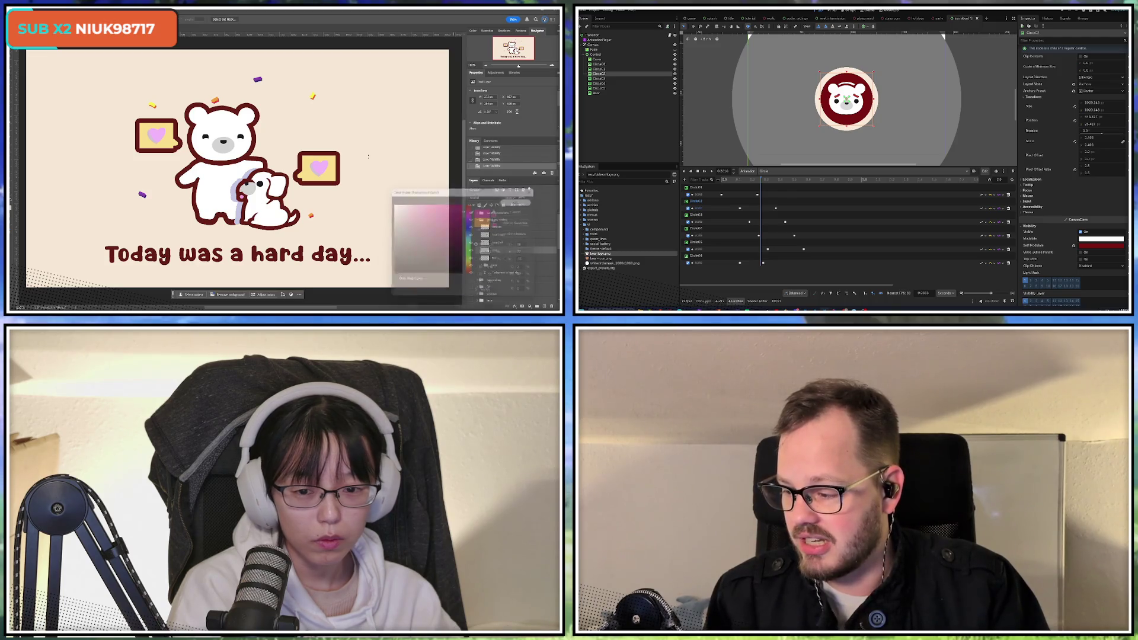
Check Circle04's tint colour unchanged and nudge the animation preview slightly later
click(599, 83)
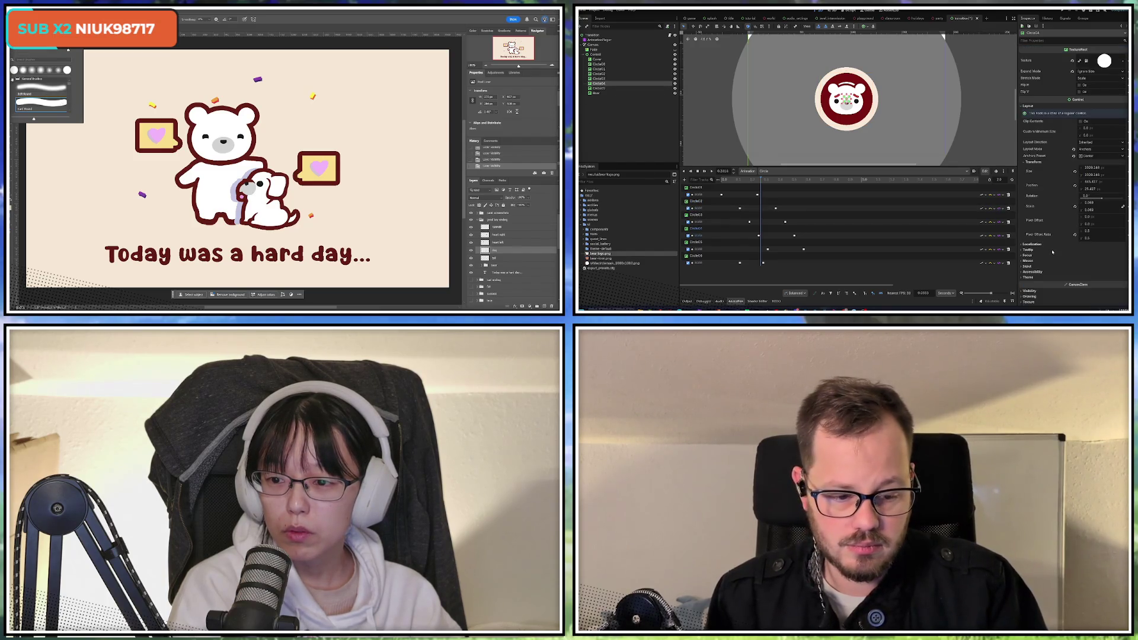
scroll(1052, 252, down, 3)
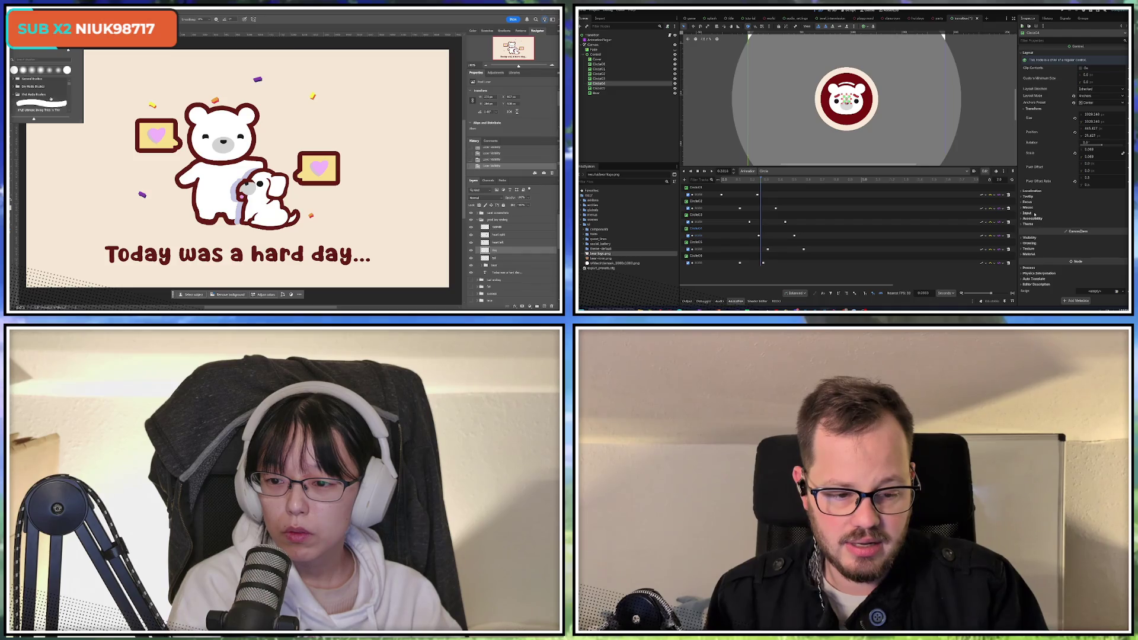
scroll(51, 98, down, 5)
click(1030, 237)
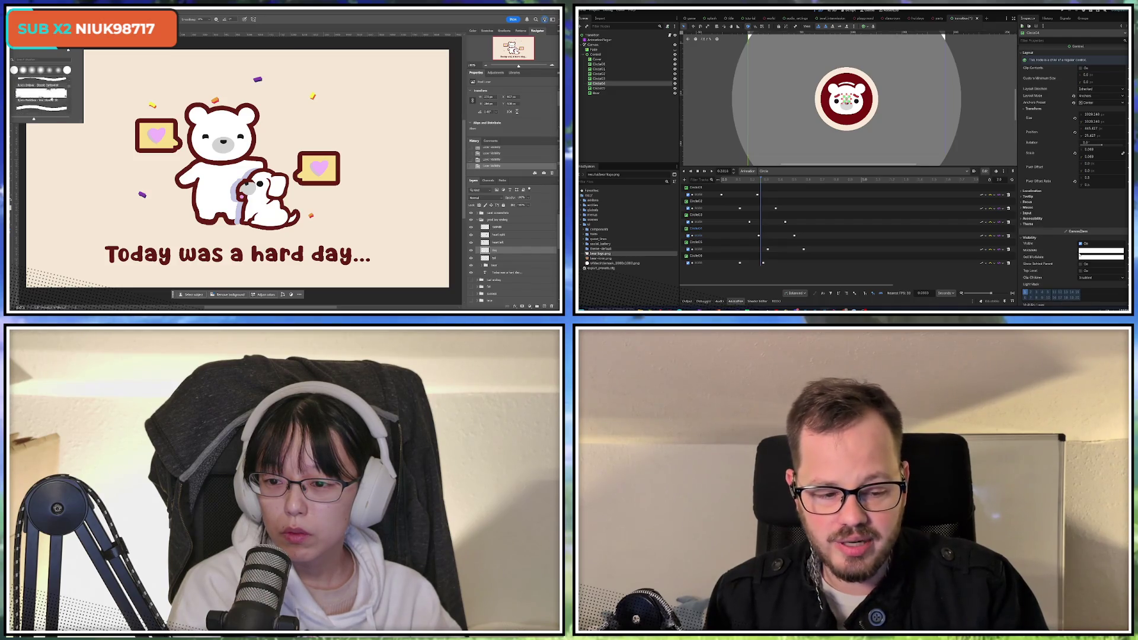
click(52, 99)
click(1101, 250)
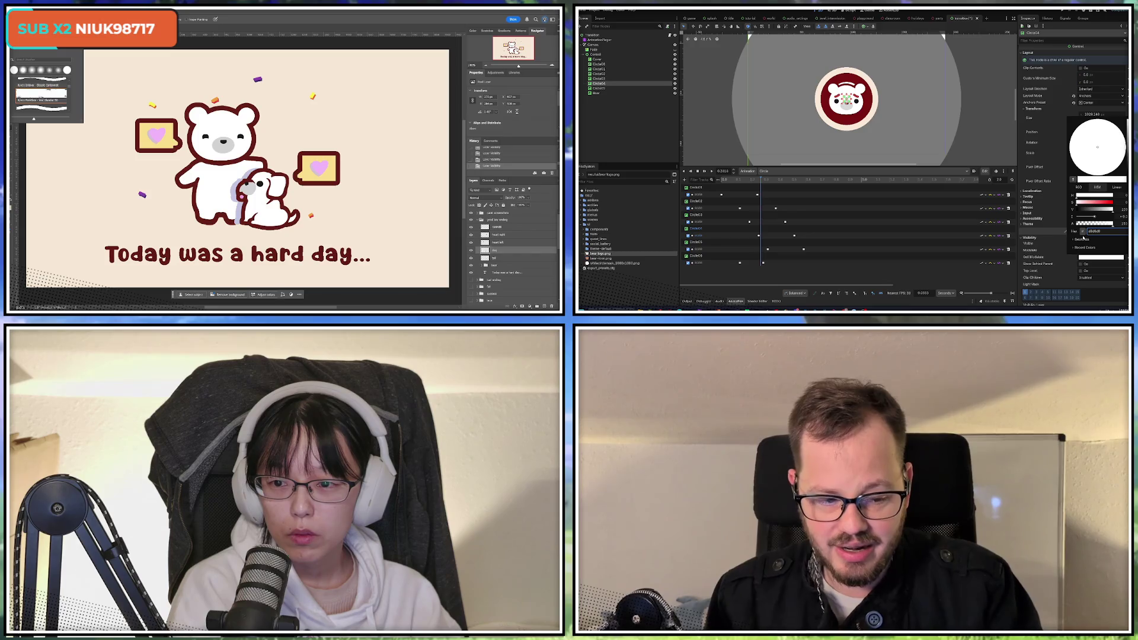
key(Escape)
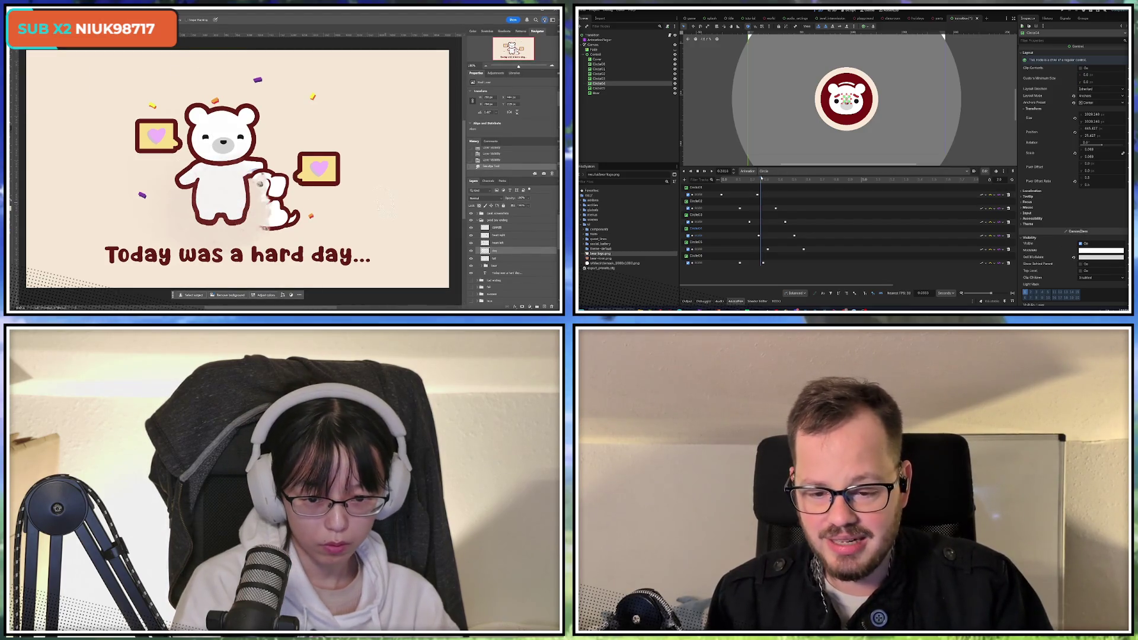
click(776, 179)
key(ctrl+z)
click(779, 179)
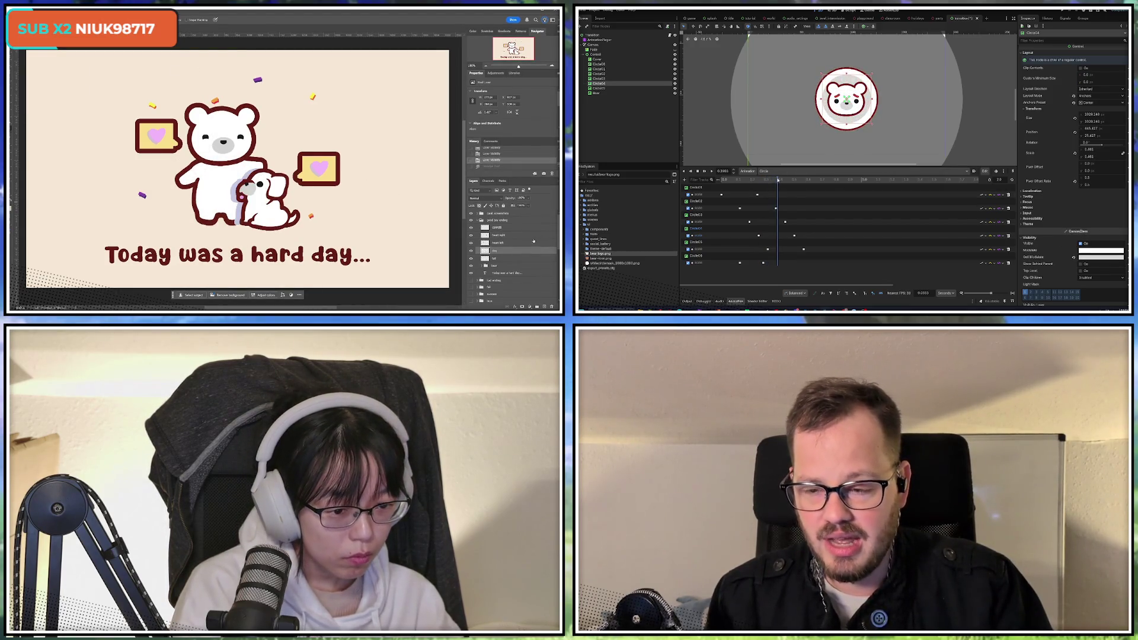
Add a new layer above the text named 'watercolor background'
click(499, 273)
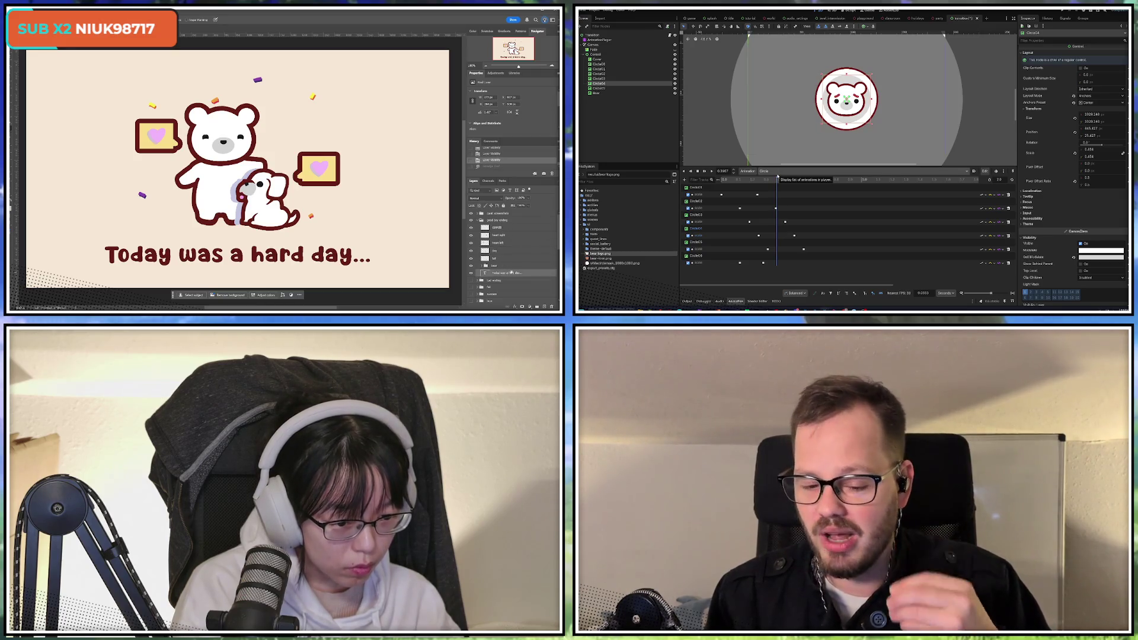
key(ctrl+shift+alt+n)
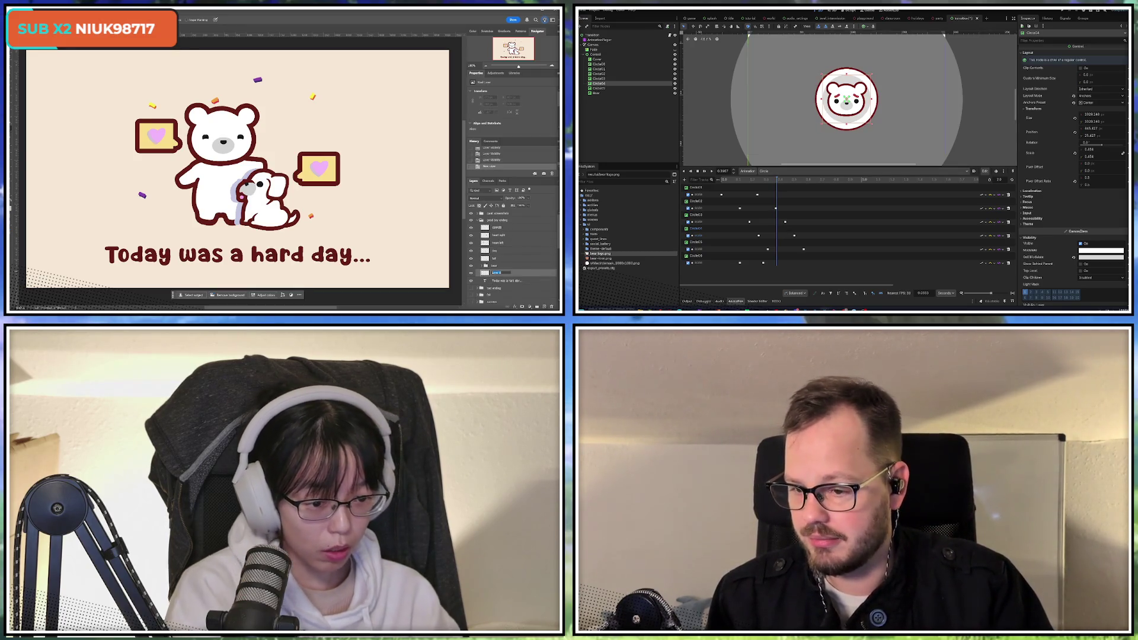
double_click(497, 272)
text(watercolor background)
key(Return)
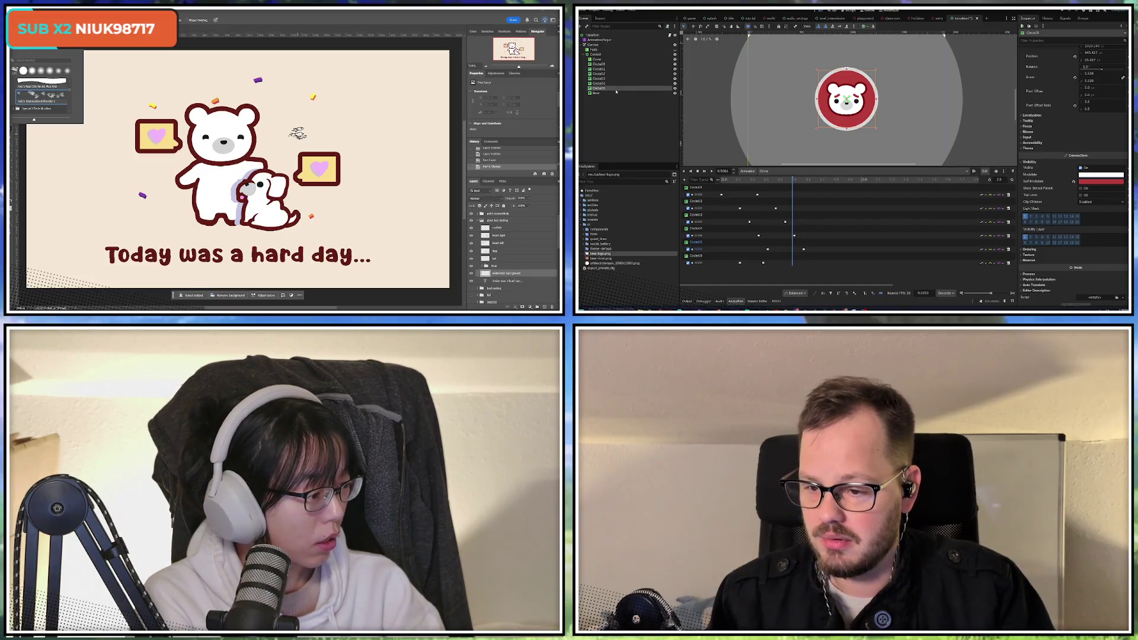
Tint Circle00 purple through its Self Modulate colour
click(615, 64)
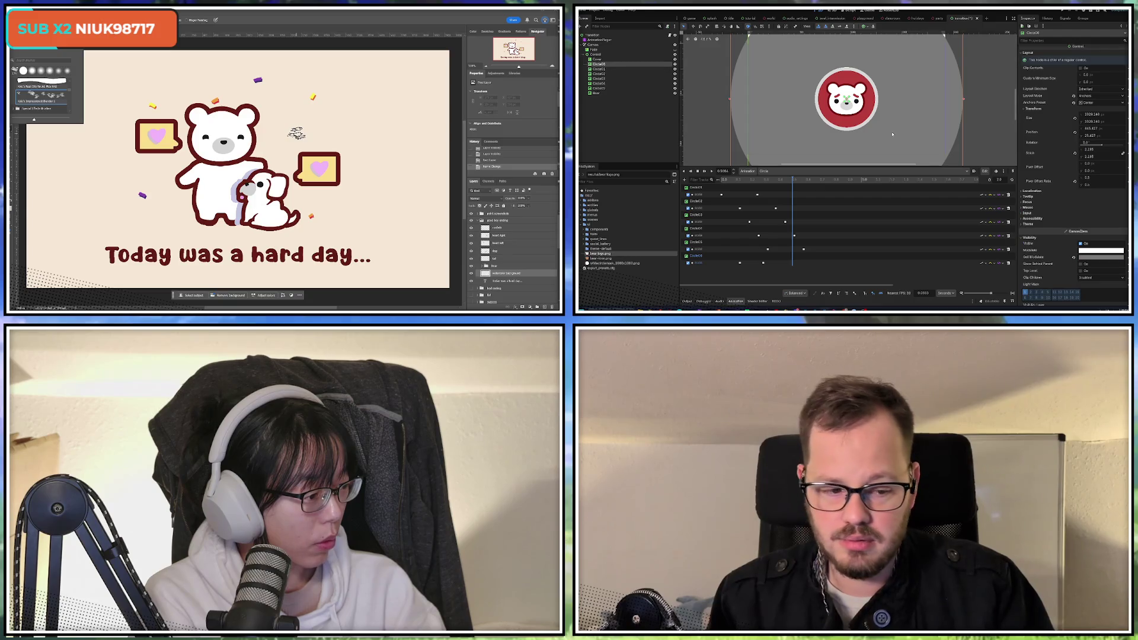
click(1082, 258)
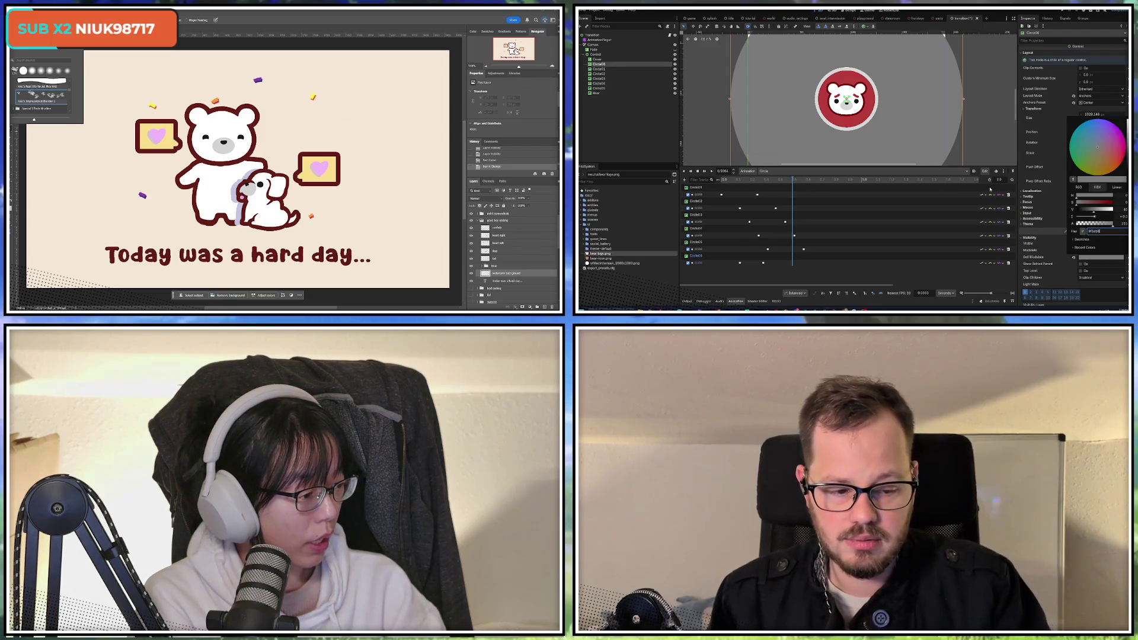
key(Return)
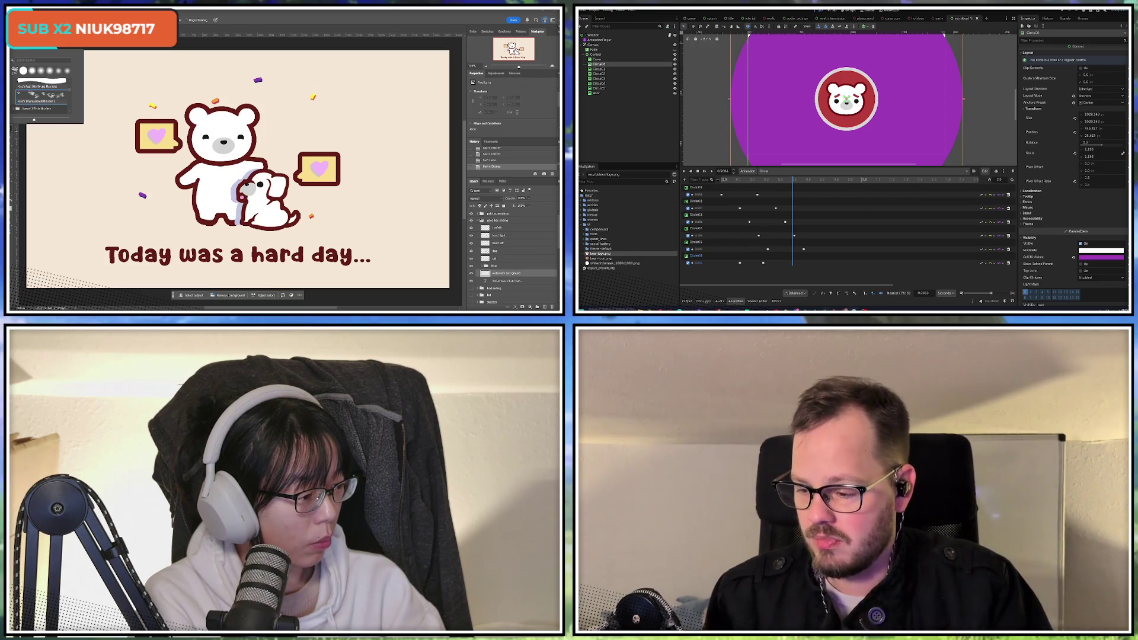
Paint a stroke on the bear drawing and collapse the Wet Media Brushes group
key(Escape)
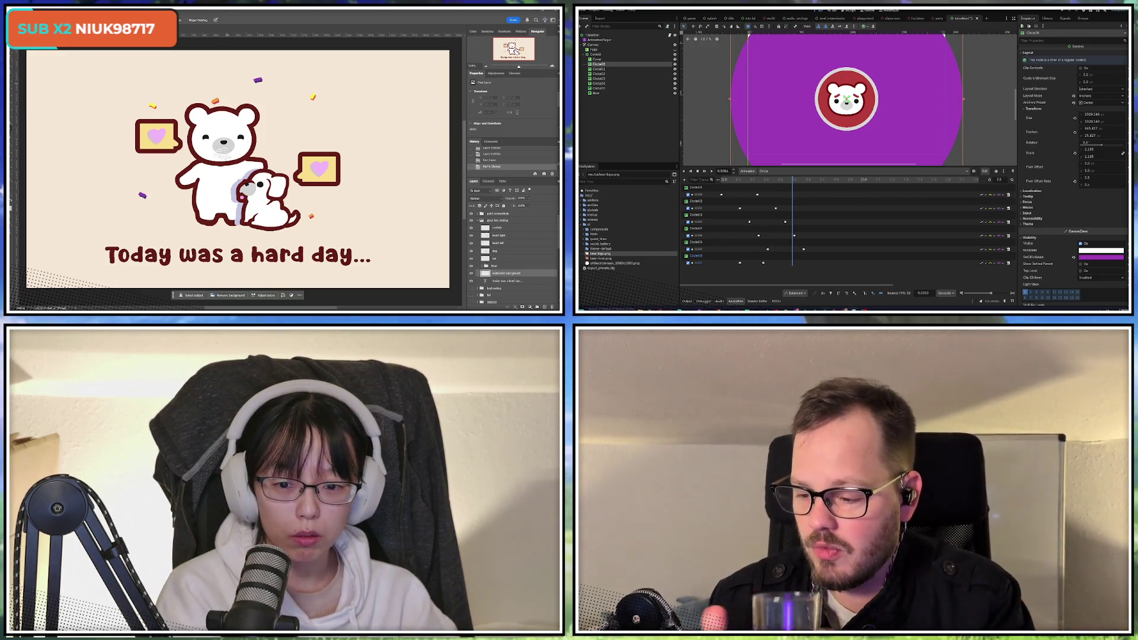
drag(223, 145, 223, 176)
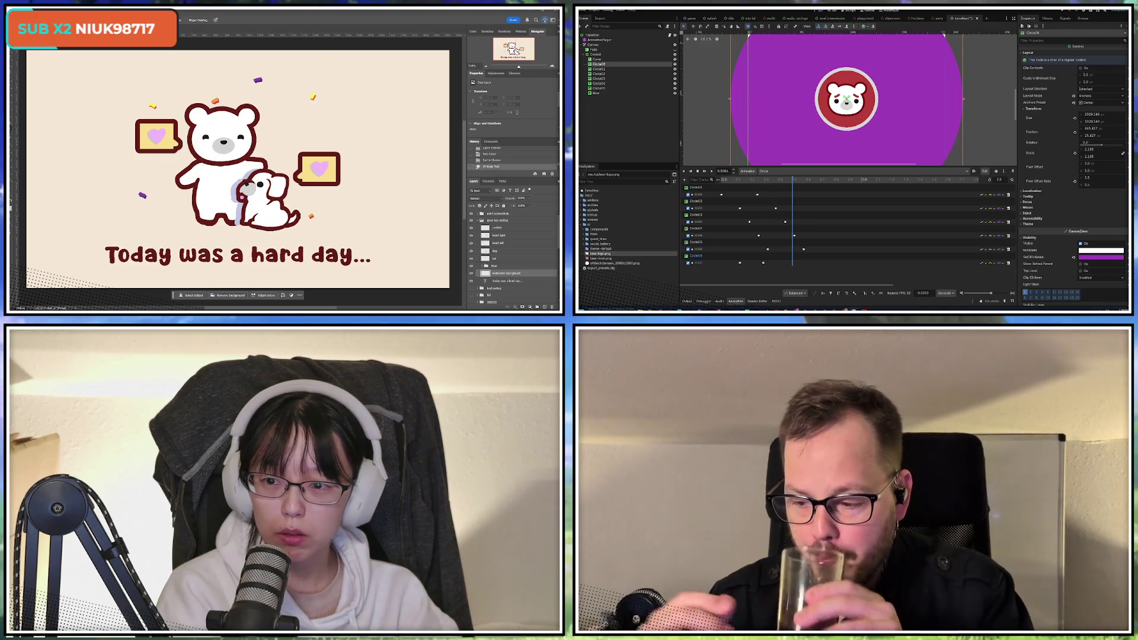
right_click(50, 102)
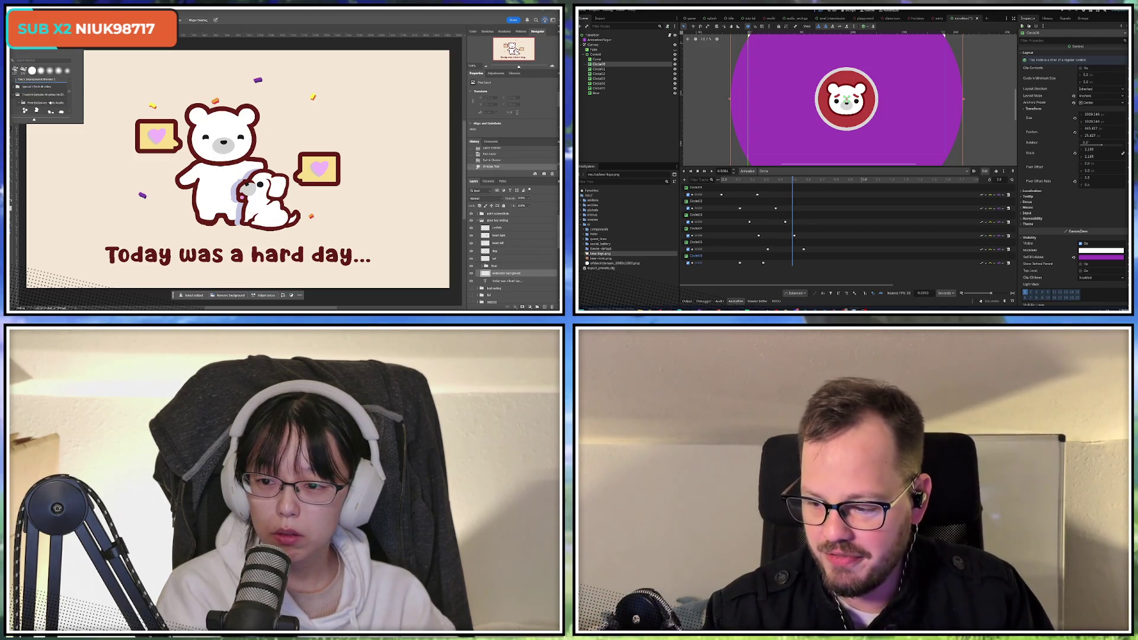
scroll(40, 103, up, 2)
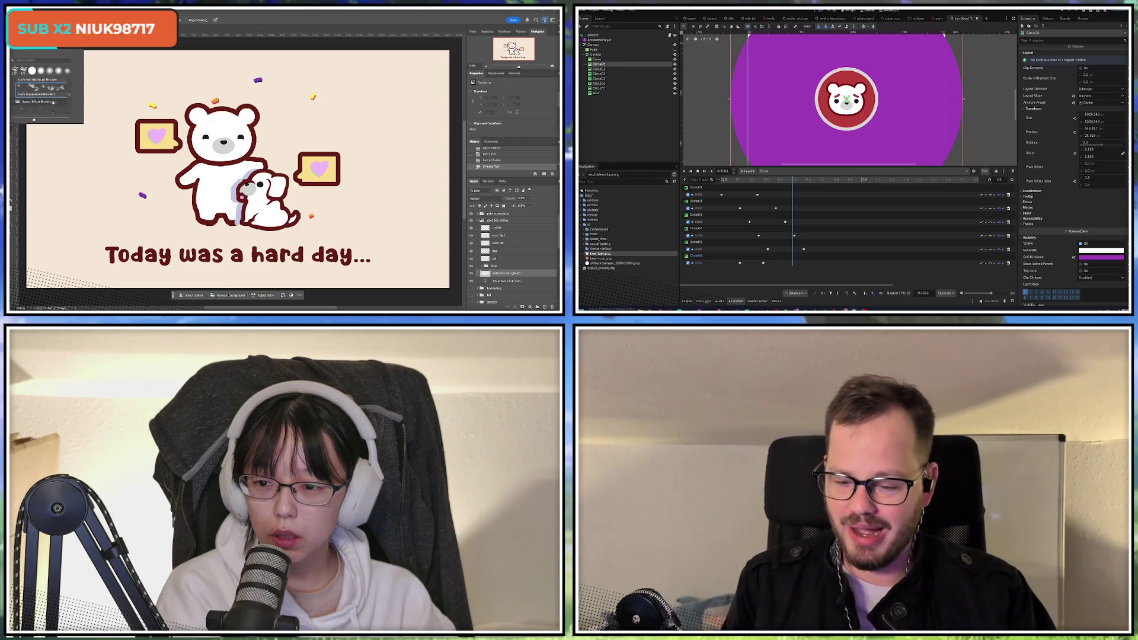
scroll(47, 106, up, 1)
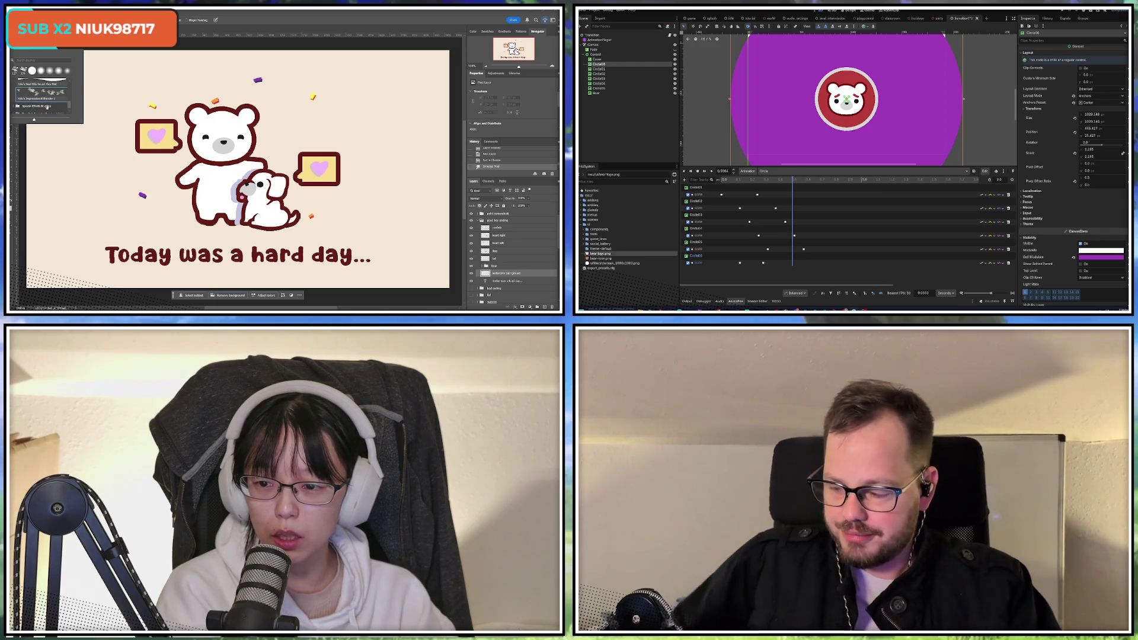
scroll(42, 106, up, 5)
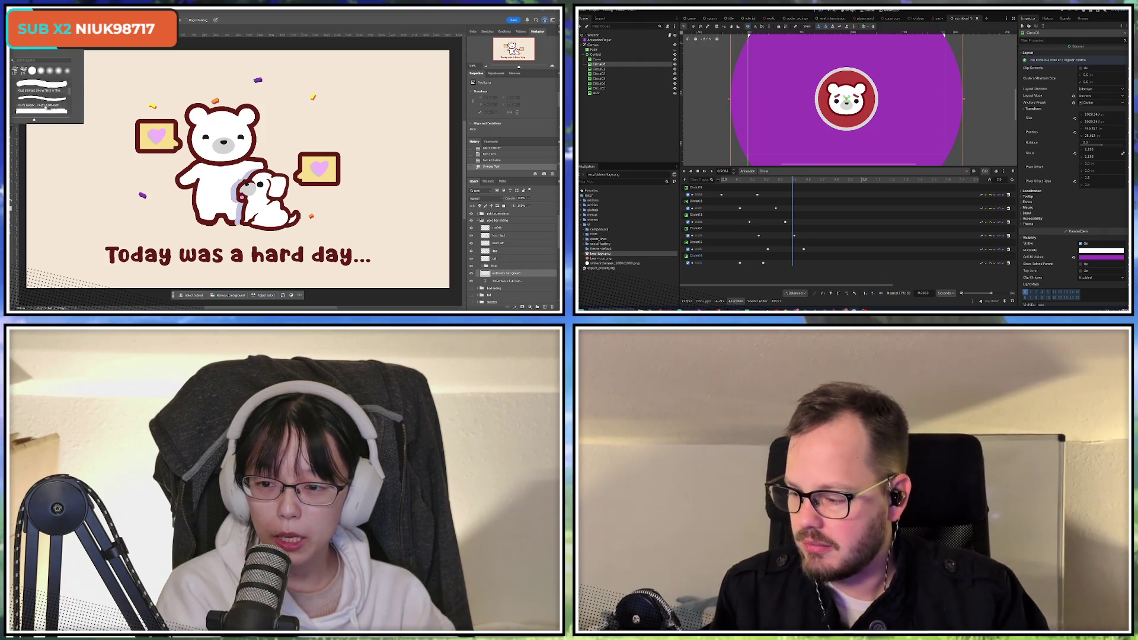
click(14, 98)
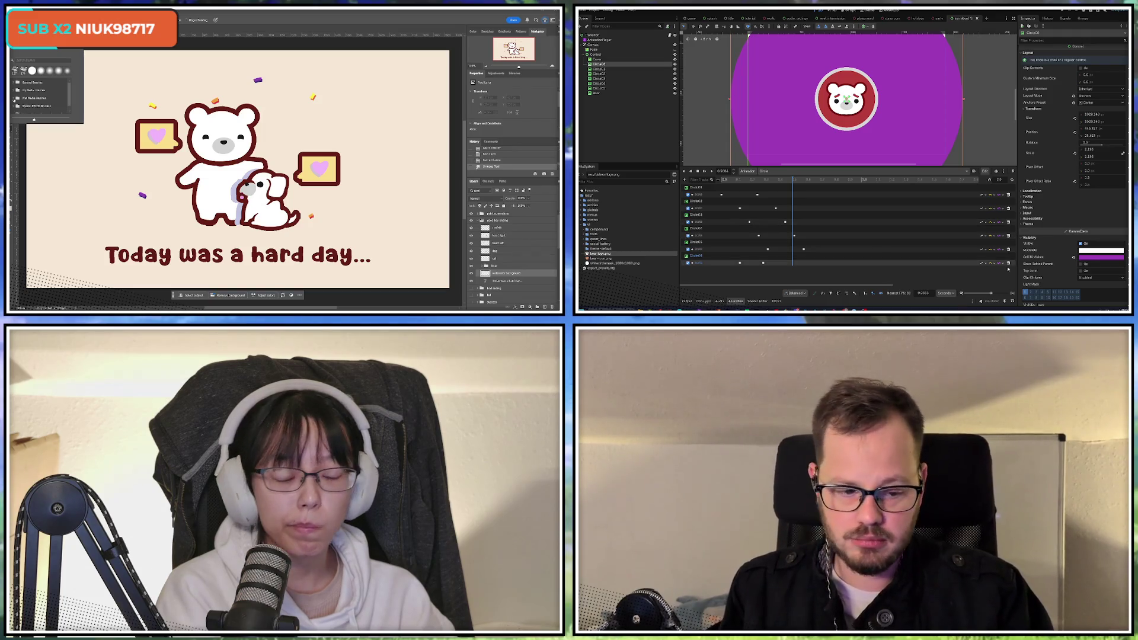
click(1086, 259)
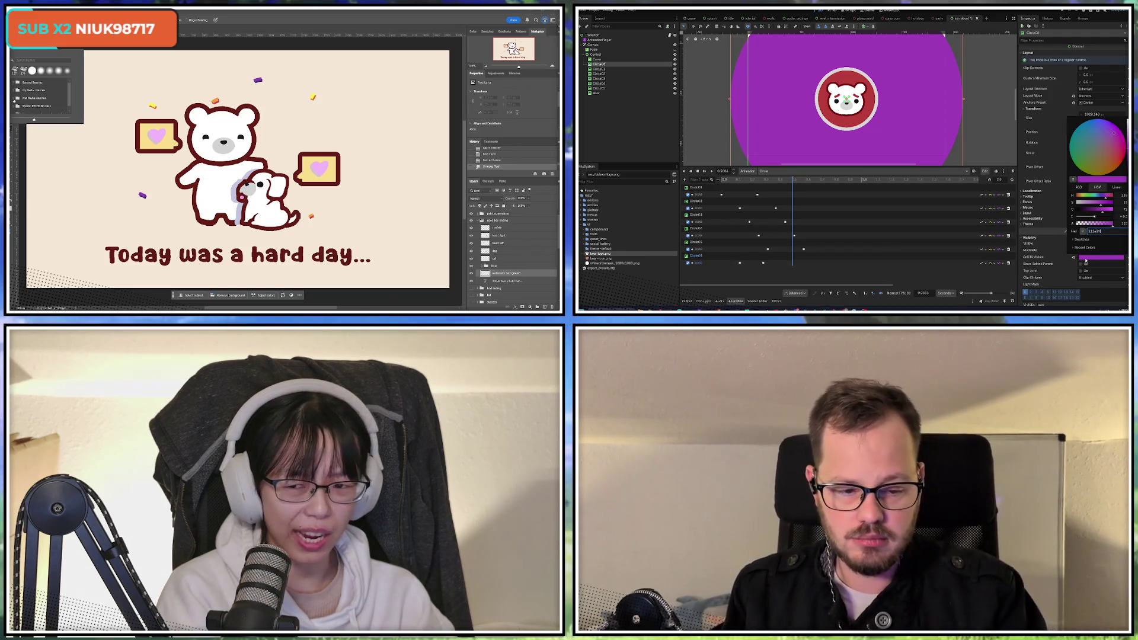
Revert the circle's tint to dark and scrub the preview to about 0.38 s
key(Escape)
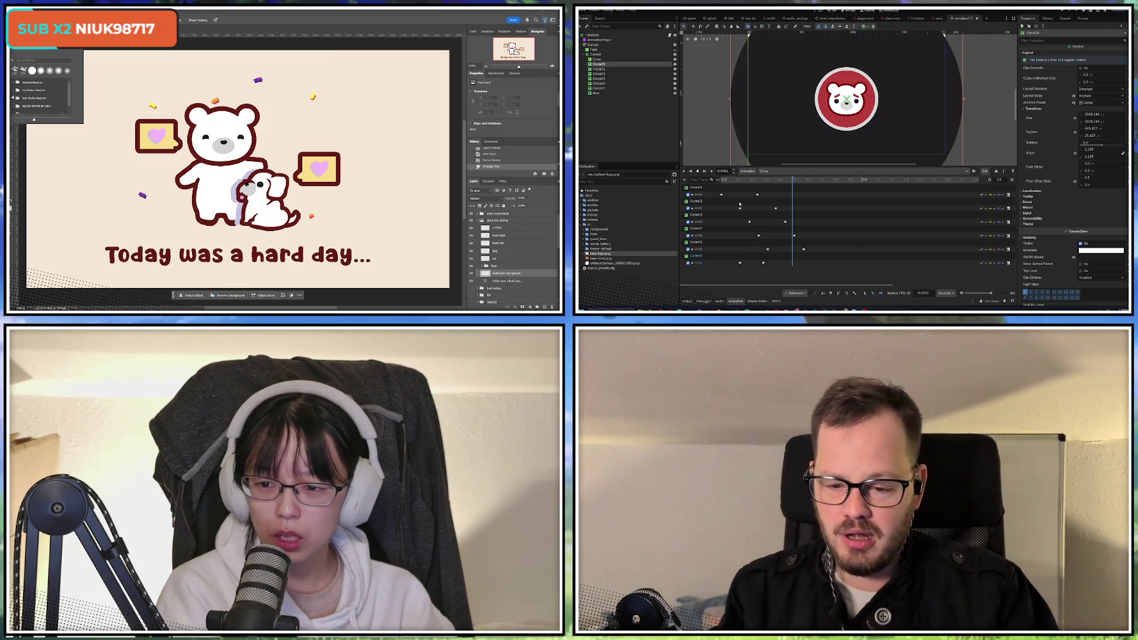
drag(735, 179, 777, 188)
click(18, 86)
Select Circle06's scale keys near 0.38–0.45 s and adjust them on the timeline
scroll(43, 104, down, 1)
click(777, 263)
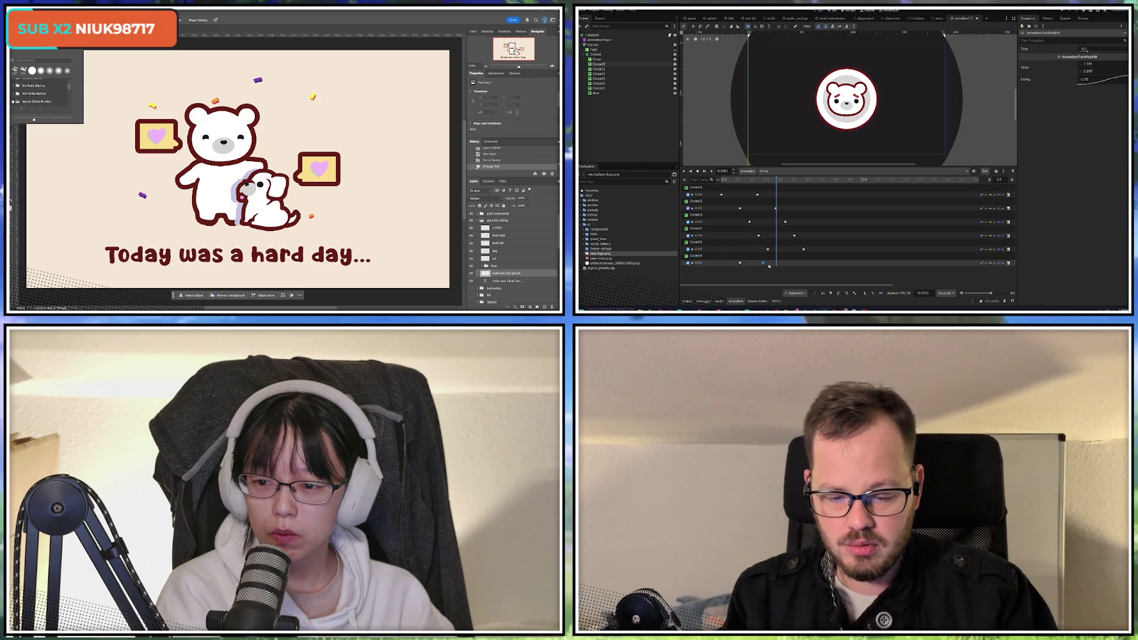
click(740, 264)
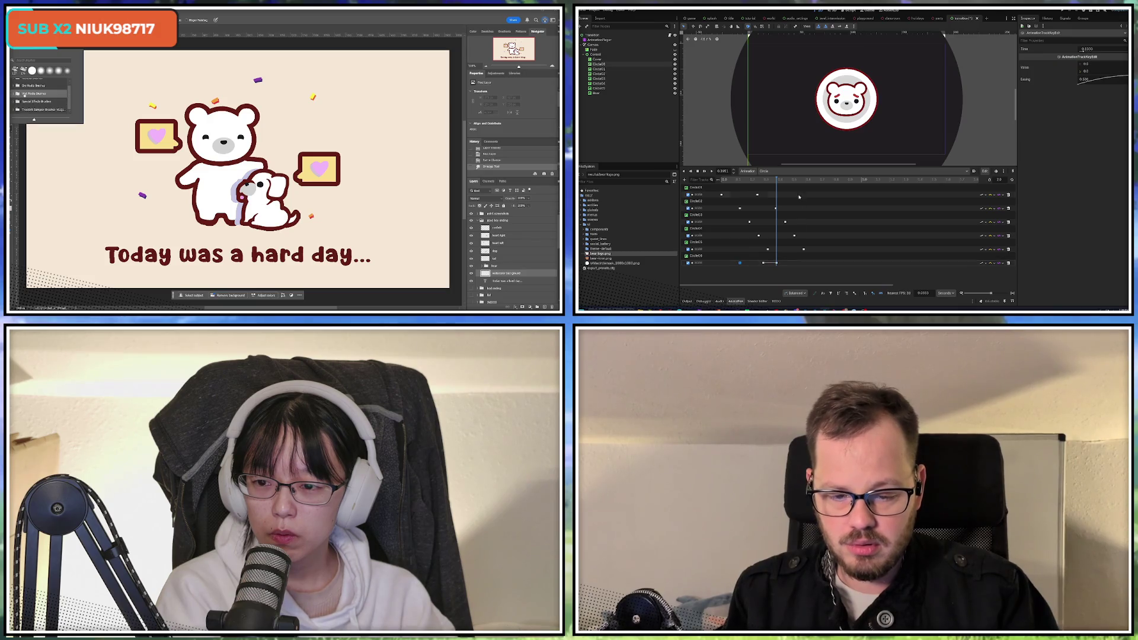
click(17, 94)
click(784, 181)
click(14, 84)
key(ctrl+d)
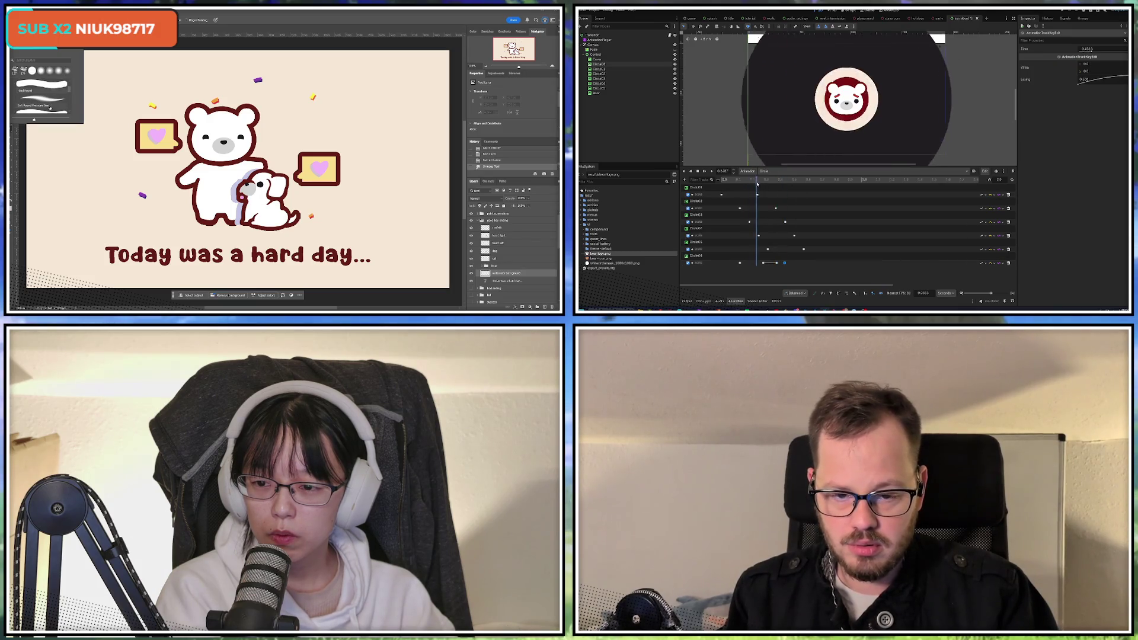
click(783, 180)
scroll(41, 95, down, 2)
drag(783, 186, 794, 183)
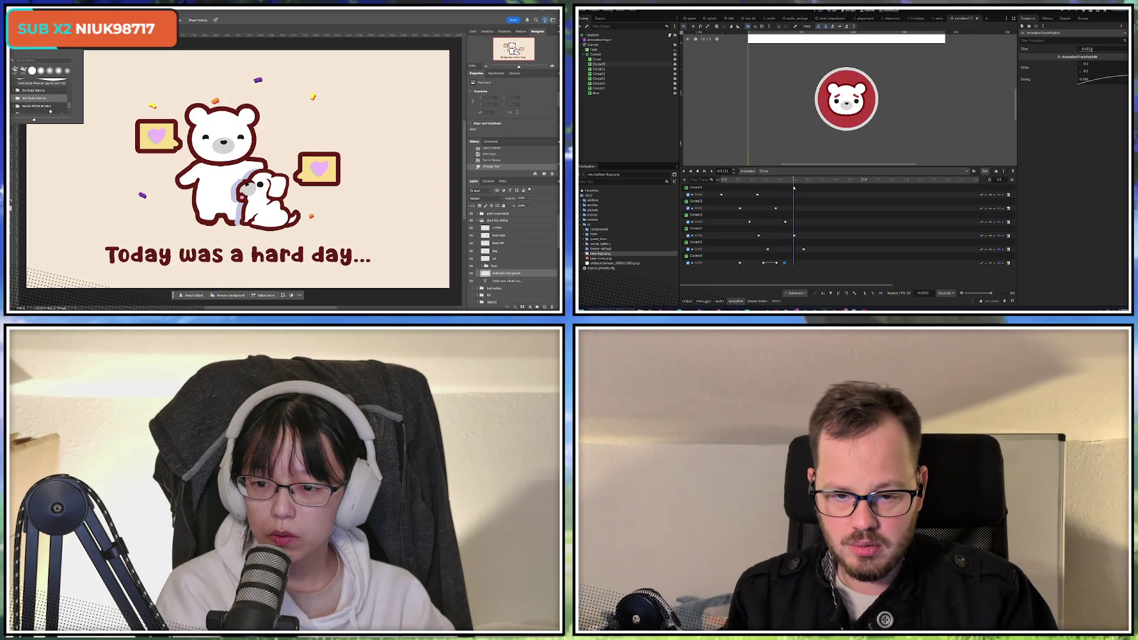
scroll(47, 111, up, 3)
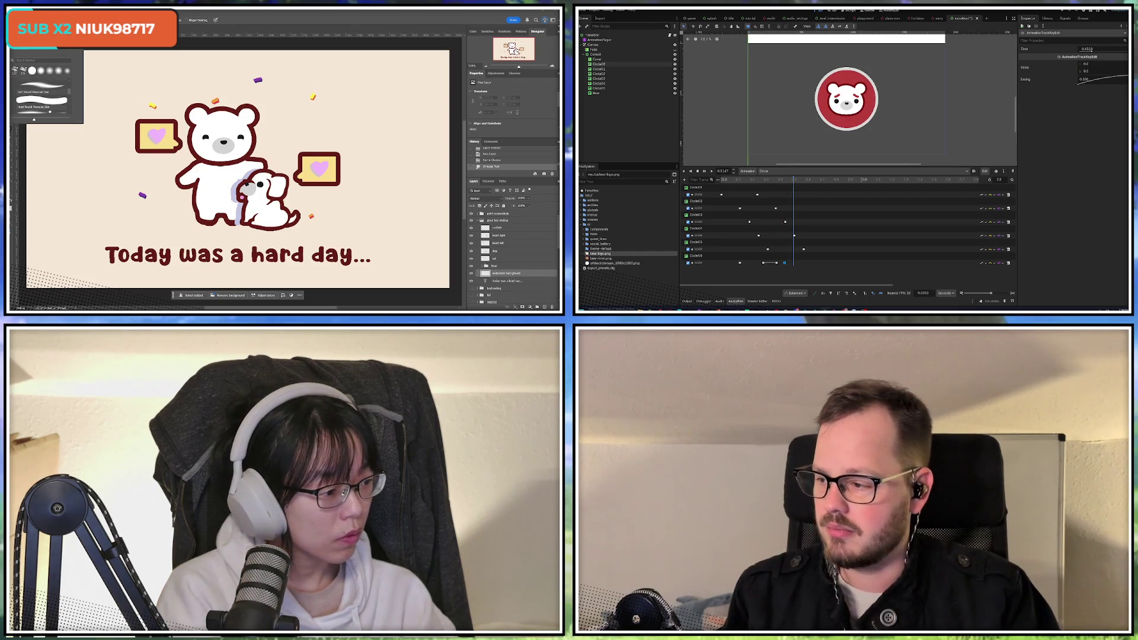
Choose the Hard Round brush, then rewind and play the transition animation
click(42, 106)
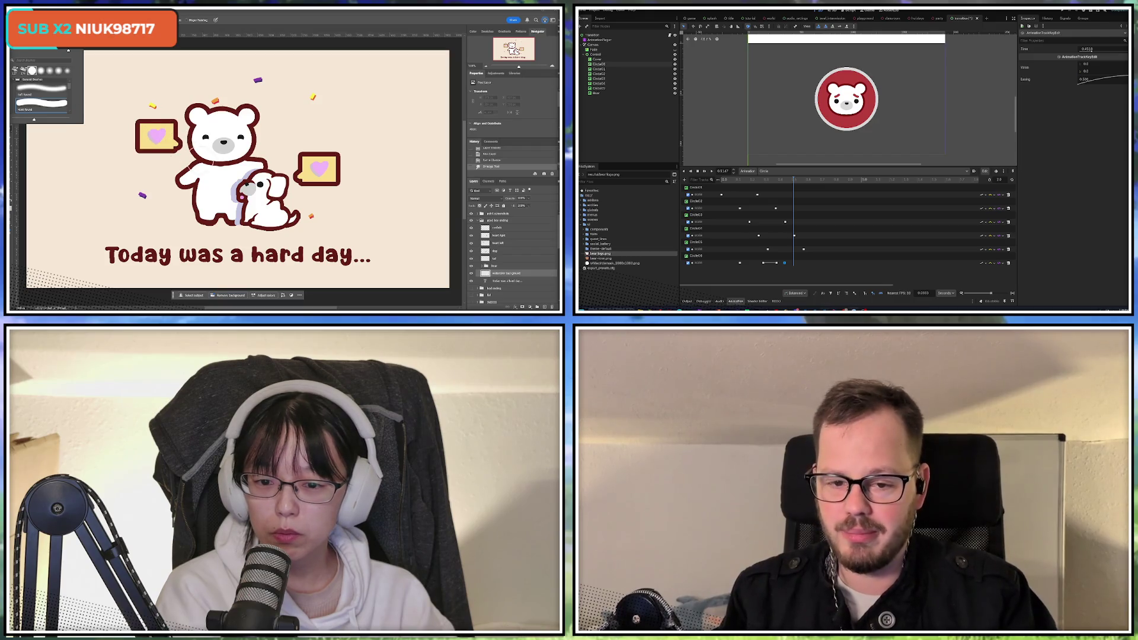
click(720, 180)
scroll(39, 93, down, 3)
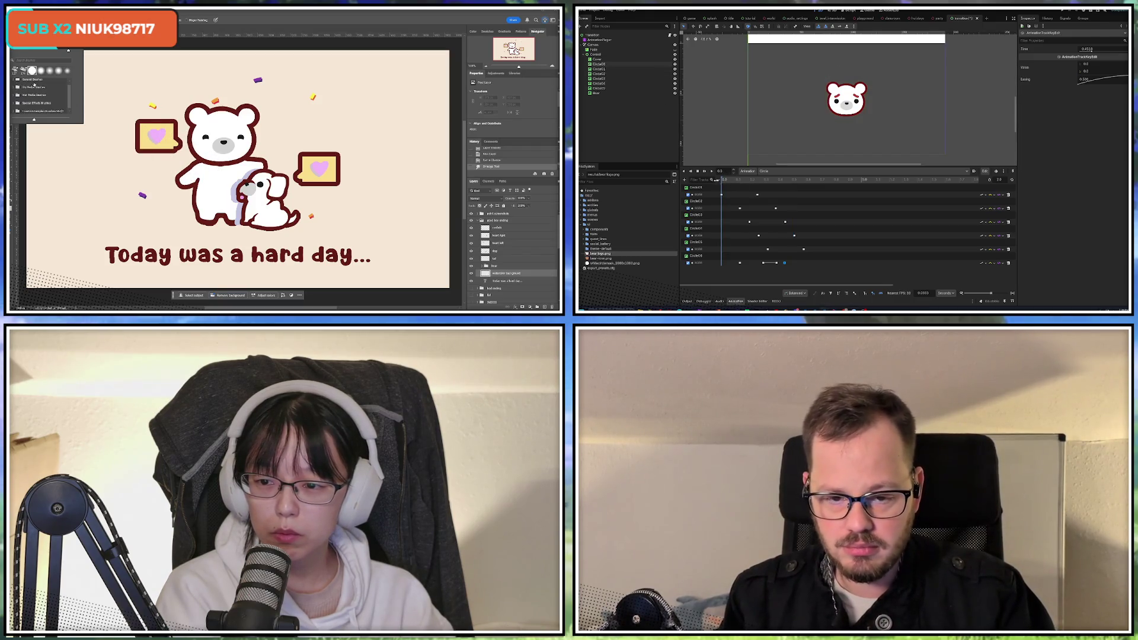
click(712, 174)
click(16, 93)
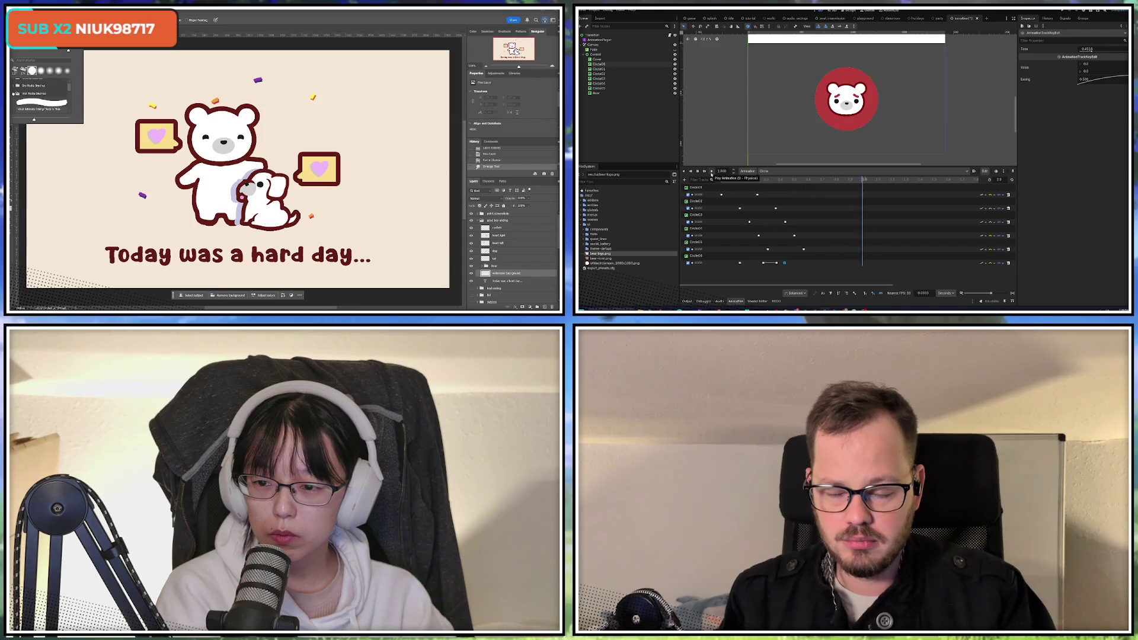
Drag Circle06's final scale keys to about 1.3 s, replay, and paint pink shoulder strokes
shift+click(776, 263)
scroll(39, 93, down, 1)
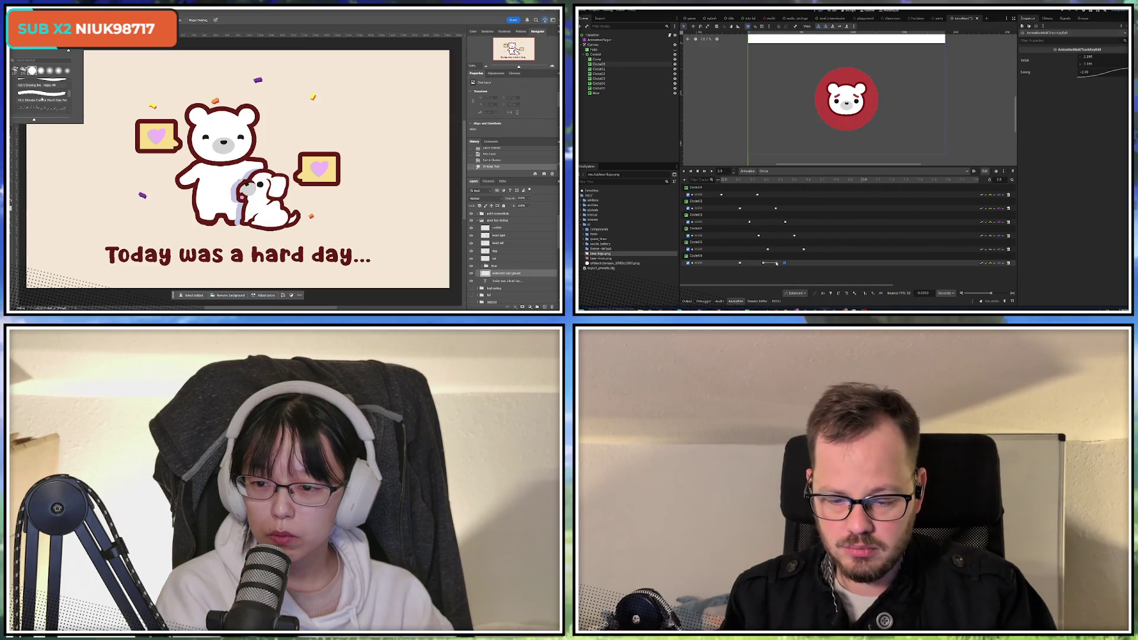
drag(820, 266, 917, 268)
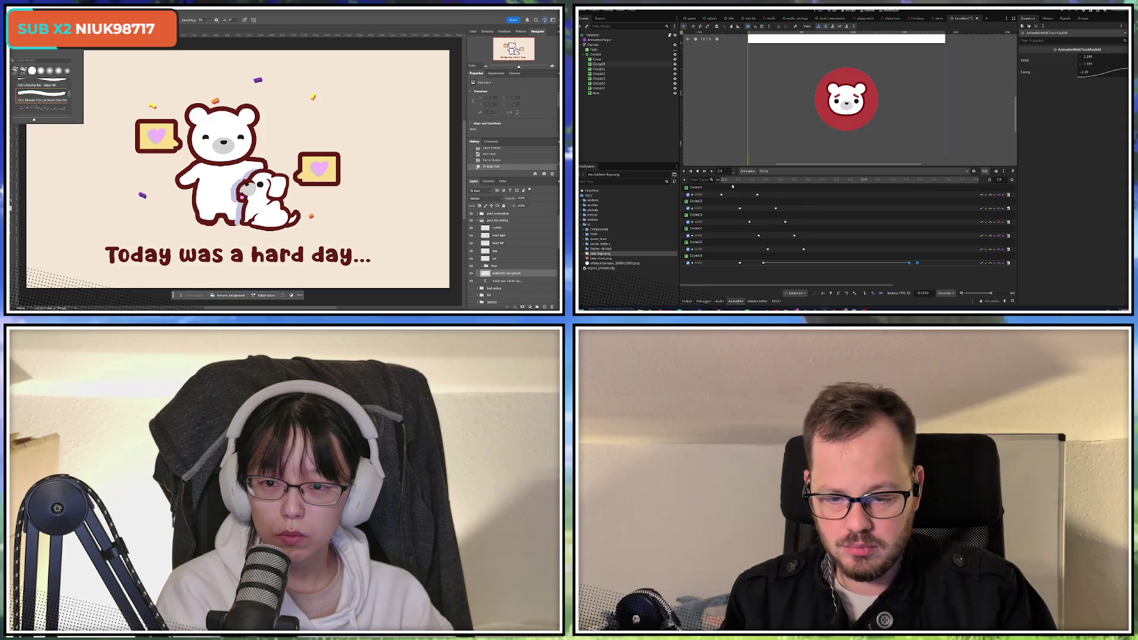
click(712, 173)
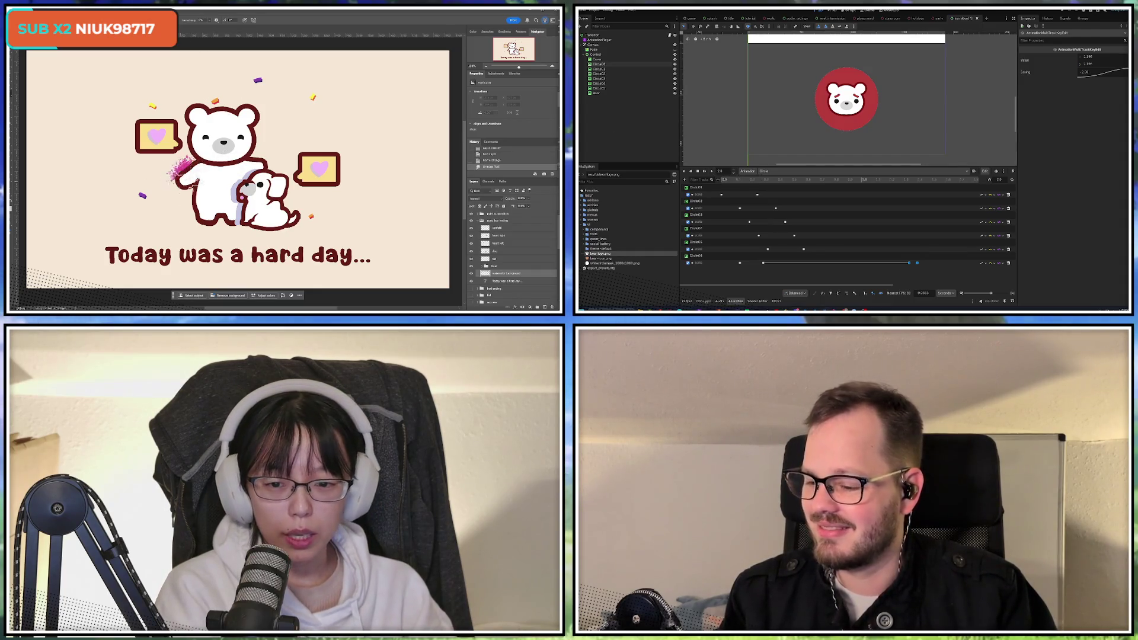
mouse_move(176, 180)
mouse_down()
mouse_move(189, 154)
mouse_move(199, 184)
mouse_up()
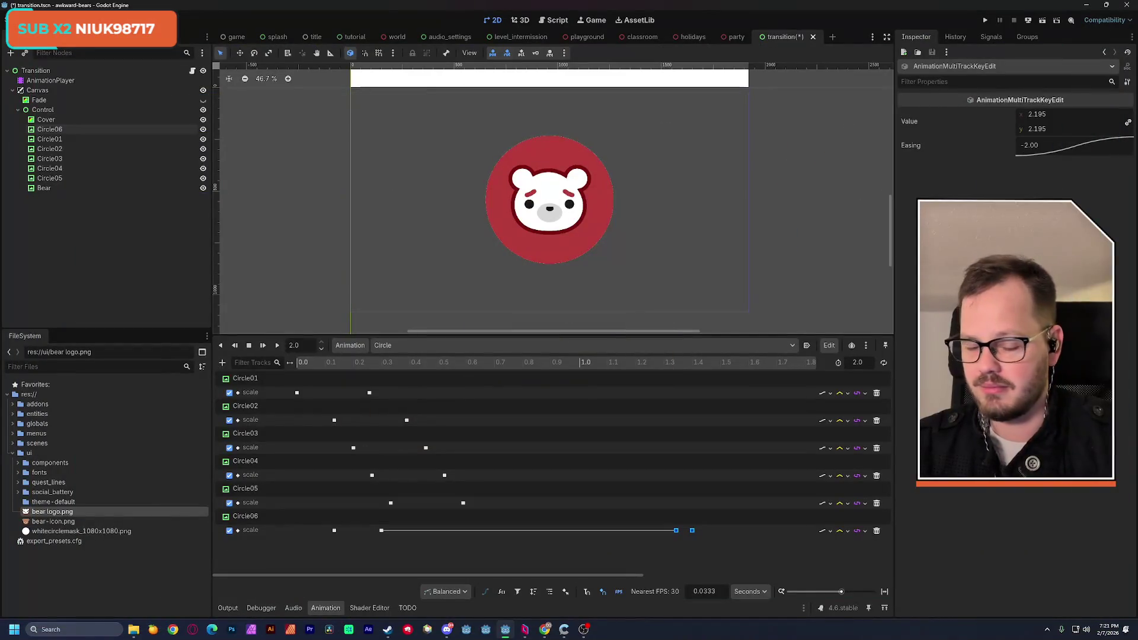
Scrub the preview and set Circle01's scale key at about 0.25 s to 0.65
click(303, 364)
drag(303, 368, 437, 372)
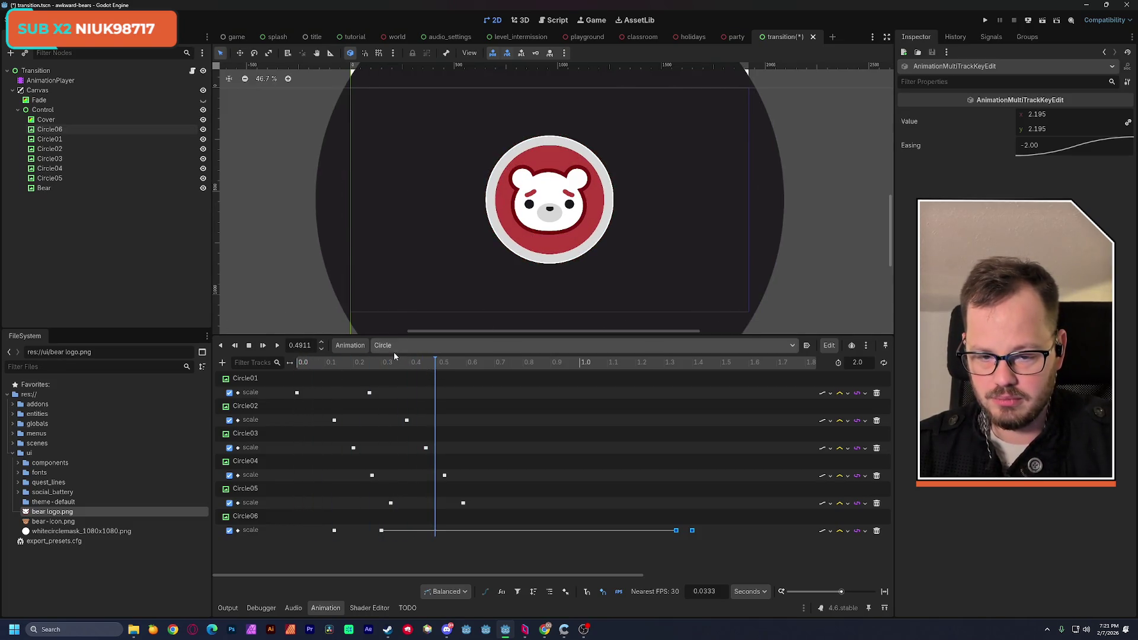
mouse_move(282, 336)
mouse_down()
mouse_move(300, 388)
mouse_move(430, 407)
mouse_move(354, 406)
mouse_move(381, 404)
mouse_up()
click(370, 417)
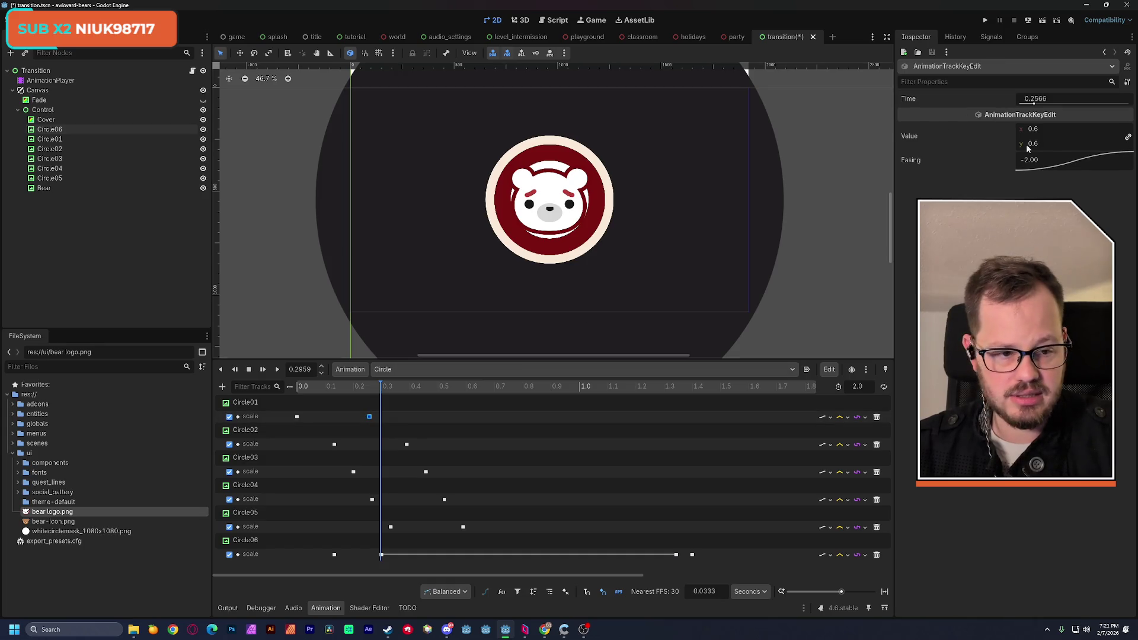
click(1047, 143)
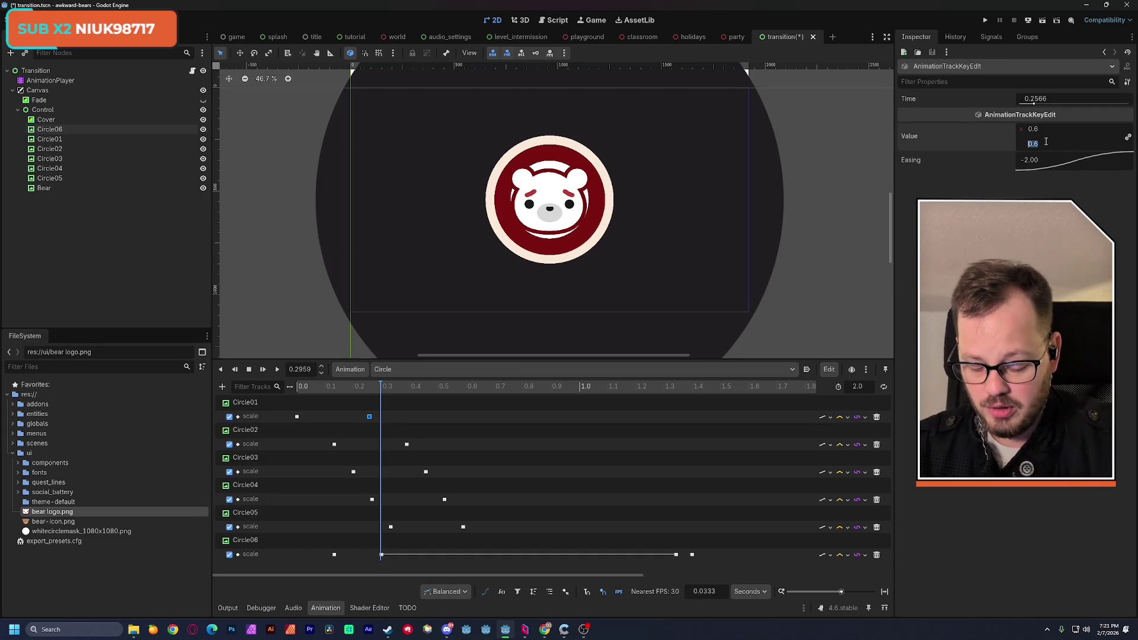
text(.8)
text(0.8)
key(Return)
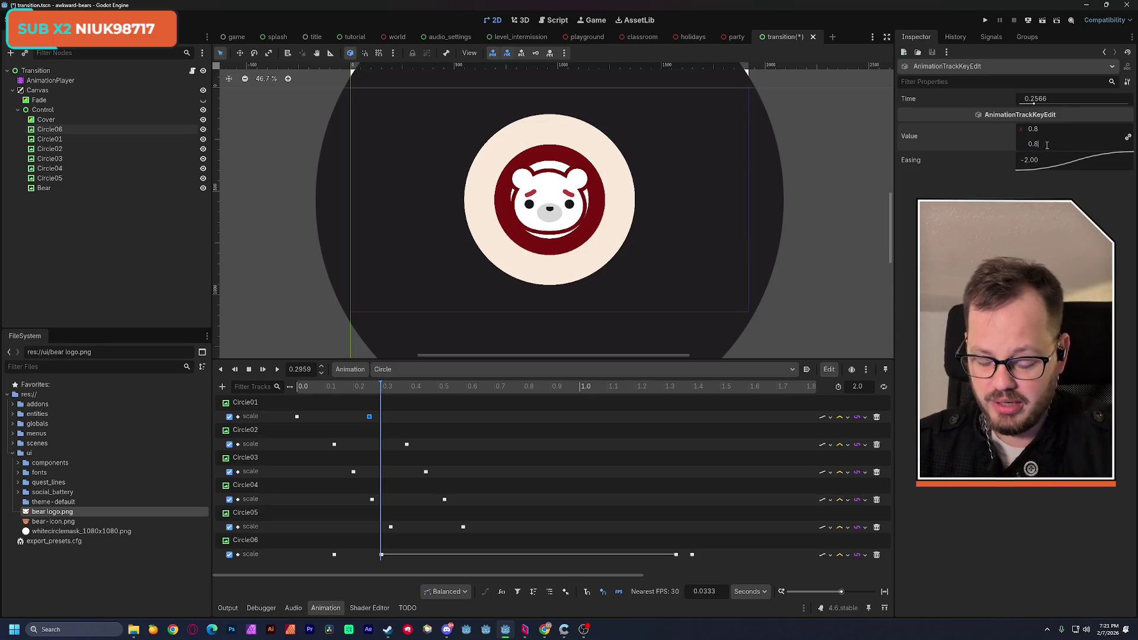
key(BackSpace)
text(7)
key(Return)
text(65)
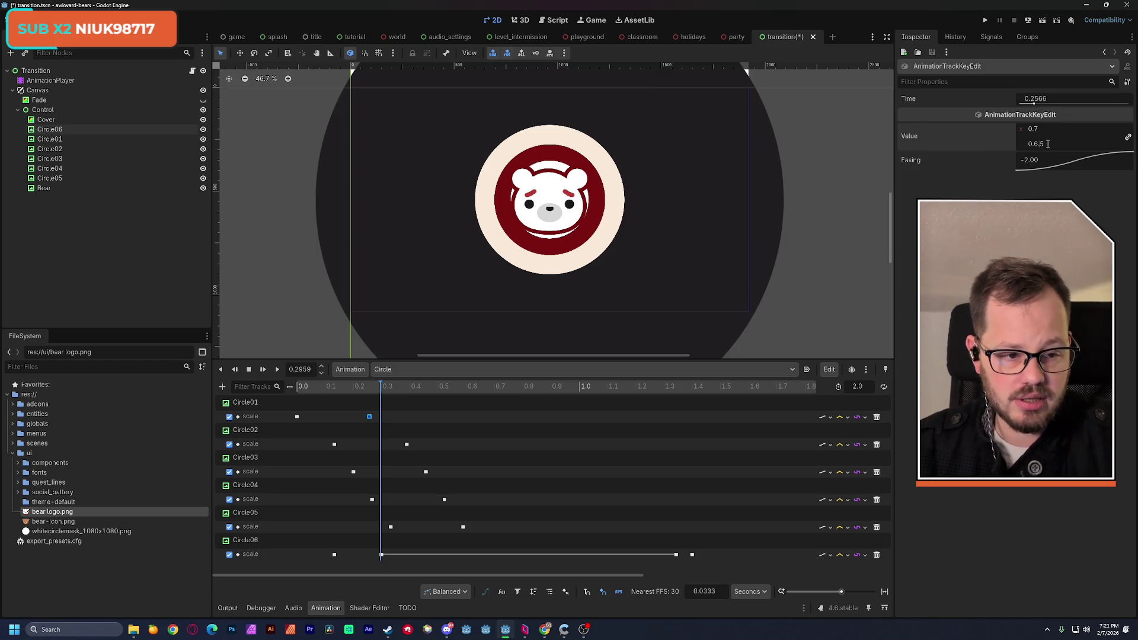
key(Return)
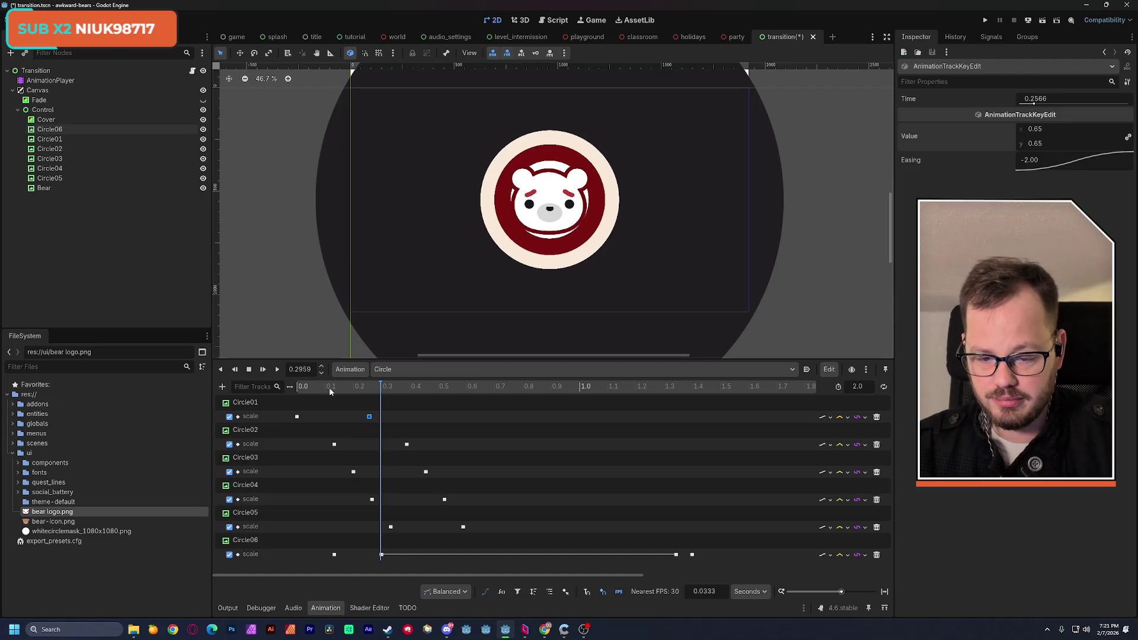
Set Circle02's 0.39 s scale key to 0.63 and scrub to preview mid-expansion
click(407, 445)
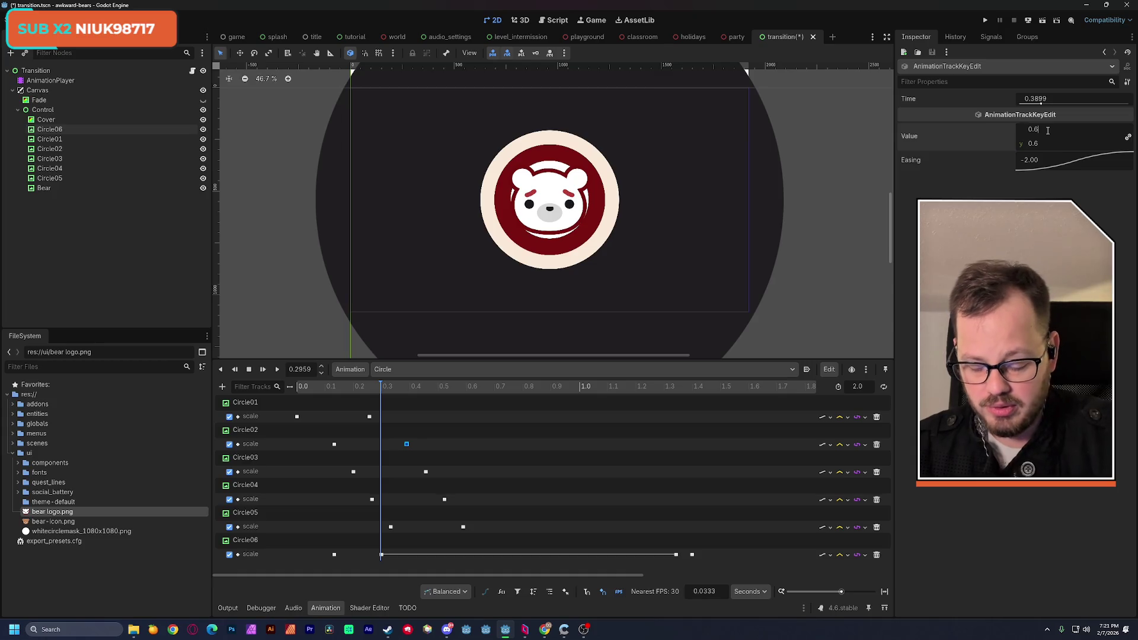
text(3)
key(Return)
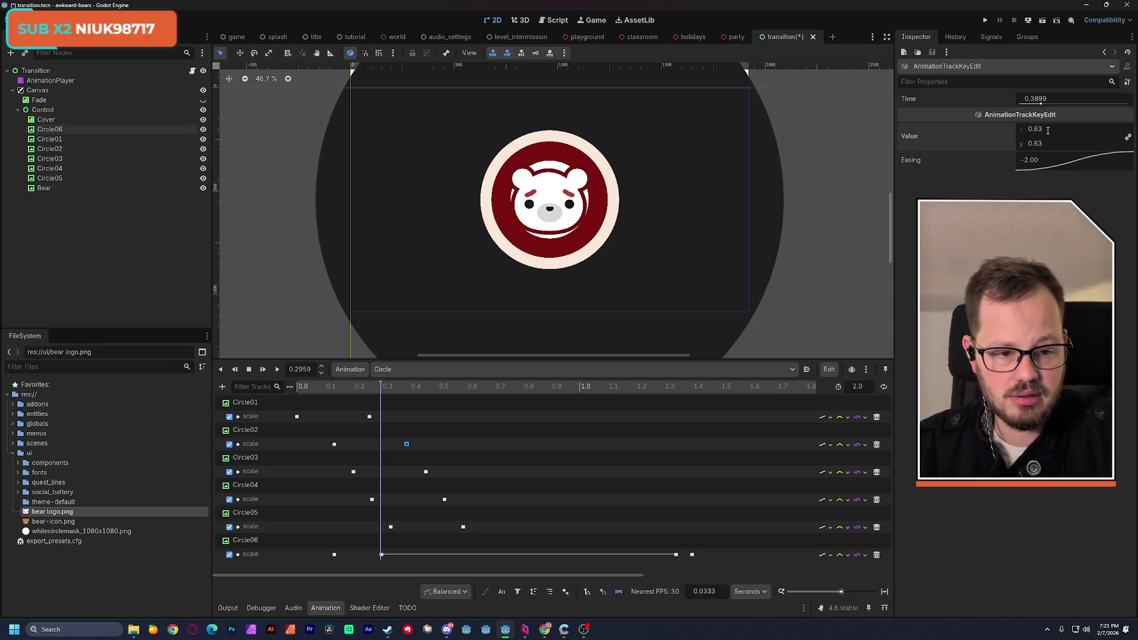
mouse_move(356, 389)
mouse_down()
mouse_move(481, 401)
mouse_move(272, 412)
mouse_move(405, 417)
mouse_move(358, 419)
mouse_move(385, 424)
mouse_move(411, 416)
mouse_move(333, 417)
mouse_move(472, 413)
mouse_up()
mouse_move(473, 413)
mouse_down()
mouse_move(343, 421)
mouse_move(430, 417)
mouse_up()
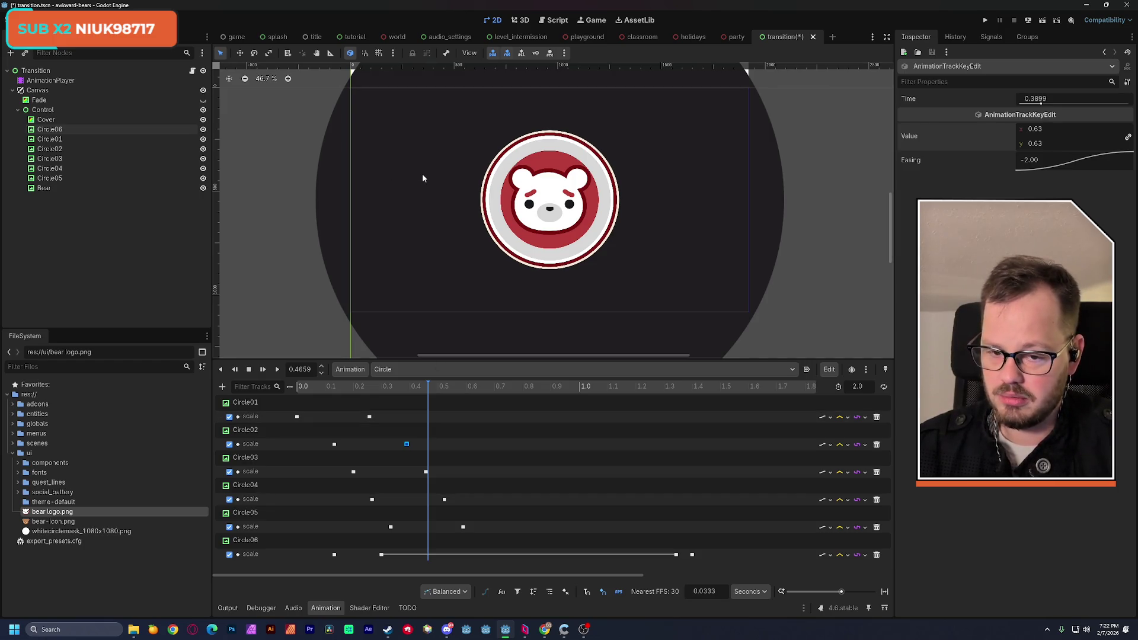
click(423, 175)
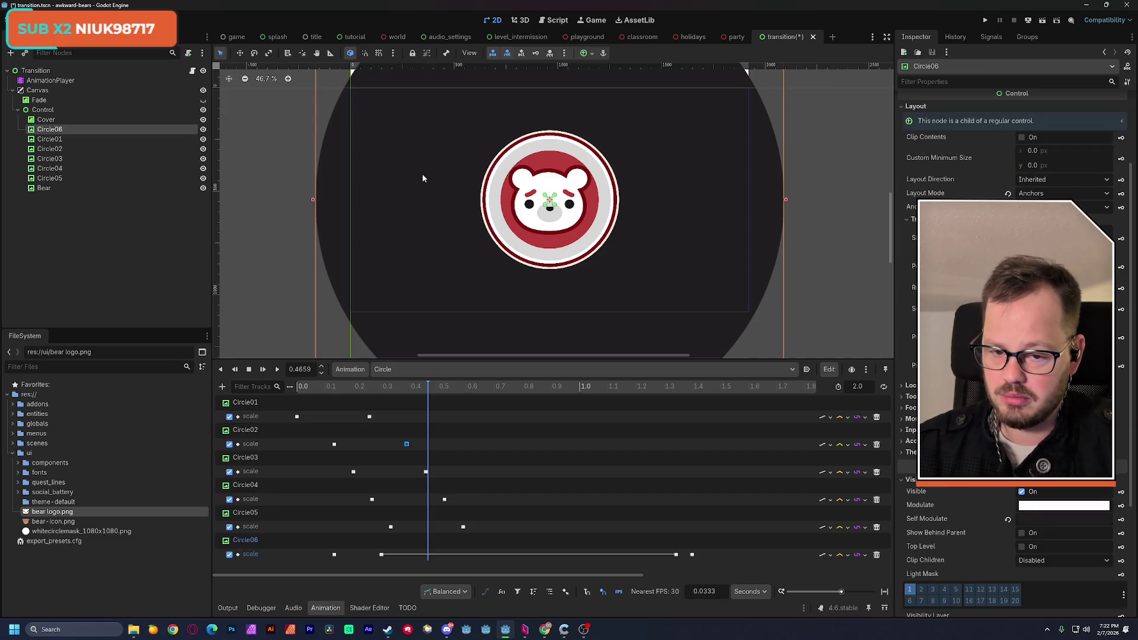
click(1034, 517)
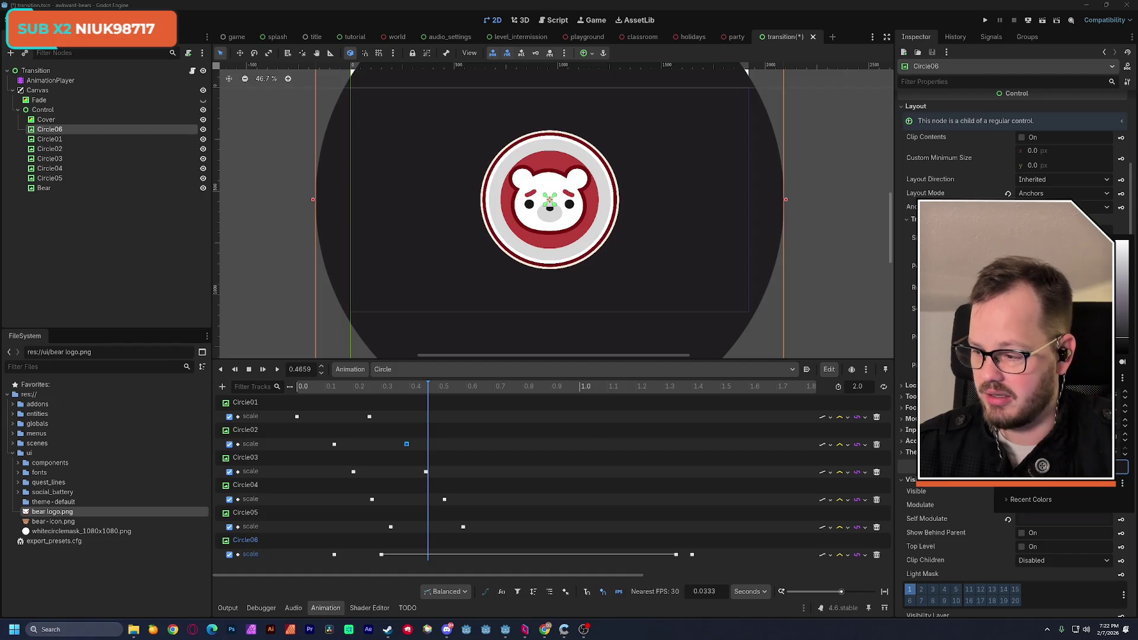
key(Escape)
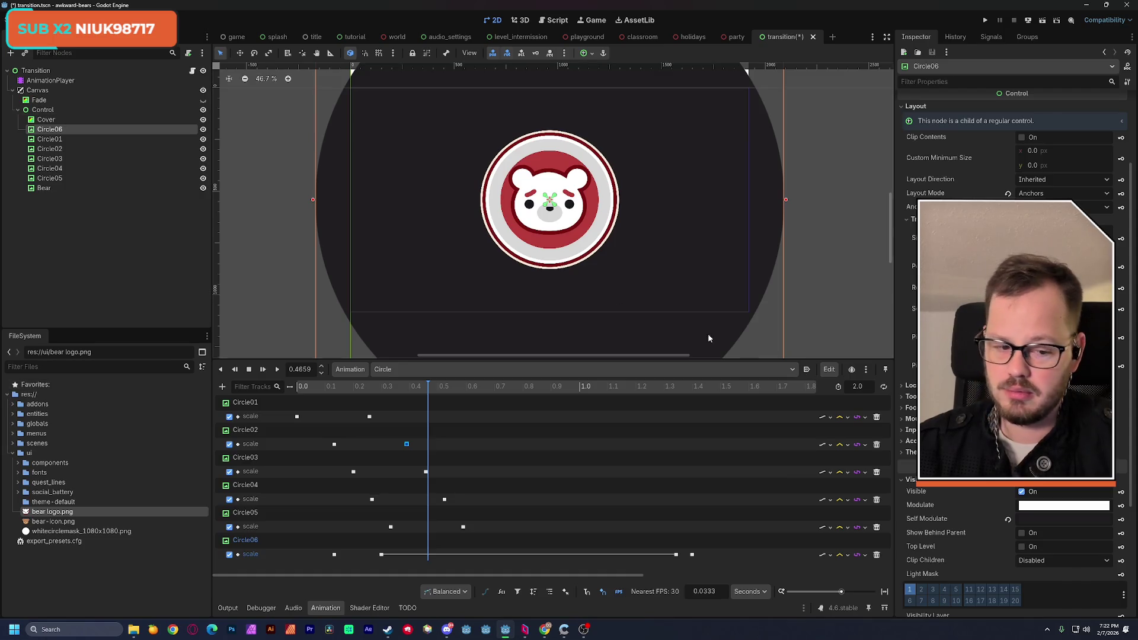
mouse_move(1029, 521)
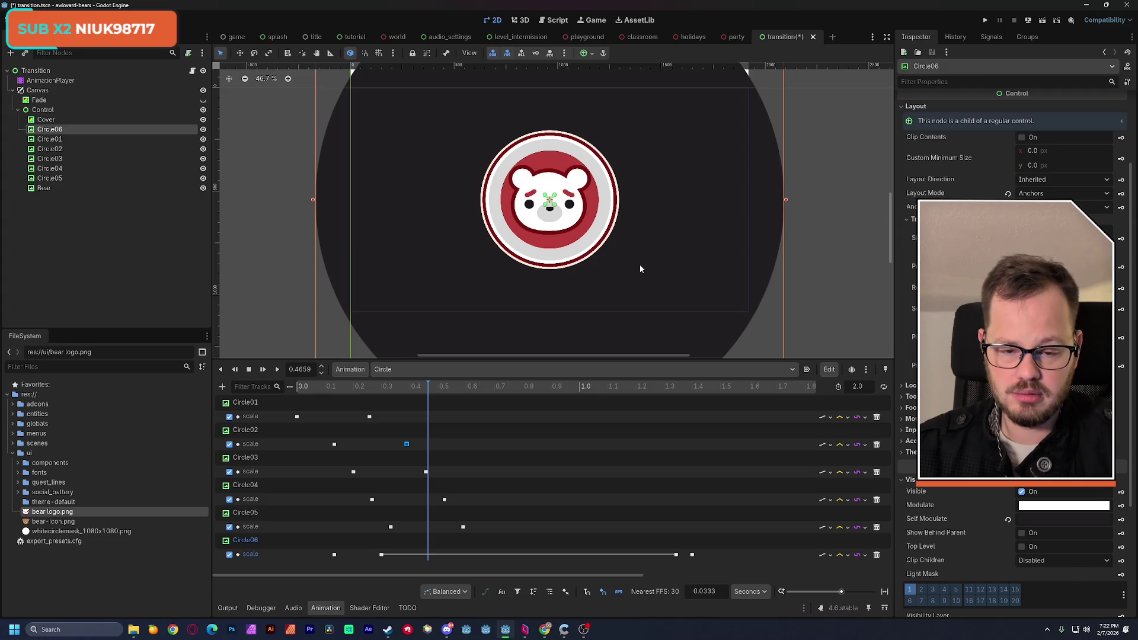
Try 0.62 and 0.66 on Circle02's 0.39 s scale key, settle on 0.6, and preview
click(415, 389)
mouse_move(415, 389)
mouse_down()
mouse_move(326, 388)
mouse_move(453, 385)
mouse_move(412, 389)
mouse_up()
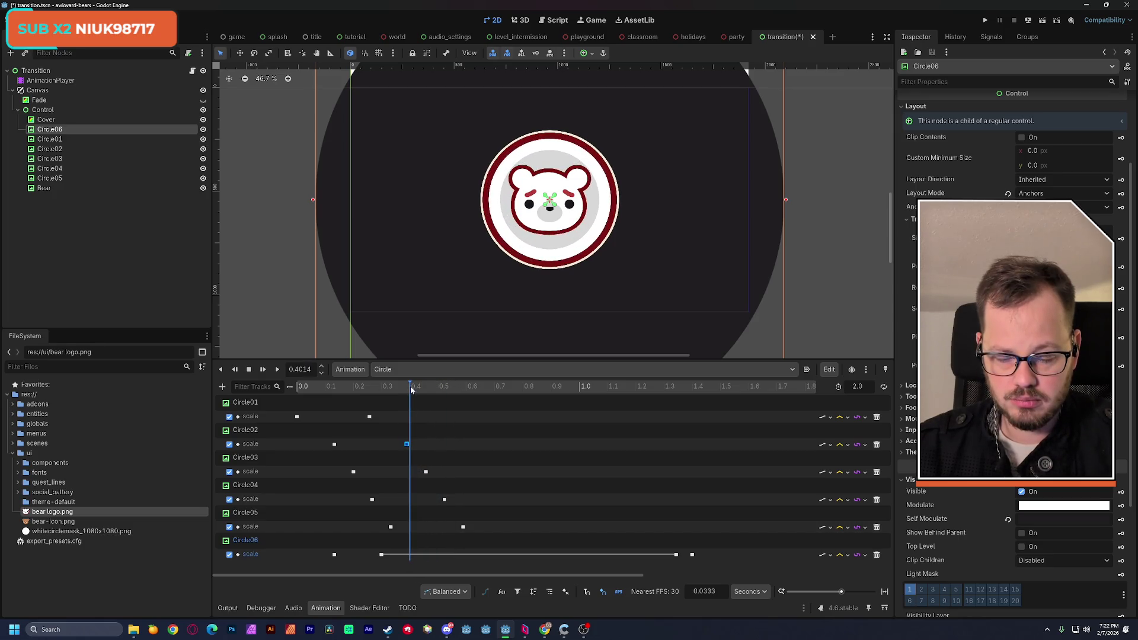
click(407, 445)
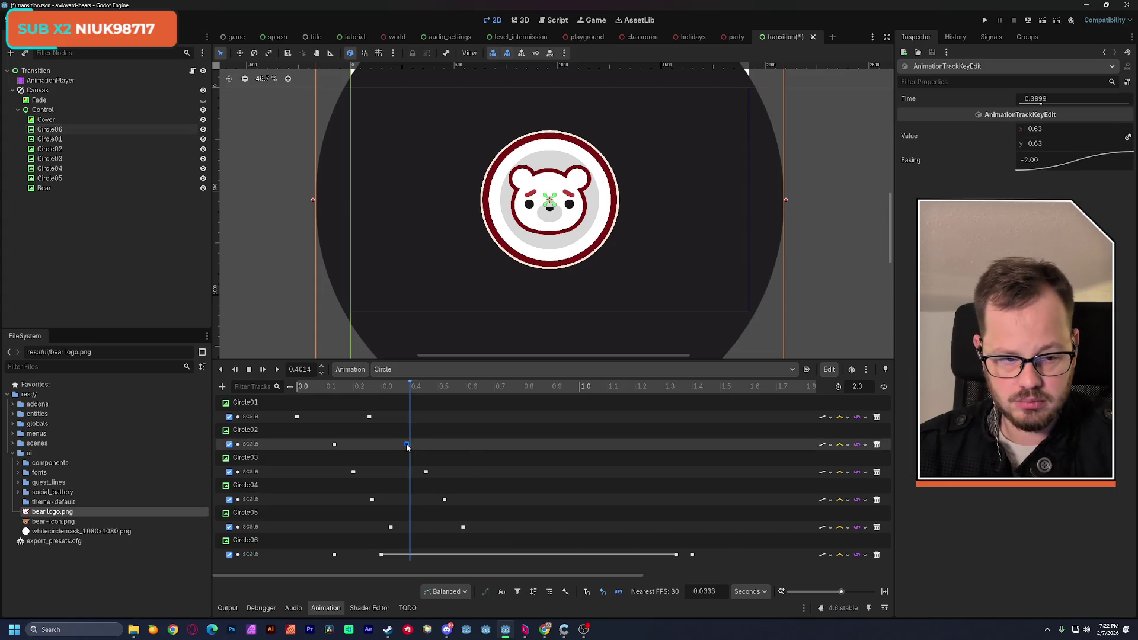
click(1050, 144)
text(0.6)
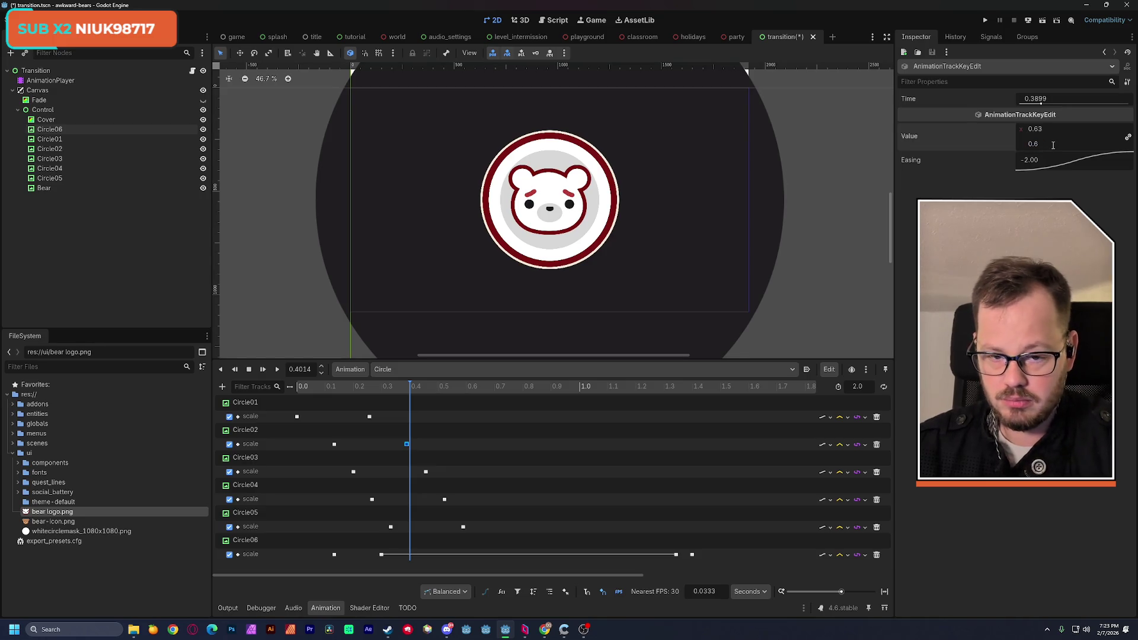
text(2)
key(Return)
text(8)
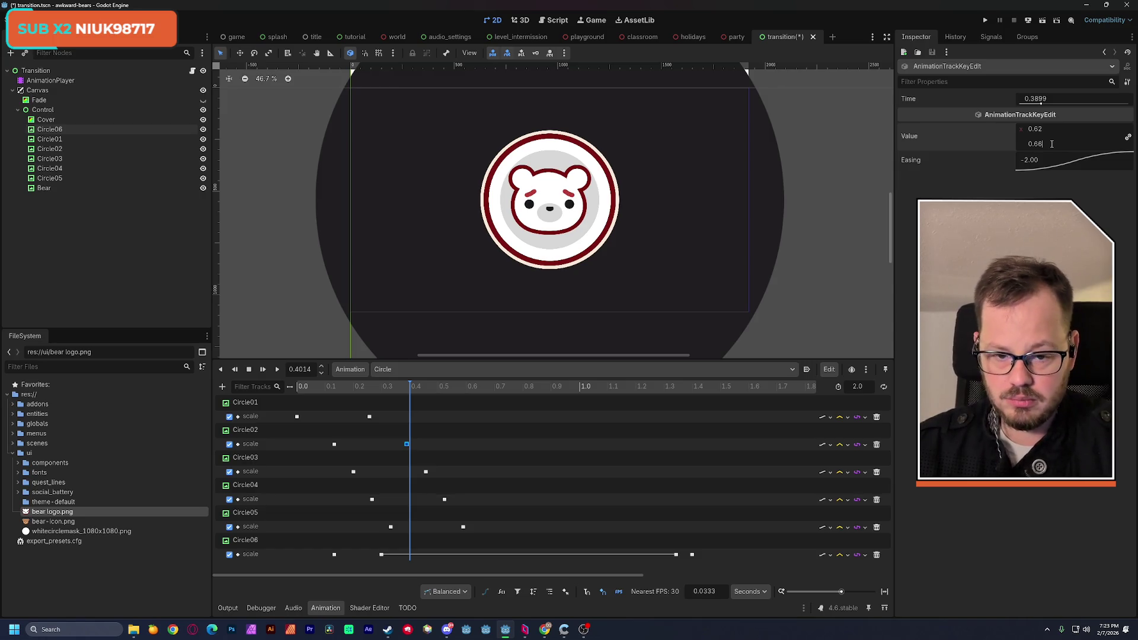
key(Return)
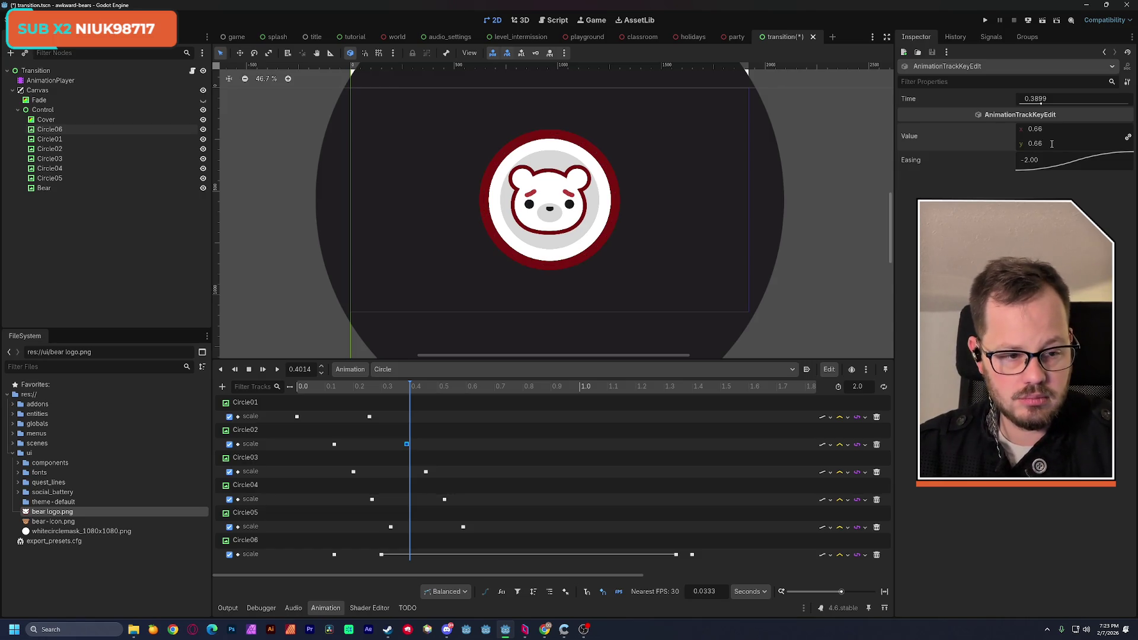
key(BackSpace)
key(Return)
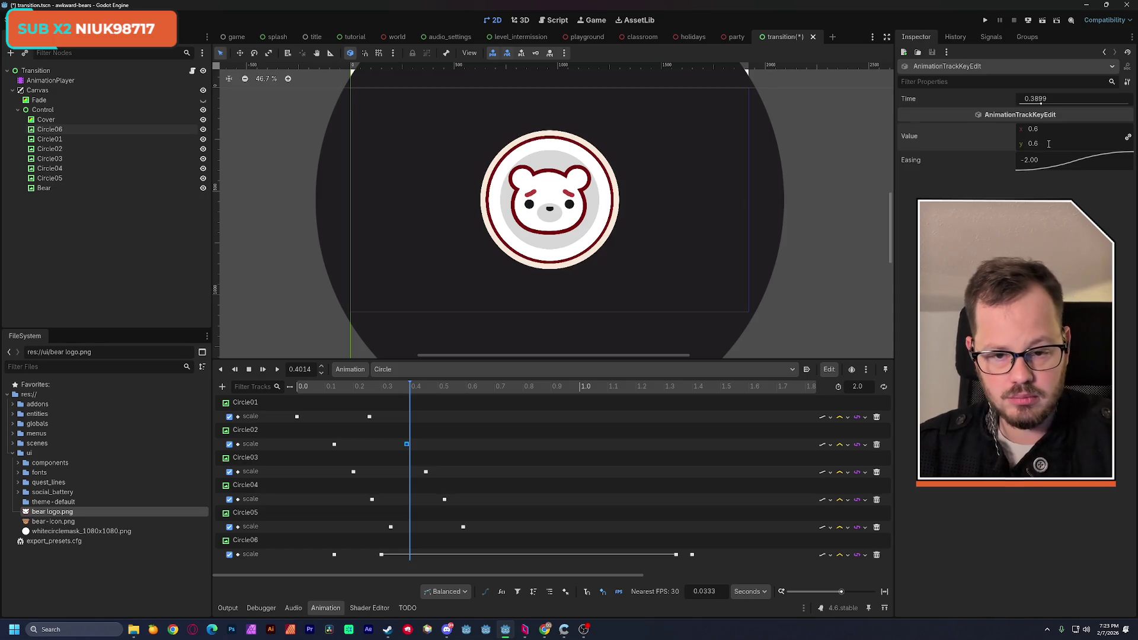
click(365, 393)
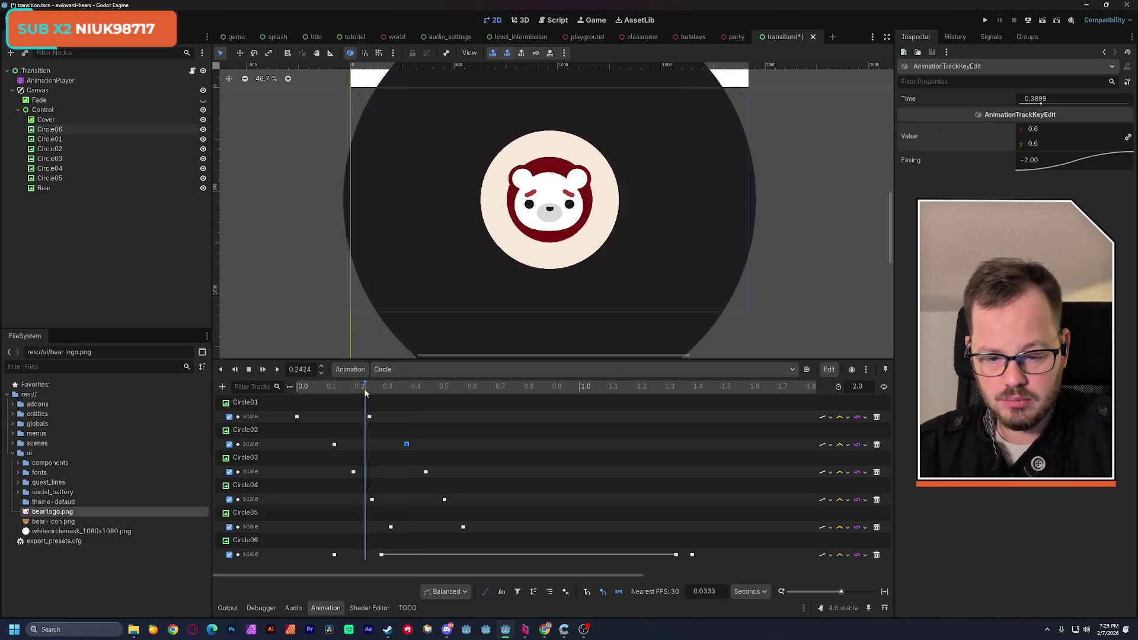
mouse_move(365, 393)
mouse_down()
mouse_move(331, 391)
mouse_move(422, 391)
mouse_up()
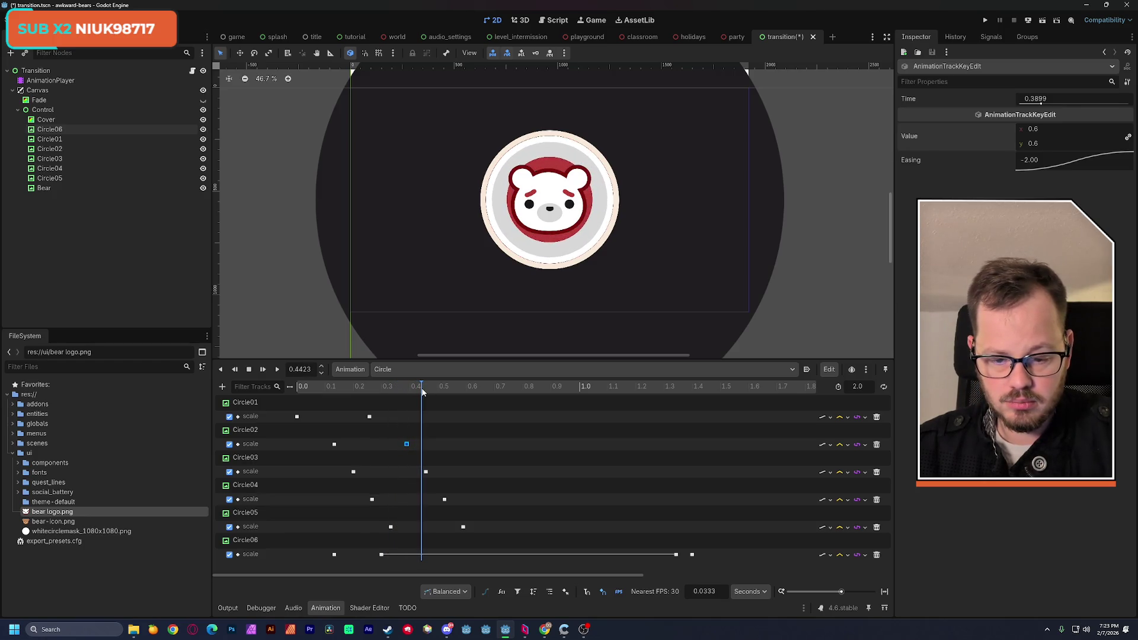
Set Circle03's scale keyframe at 0.46 s to 0.55
click(426, 473)
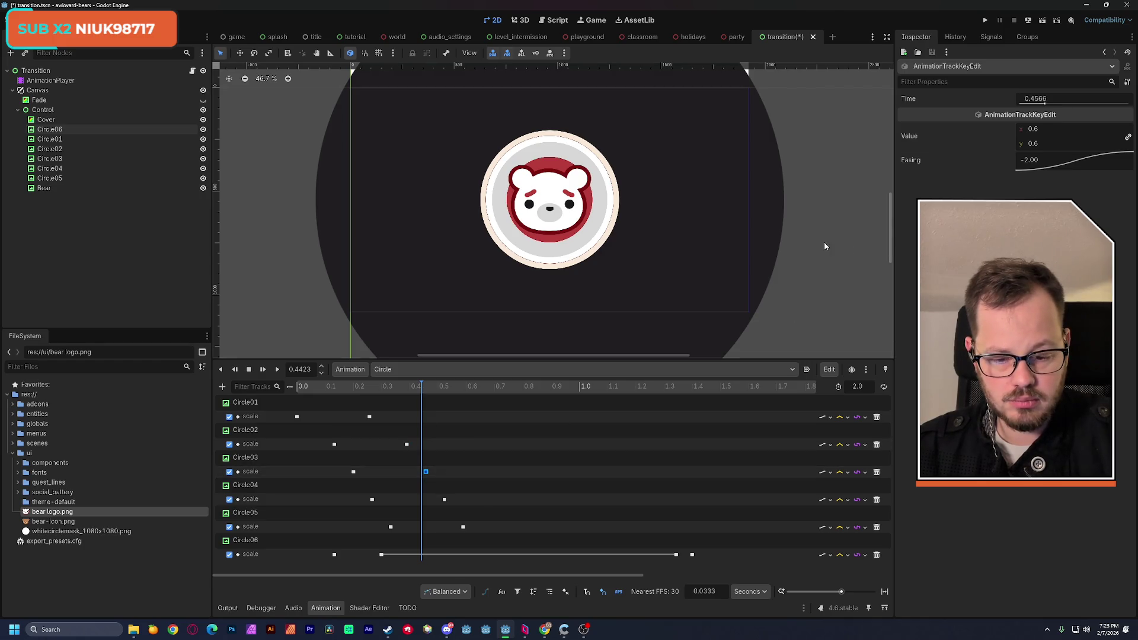
click(1044, 144)
text(.55)
key(Return)
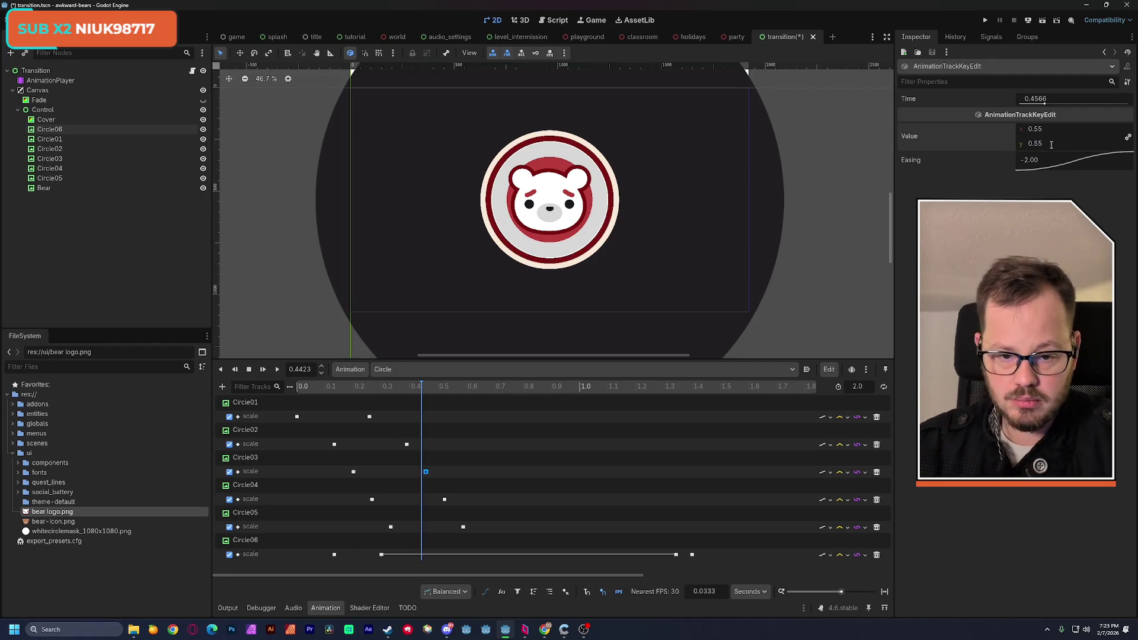
Set Circle04's scale keyframe at 0.52 s to 0.5 and preview the rings
click(444, 500)
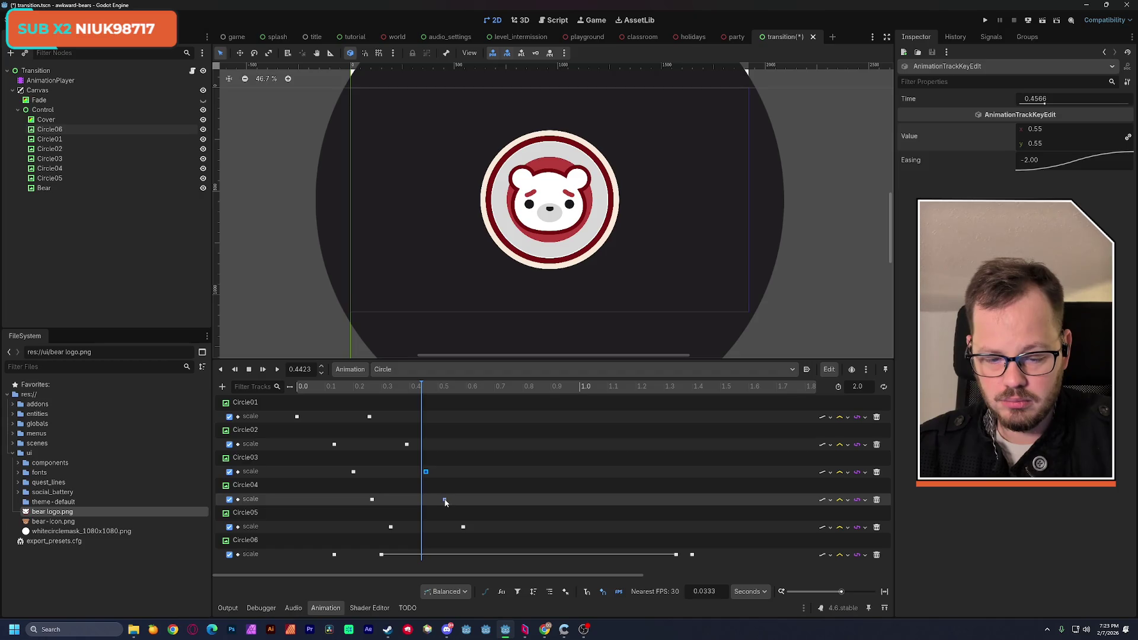
click(1048, 145)
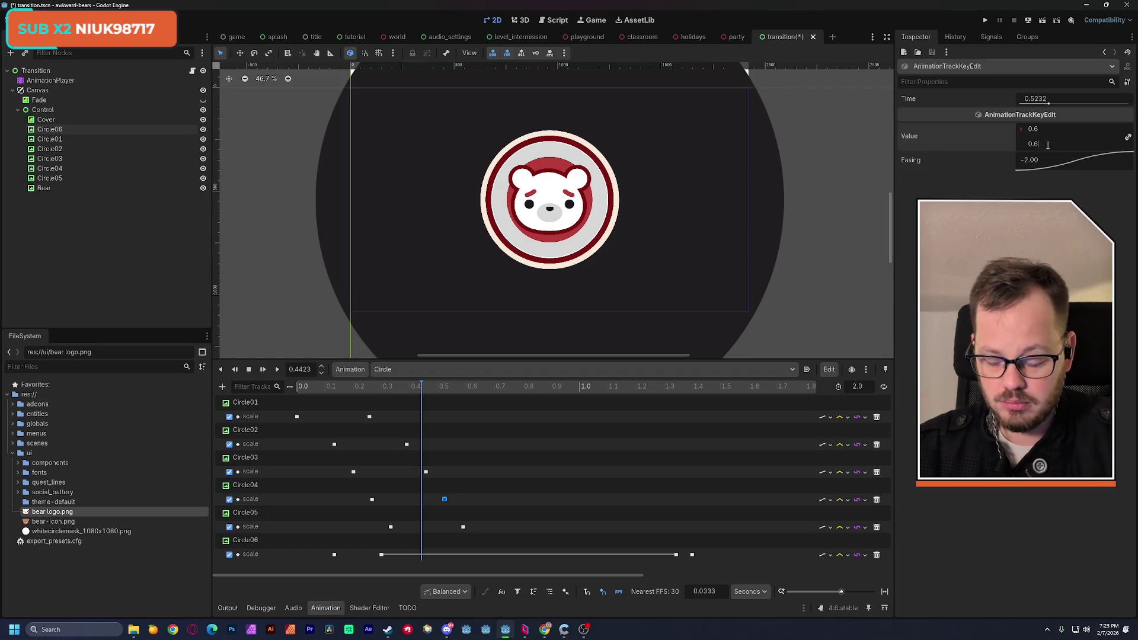
text(5)
key(Return)
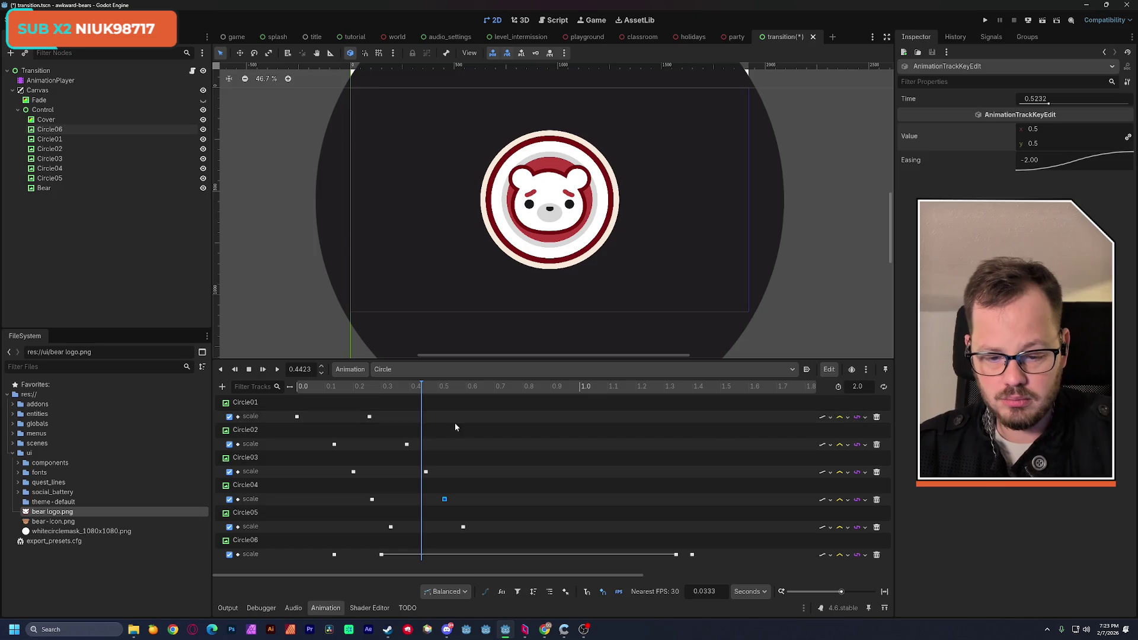
mouse_move(421, 394)
mouse_down()
mouse_move(449, 386)
mouse_move(346, 394)
mouse_move(436, 395)
mouse_move(424, 403)
mouse_up()
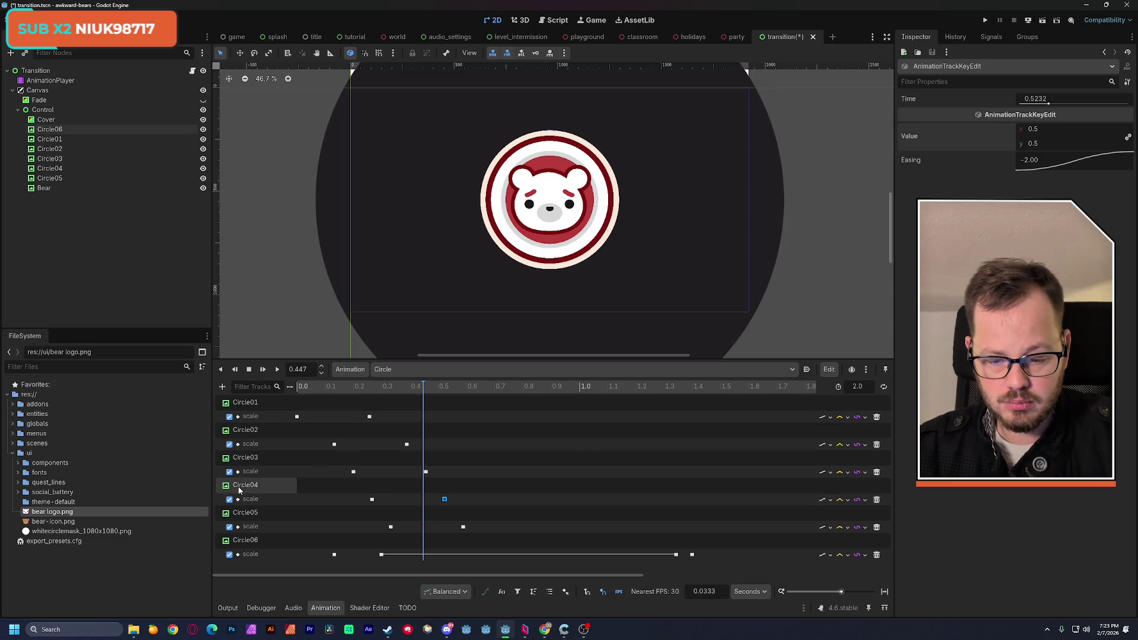
Compare rings by toggling Circle04, then set Circle05's 0.59 s scale key to 0.45 and preview
click(202, 168)
click(203, 169)
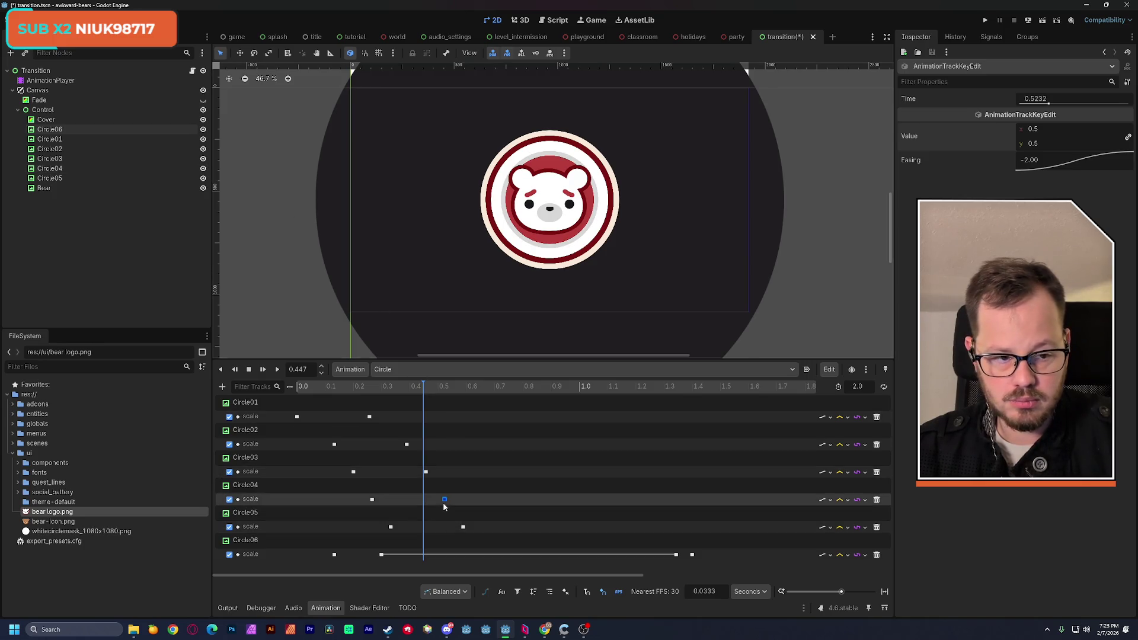
click(463, 527)
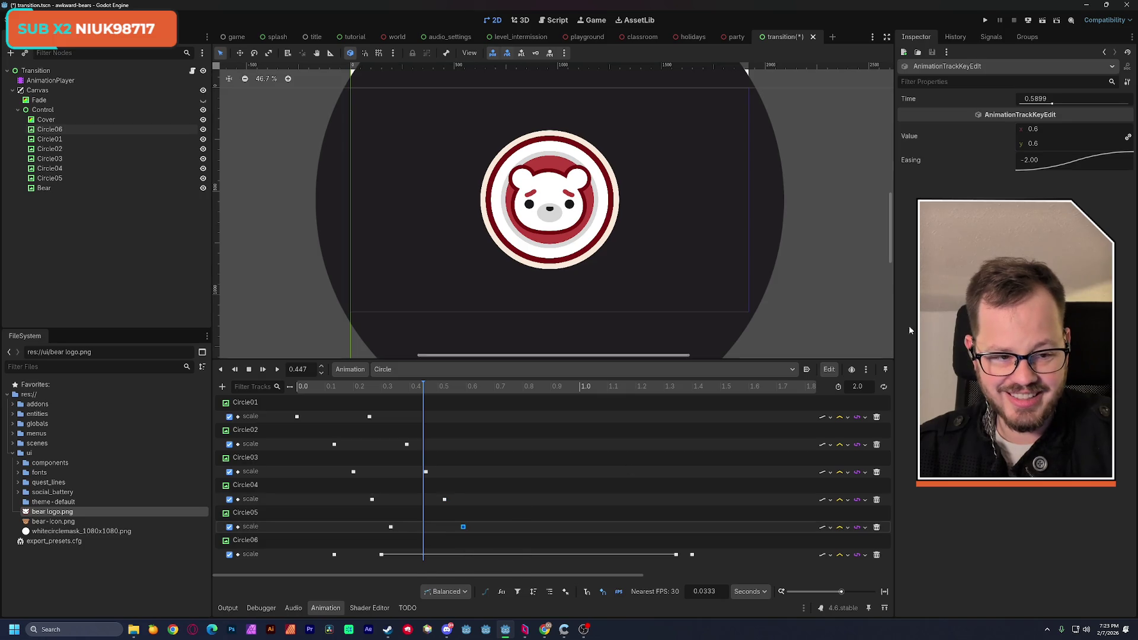
click(1037, 144)
text(0.45)
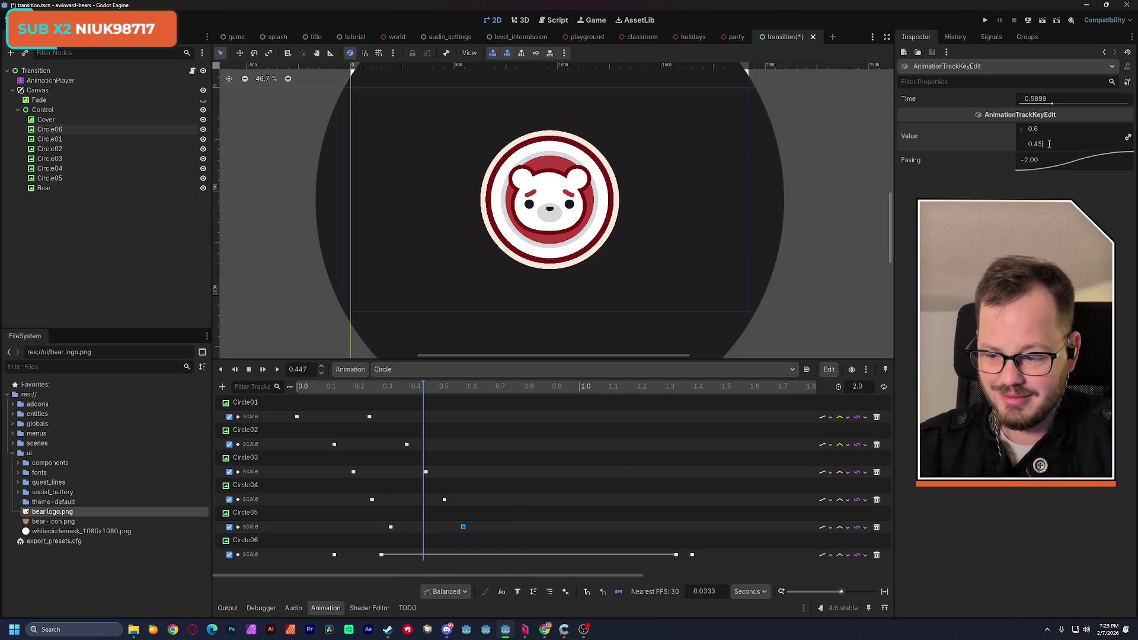
key(Return)
drag(325, 388, 502, 396)
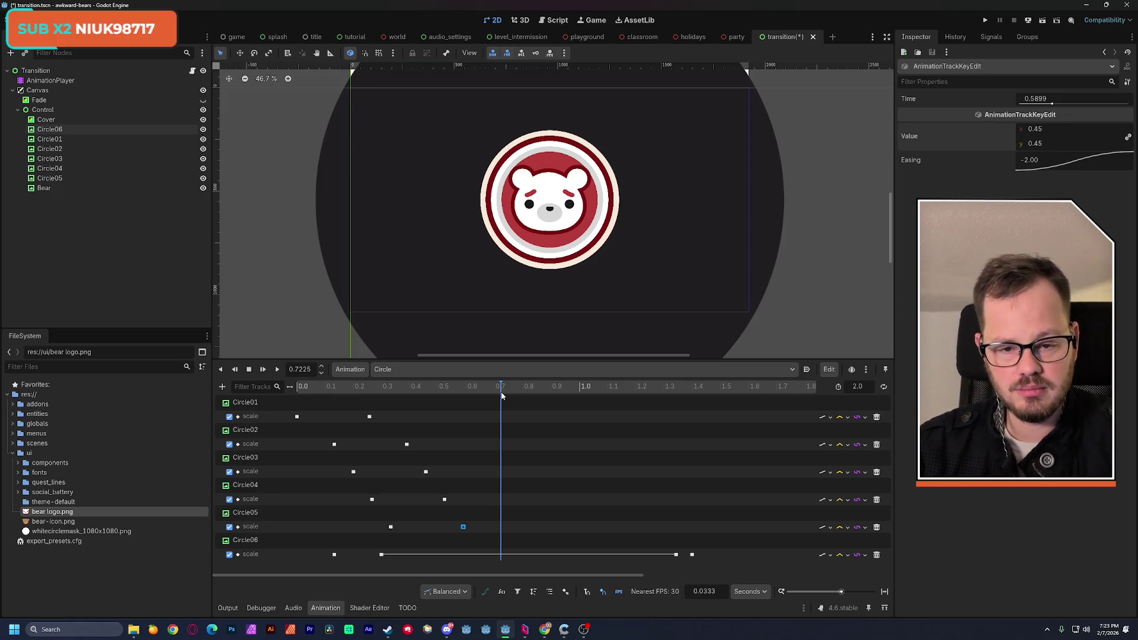
mouse_move(501, 396)
mouse_down()
mouse_move(439, 398)
mouse_move(465, 397)
mouse_up()
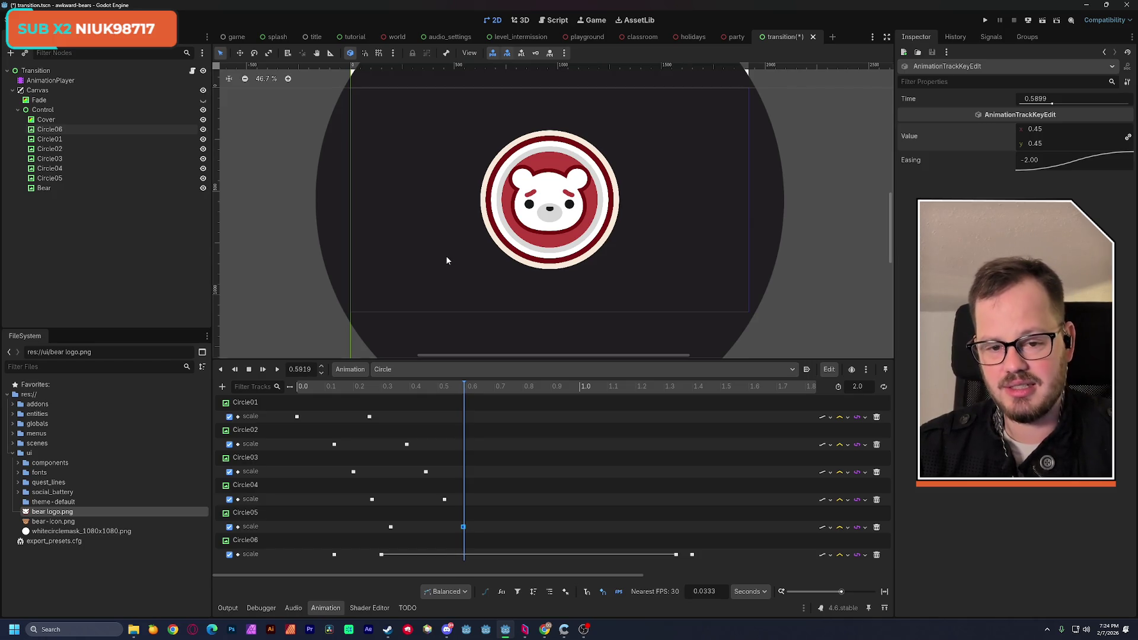
drag(331, 387, 487, 402)
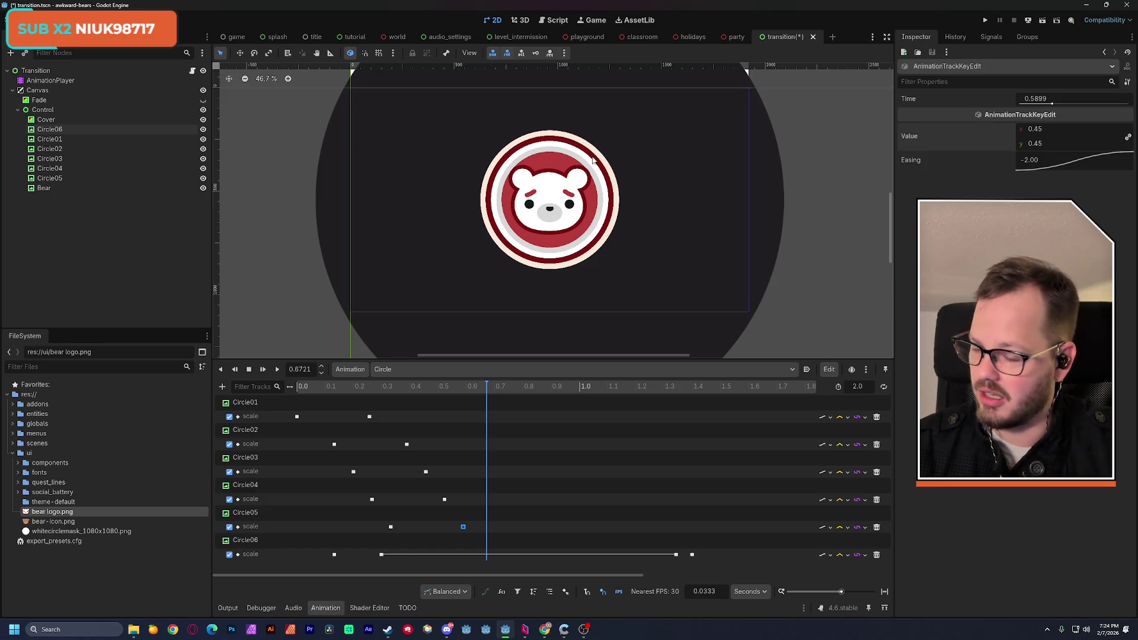
scroll(592, 158, up, 8)
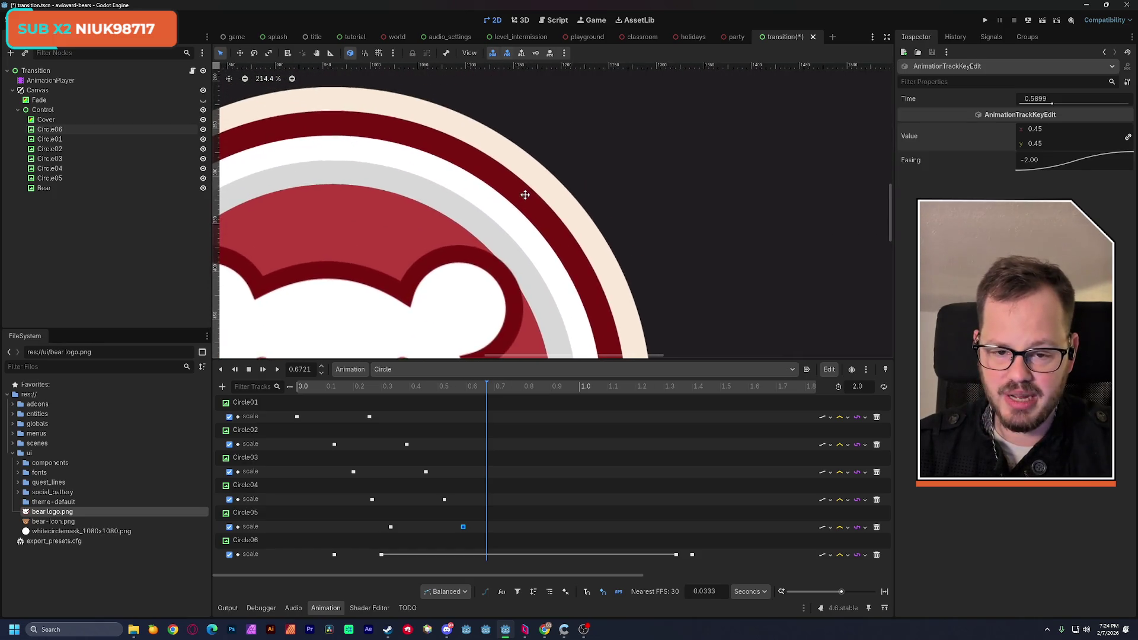
scroll(537, 180, down, 6)
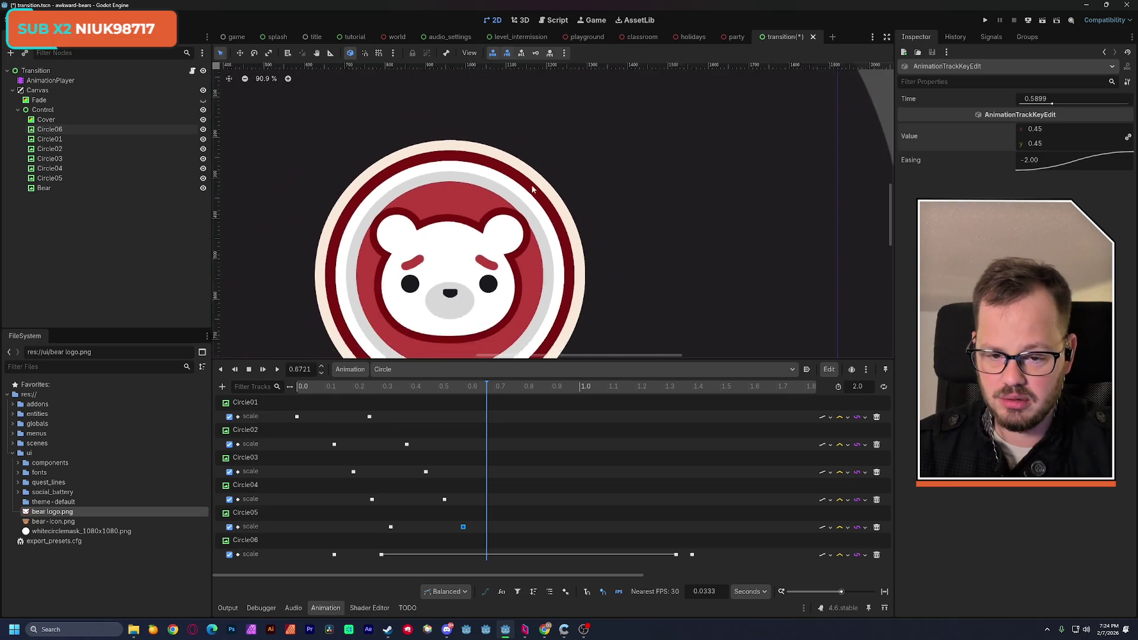
drag(507, 200, 515, 196)
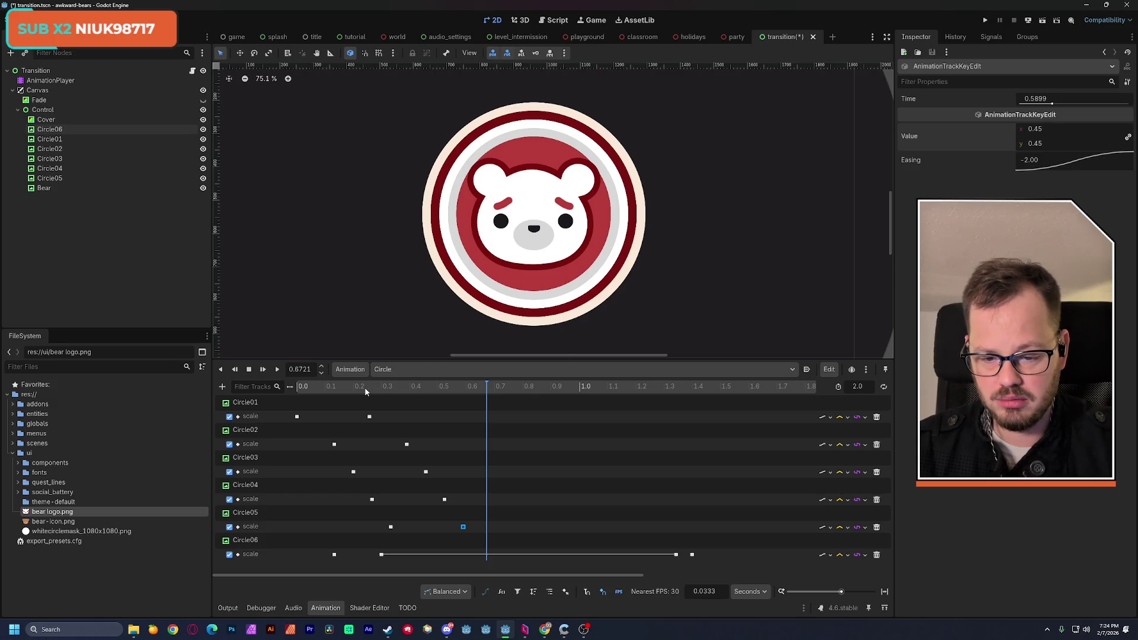
mouse_move(364, 387)
mouse_down()
mouse_move(297, 391)
mouse_move(481, 405)
mouse_up()
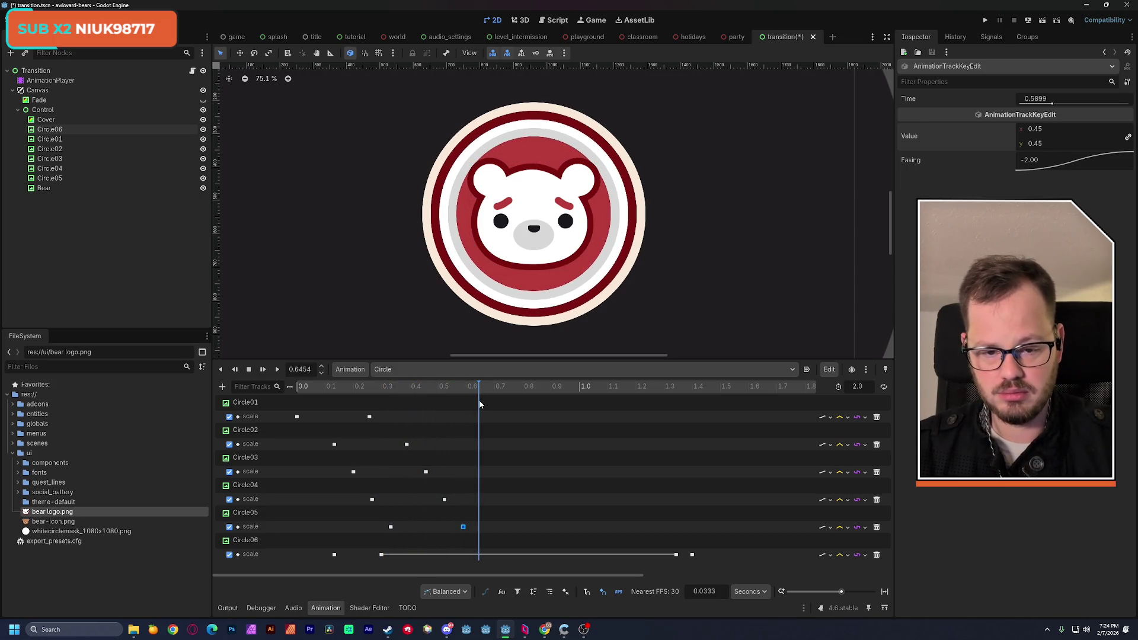
click(57, 187)
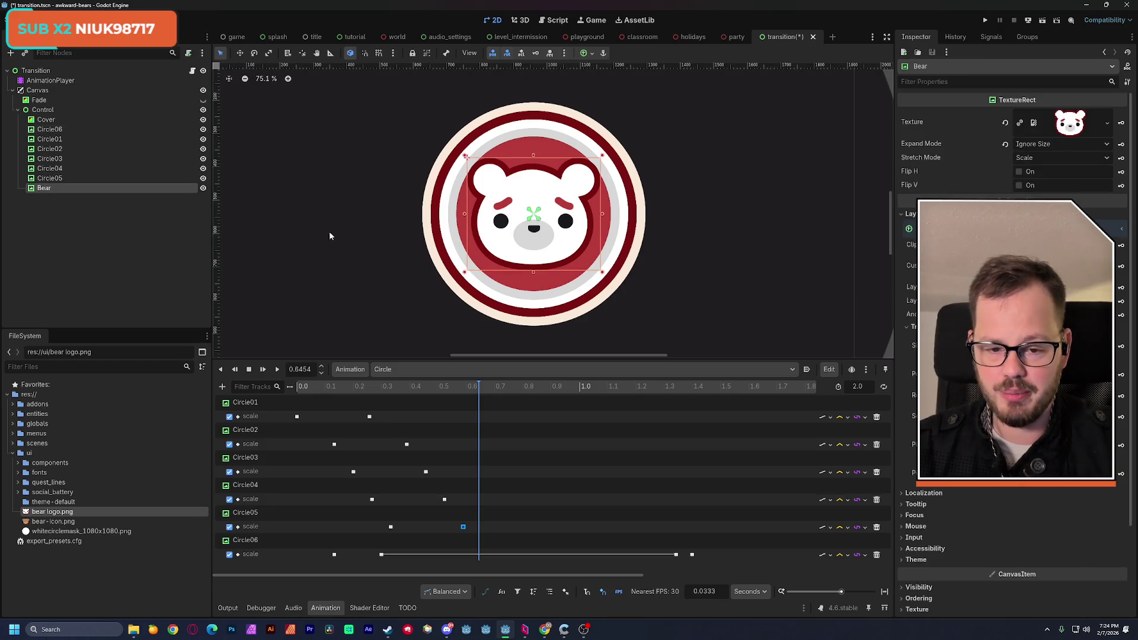
Enlarge the bear logo around its centre and save the scene
mouse_move(603, 275)
mouse_down()
mouse_move(613, 283)
mouse_move(591, 281)
mouse_up()
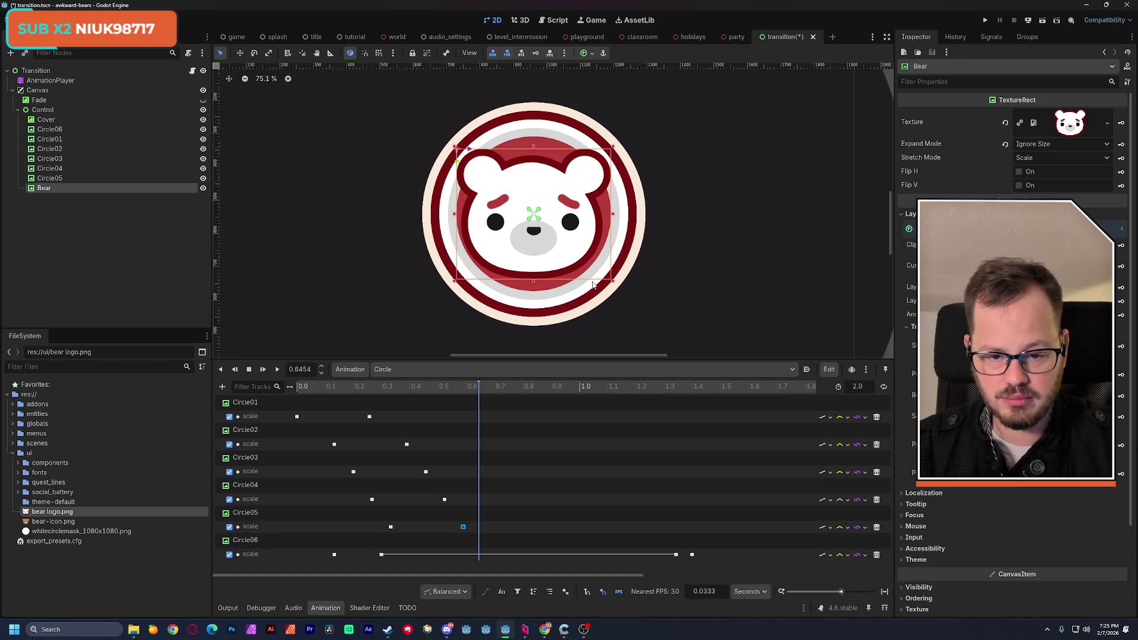
scroll(552, 280, down, 3)
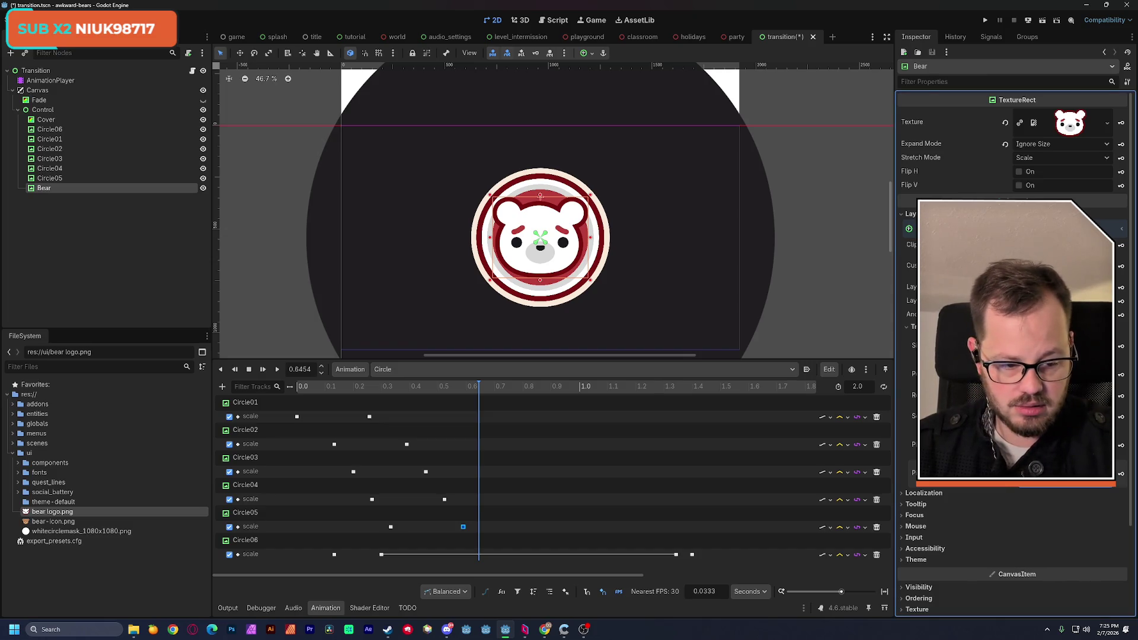
key(ctrl+s)
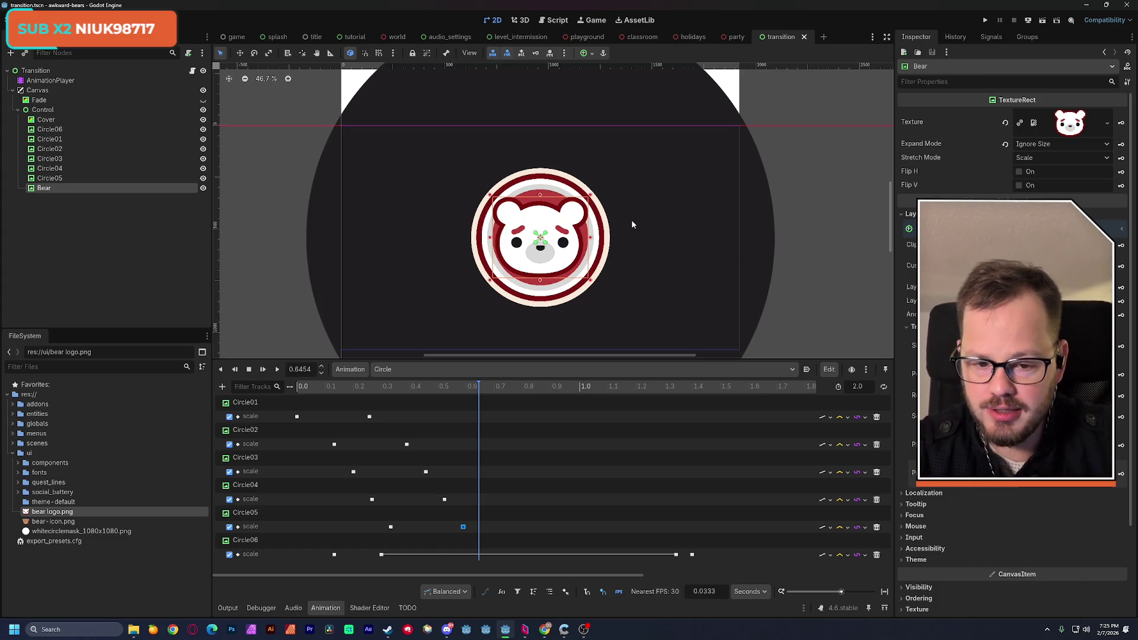
Recentre the bear, move the playhead to about 0.19 s, and add a Bear scale keyframe
scroll(544, 270, down, 1)
mouse_move(543, 270)
mouse_down()
mouse_move(517, 183)
mouse_move(522, 228)
mouse_move(538, 241)
mouse_up()
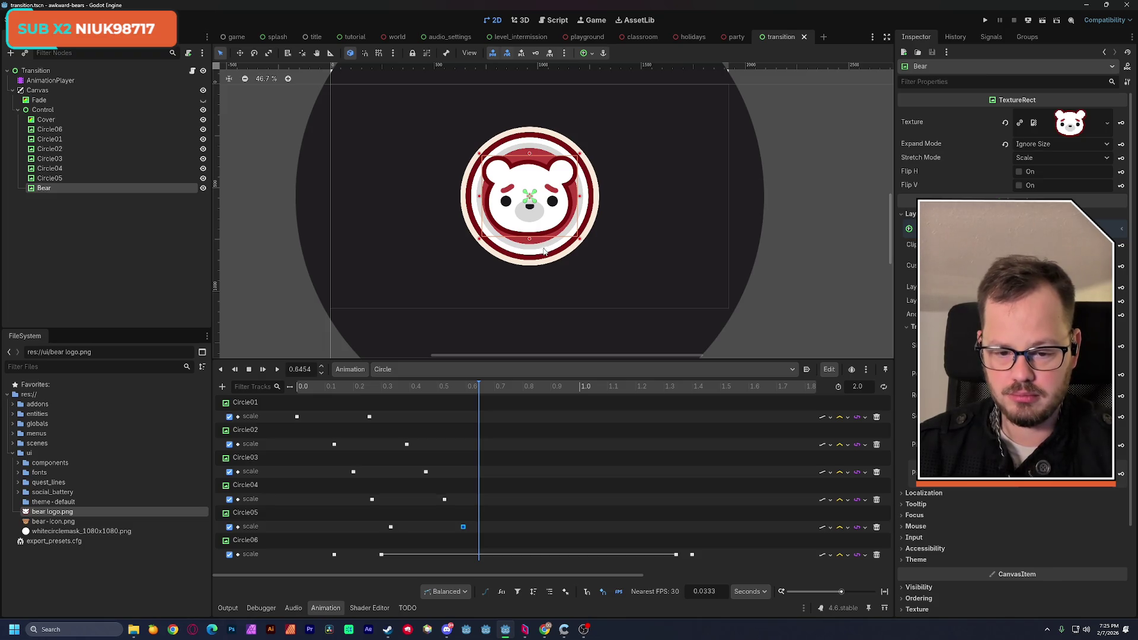
click(448, 391)
mouse_move(358, 390)
mouse_down()
mouse_move(300, 390)
mouse_move(406, 389)
mouse_move(293, 397)
mouse_move(353, 396)
mouse_up()
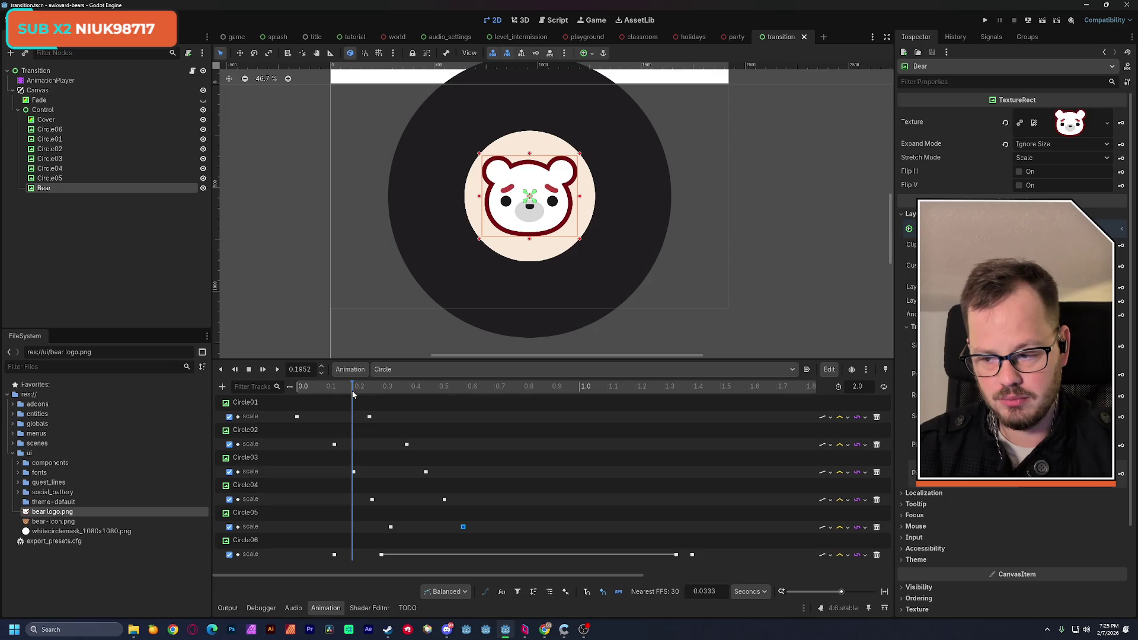
drag(352, 397, 351, 396)
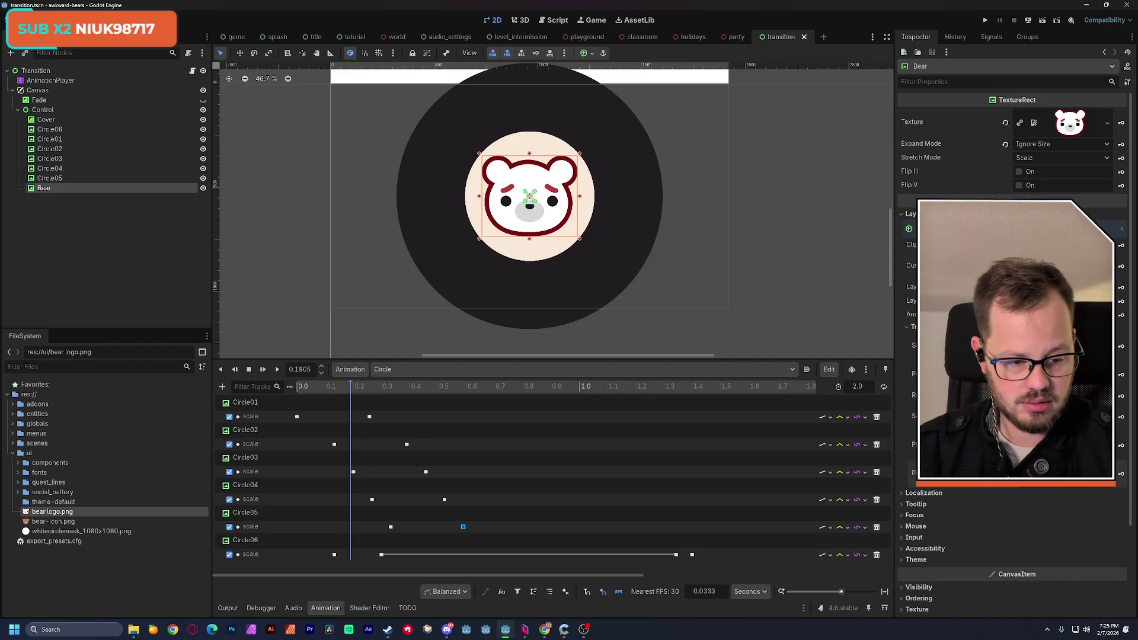
click(1120, 418)
Create the Bear scale track and delete its stray keyframe
click(534, 346)
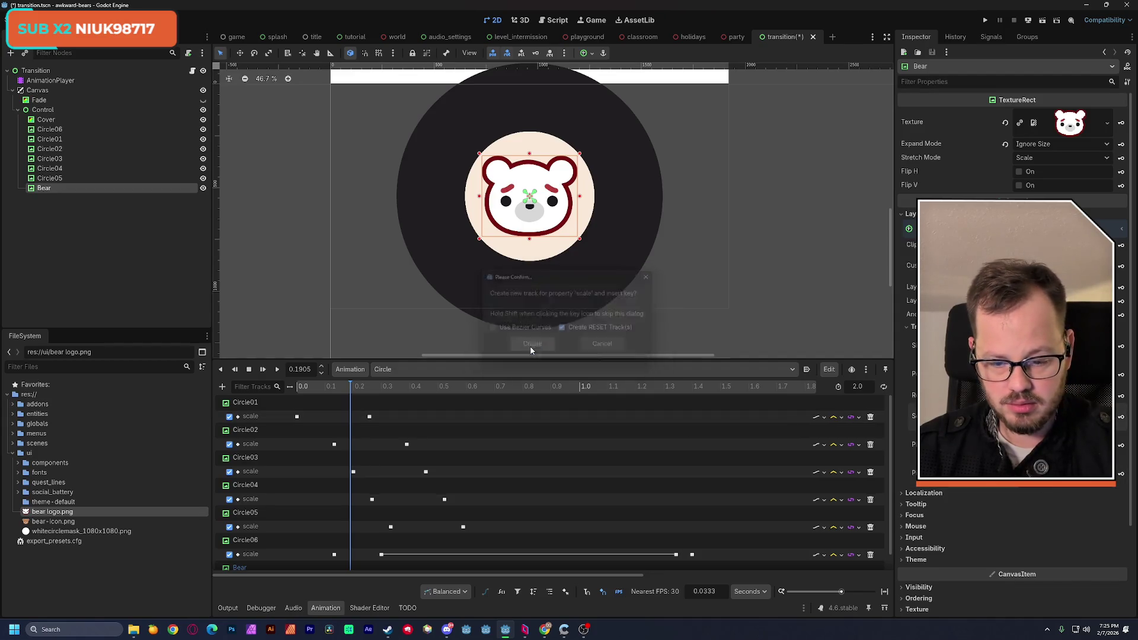
scroll(347, 489, down, 1)
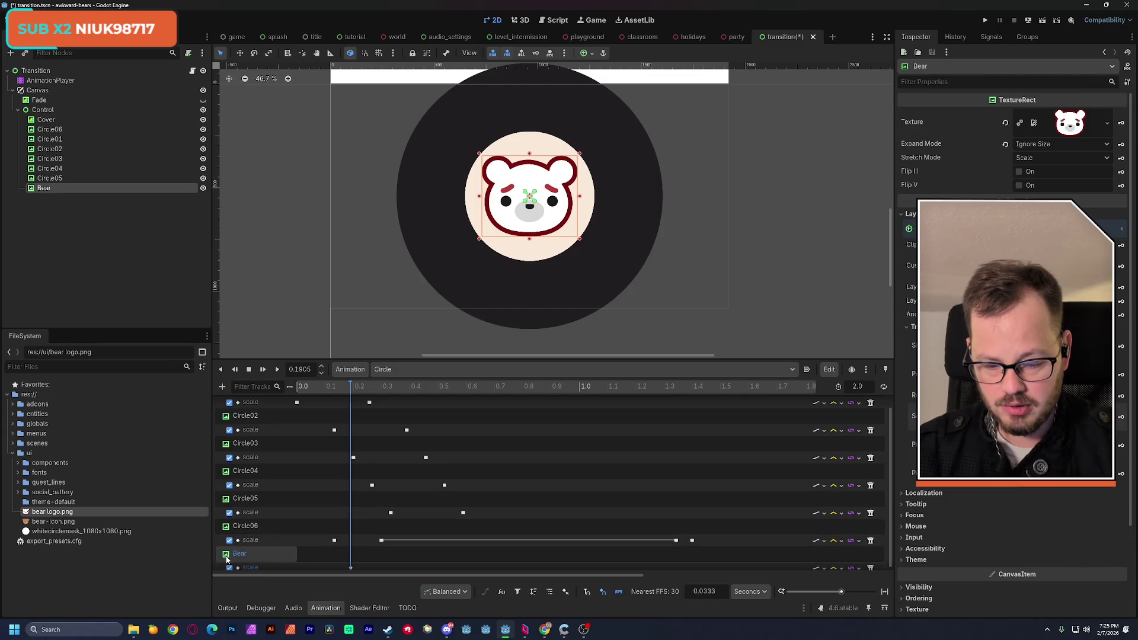
scroll(227, 560, down, 1)
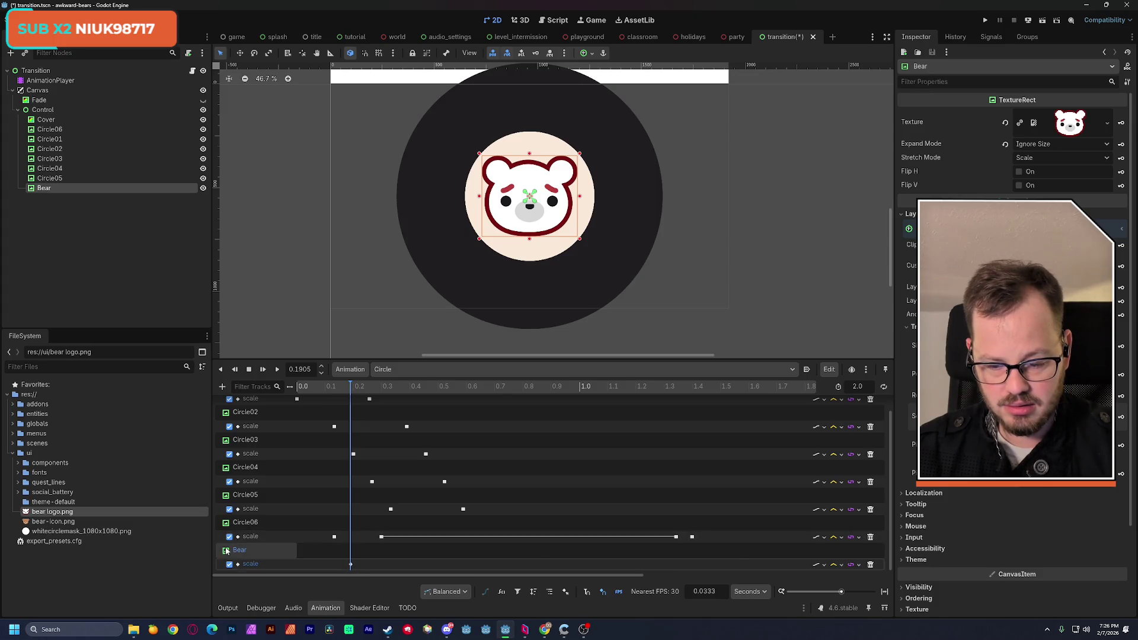
scroll(240, 551, up, 1)
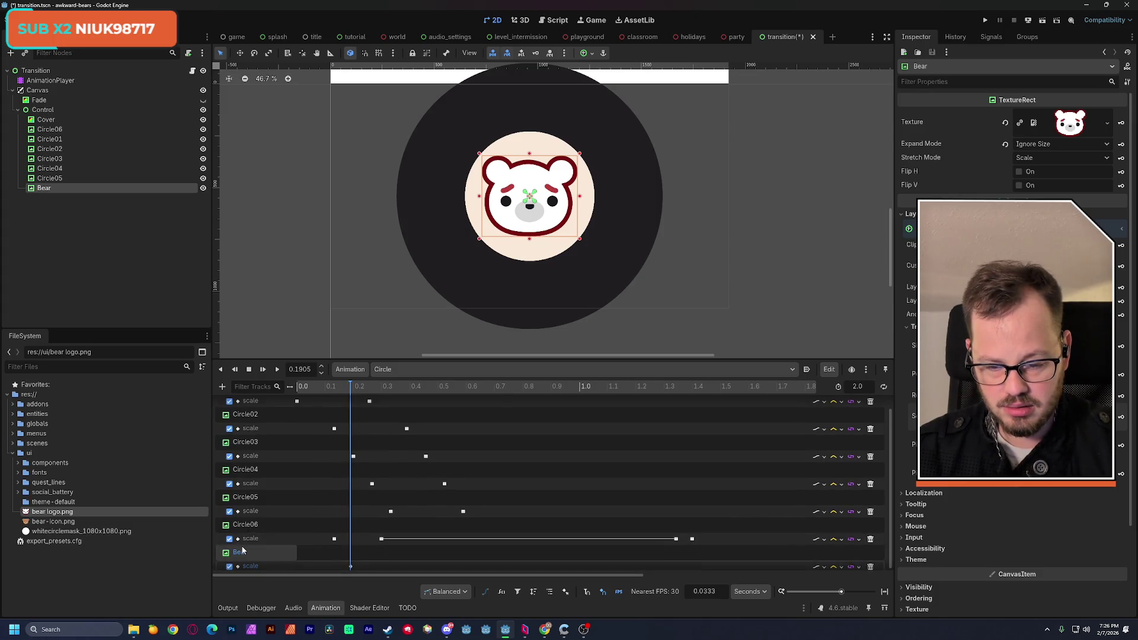
scroll(242, 551, down, 1)
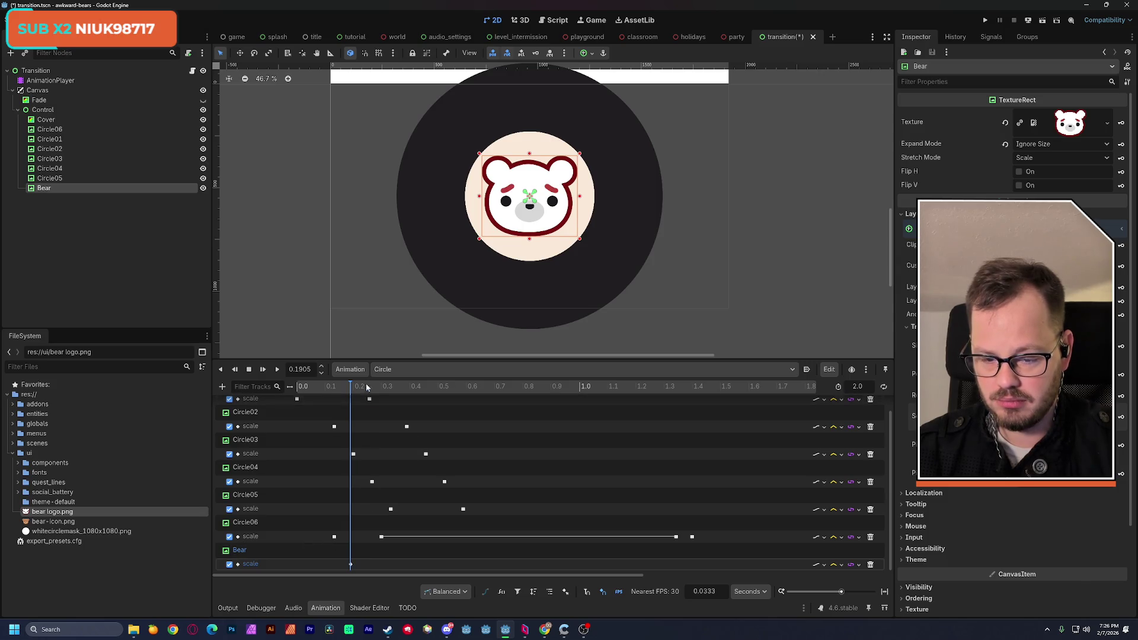
drag(352, 391, 296, 395)
click(350, 564)
key(Delete)
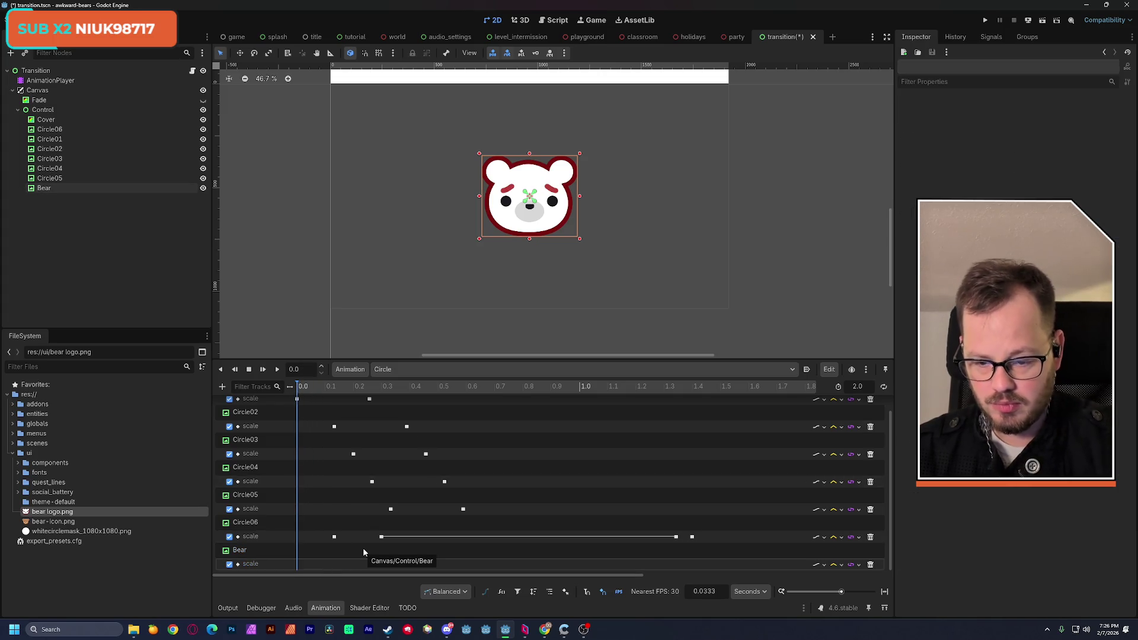
Copy Circle01's two scale keyframes and paste them onto the Bear scale track
scroll(369, 496, up, 1)
drag(379, 413, 295, 416)
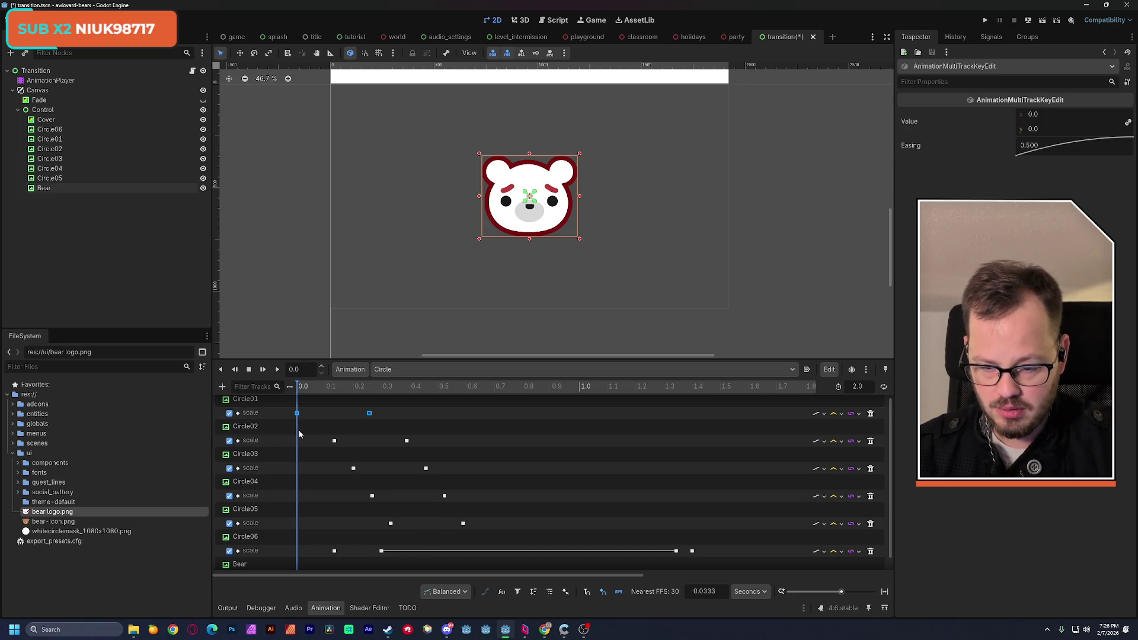
key(ctrl+c)
scroll(312, 564, down, 1)
click(305, 564)
key(ctrl+v)
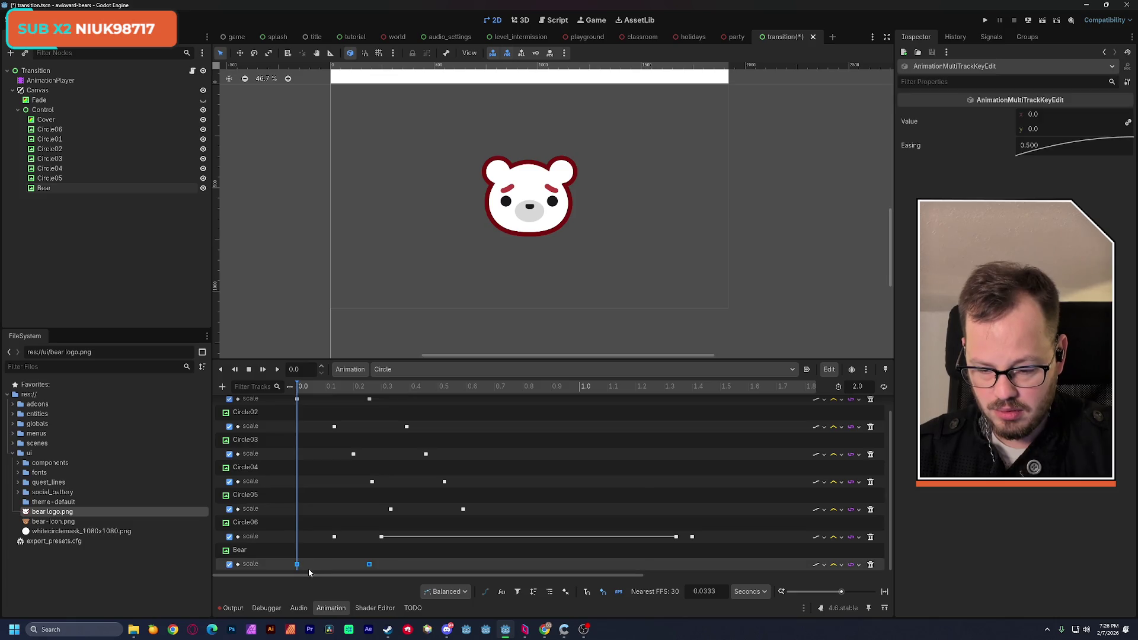
mouse_move(298, 387)
mouse_down()
mouse_move(359, 389)
mouse_move(296, 398)
mouse_up()
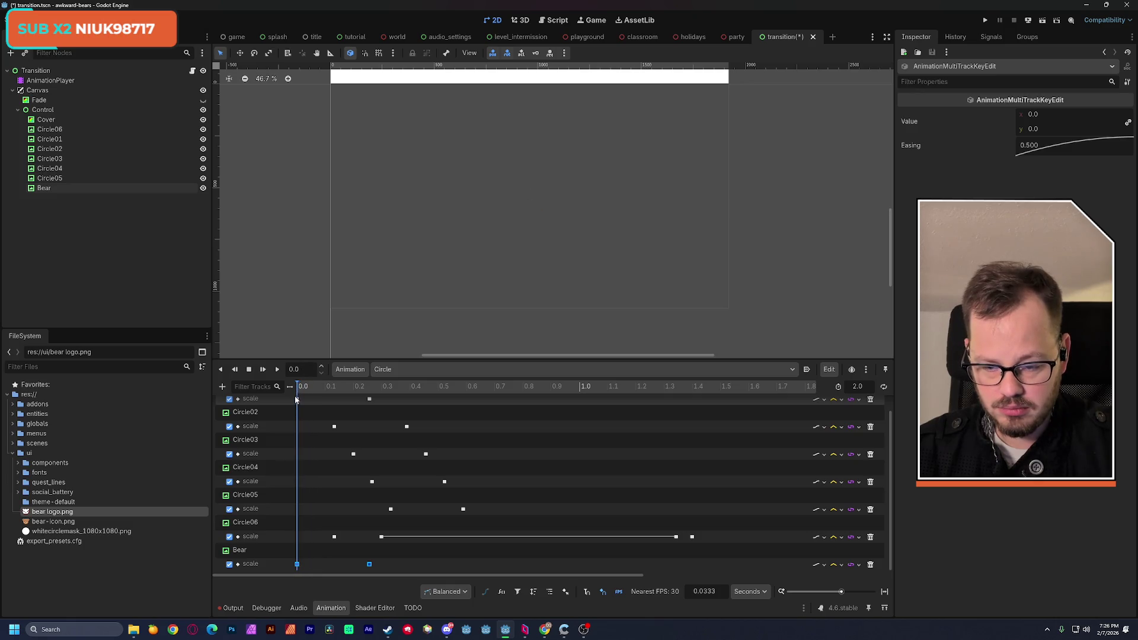
Box-select all circle scale keyframes and shift them about 0.07 s later
mouse_move(704, 541)
mouse_down()
mouse_move(396, 475)
mouse_move(285, 408)
mouse_move(290, 394)
mouse_up()
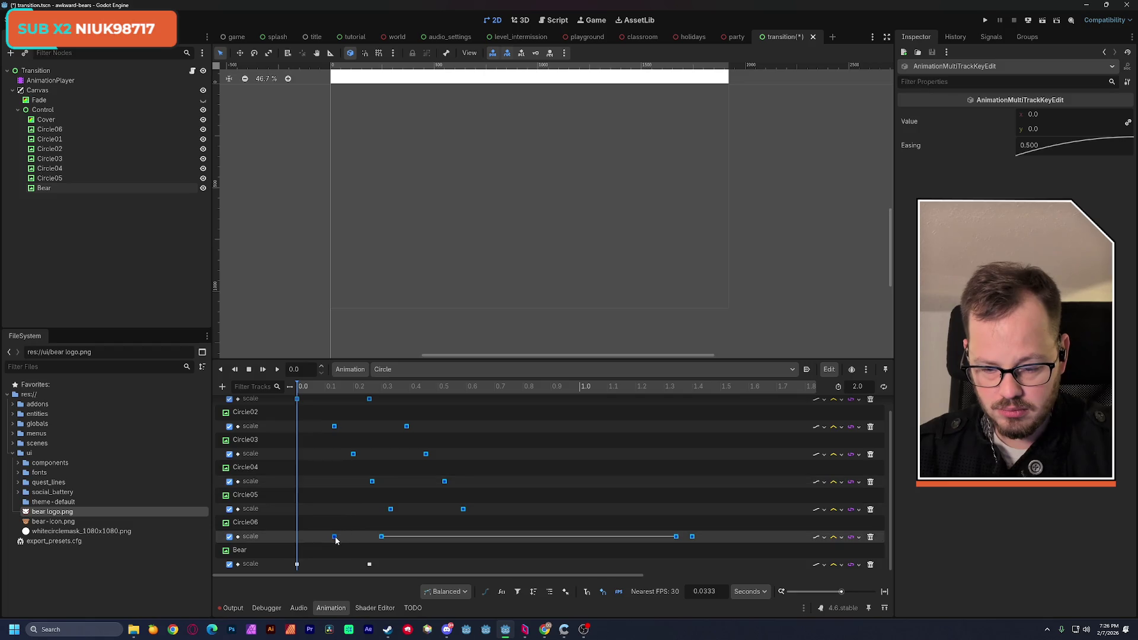
drag(334, 536, 352, 537)
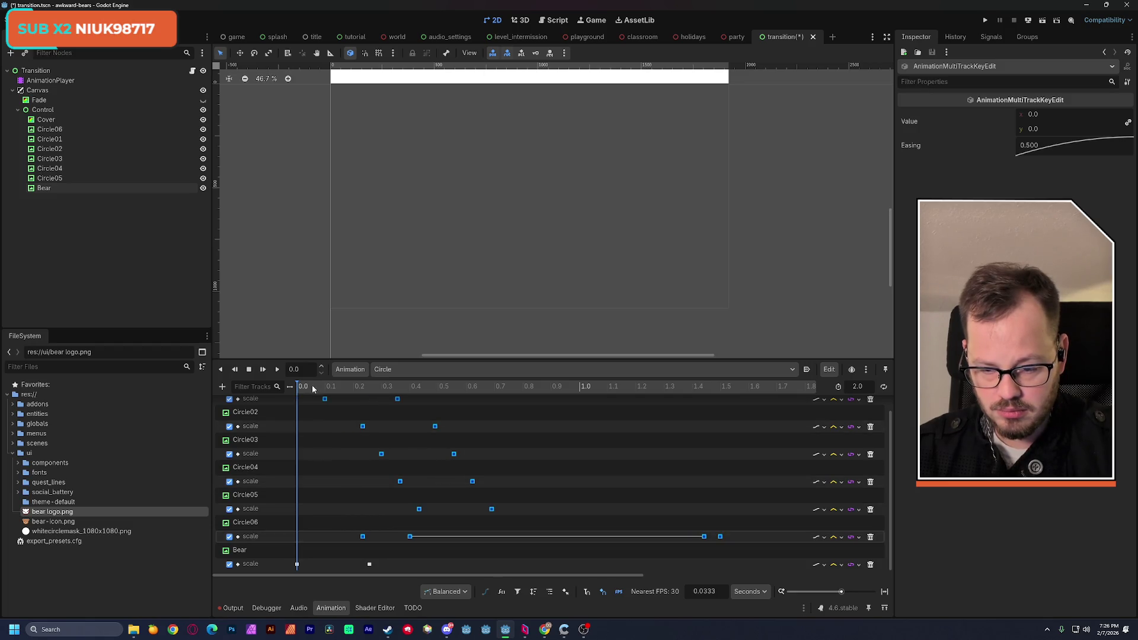
mouse_move(298, 386)
mouse_down()
mouse_move(470, 387)
mouse_move(303, 386)
mouse_up()
Play the animation from the start and scrub to preview the circles expanding behind the bear
click(278, 370)
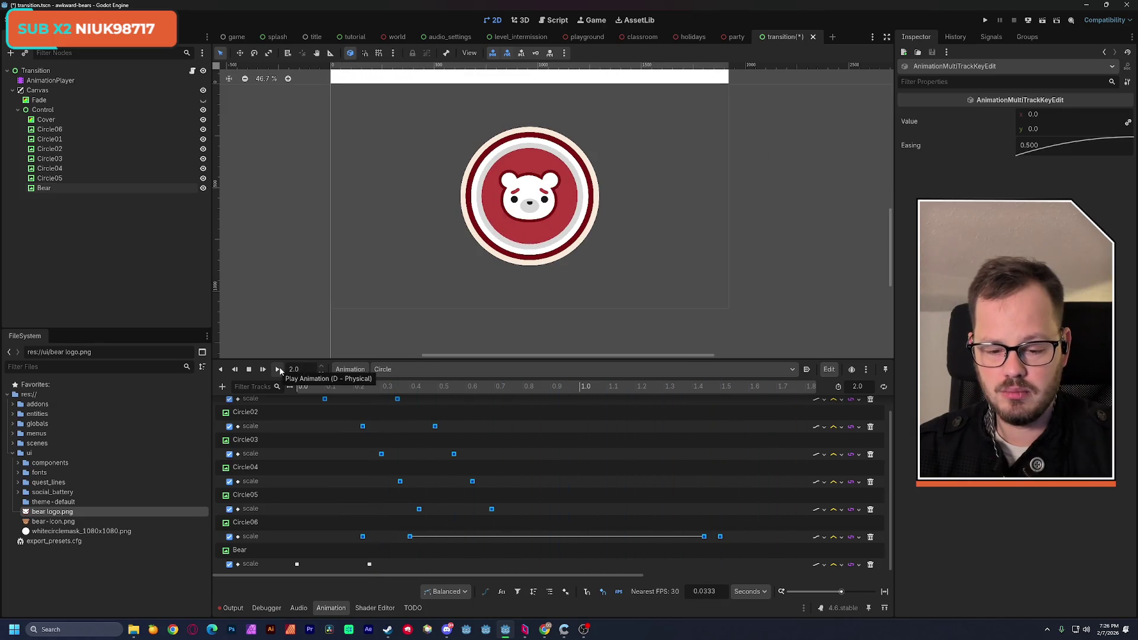
click(249, 369)
click(325, 396)
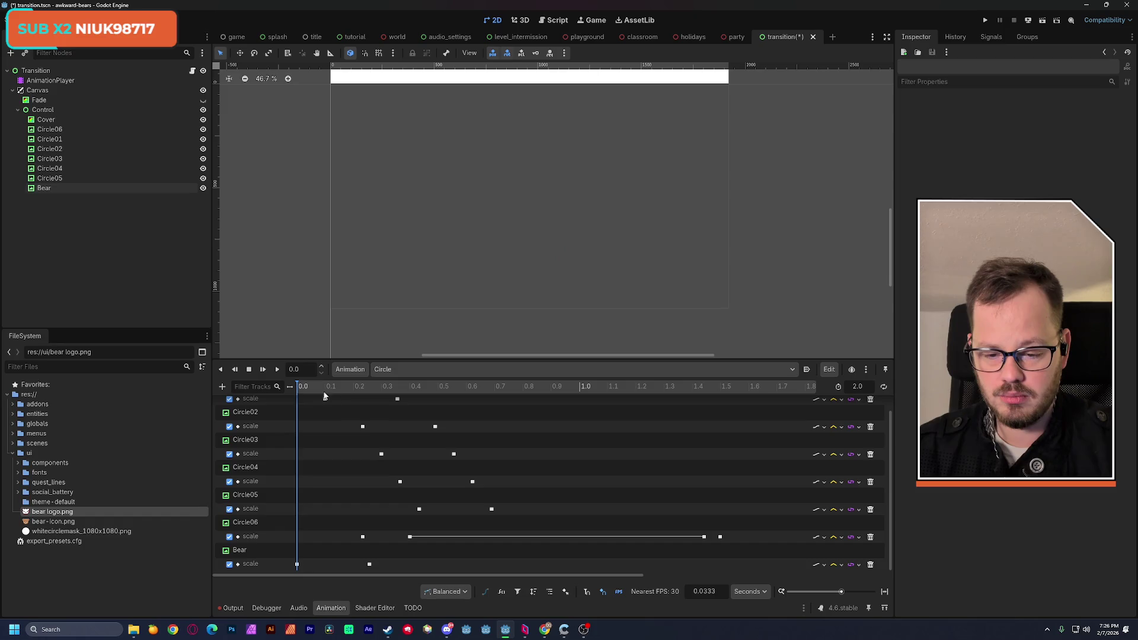
drag(324, 388, 498, 393)
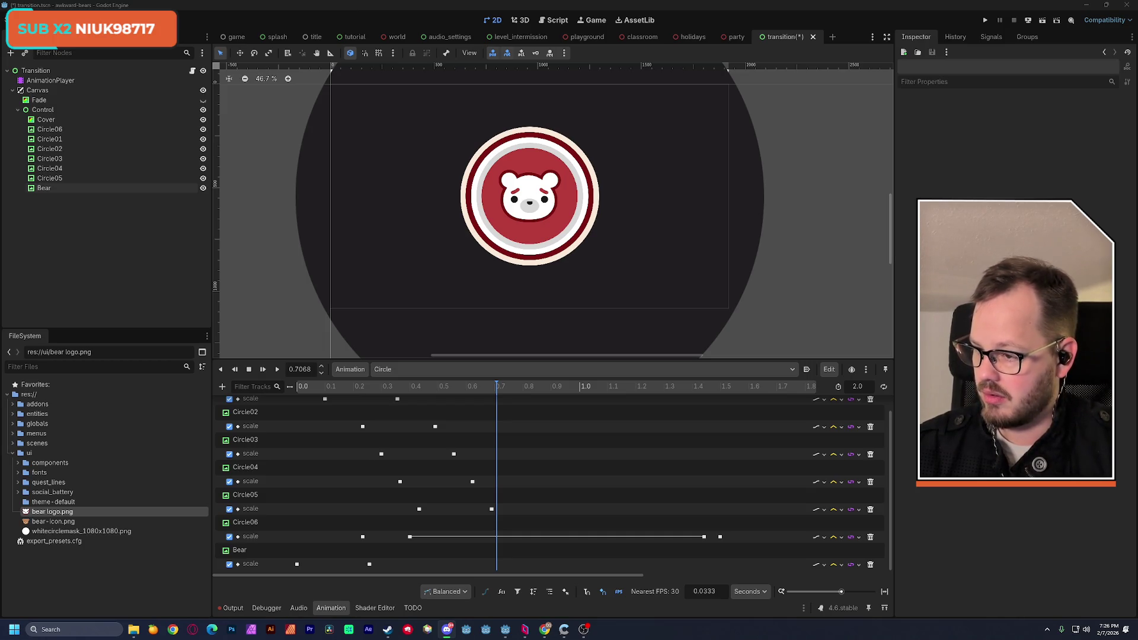
scroll(509, 210, up, 1)
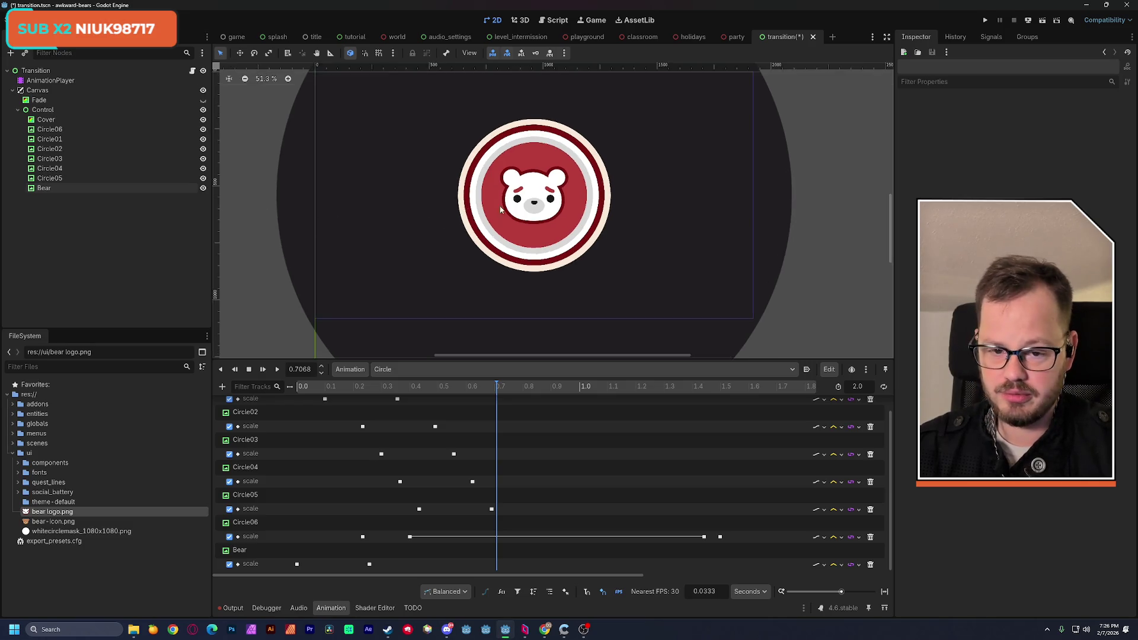
scroll(509, 210, down, 1)
mouse_move(486, 389)
mouse_down()
mouse_move(356, 389)
mouse_move(473, 392)
mouse_move(371, 451)
mouse_move(364, 468)
mouse_up()
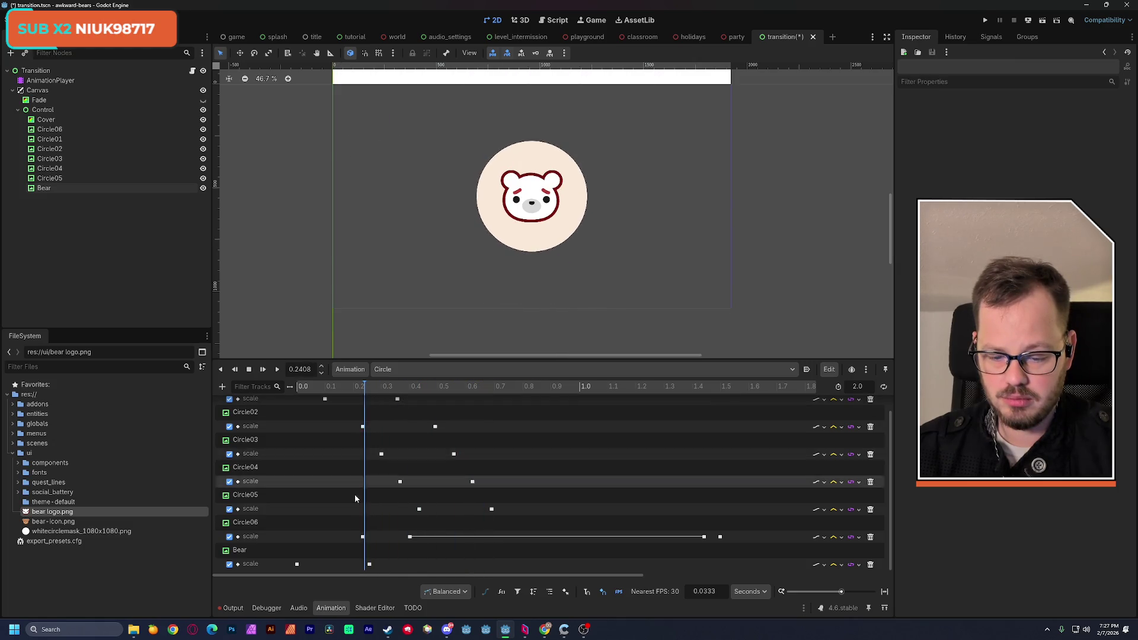
Set the Bear's 0.2566 s scale keyframe to 1.0 and preview the full-size bear
click(370, 564)
click(1049, 143)
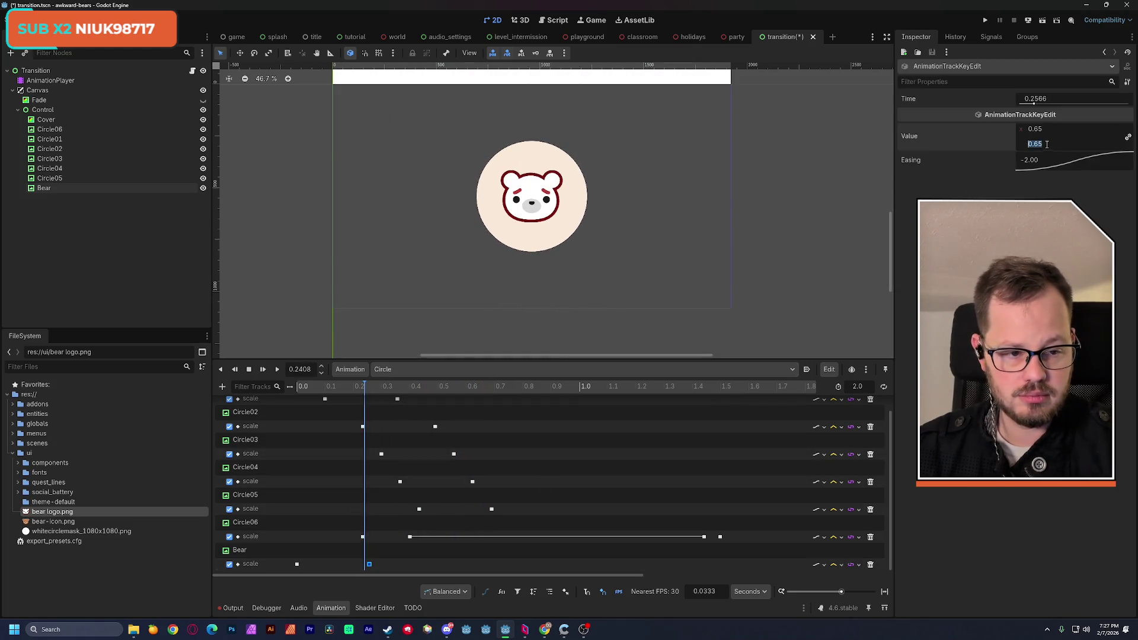
text(1)
key(Return)
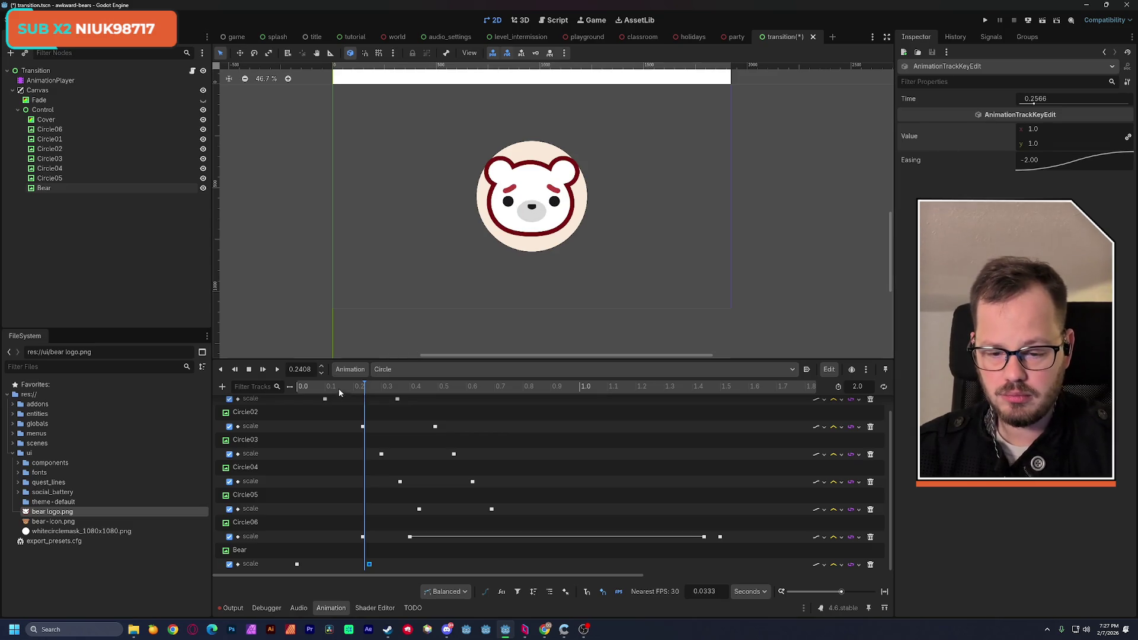
mouse_move(339, 389)
mouse_down()
mouse_move(300, 389)
mouse_move(519, 388)
mouse_up()
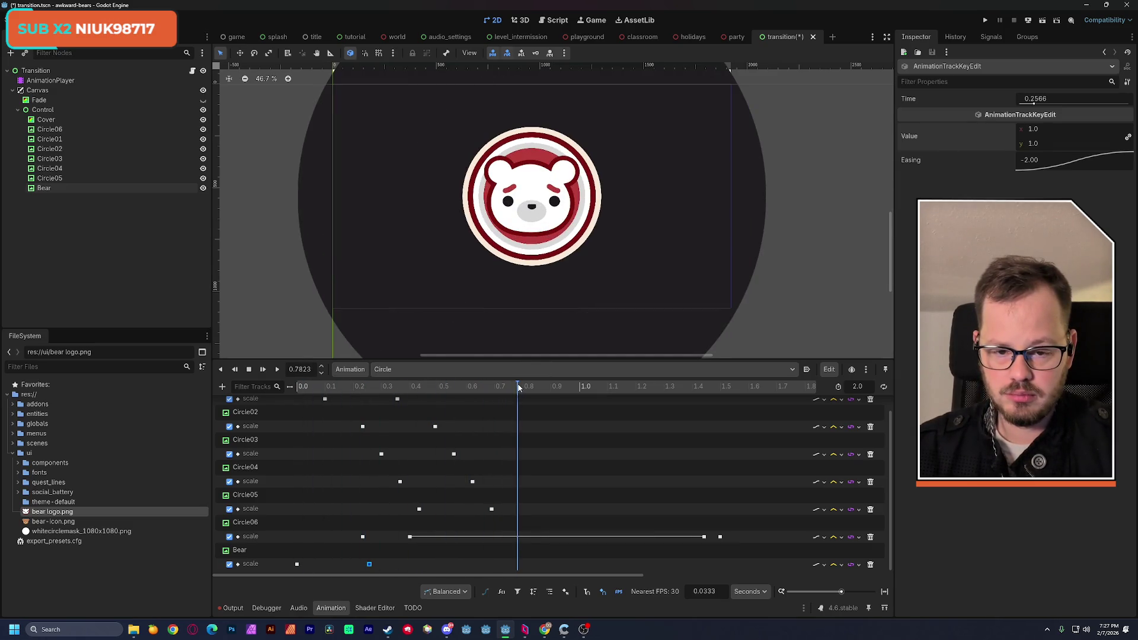
click(431, 274)
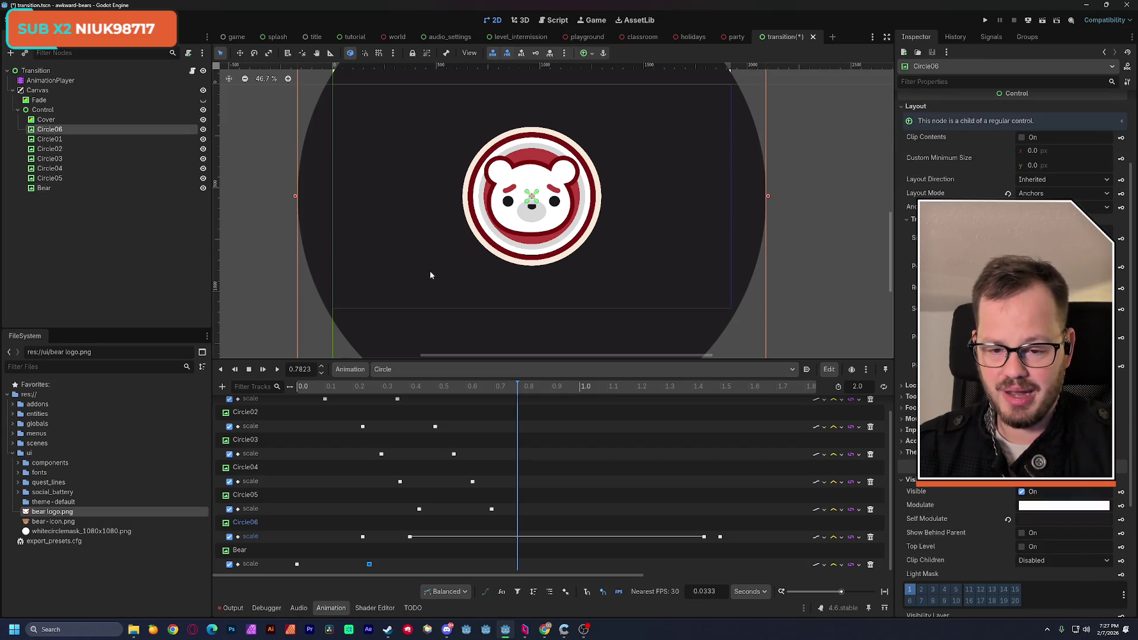
Tint Circle06 pale yellow via Self Modulate and preview the reveal
click(1036, 521)
click(1037, 462)
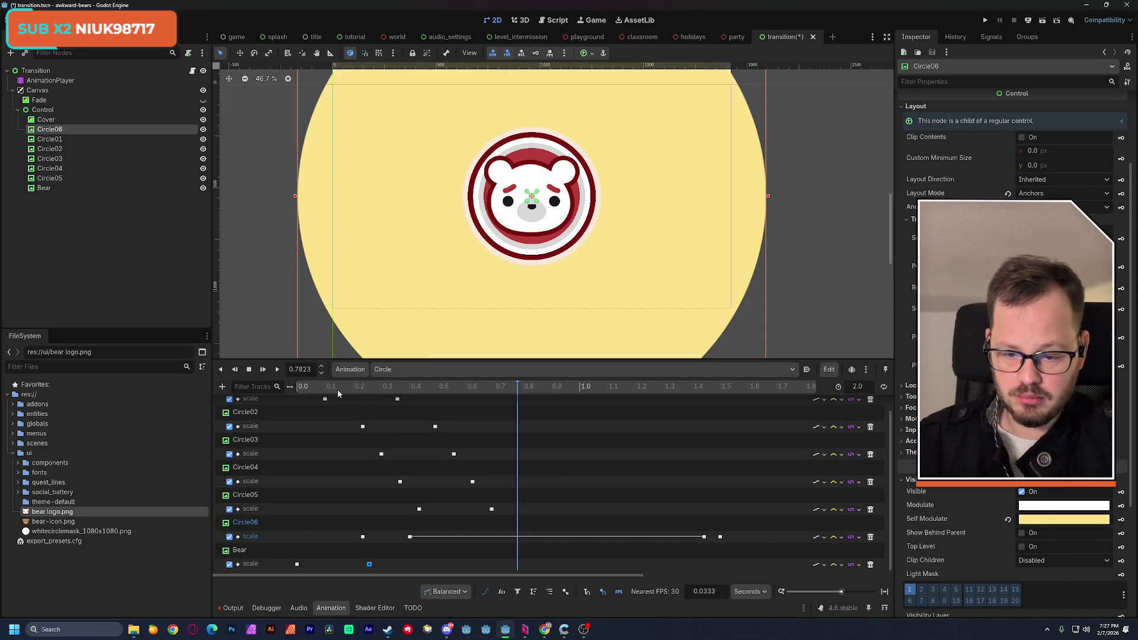
click(308, 386)
drag(308, 387, 467, 388)
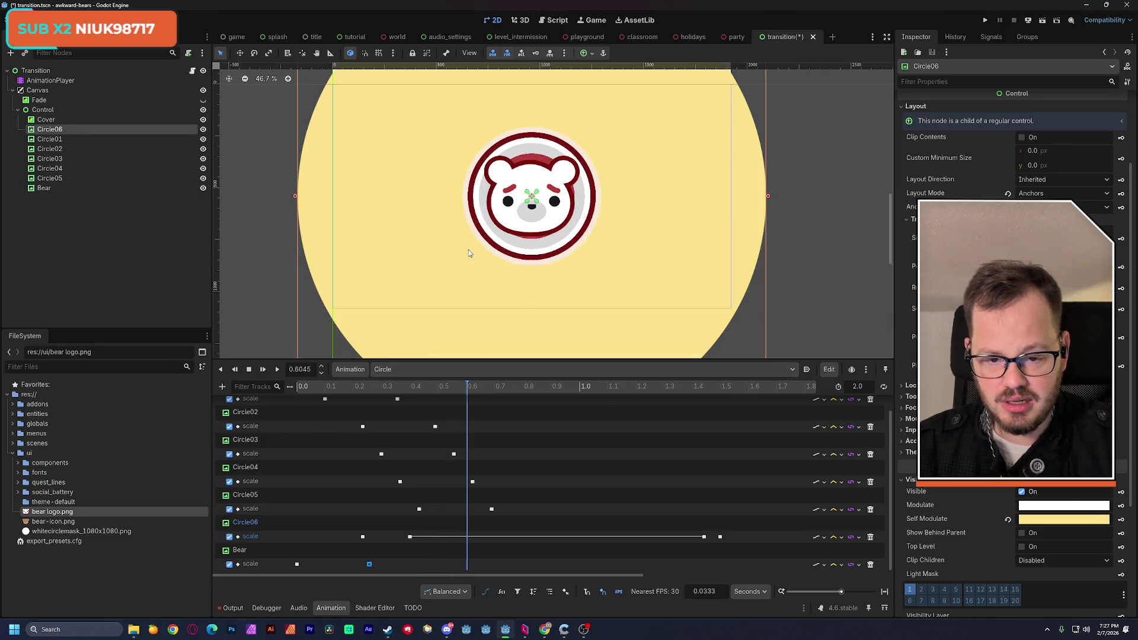
Give Circle01 a dark Self Modulate tint
click(477, 237)
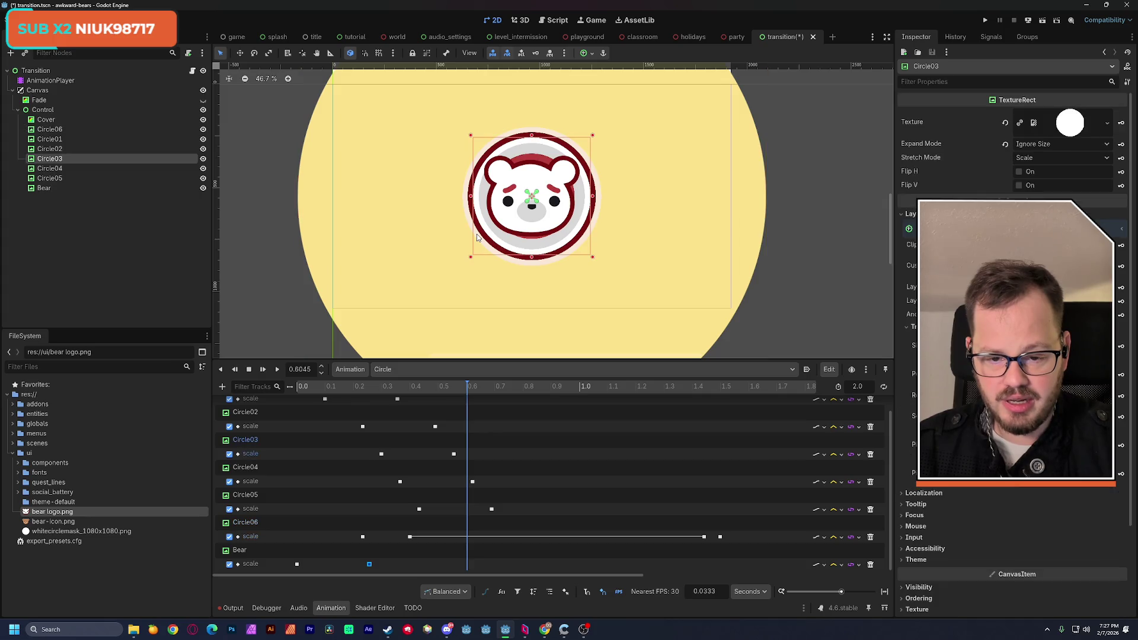
scroll(333, 443, up, 1)
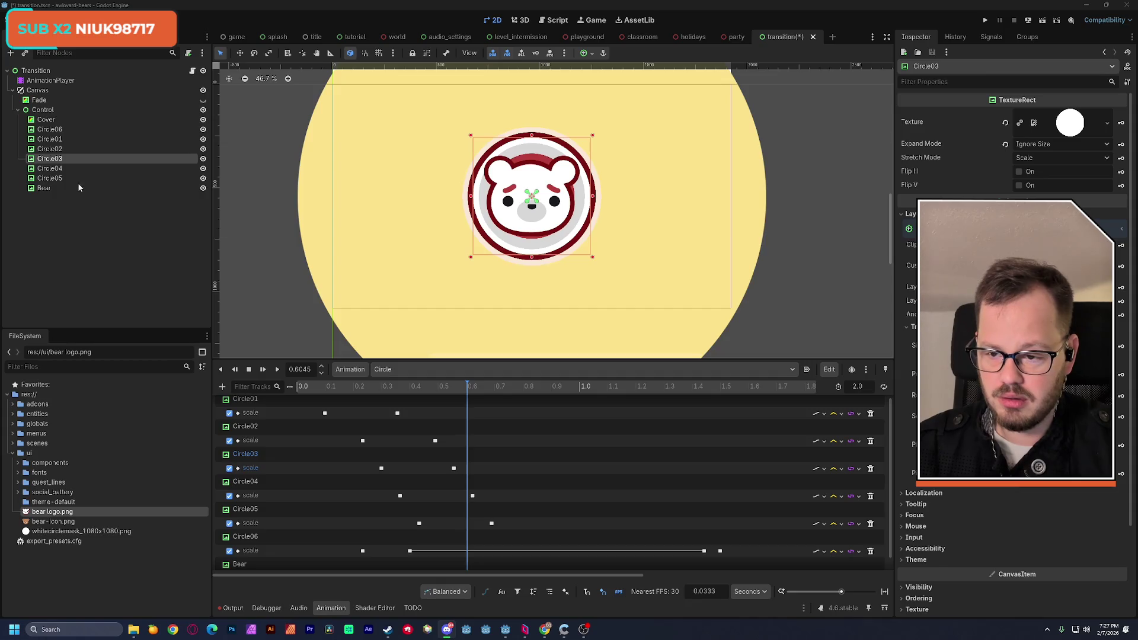
click(70, 138)
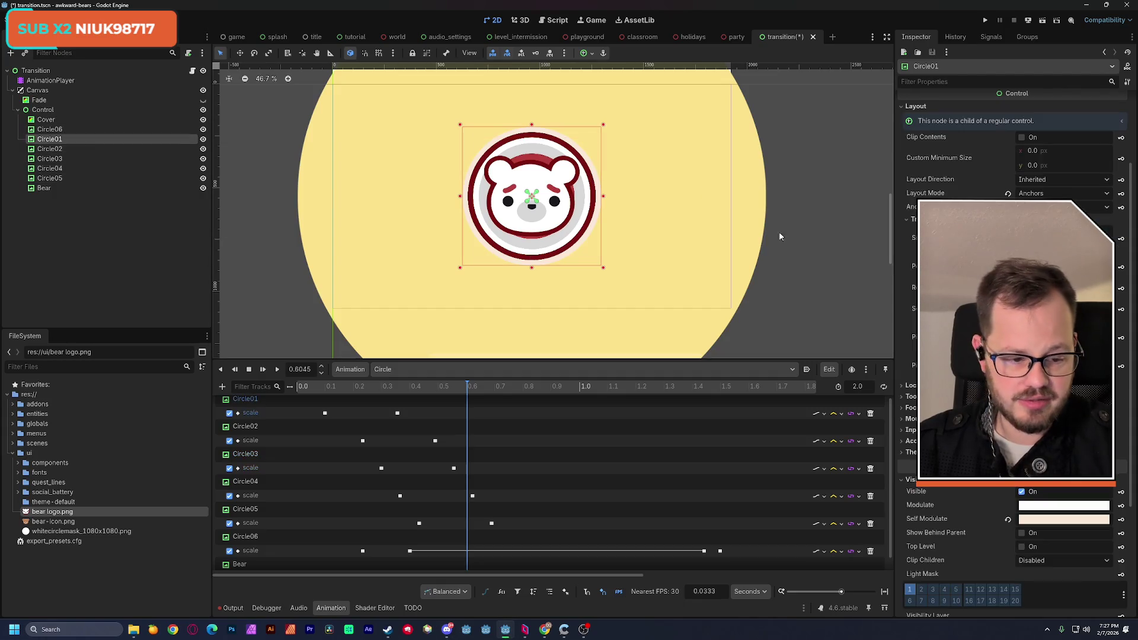
click(1047, 520)
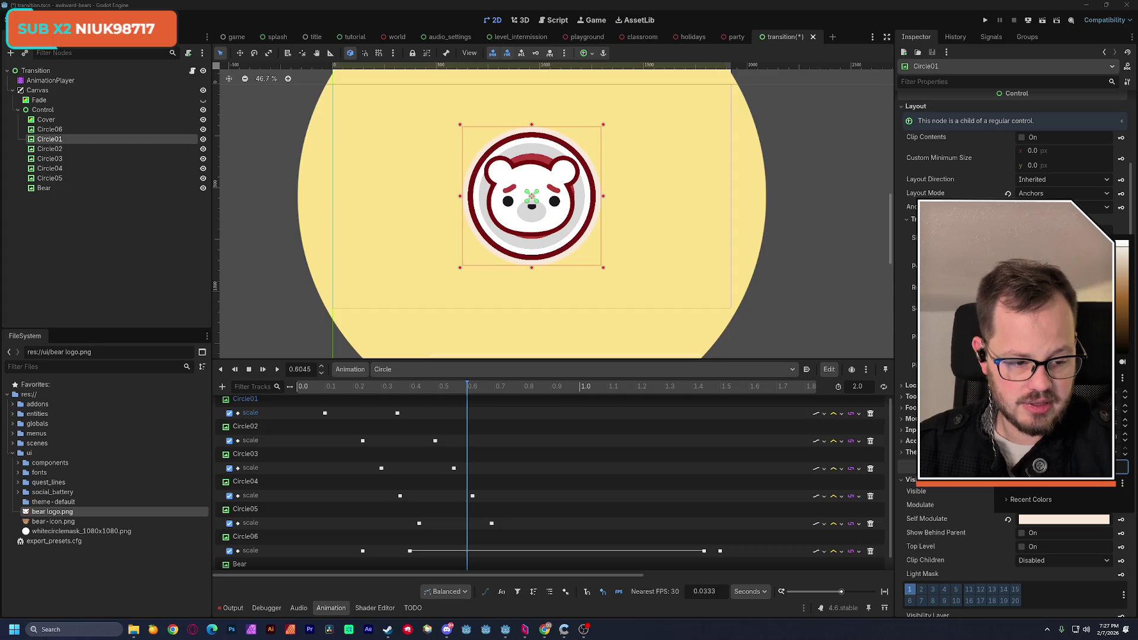
click(1064, 520)
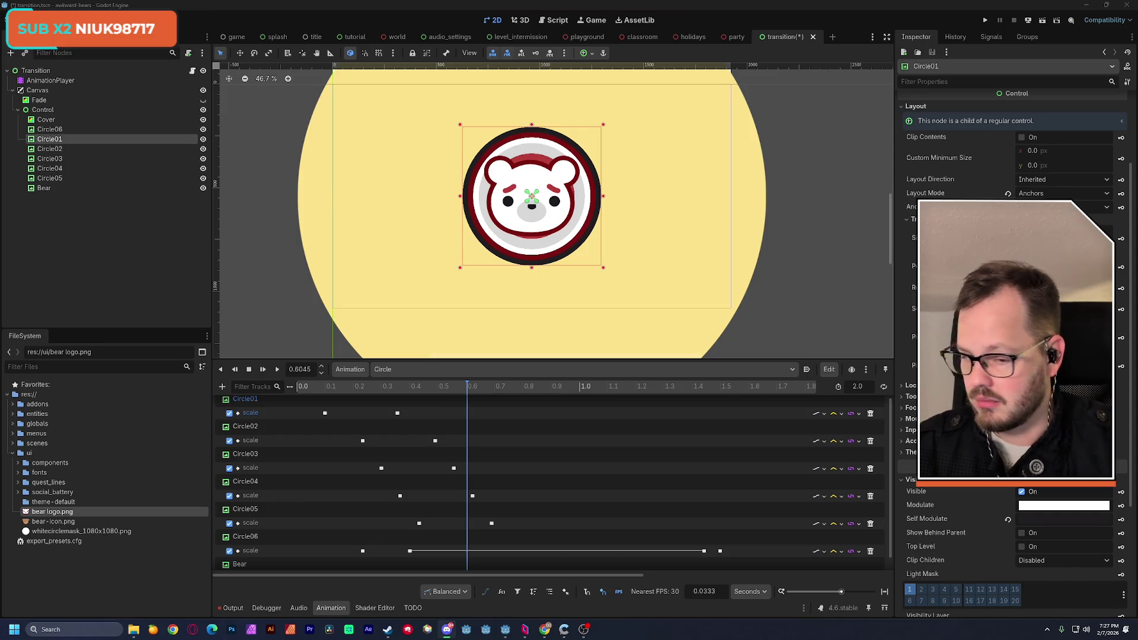
Tint Circle02 pale pink with the Self Modulate colour picker
click(63, 148)
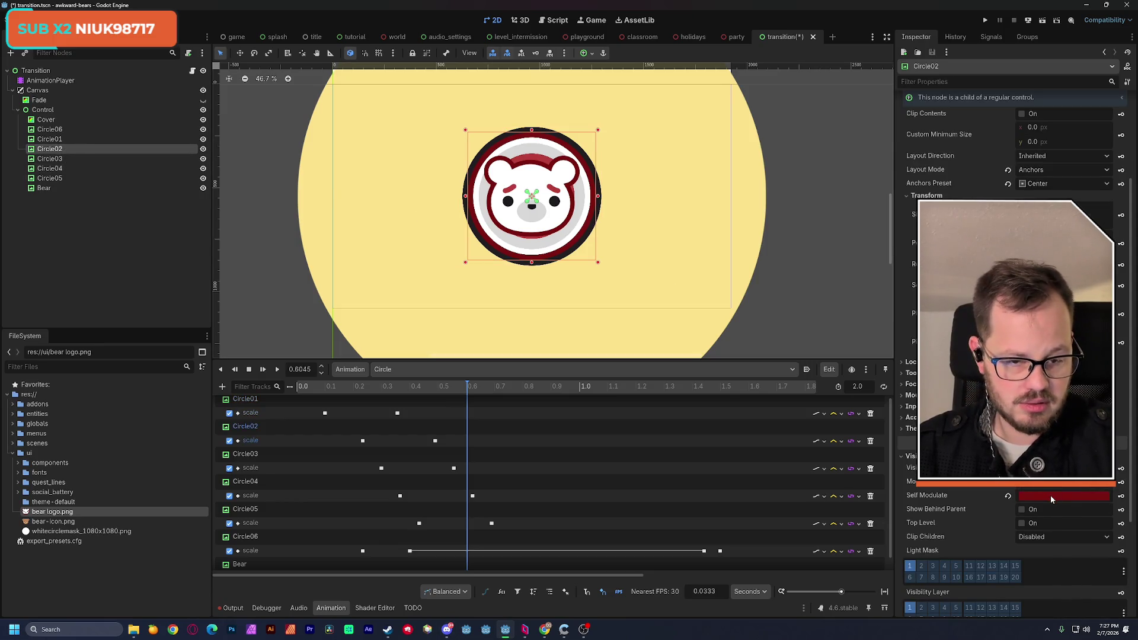
mouse_move(1050, 496)
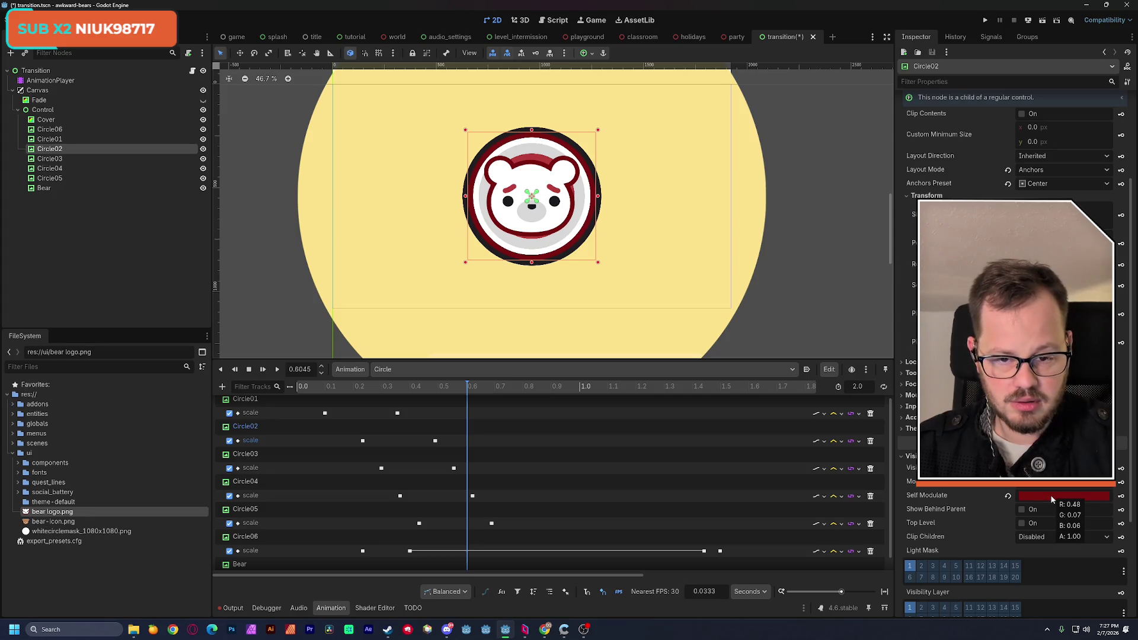
click(1051, 496)
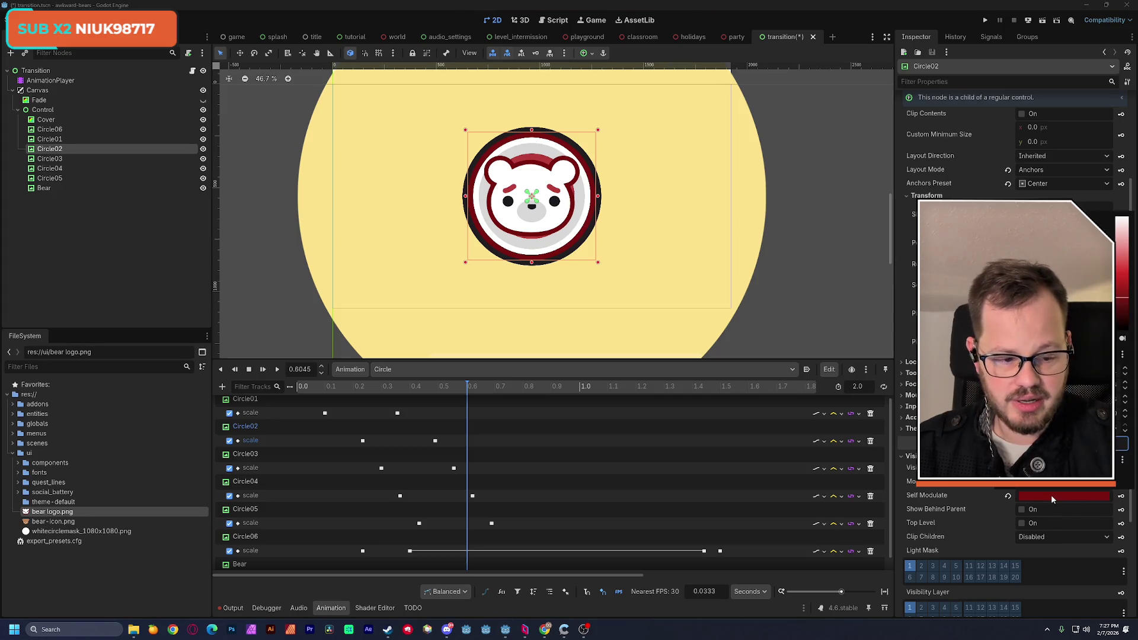
click(943, 231)
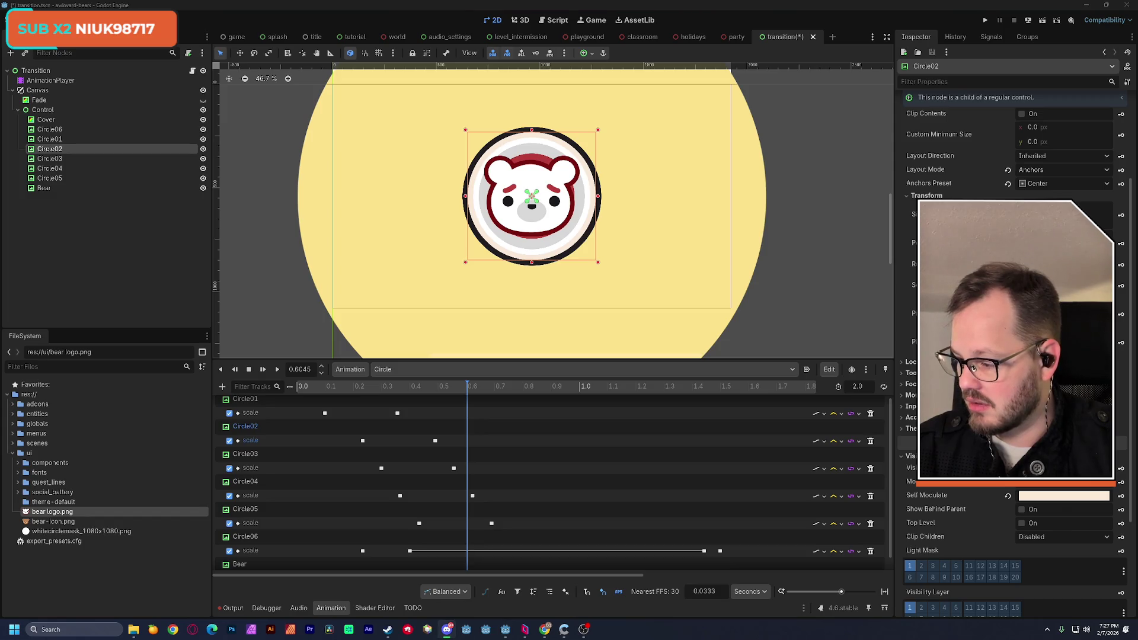
Paste the dark red colour into Circle03's Self Modulate and preview
click(49, 159)
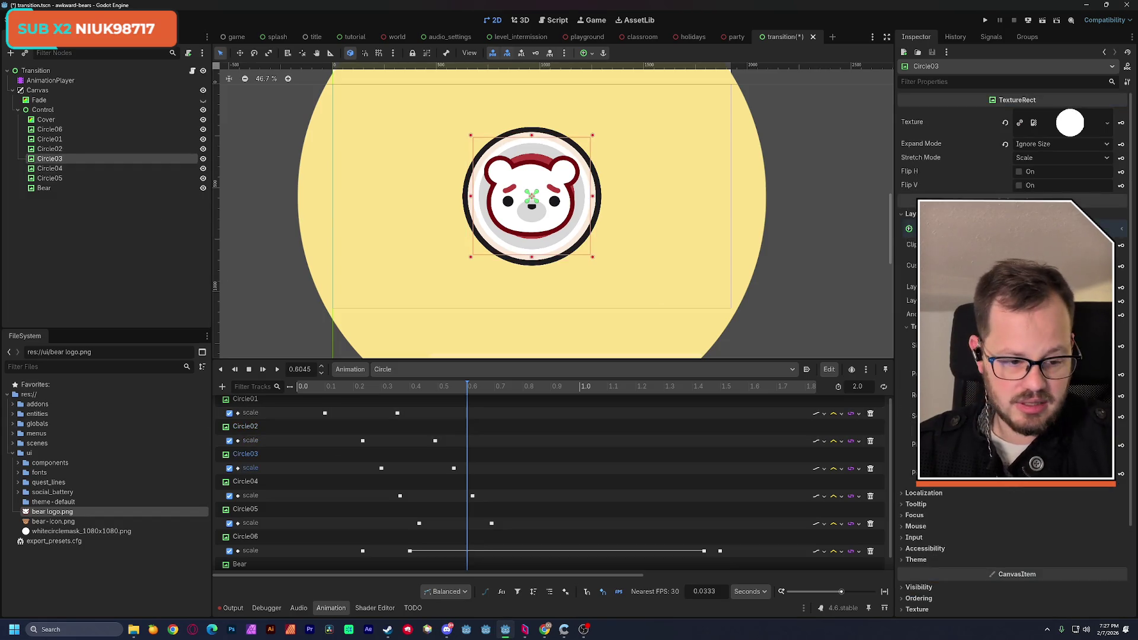
scroll(945, 528, down, 4)
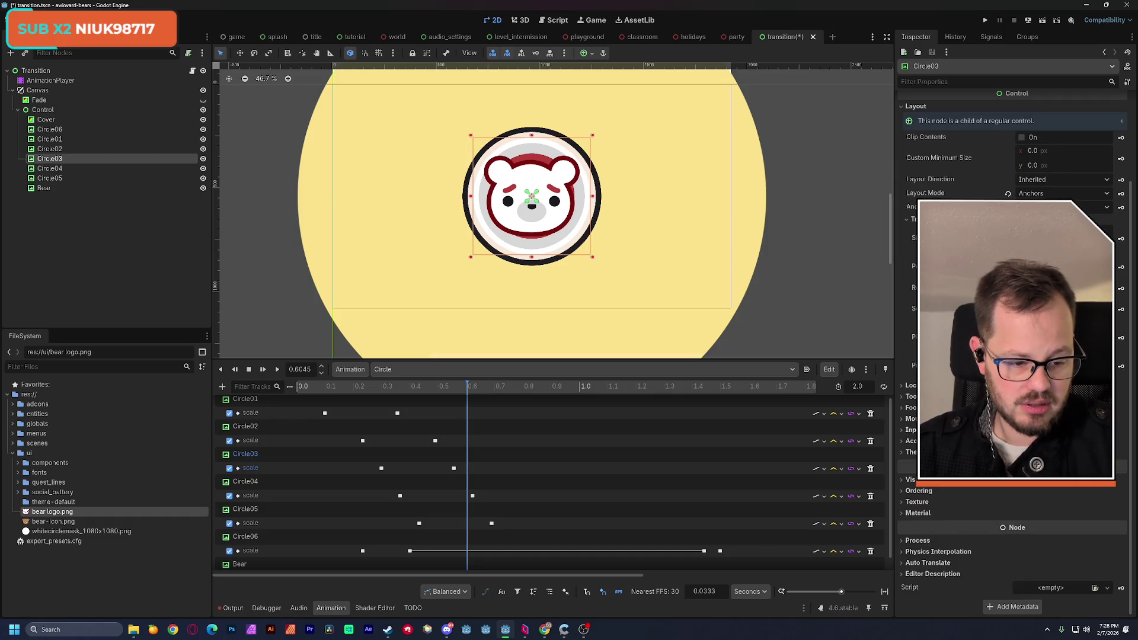
click(914, 479)
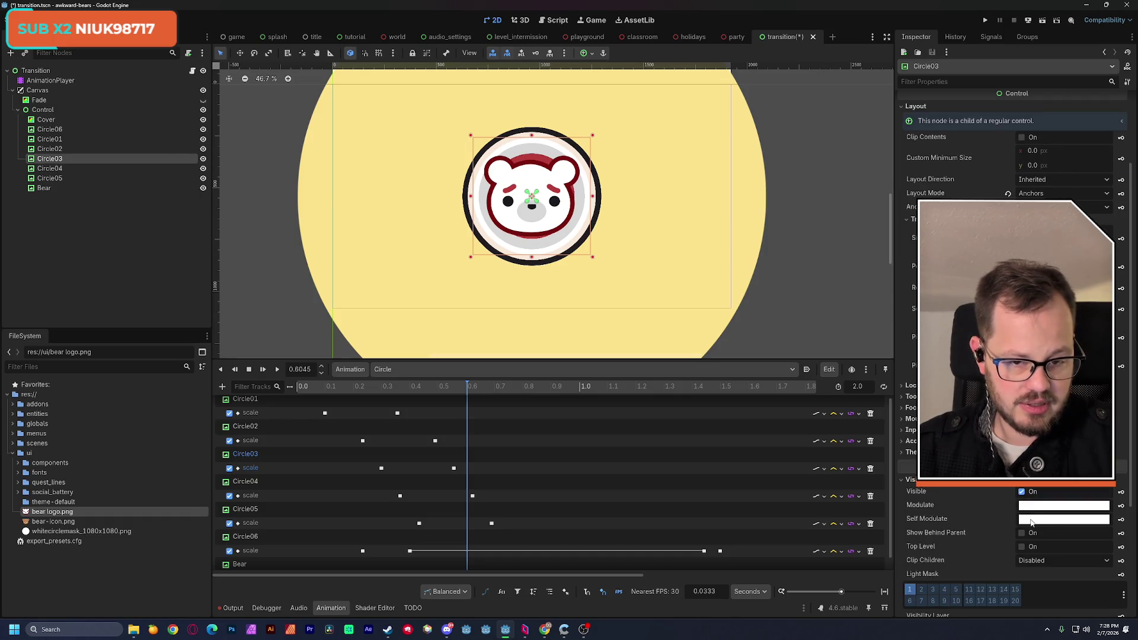
key(ctrl+v)
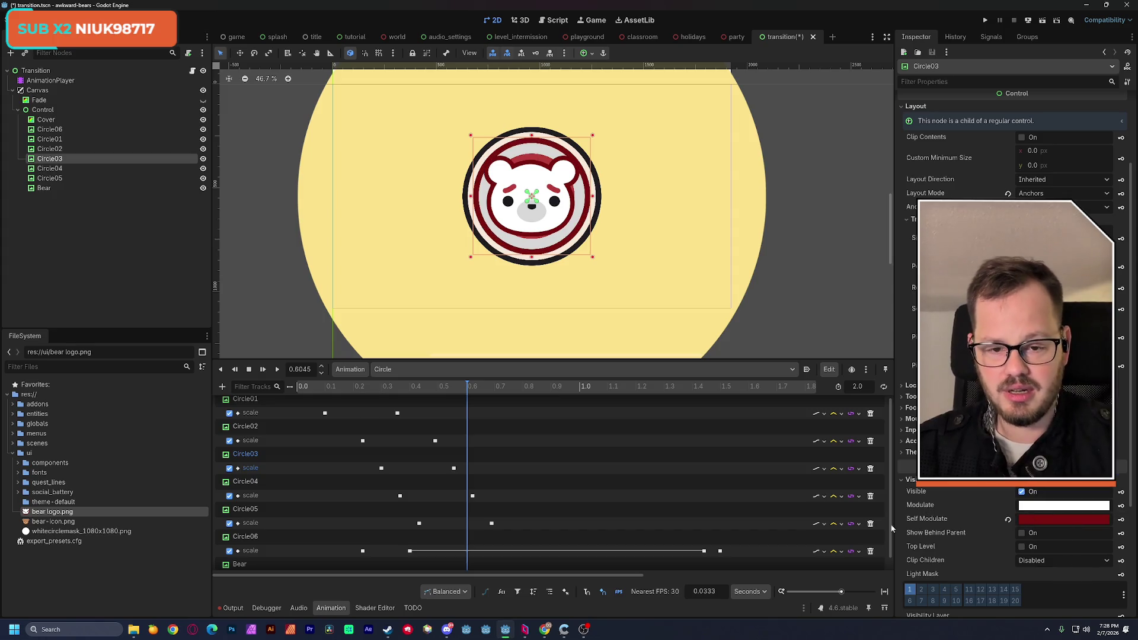
mouse_move(469, 389)
mouse_down()
mouse_move(520, 389)
mouse_move(297, 389)
mouse_move(424, 372)
mouse_up()
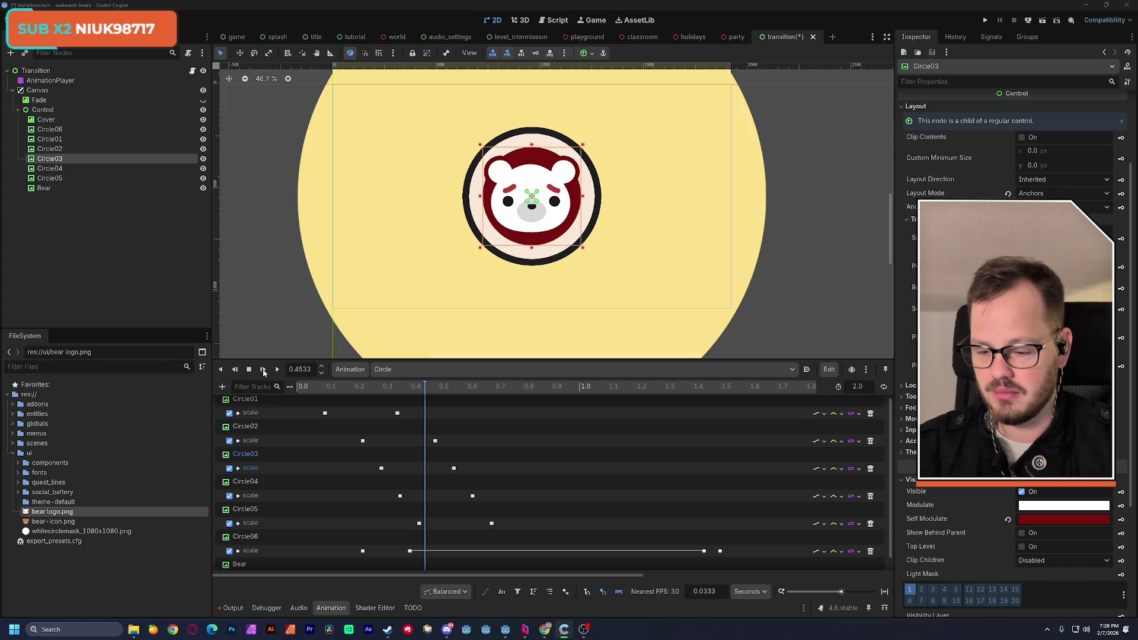
Enlarge the Animation panel so the Bear scale track shows below the circle tracks, then scrub through
mouse_move(322, 391)
mouse_down()
mouse_move(289, 391)
mouse_move(356, 383)
mouse_up()
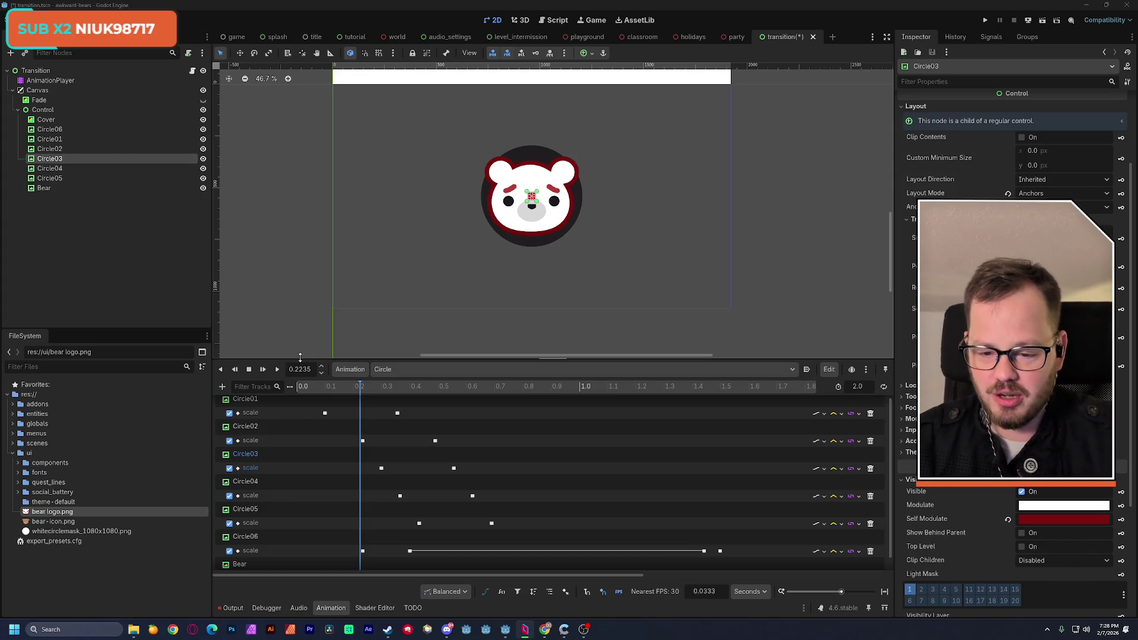
drag(300, 358, 300, 313)
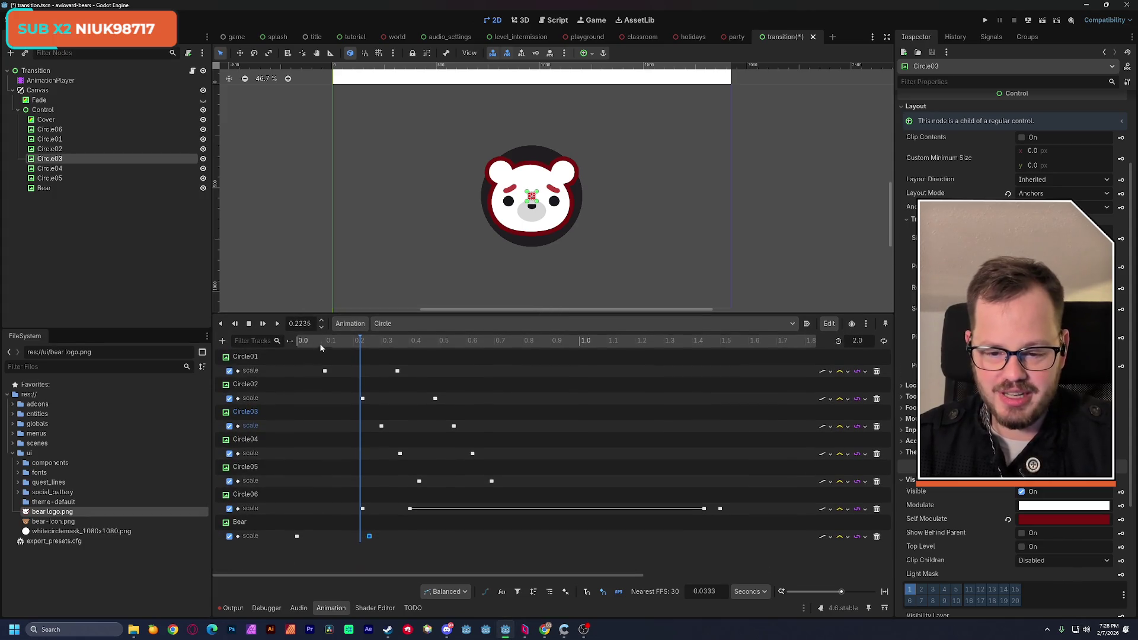
mouse_move(353, 340)
mouse_down()
mouse_move(290, 342)
mouse_move(504, 325)
mouse_up()
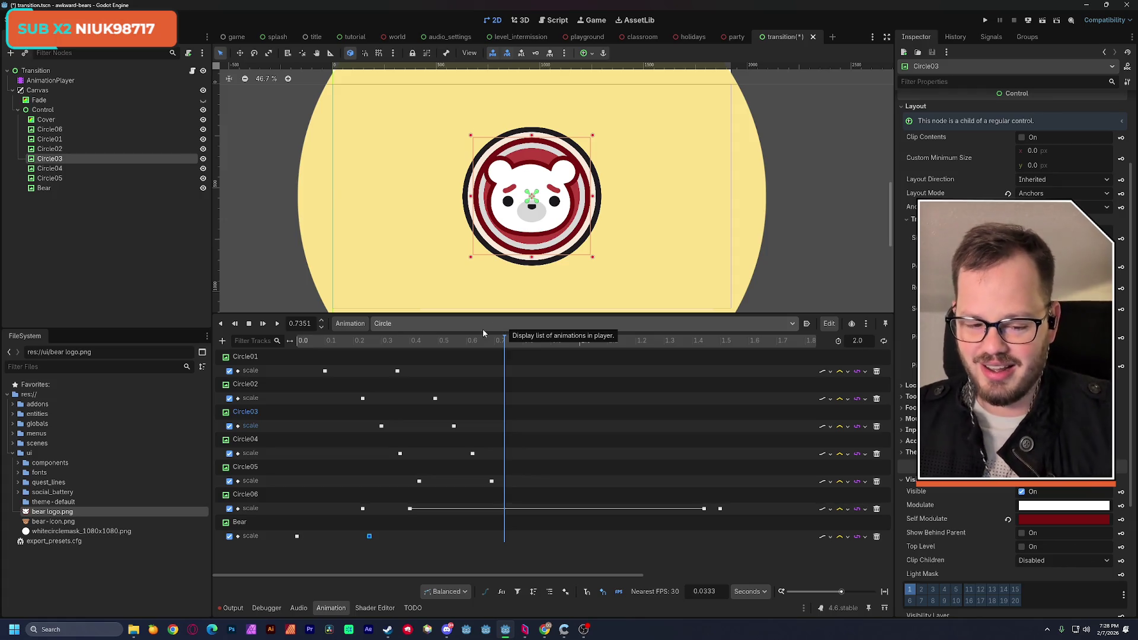
mouse_move(668, 349)
mouse_down()
mouse_move(724, 345)
mouse_move(297, 339)
mouse_up()
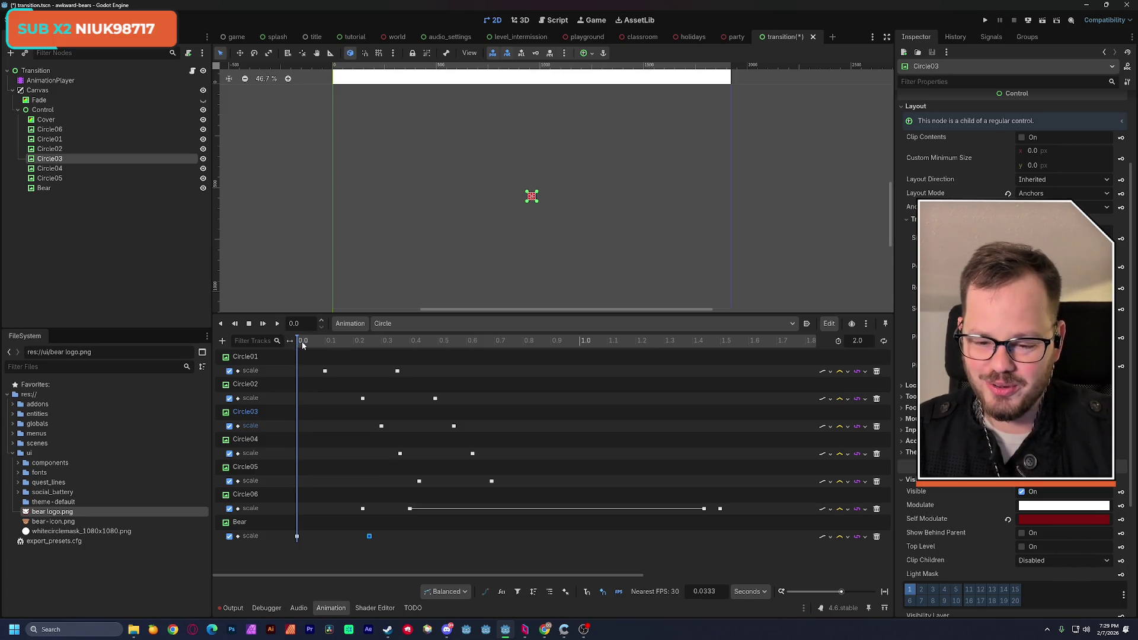
Scrub through the intro, then open the Output log showing the Bear scale track key error
mouse_move(302, 346)
mouse_down()
mouse_move(340, 338)
mouse_move(292, 340)
mouse_up()
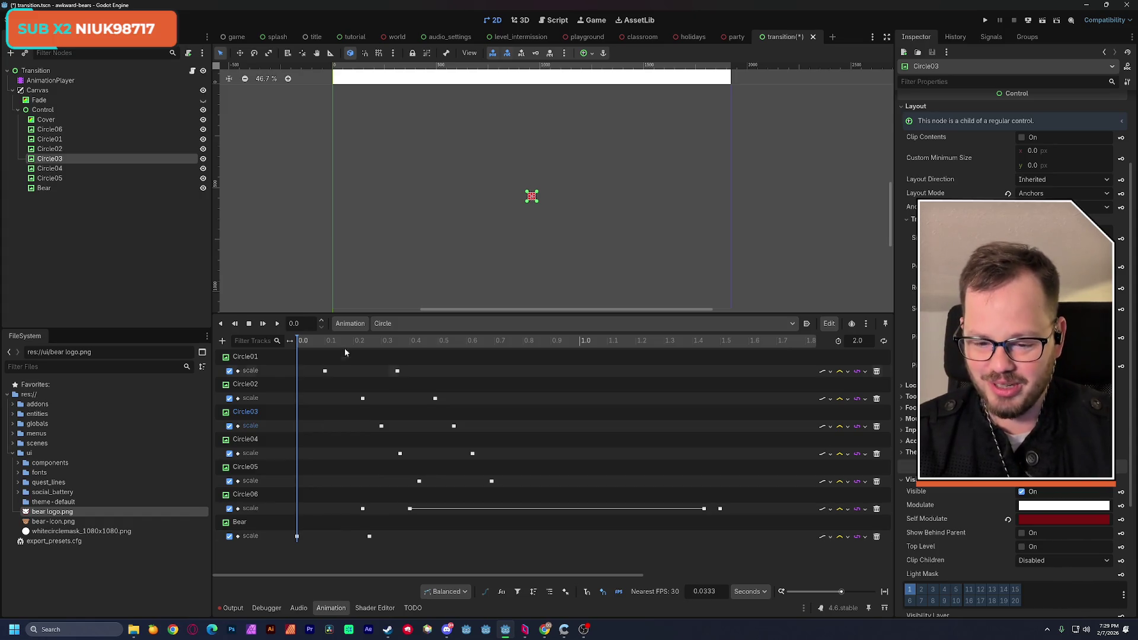
mouse_move(330, 340)
mouse_down()
mouse_move(537, 343)
mouse_move(333, 345)
mouse_move(522, 350)
mouse_up()
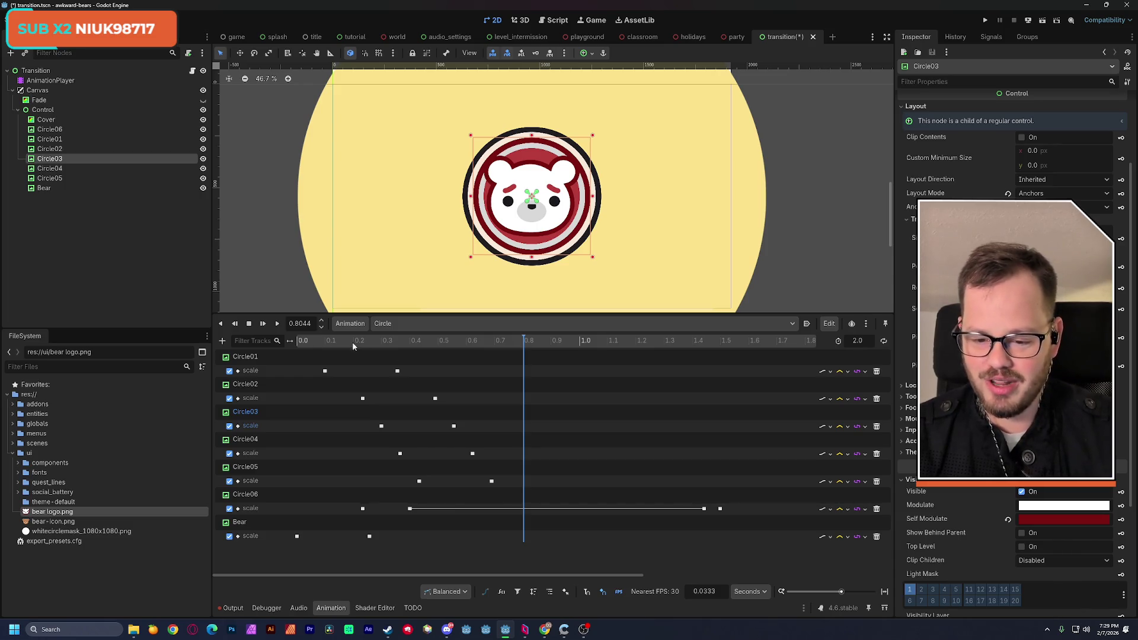
drag(313, 342, 404, 338)
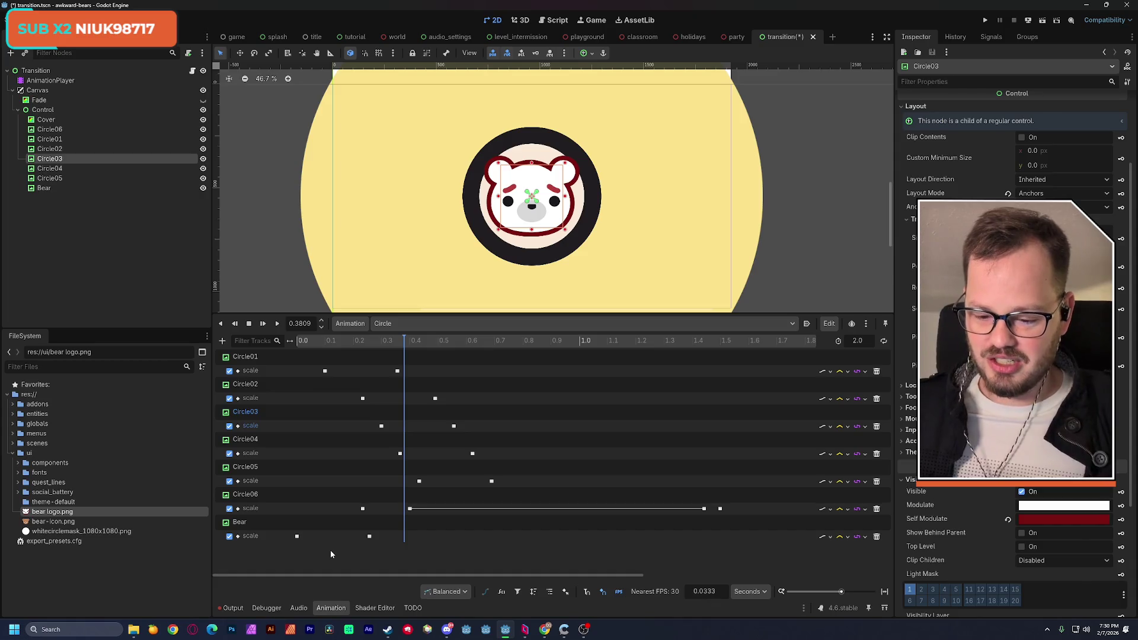
click(231, 608)
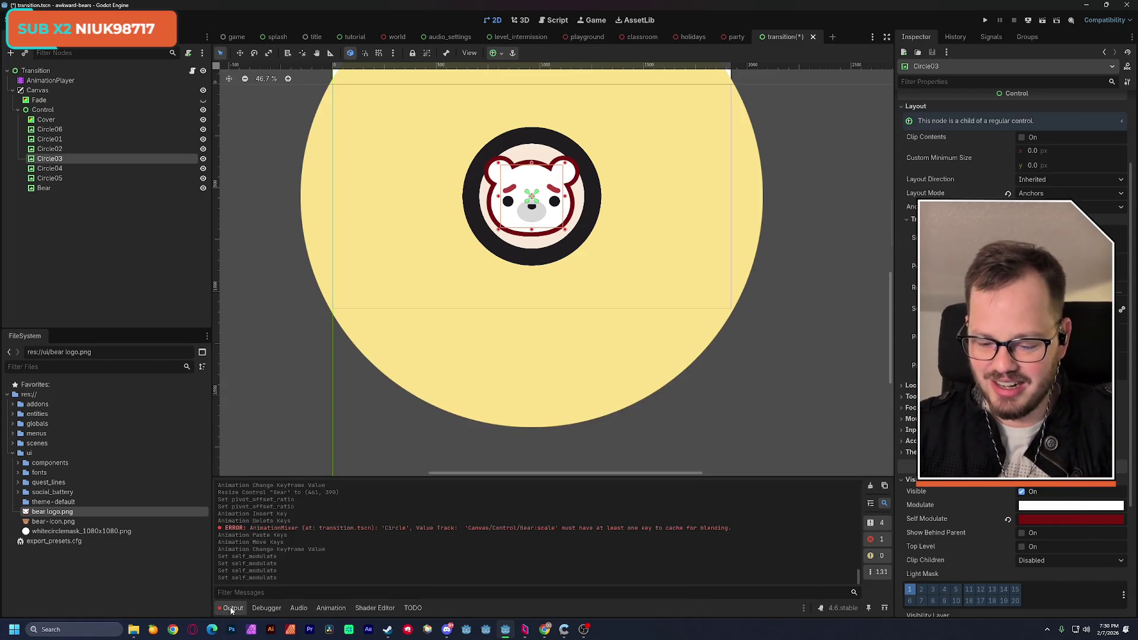
Clear the Output log and bring back the Circle animation timeline, nudging the canvas view
click(872, 486)
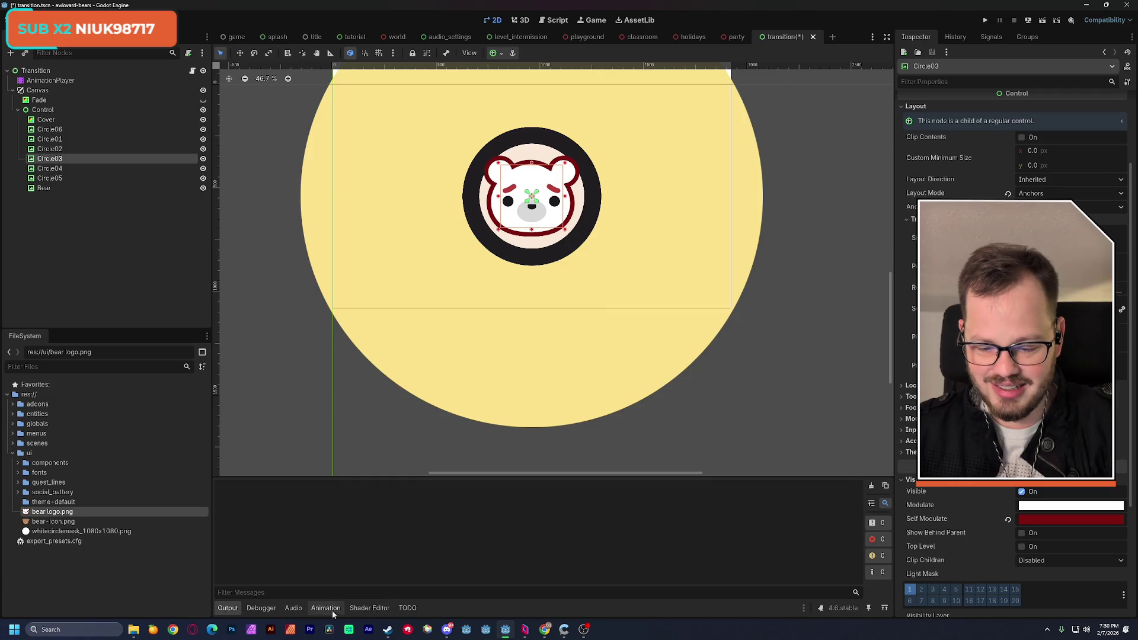
click(327, 608)
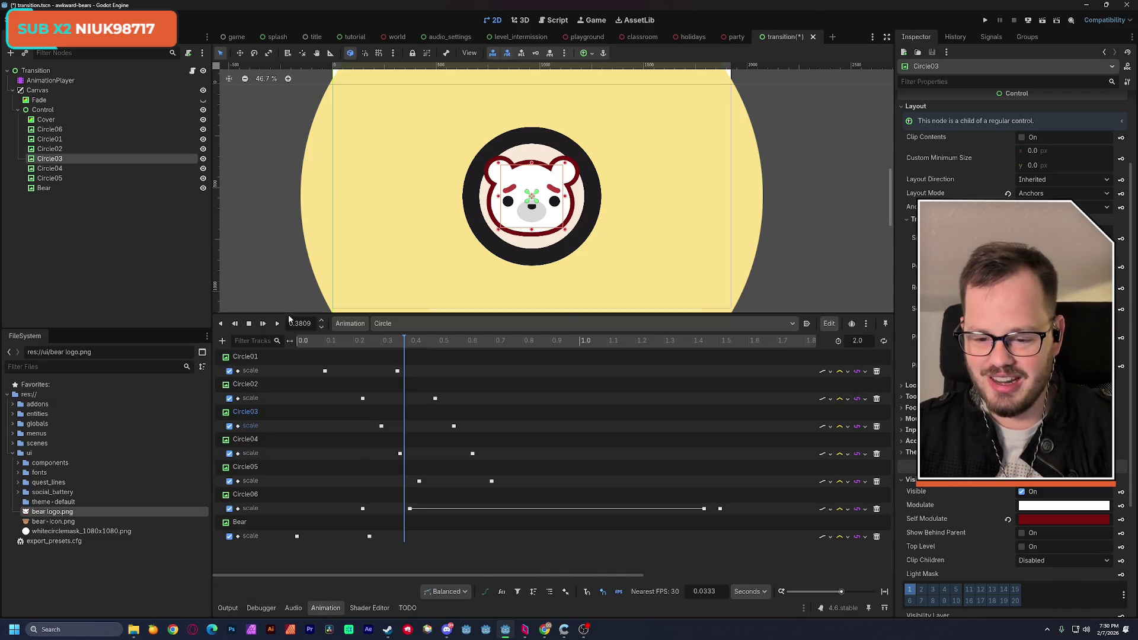
drag(288, 314, 289, 311)
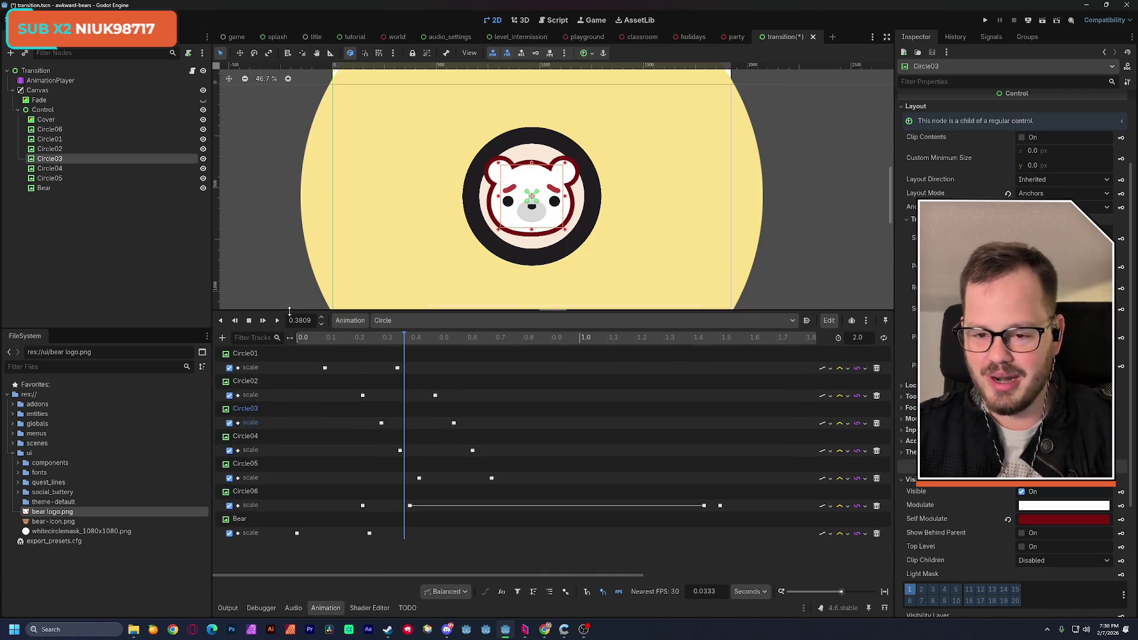
drag(288, 258, 304, 254)
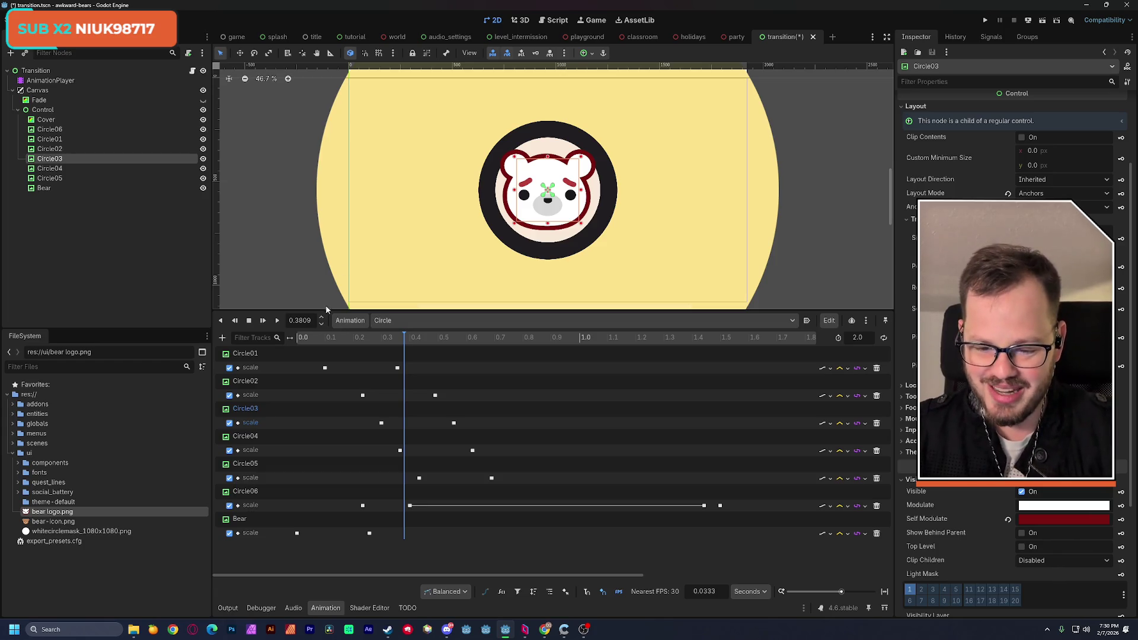
Scrub the playhead back and forth to preview the staggered circle expansion
mouse_move(324, 339)
mouse_down()
mouse_move(298, 339)
mouse_move(465, 355)
mouse_move(579, 355)
mouse_move(578, 340)
mouse_move(580, 350)
mouse_up()
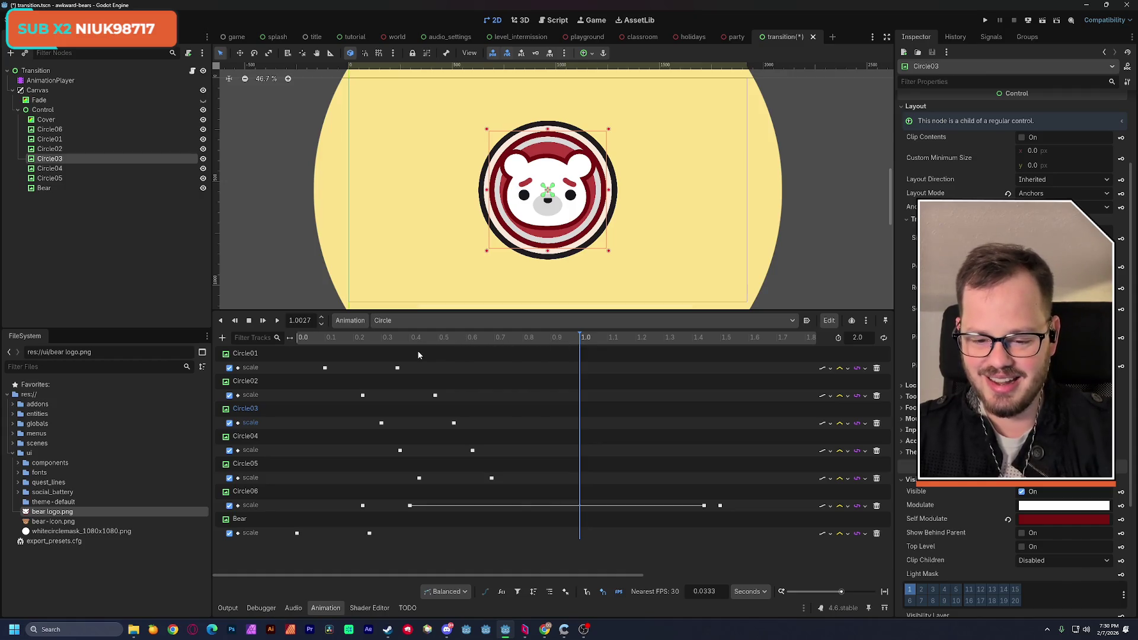
drag(342, 340, 426, 352)
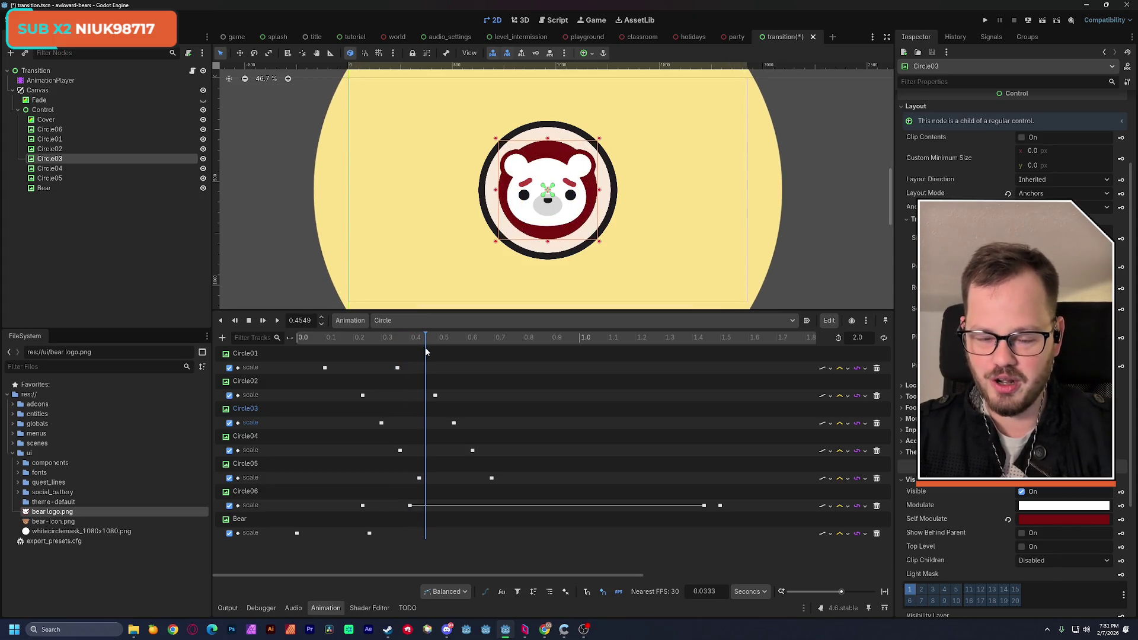
drag(426, 352, 477, 349)
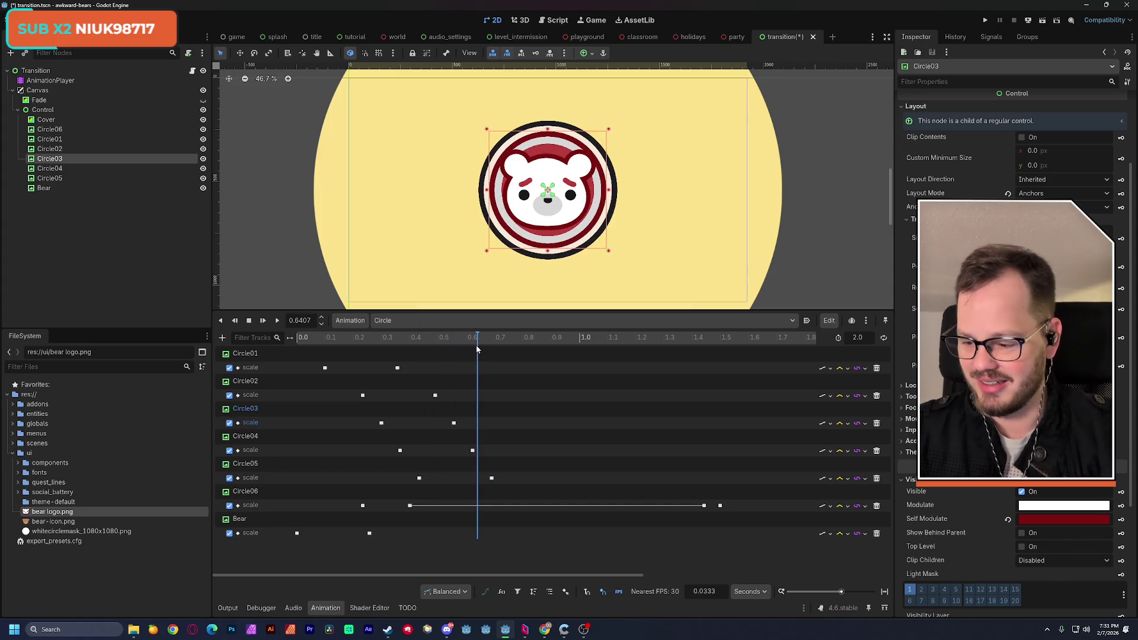
mouse_move(396, 345)
mouse_down()
mouse_move(311, 344)
mouse_move(435, 352)
mouse_up()
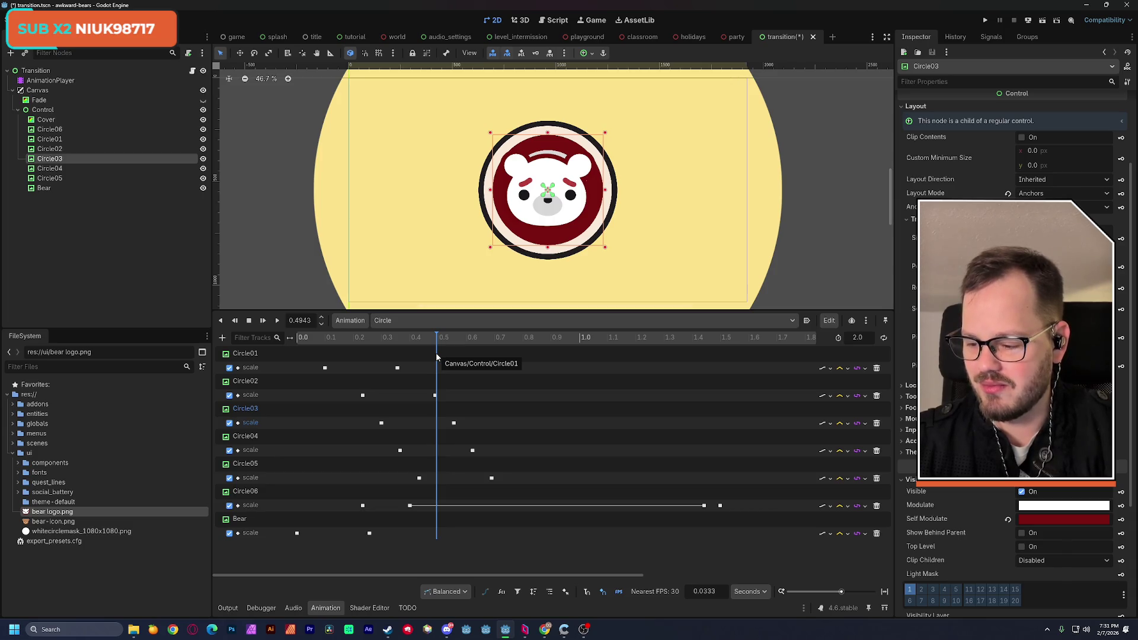
mouse_move(436, 340)
mouse_down()
mouse_move(323, 340)
mouse_move(378, 341)
mouse_move(294, 355)
mouse_up()
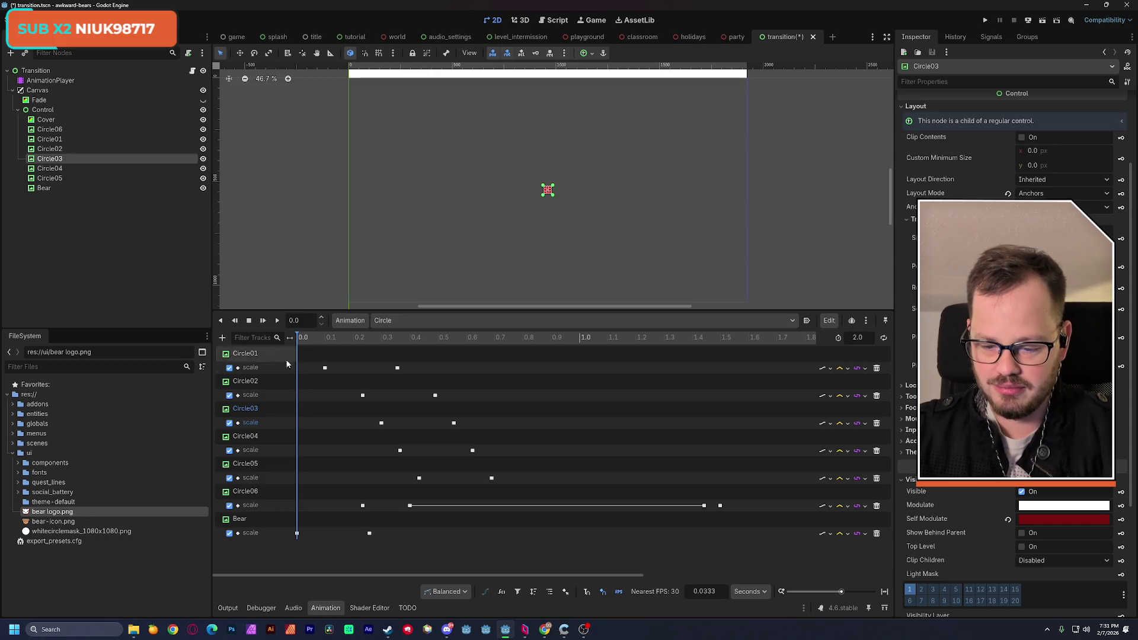
Create a Bear rotation track with keys at 0.0 and 0.1333 s
click(240, 520)
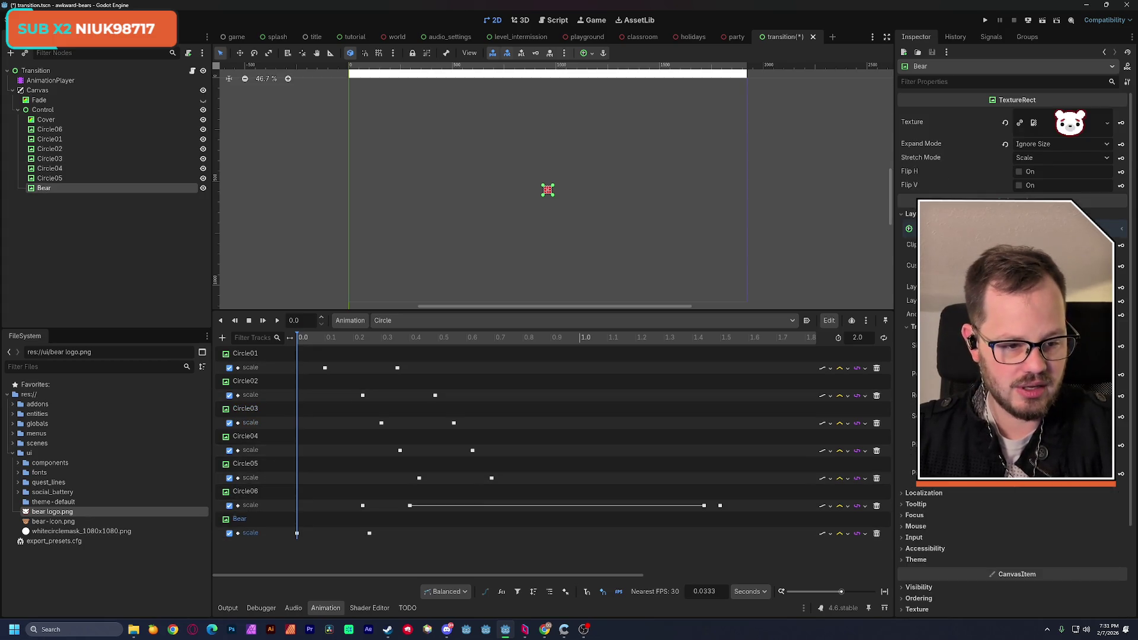
click(1121, 396)
click(533, 346)
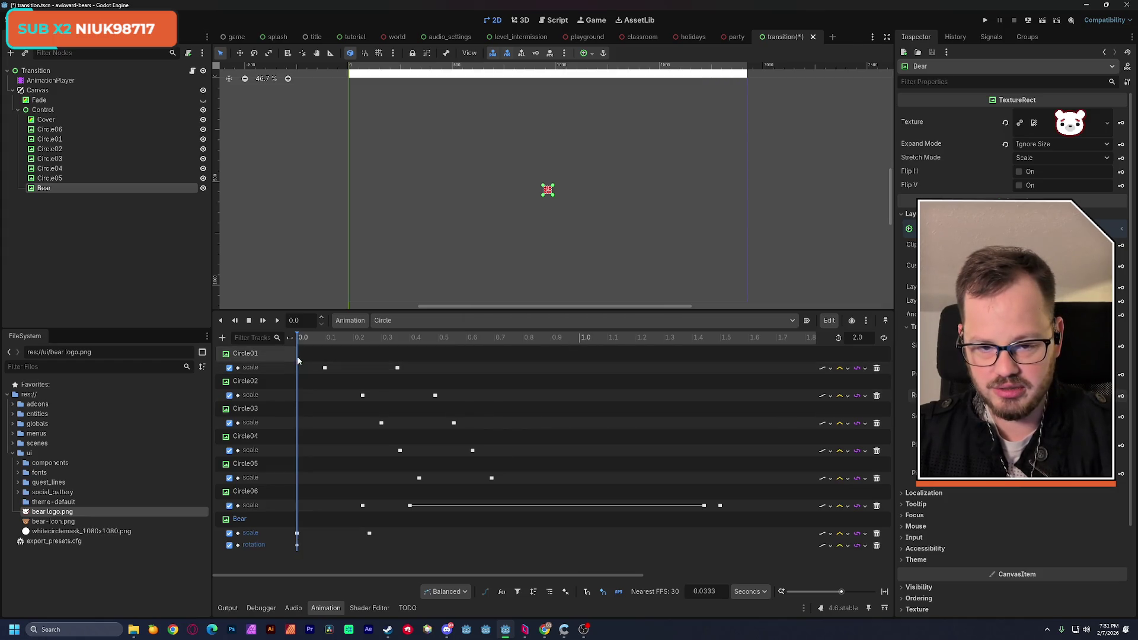
drag(302, 341, 330, 342)
drag(298, 547, 329, 547)
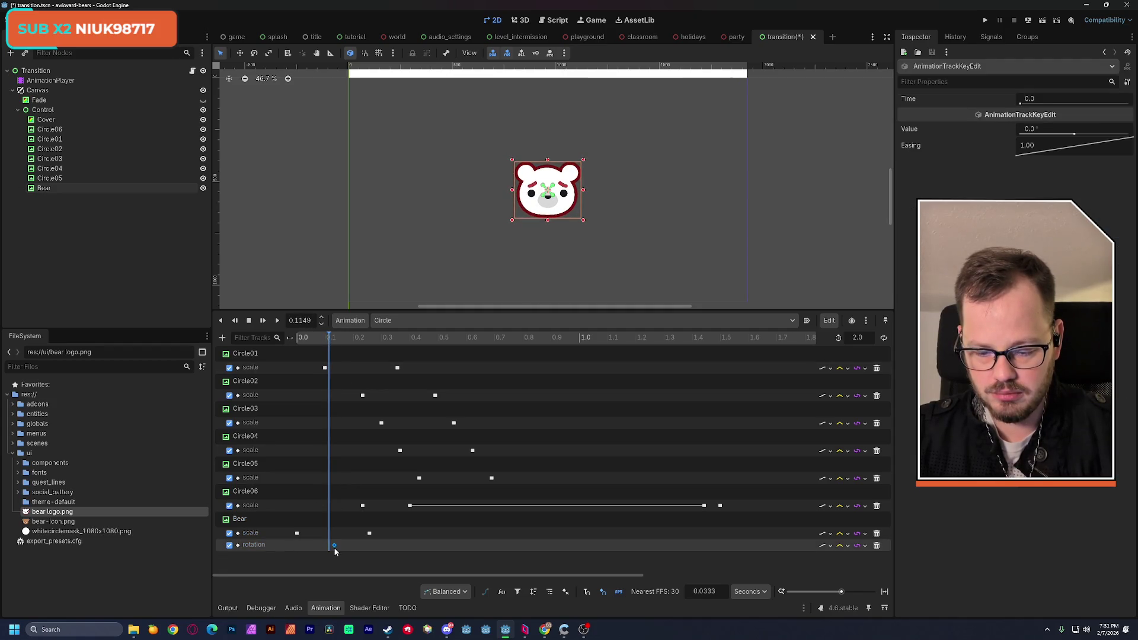
click(304, 370)
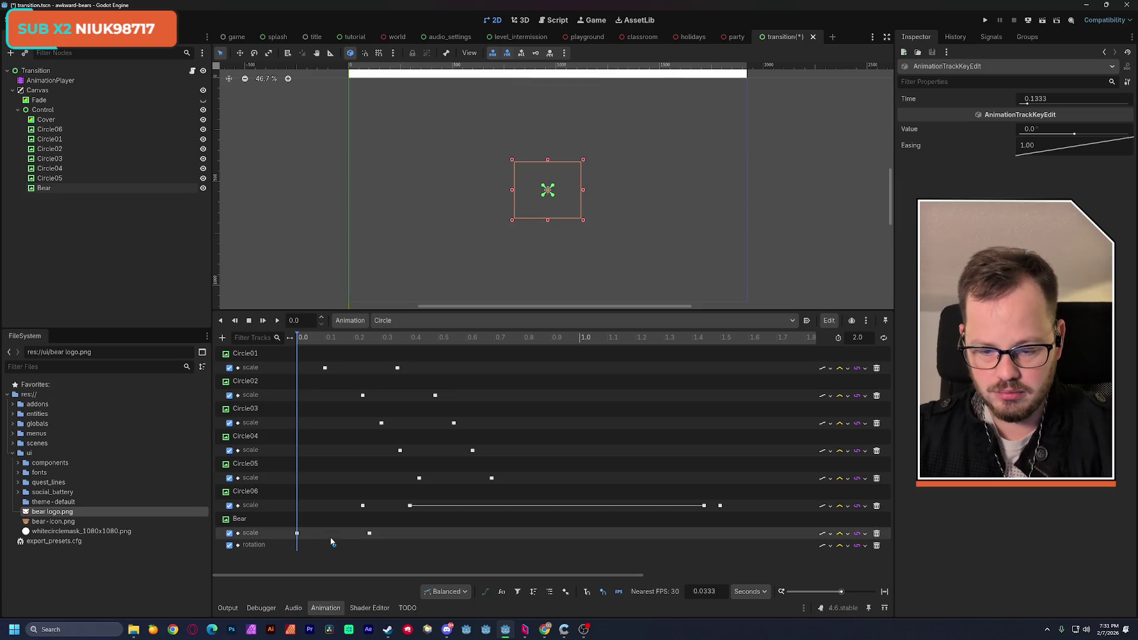
key(ctrl+d)
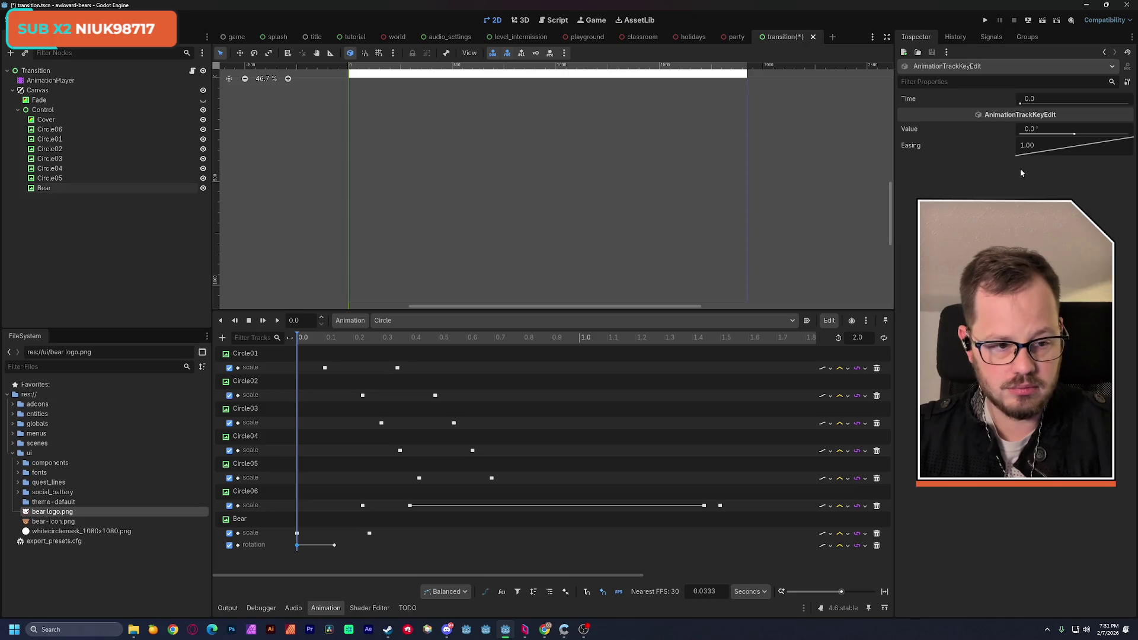
Set the starting Bear rotation key to -229.2° and preview the spin
drag(1074, 134, 877, 180)
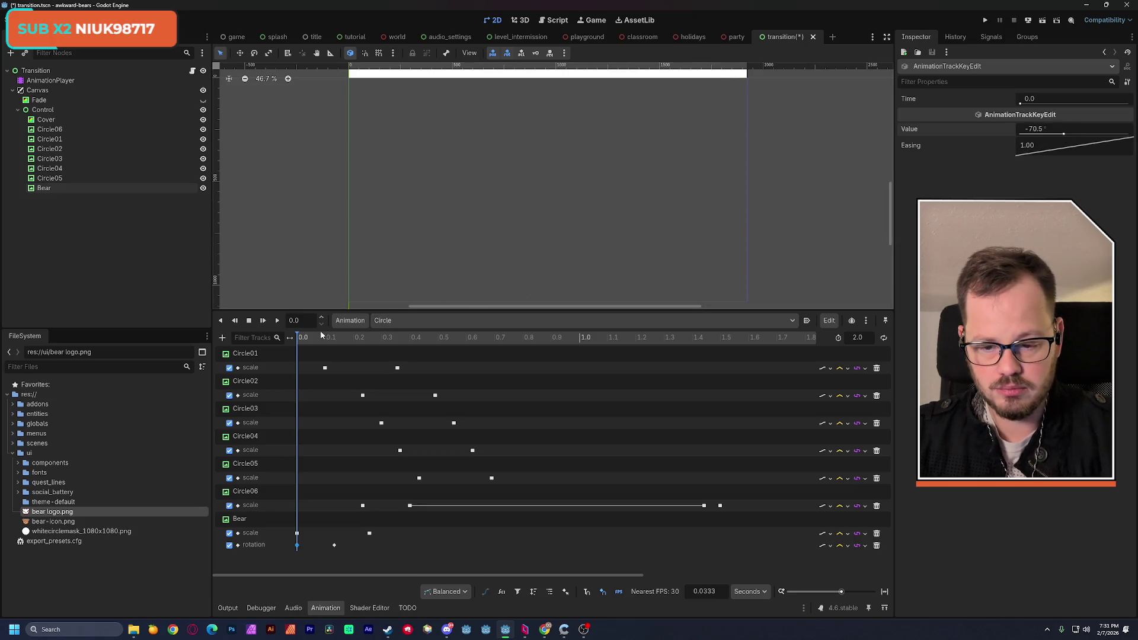
click(278, 322)
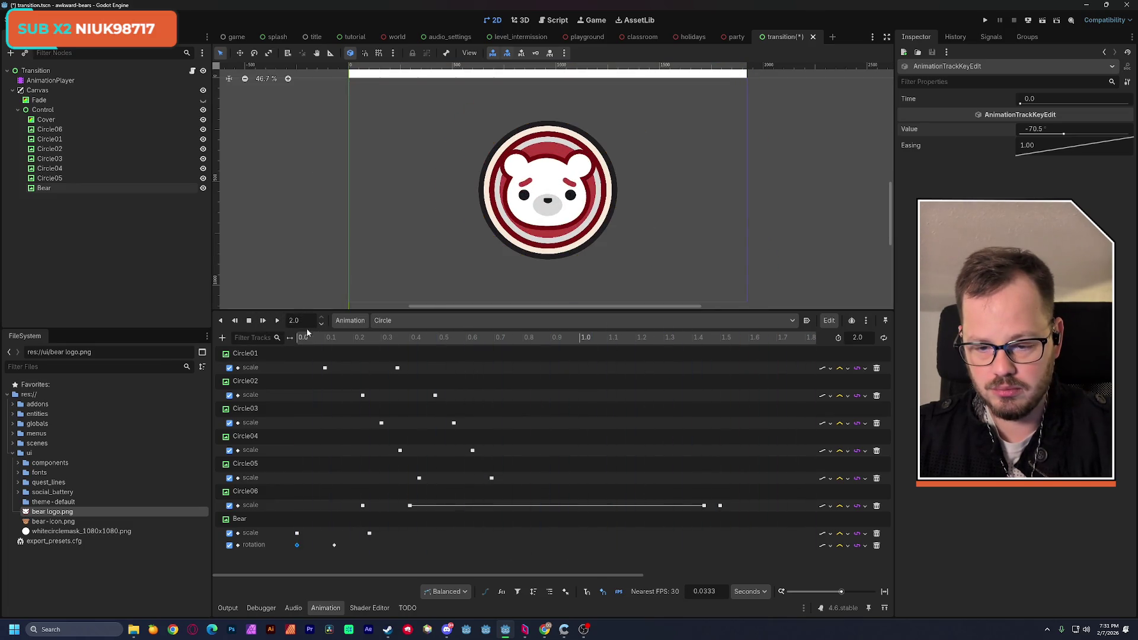
drag(308, 338, 297, 339)
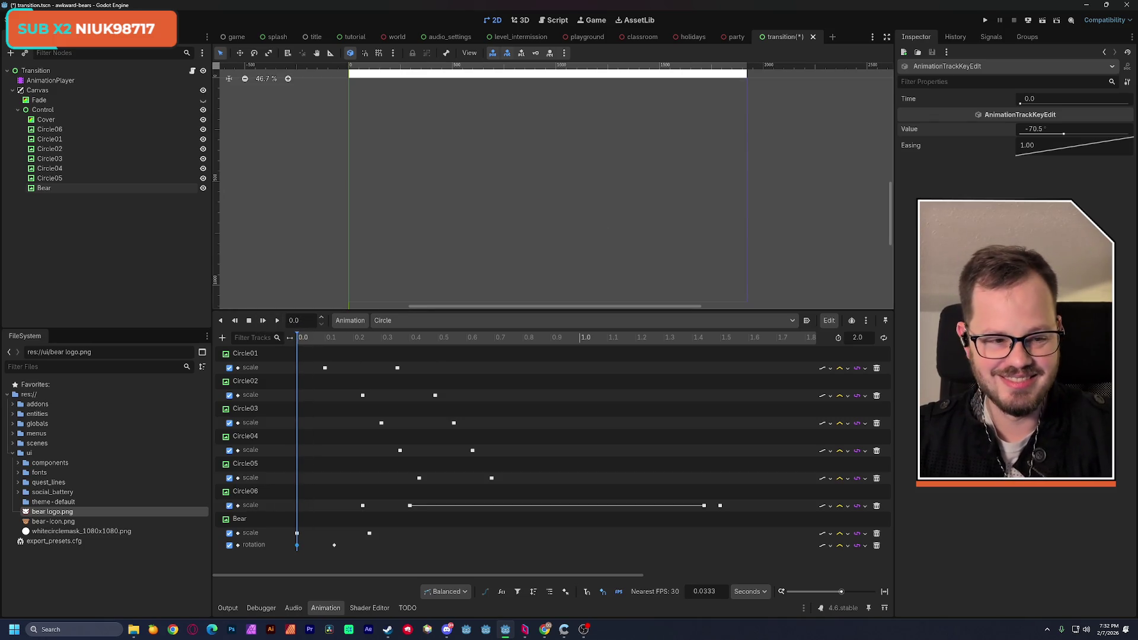
drag(1065, 134, 1039, 136)
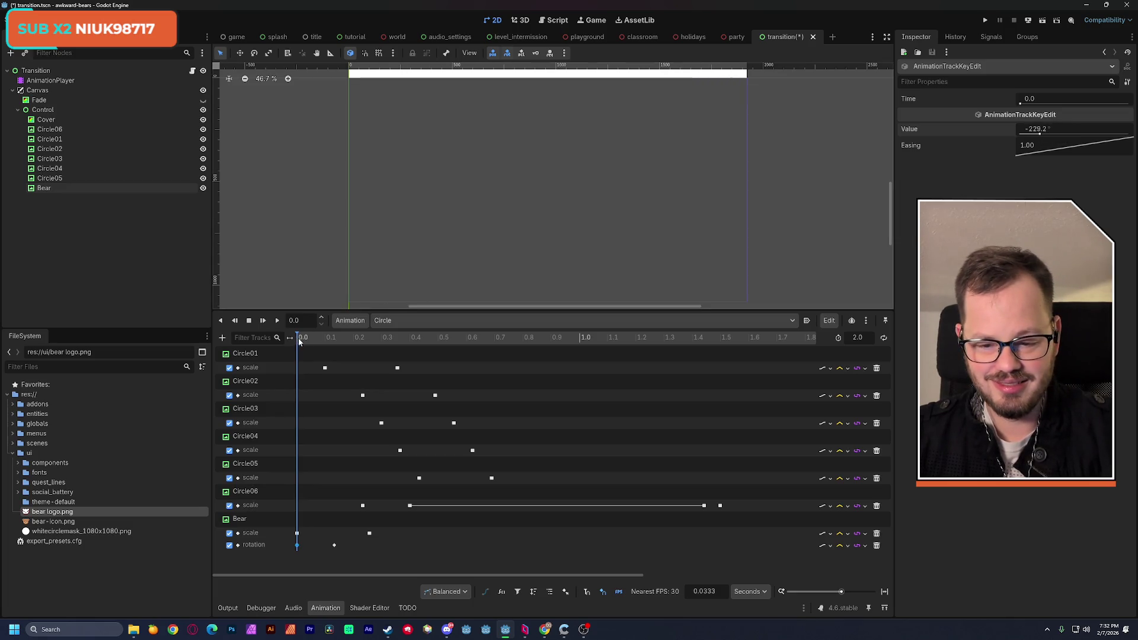
drag(298, 338, 346, 351)
Move the 0° rotation key to 0.2667 s and scrub to check the spin
drag(334, 546, 368, 550)
drag(301, 338, 389, 337)
mouse_move(405, 341)
mouse_down()
mouse_move(296, 344)
mouse_move(390, 339)
mouse_up()
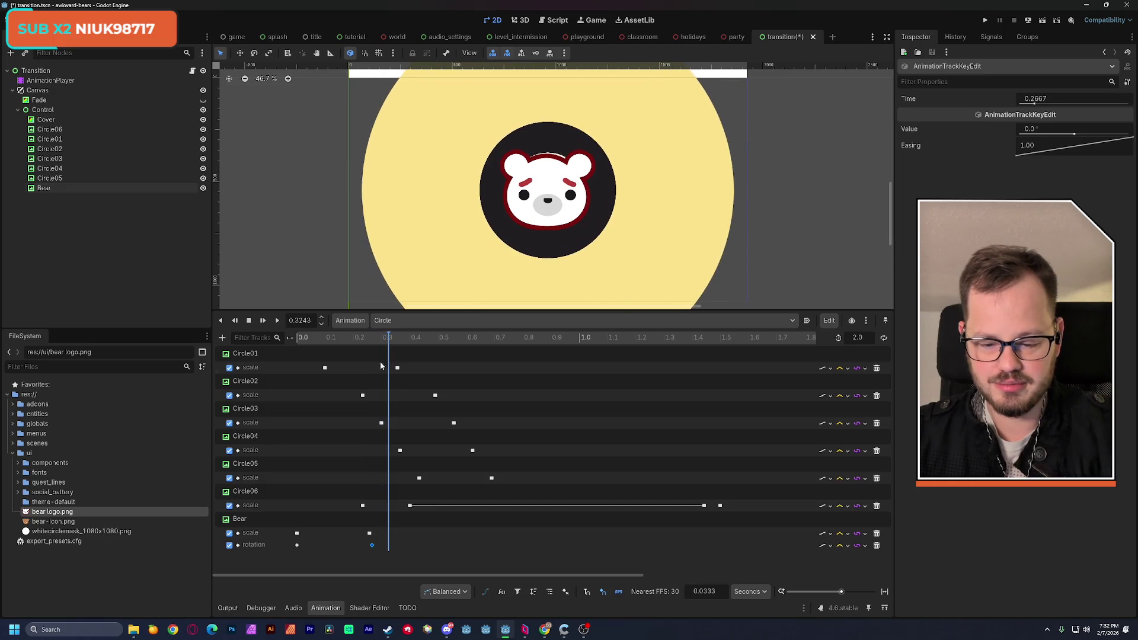
Give the starting Bear rotation key an Ease Out curve
click(297, 544)
right_click(1030, 148)
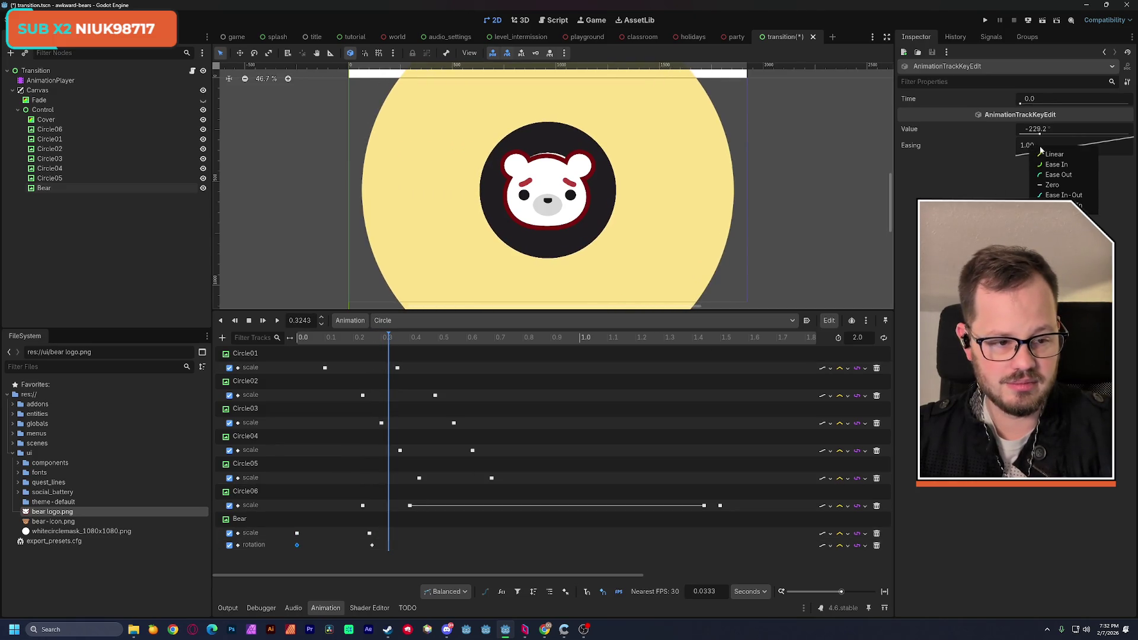
click(1044, 174)
mouse_move(297, 338)
mouse_down()
mouse_move(370, 337)
mouse_move(379, 367)
mouse_up()
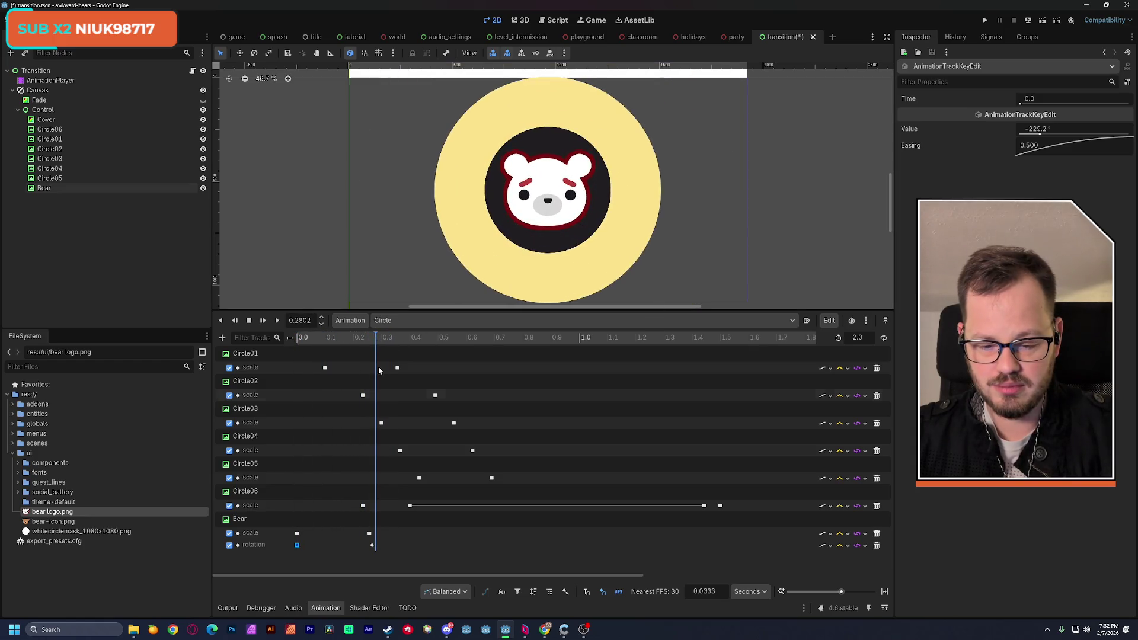
Give the 0° rotation key an Ease In-Out curve and play the animation
right_click(372, 546)
click(1038, 156)
right_click(1040, 153)
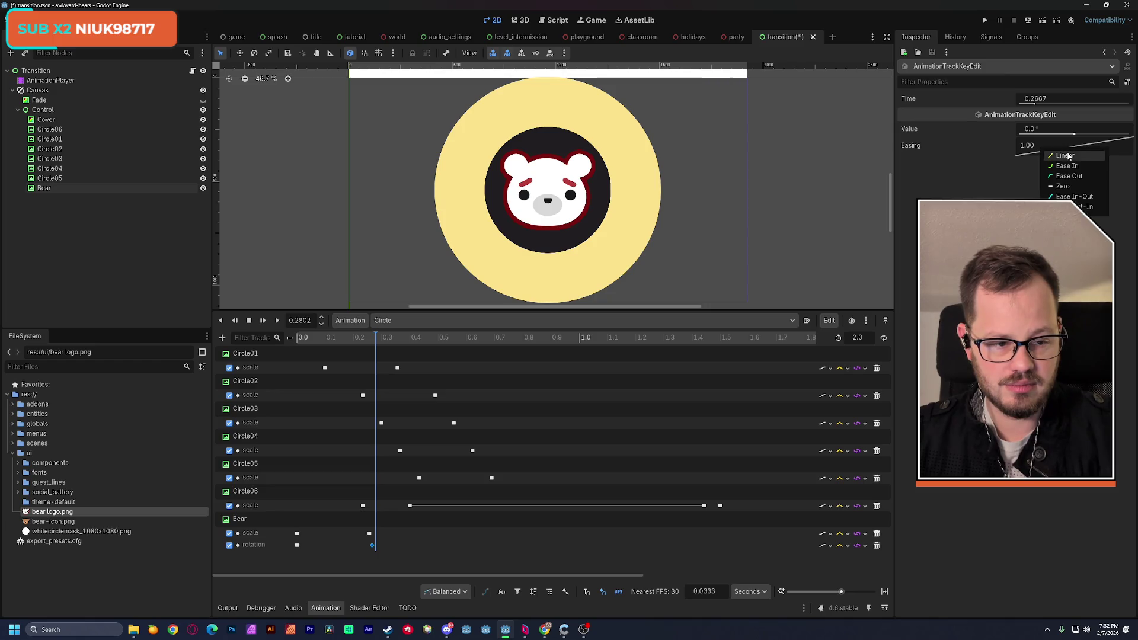
click(1049, 195)
click(303, 337)
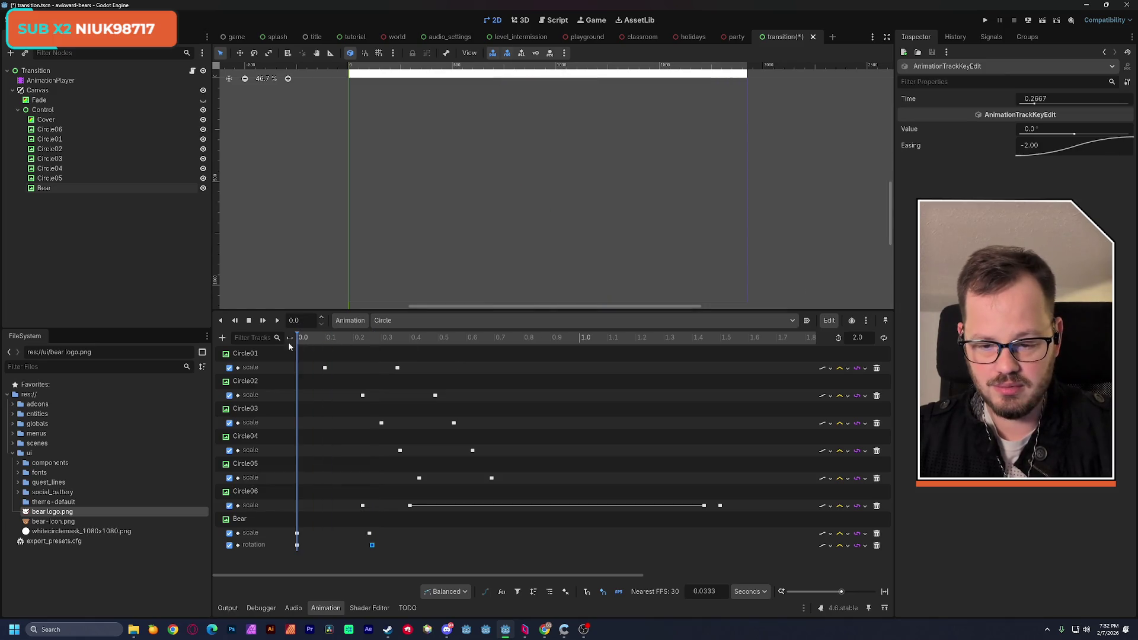
click(278, 320)
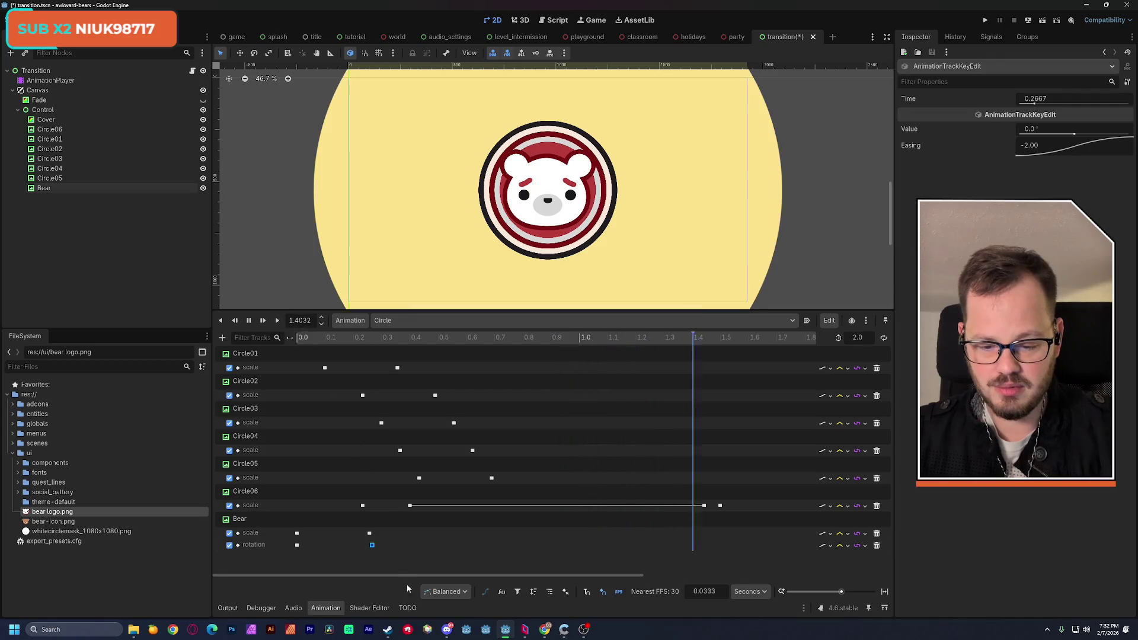
drag(367, 338, 329, 344)
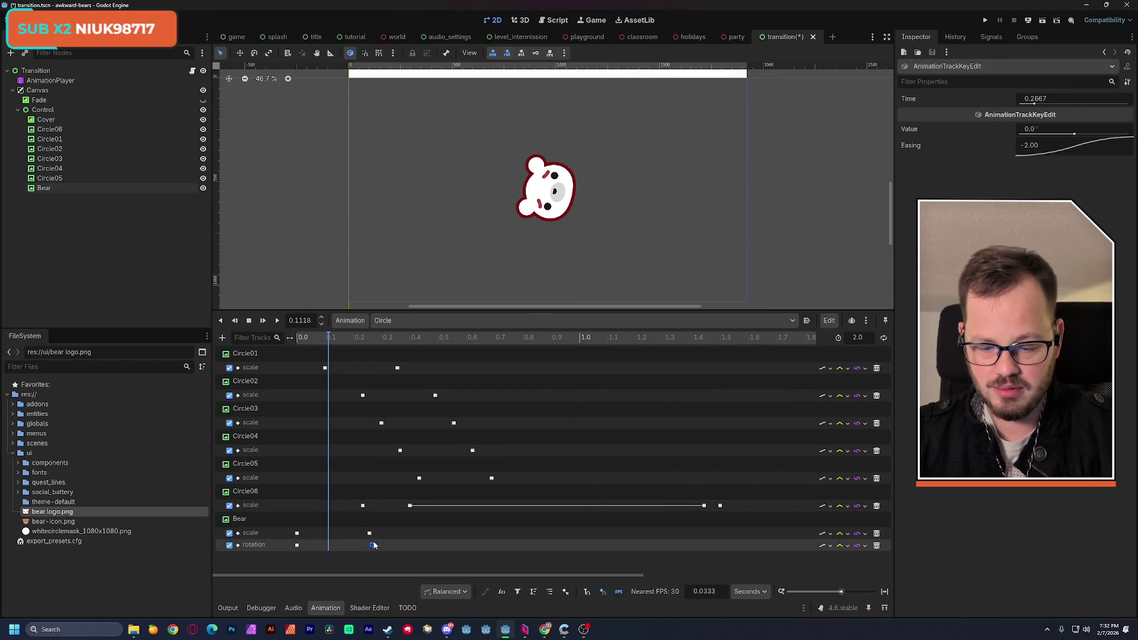
Move the 0° rotation key to 0.5333 s and preview the longer spin
drag(372, 544, 447, 545)
click(304, 340)
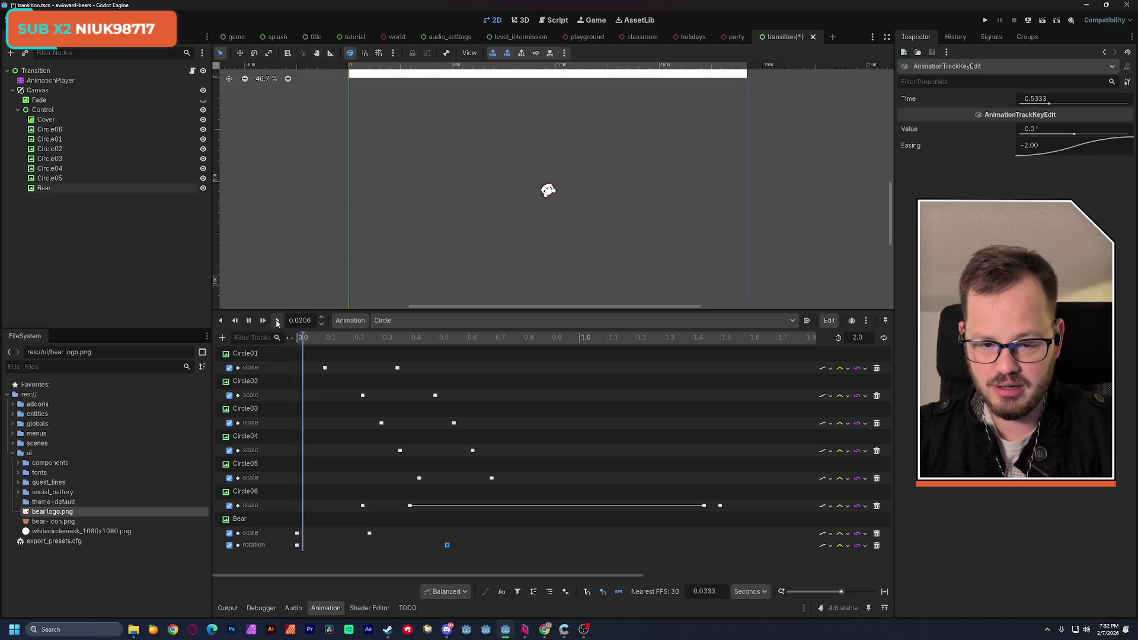
click(278, 320)
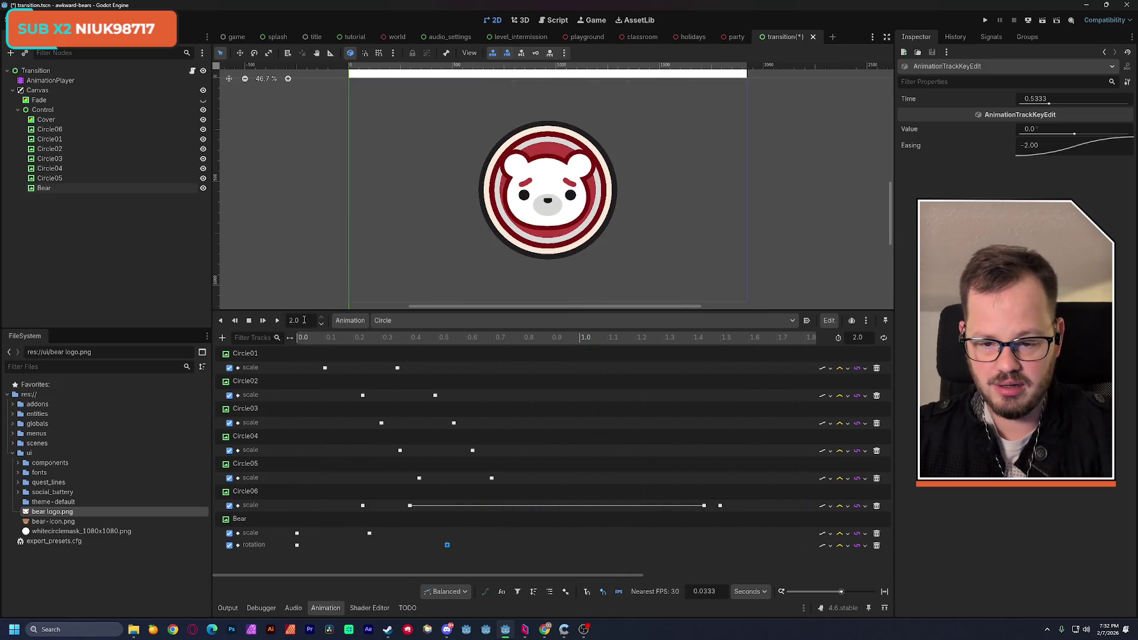
click(292, 338)
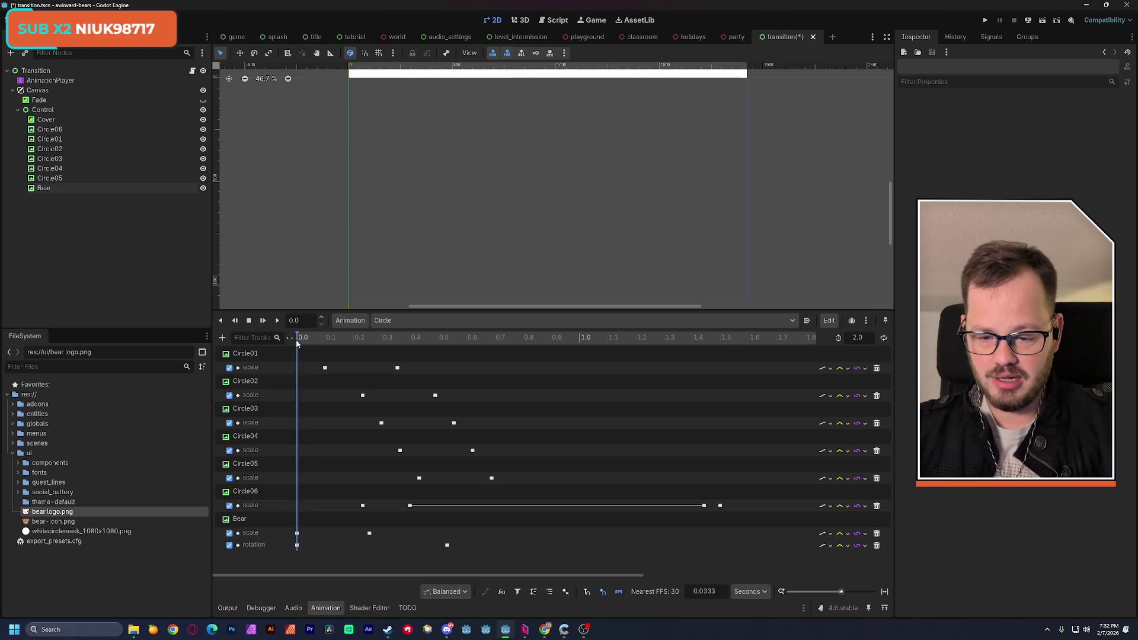
drag(293, 338, 381, 352)
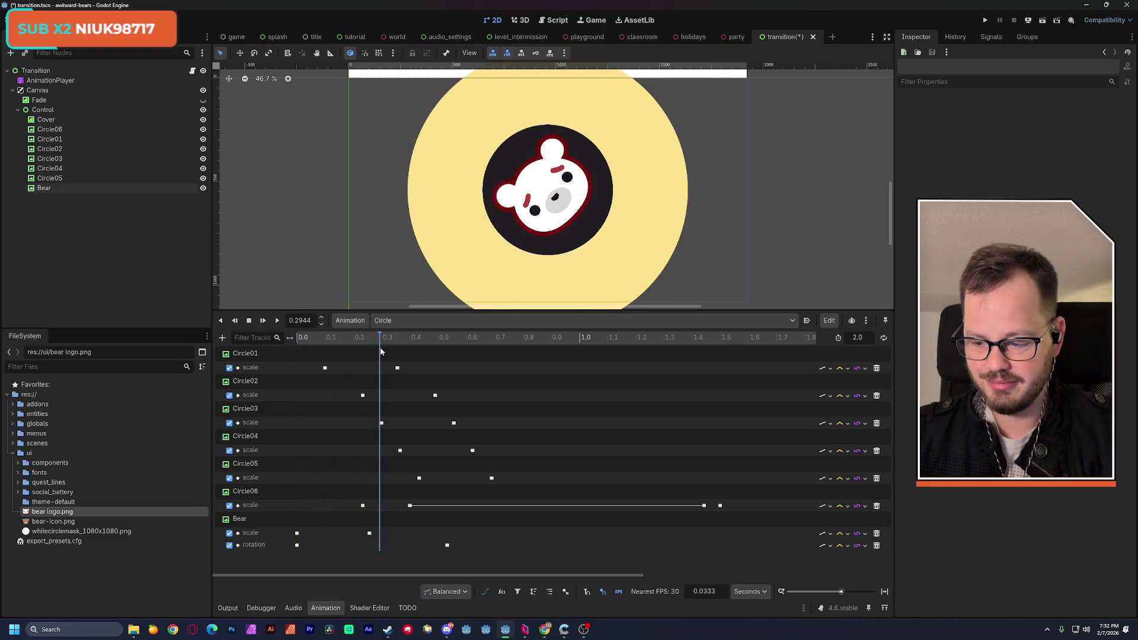
mouse_move(380, 352)
mouse_down()
mouse_move(391, 353)
mouse_move(287, 358)
mouse_move(512, 355)
mouse_move(297, 355)
mouse_move(521, 339)
mouse_move(295, 336)
mouse_up()
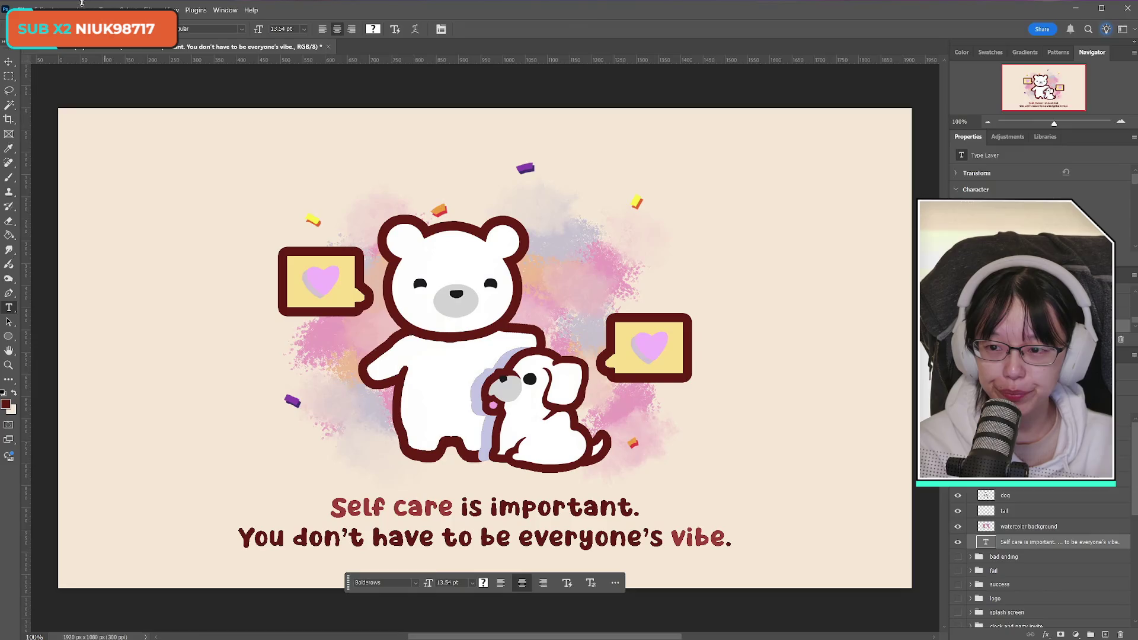
Start a Save a Copy of the mockup as PNG into Assets > UI-Settings
click(23, 9)
click(66, 151)
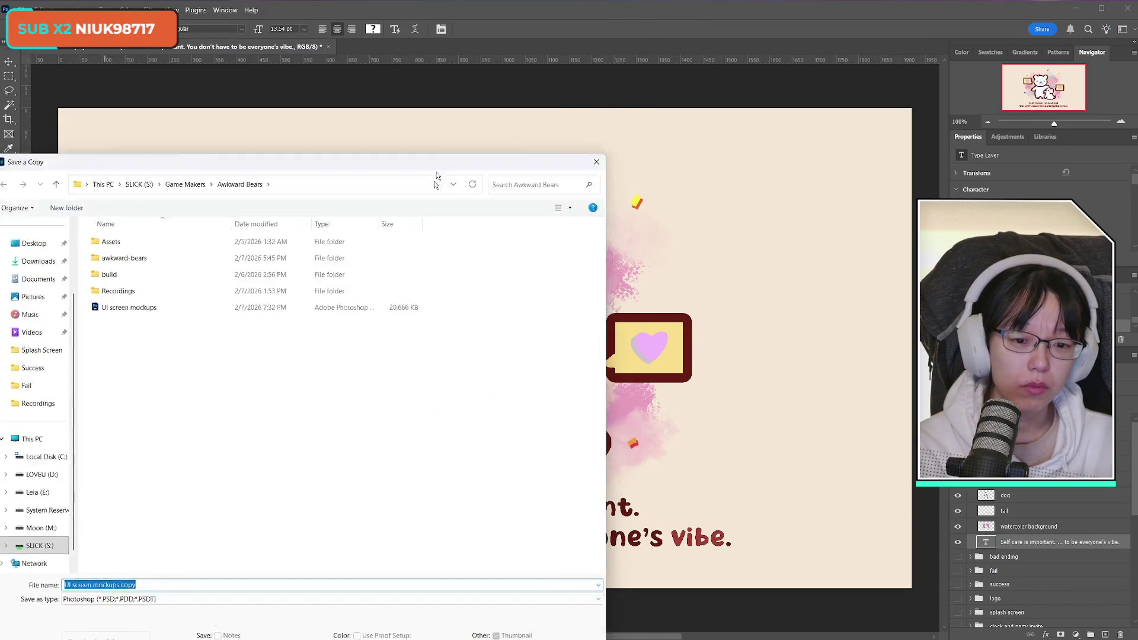
mouse_move(437, 176)
mouse_down()
mouse_move(214, 540)
mouse_move(139, 539)
mouse_up()
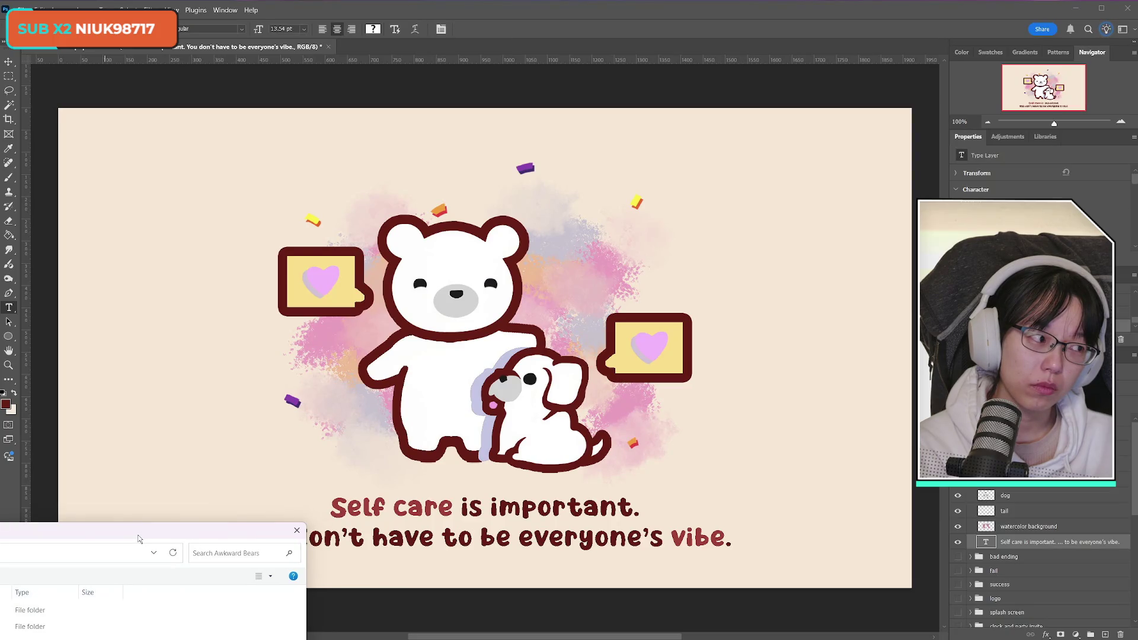
mouse_move(138, 539)
mouse_down()
mouse_move(594, 352)
mouse_move(637, 37)
mouse_move(595, 71)
mouse_up()
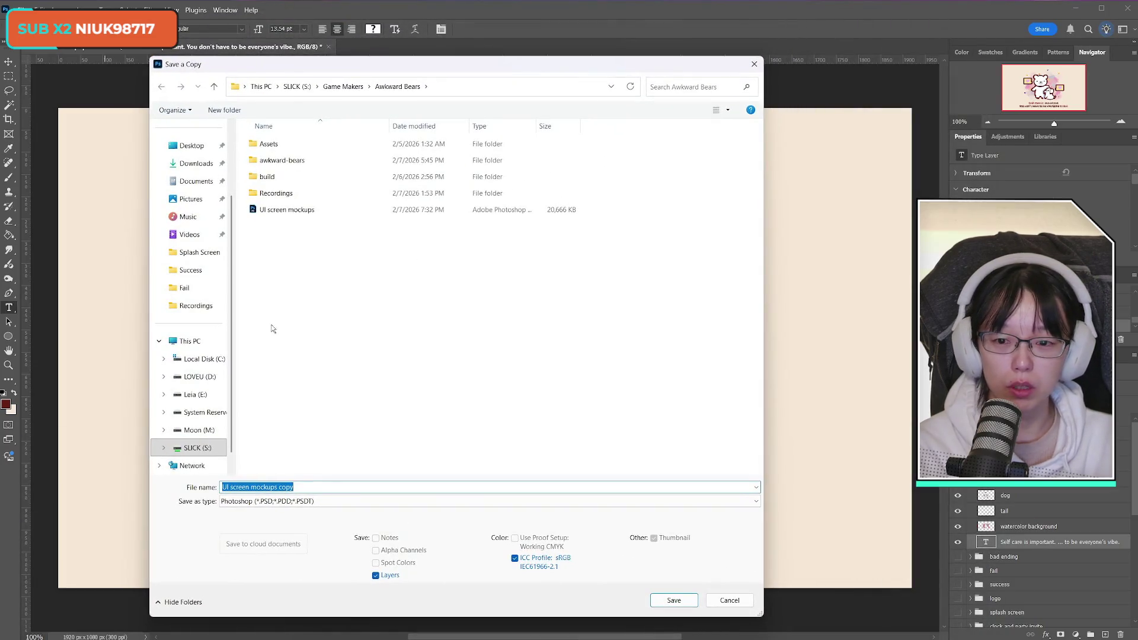
double_click(287, 145)
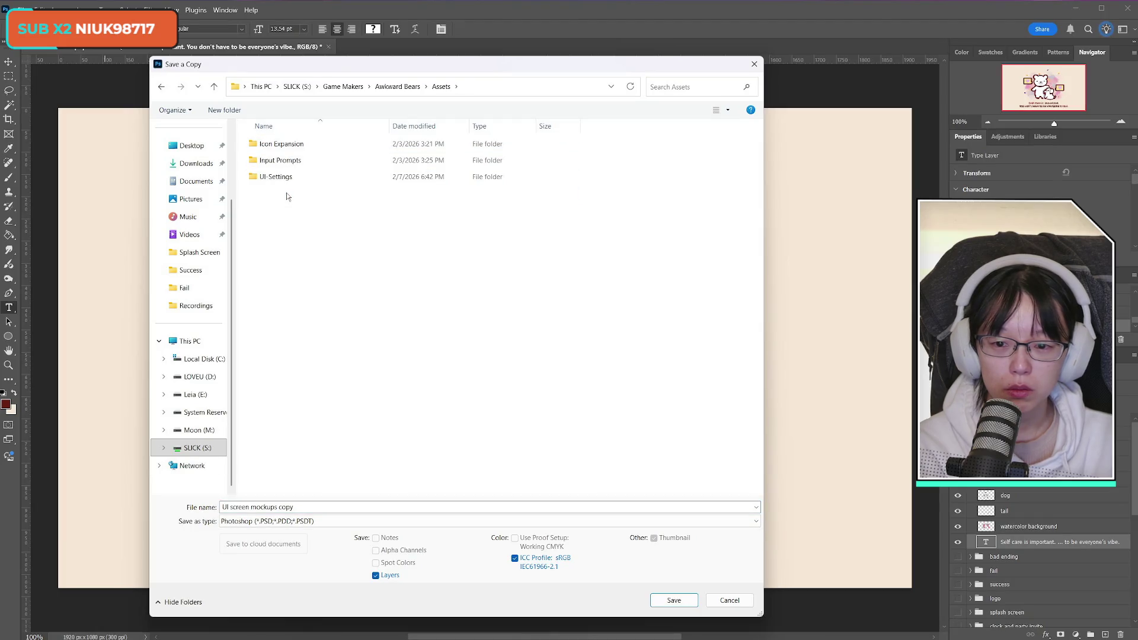
double_click(291, 177)
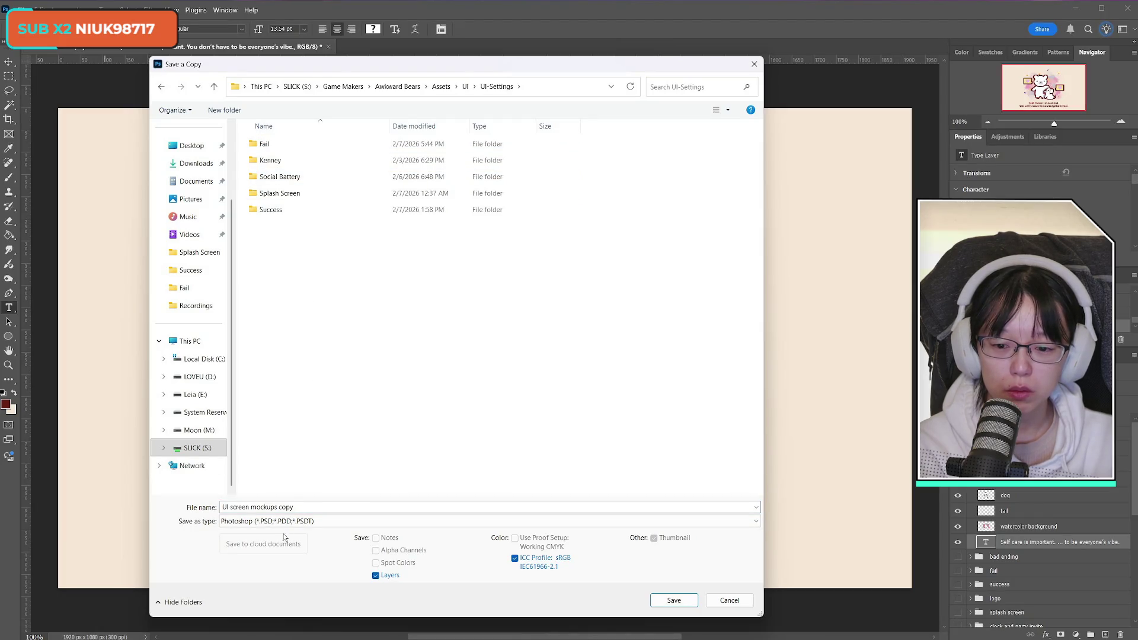
click(320, 522)
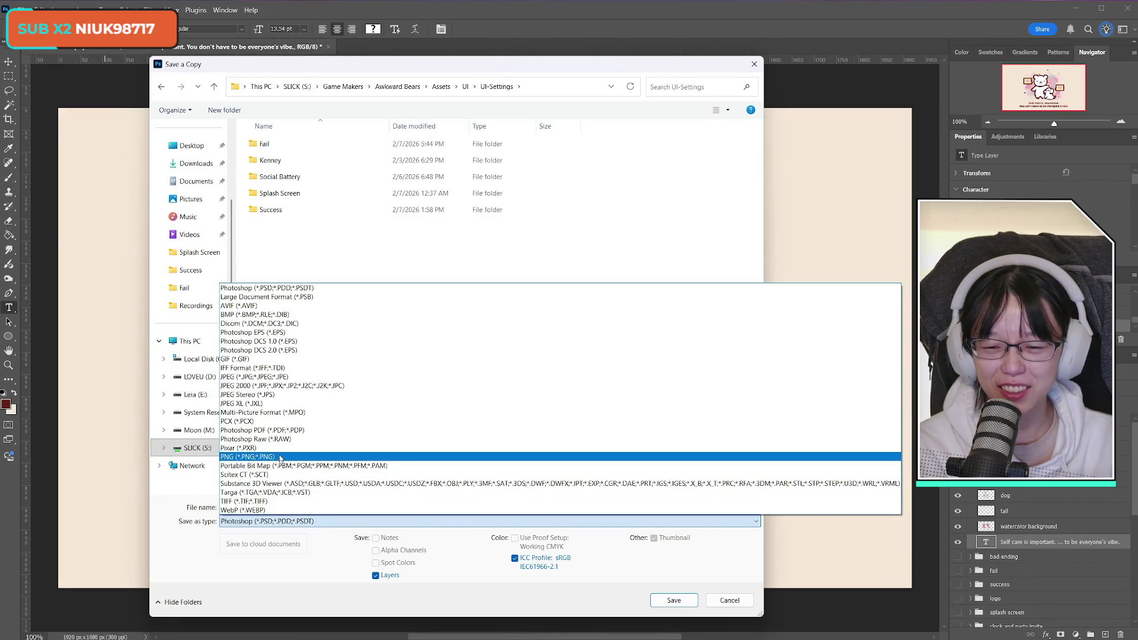
click(280, 457)
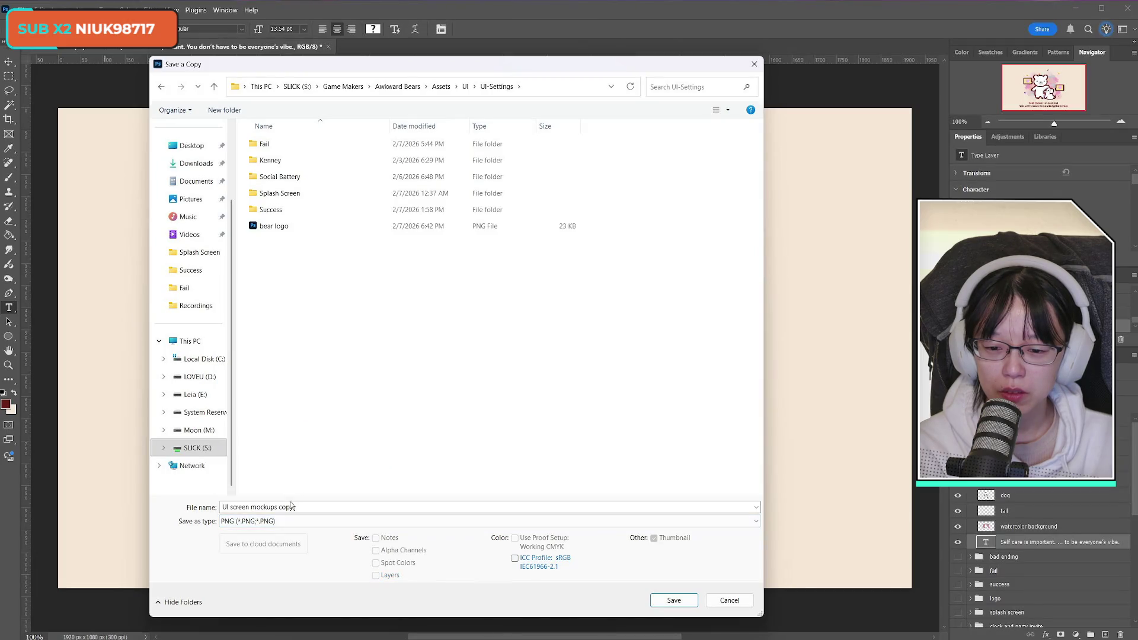
Create a New folder inside UI-Settings, then cancel the copy dialog without saving
click(319, 508)
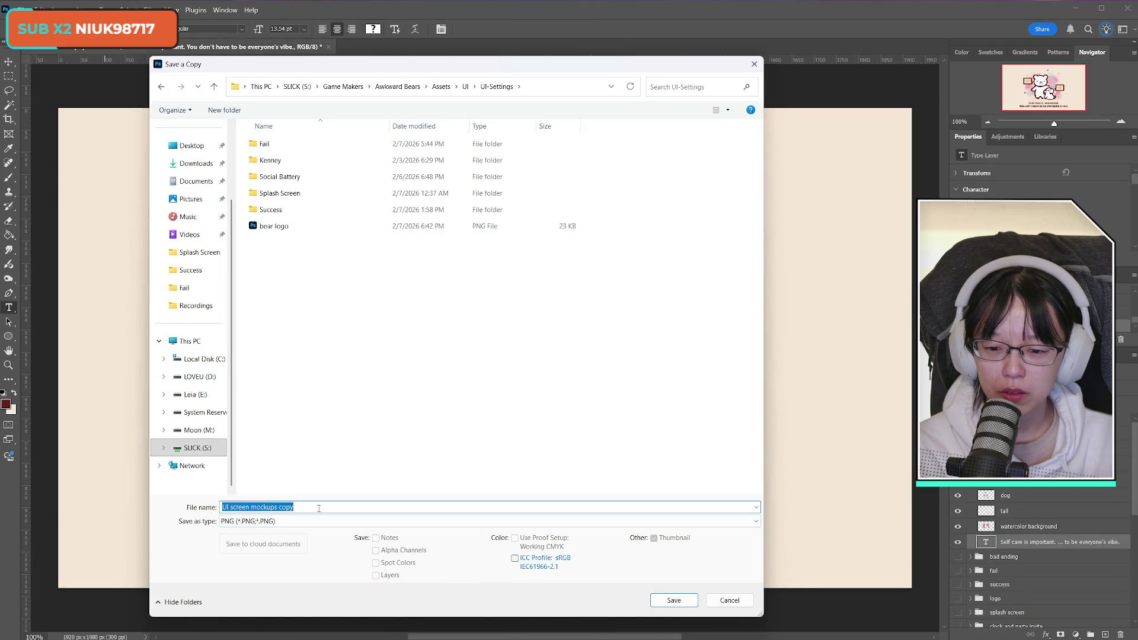
right_click(323, 388)
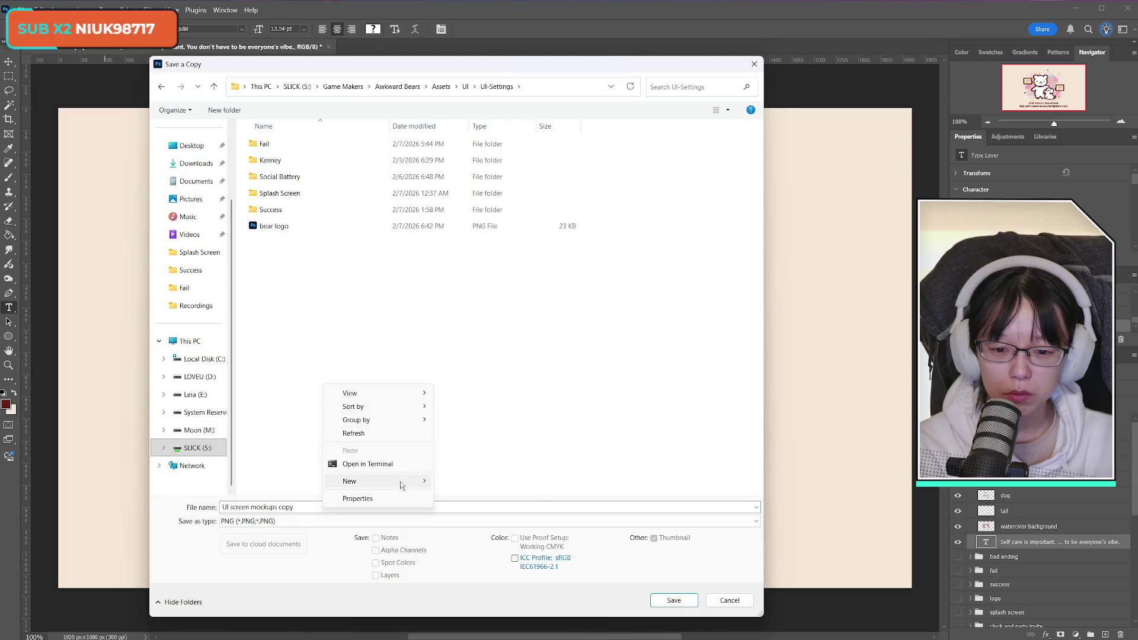
mouse_move(401, 486)
click(458, 483)
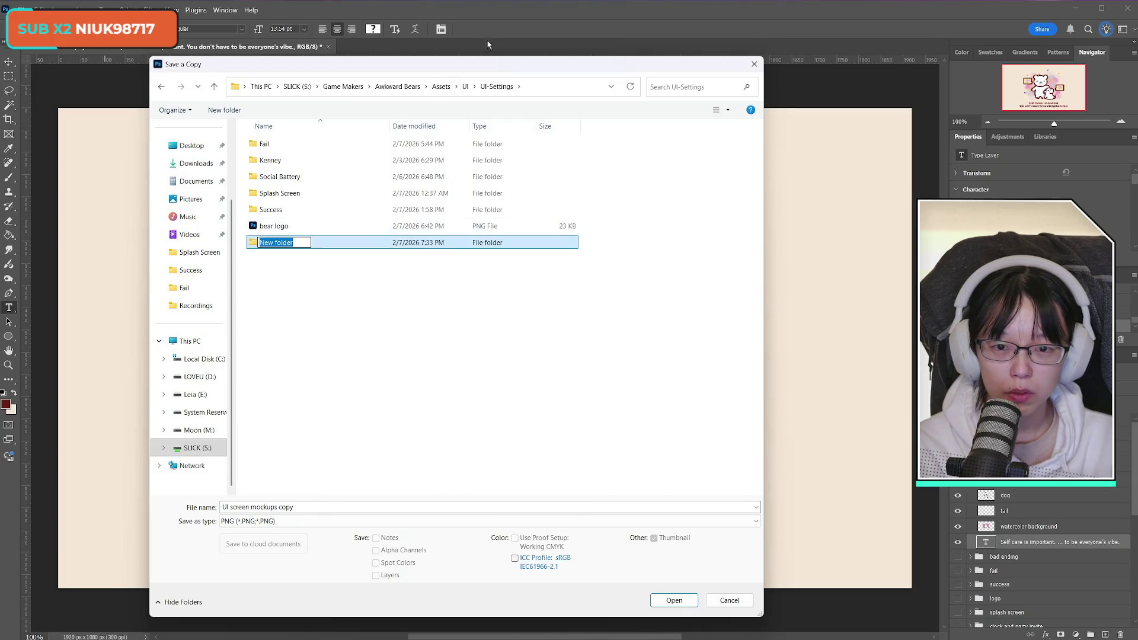
drag(284, 64, 1019, 101)
key(Escape)
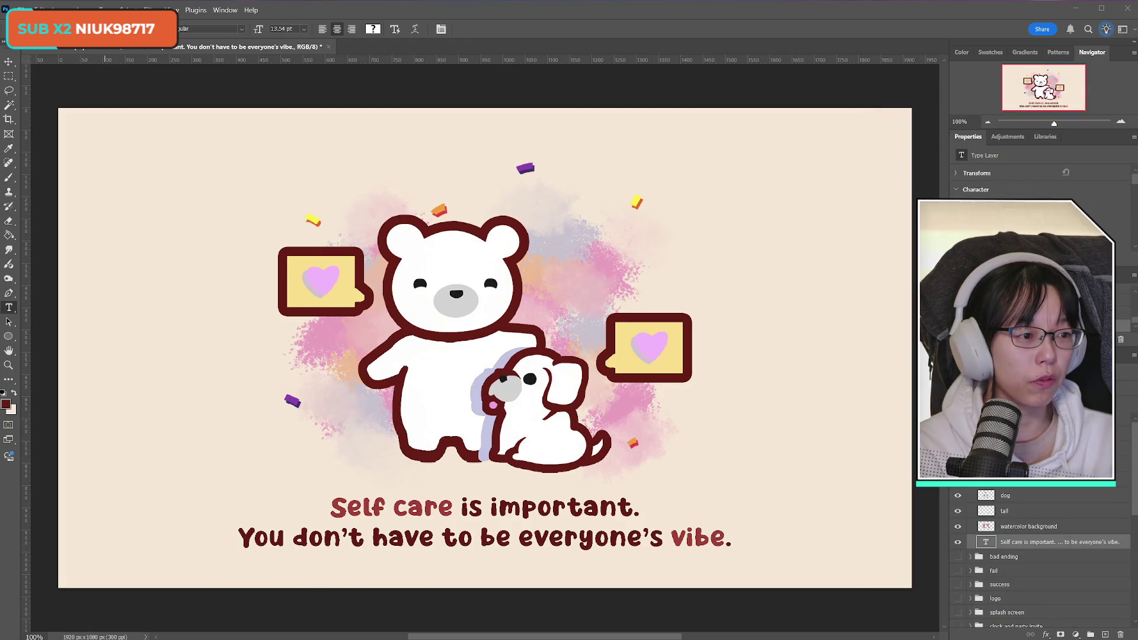
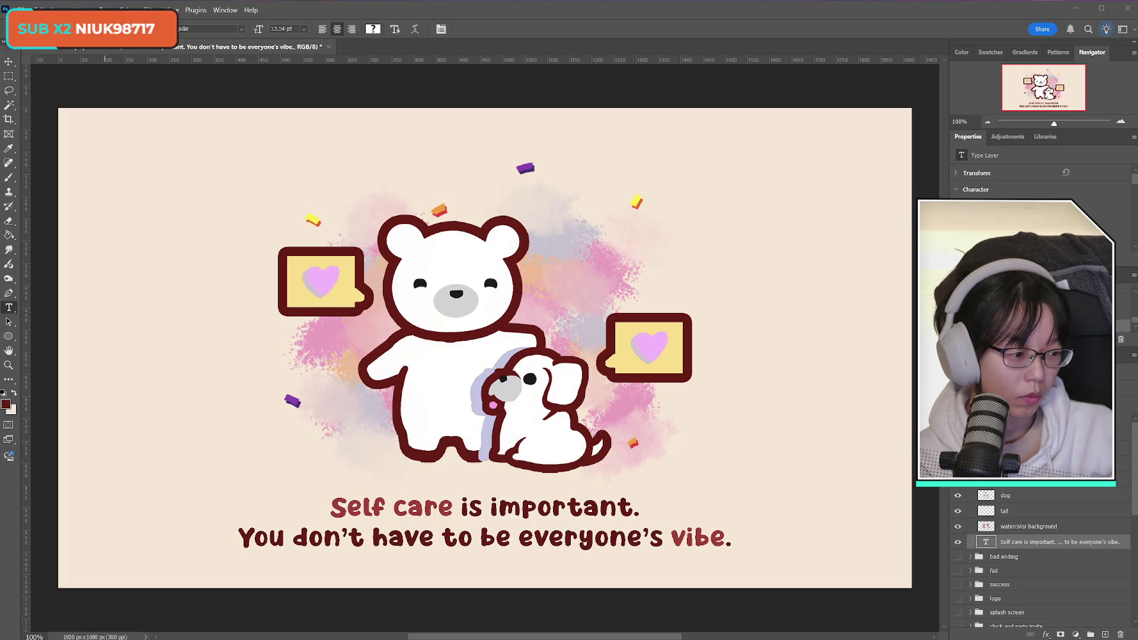
Confirm the PNG export and retype the caption's opening as 'Your needs are important too'
click(662, 338)
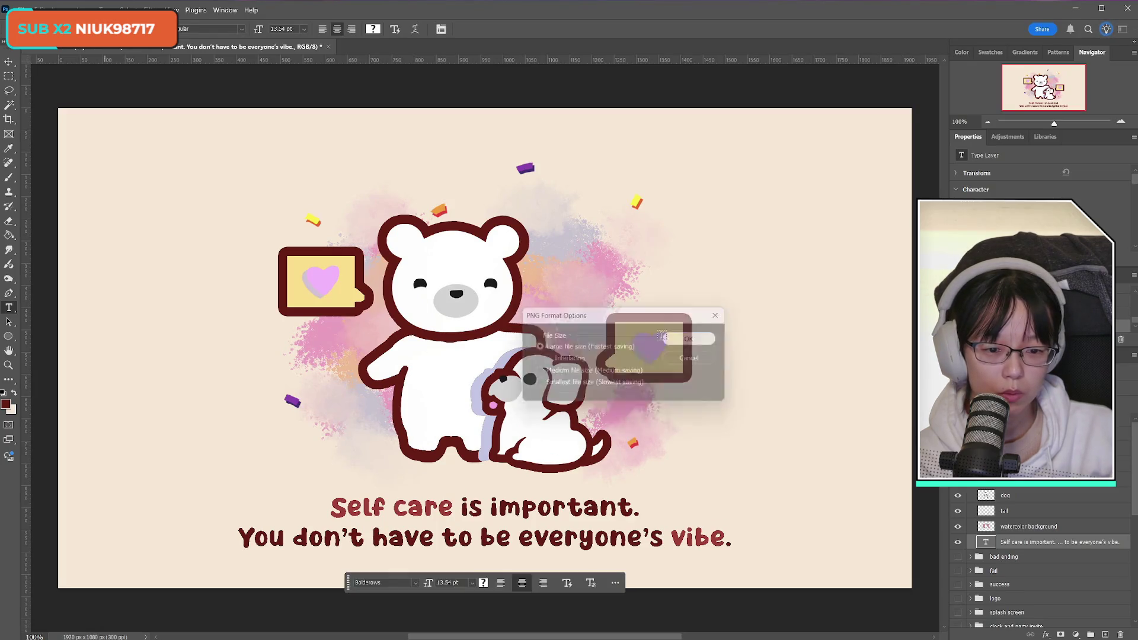
drag(331, 508, 485, 501)
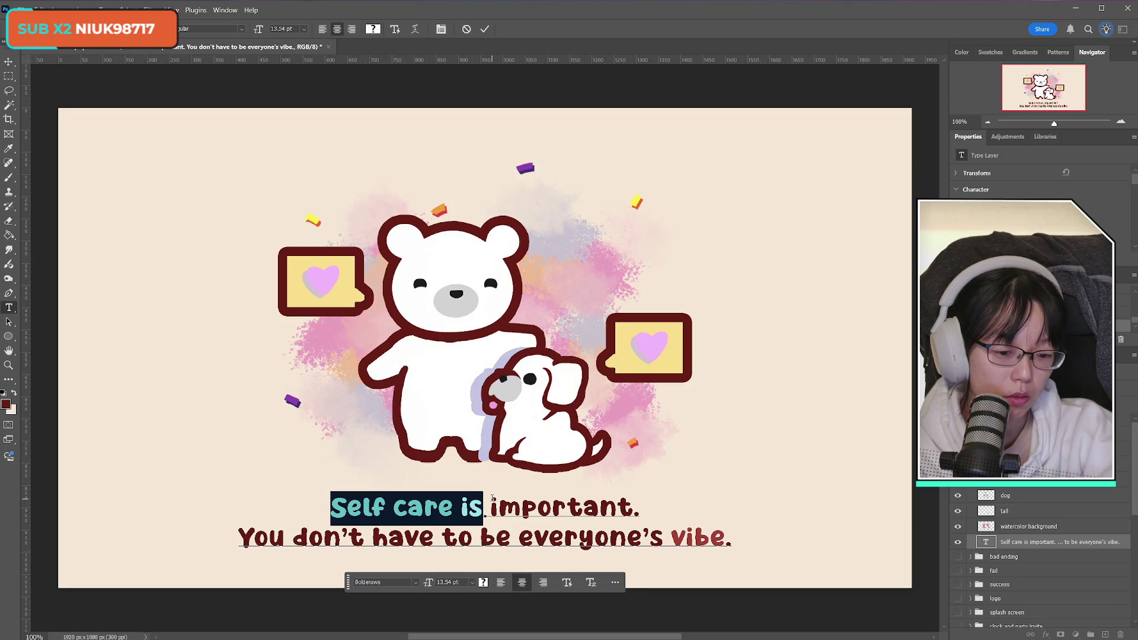
text(Your nee)
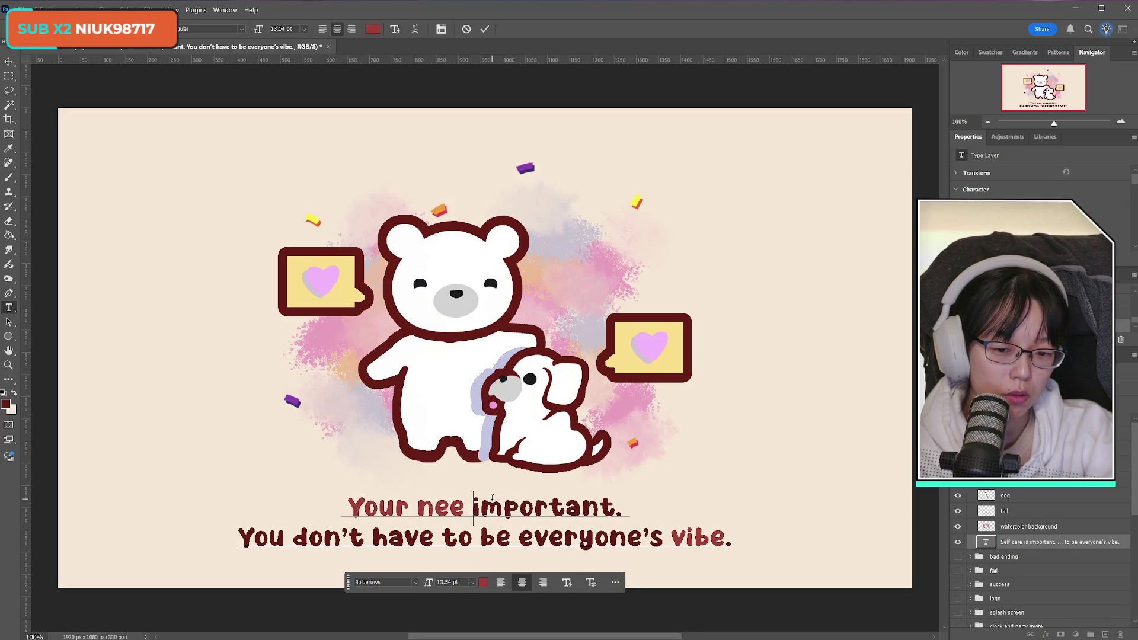
text(ds are)
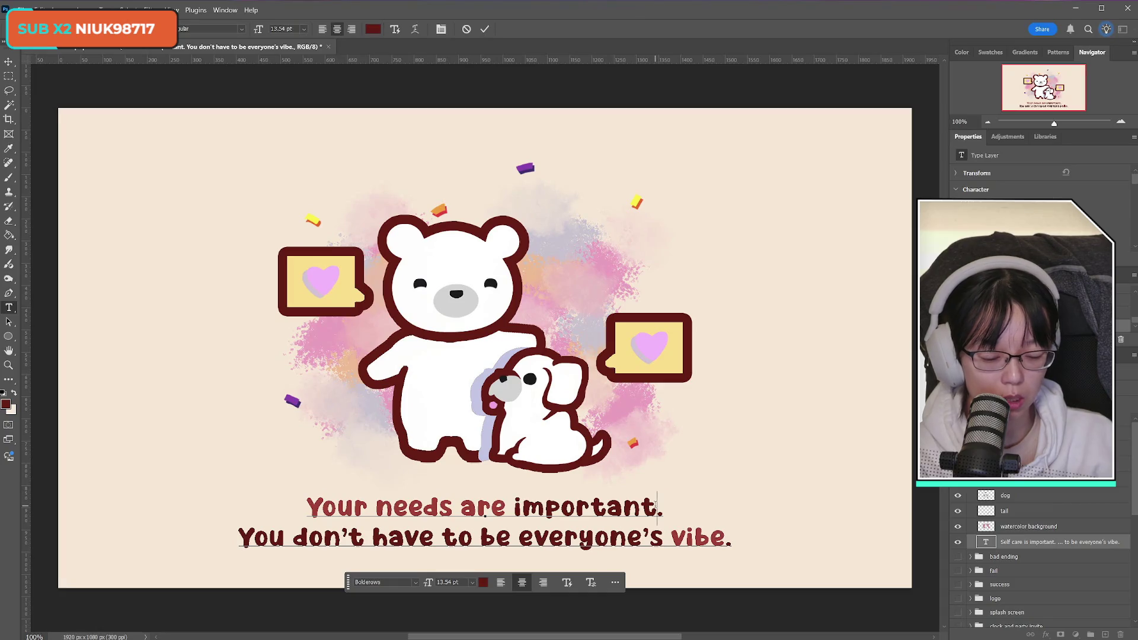
text( important too)
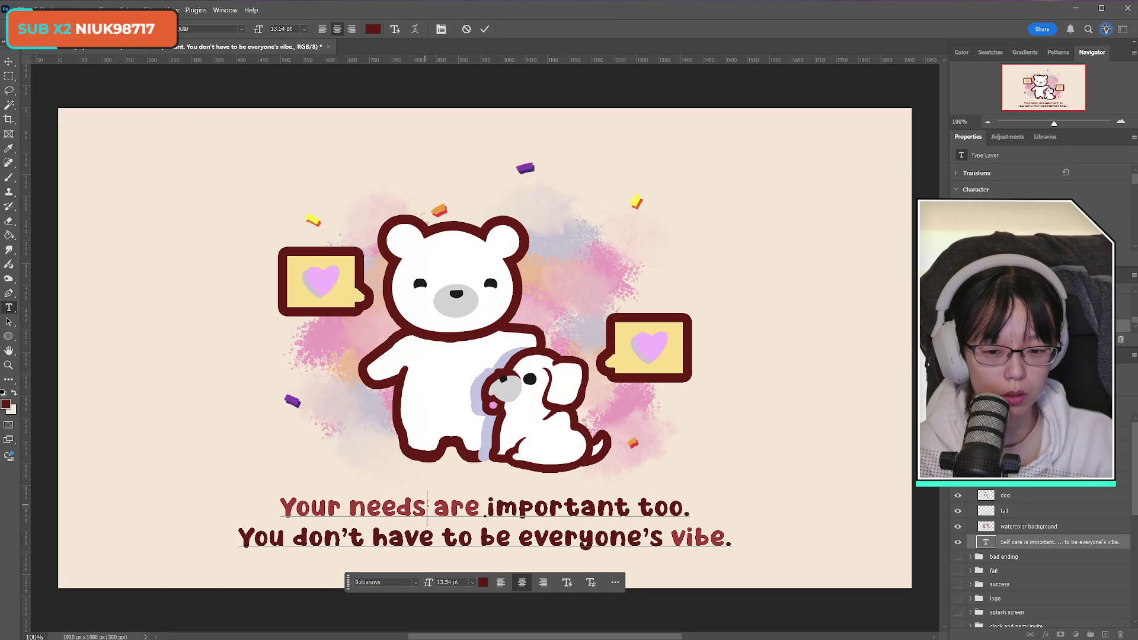
Recolour 'are' dark red and commit, then undo the trial rewording
drag(480, 507, 289, 507)
click(434, 506)
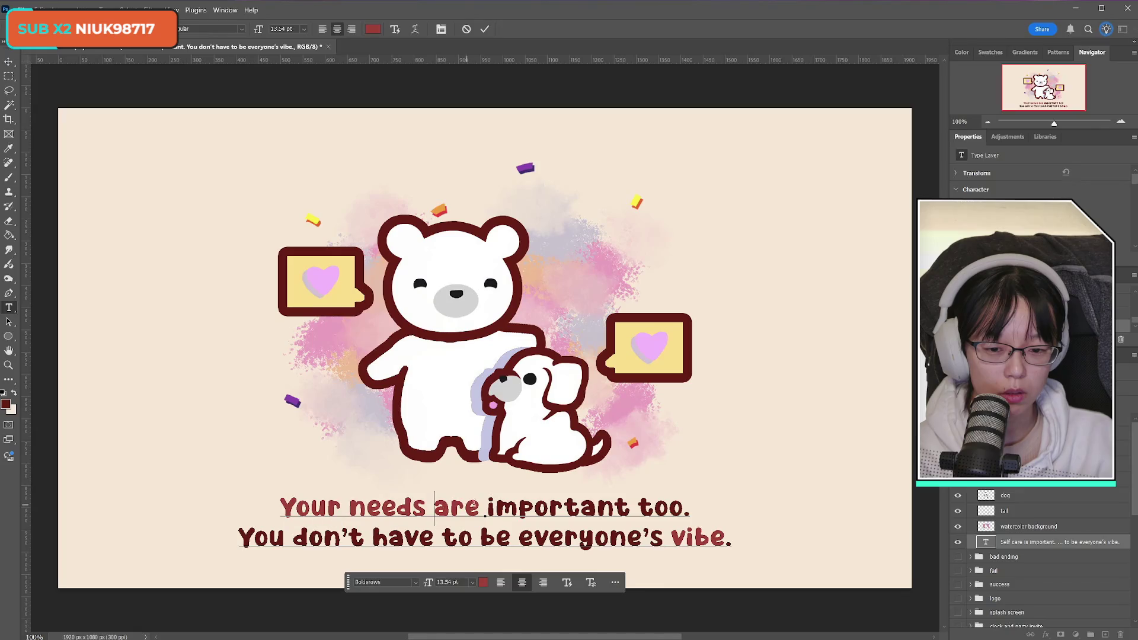
drag(487, 507, 437, 507)
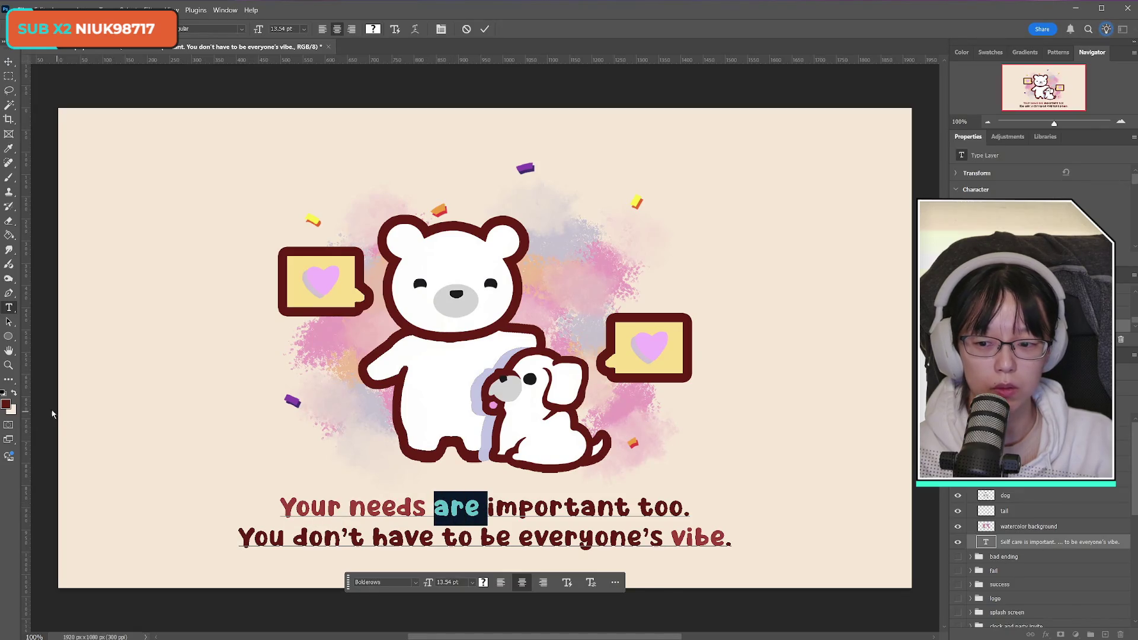
click(6, 405)
key(Return)
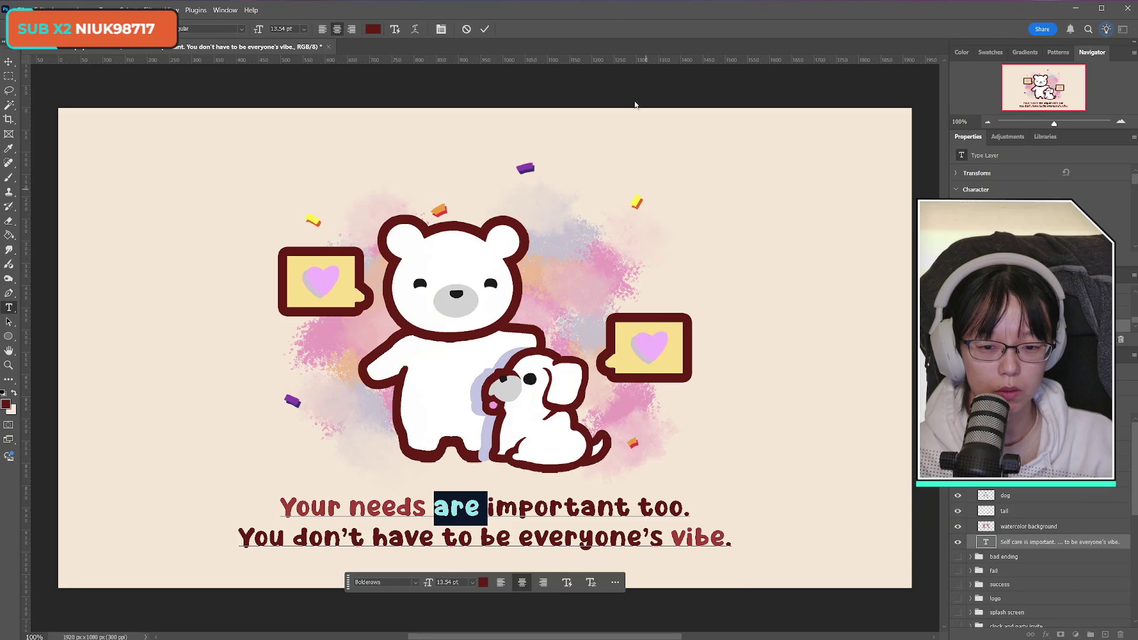
click(484, 29)
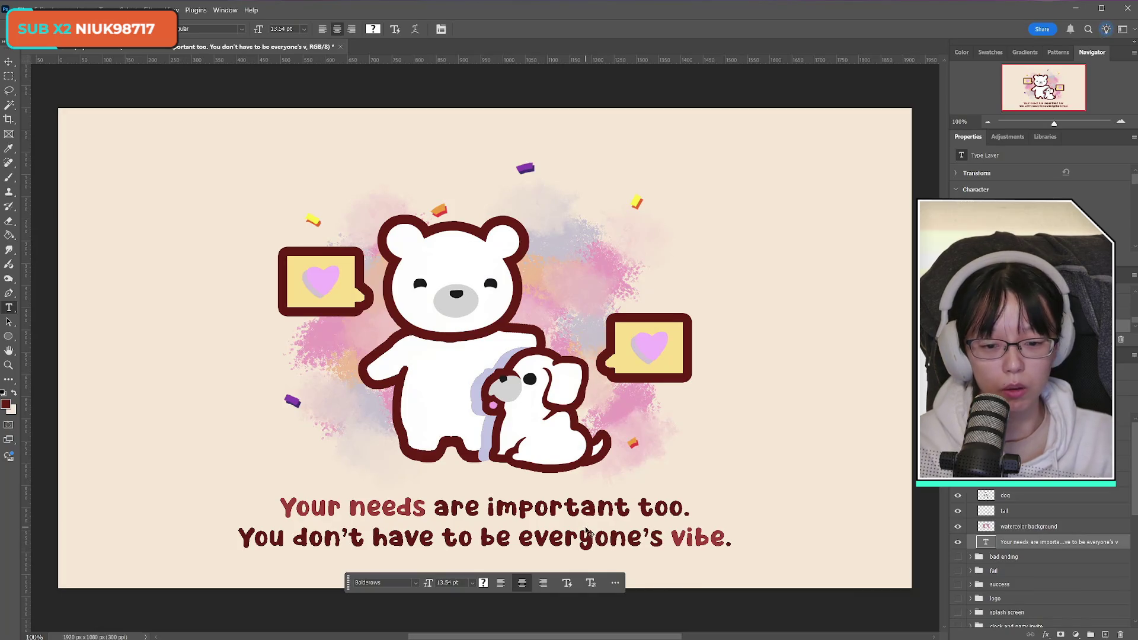
key(ctrl+z)
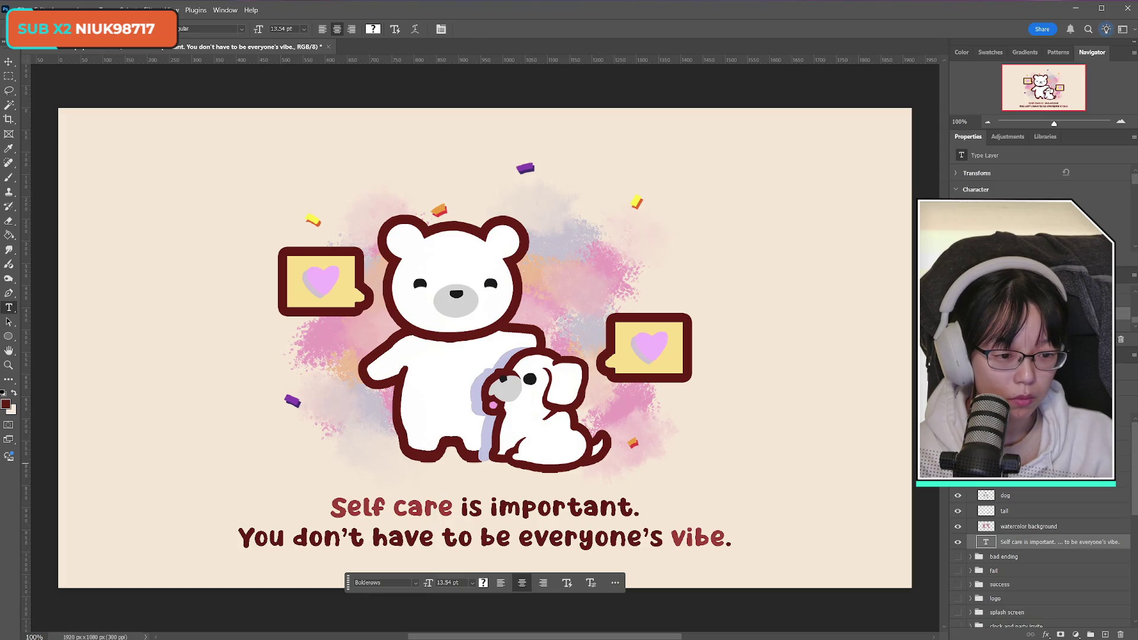
scroll(1044, 558, down, 3)
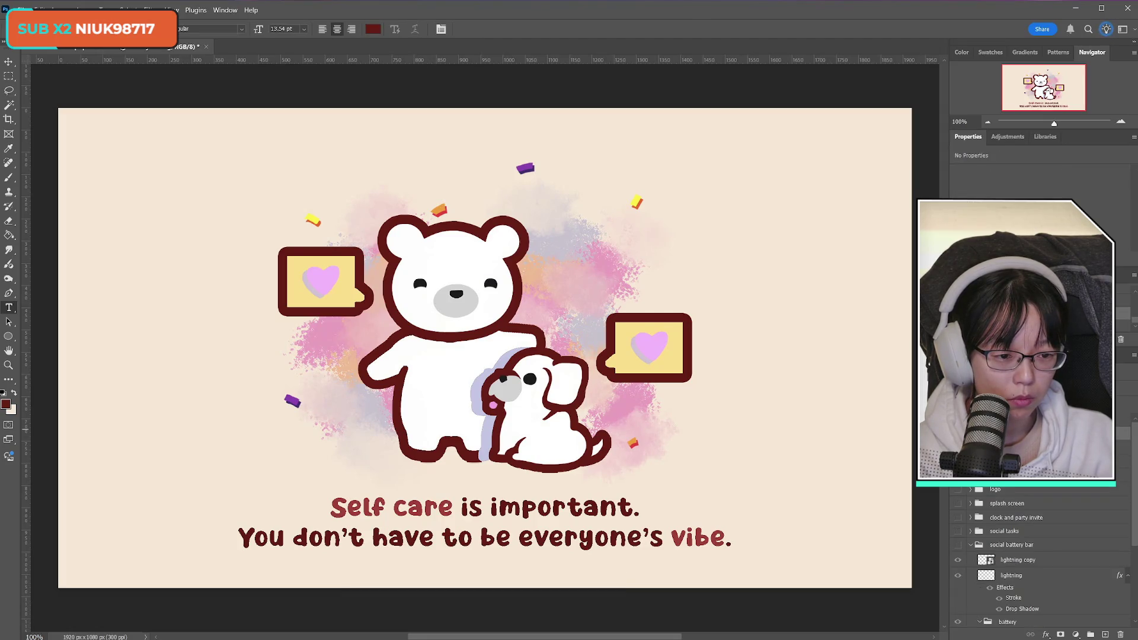
Select the watercolor background layer and hide every layer except the caption
key(ctrl+z)
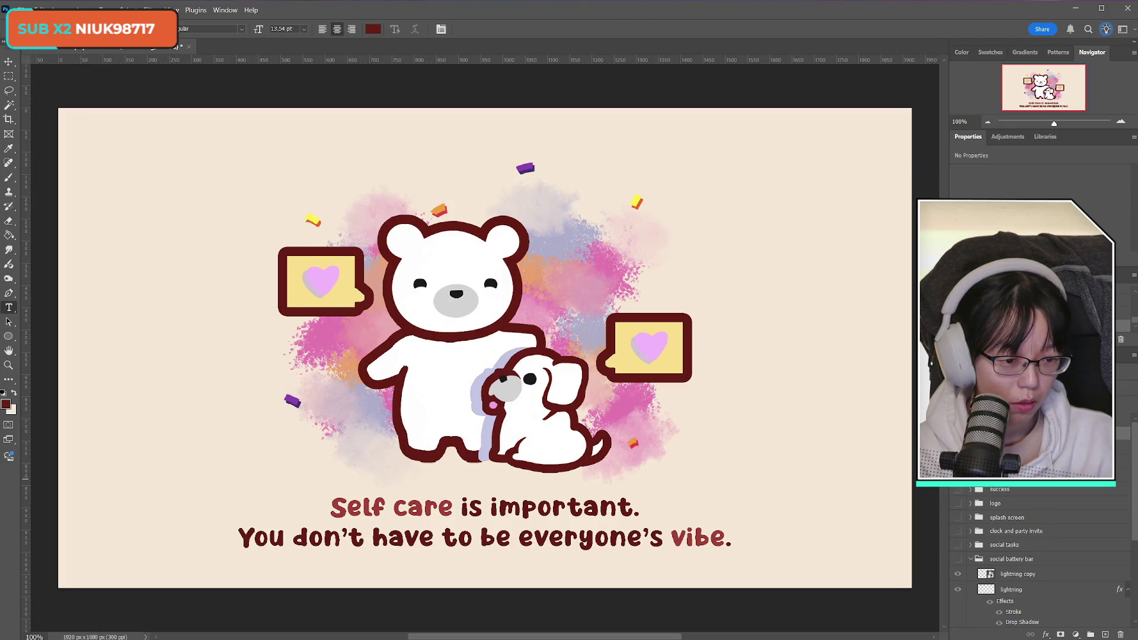
scroll(1037, 557, up, 4)
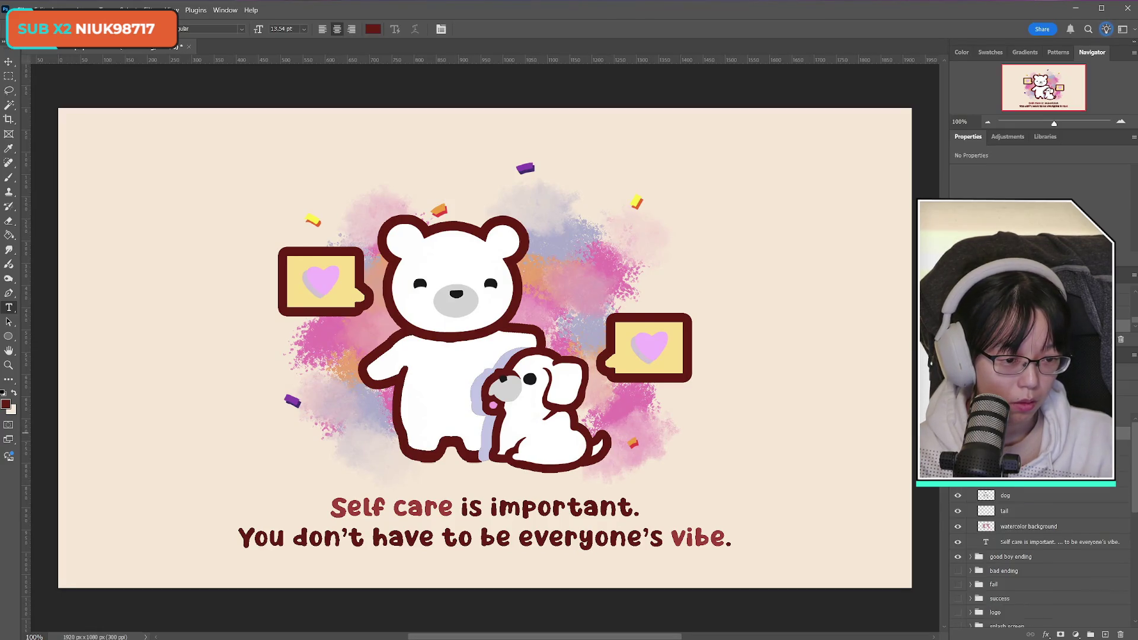
click(1023, 533)
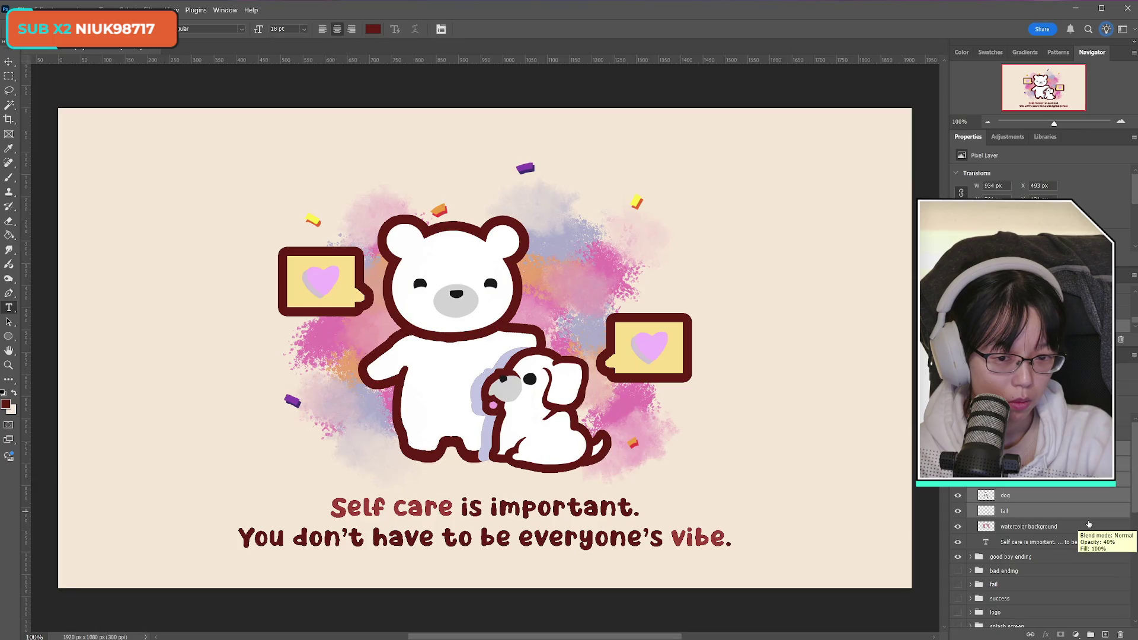
key(ctrl+z)
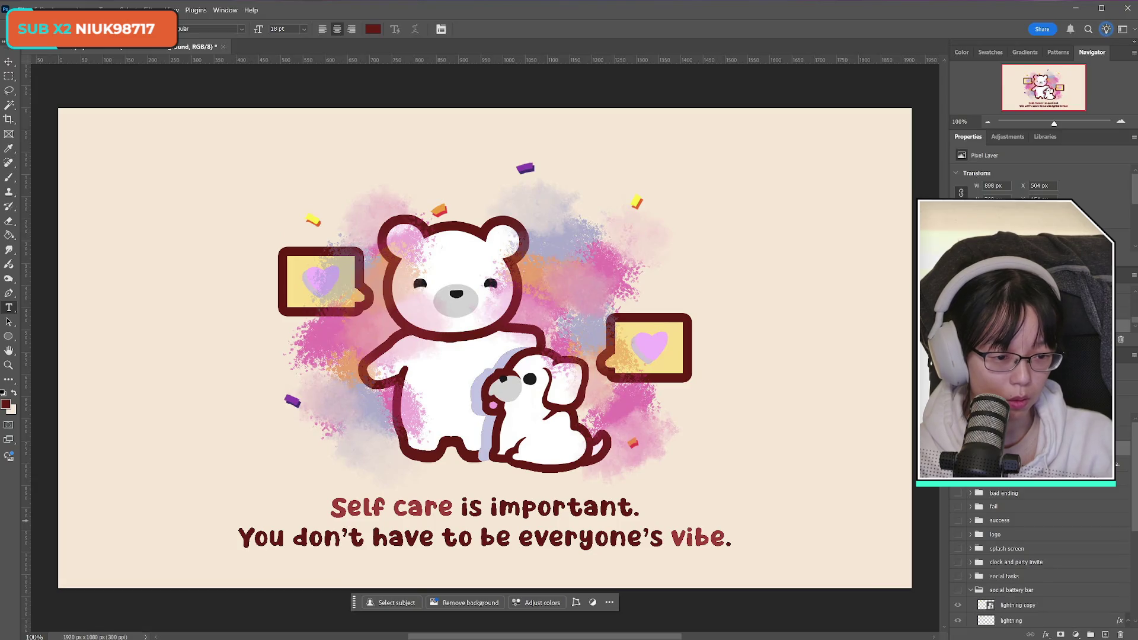
key(ctrl+shift+z)
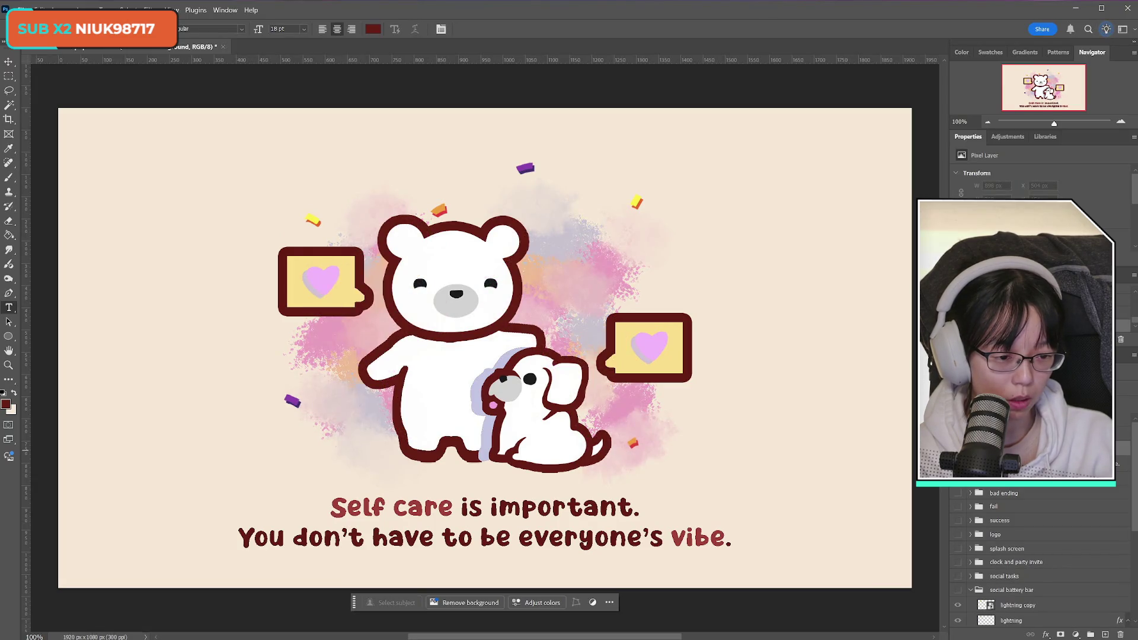
key(ctrl+z)
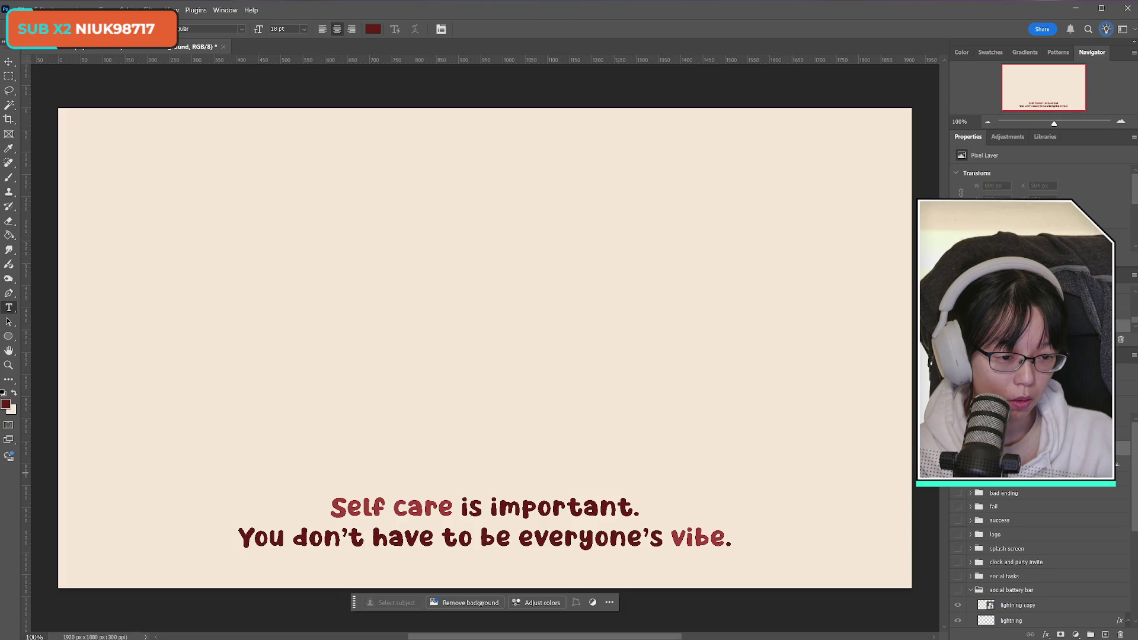
Check the caption text and bad ending group visibility, then deselect the caption layer
click(485, 507)
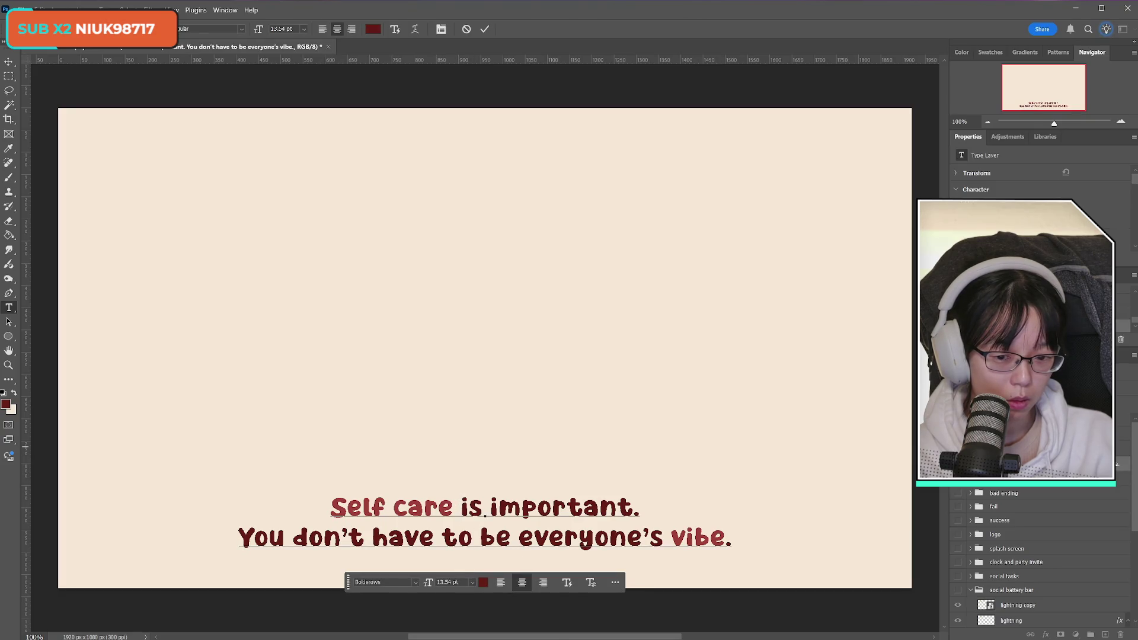
key(Escape)
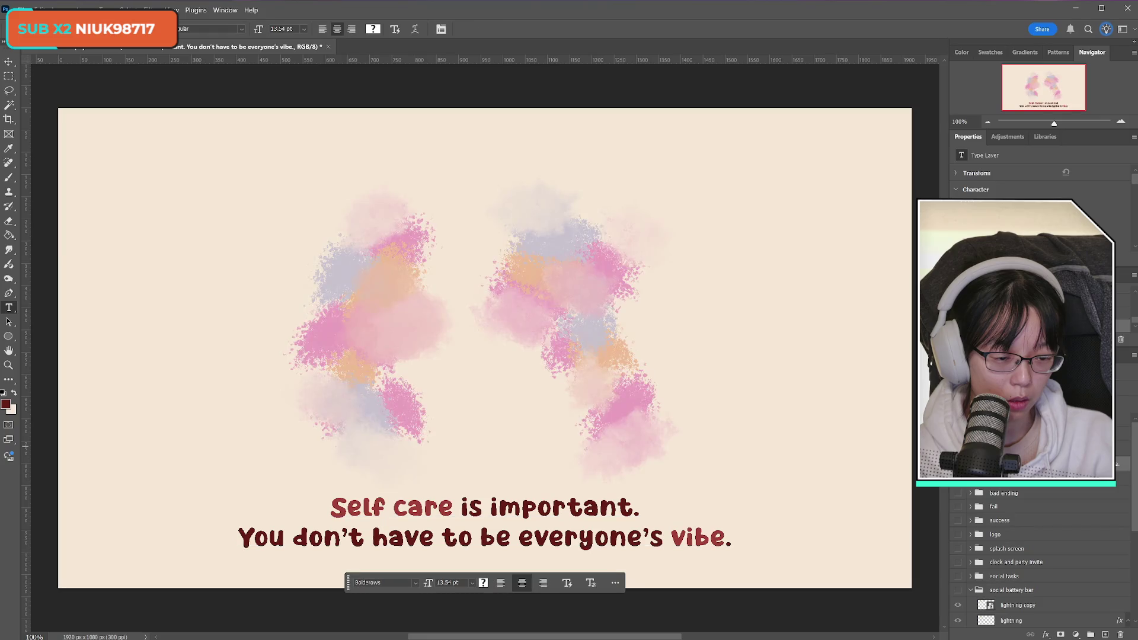
click(959, 493)
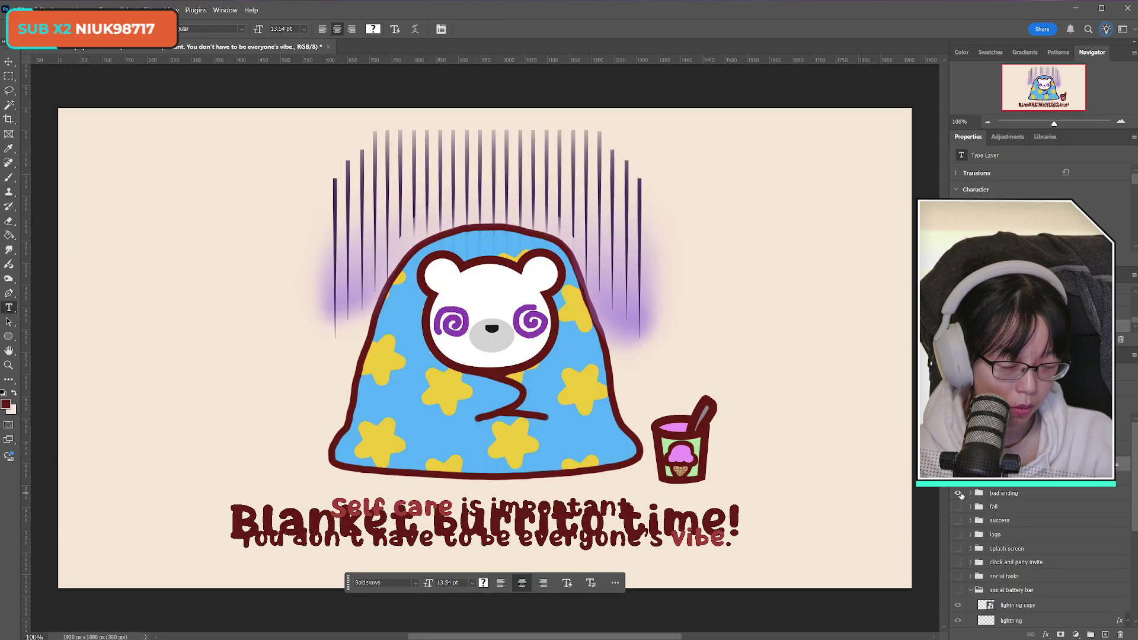
click(959, 494)
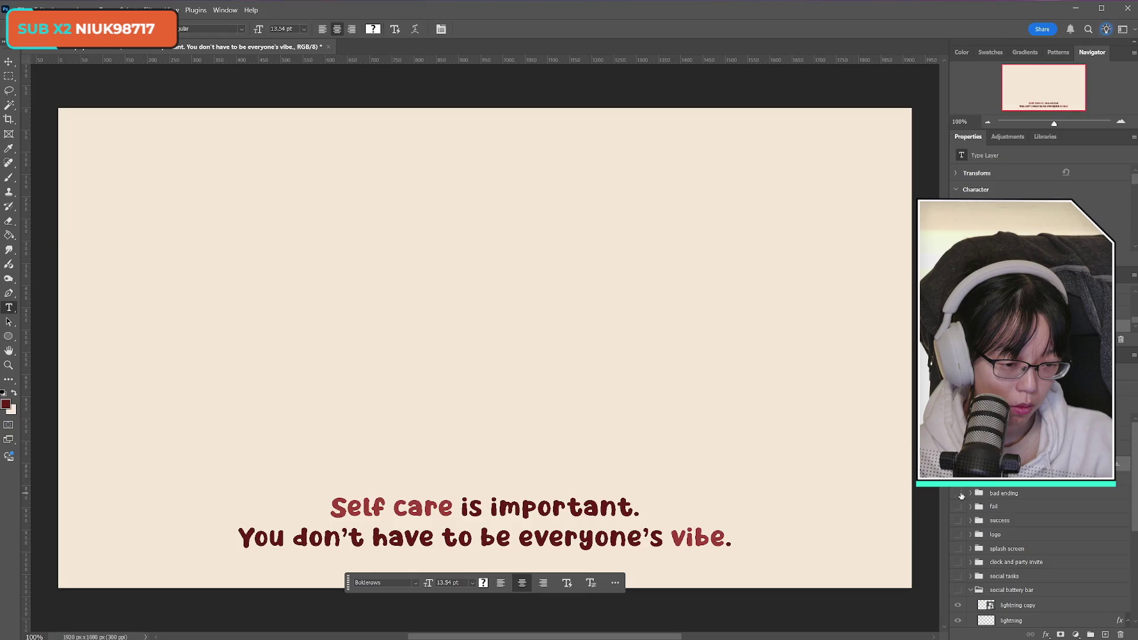
click(1038, 415)
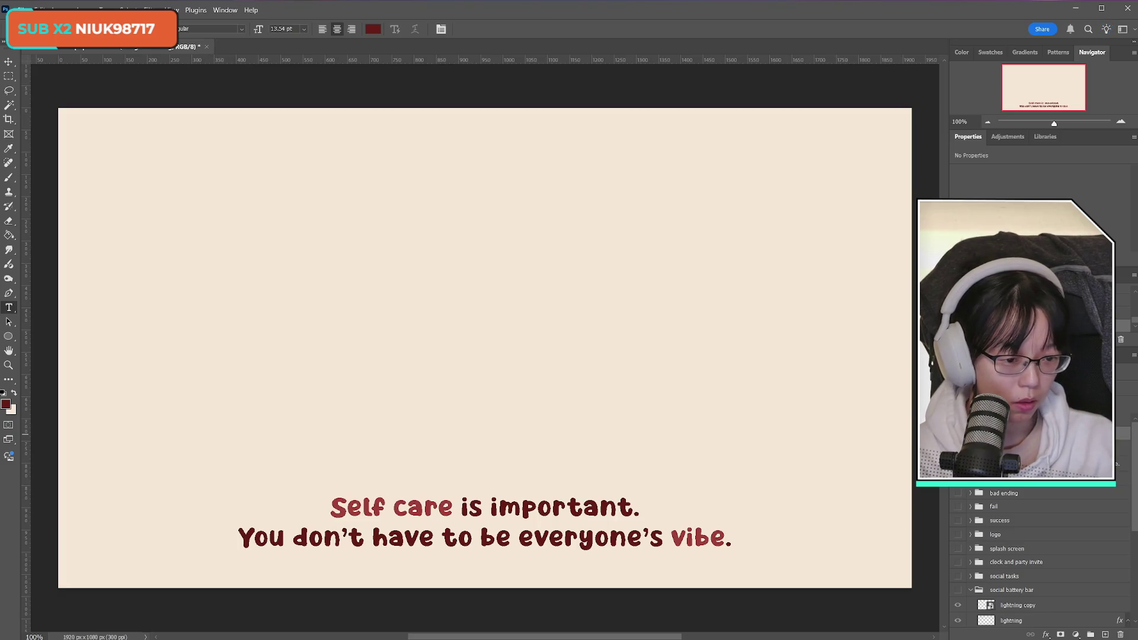
Duplicate the bad ending's bear, ice cream and blanket layers above the watercolour, hiding the group
click(971, 494)
click(959, 494)
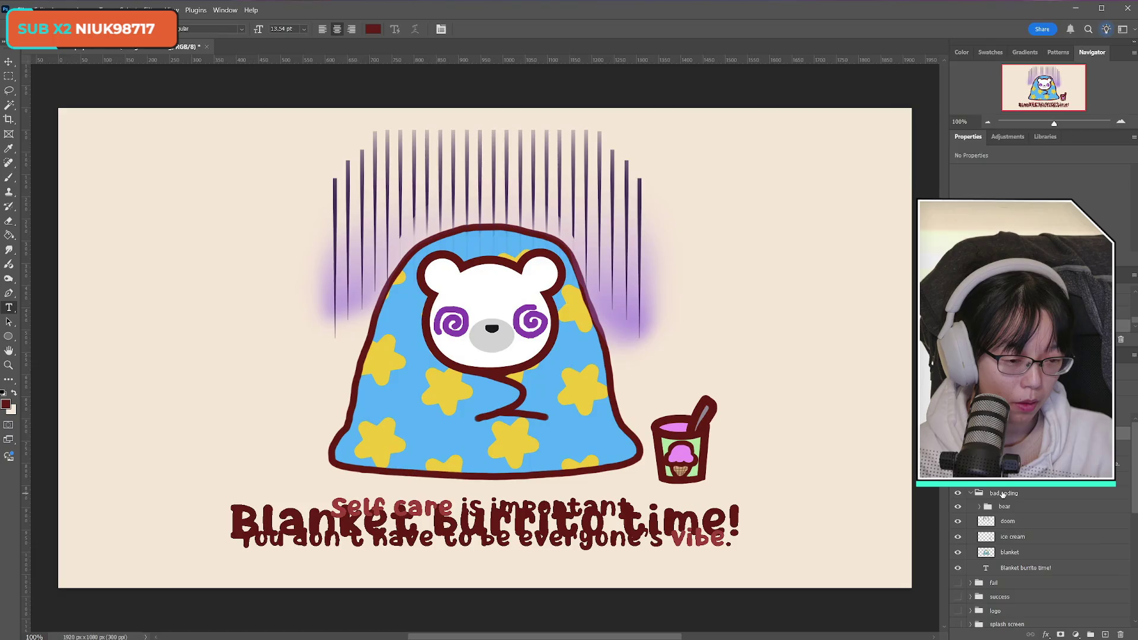
click(1017, 509)
shift+click(1031, 555)
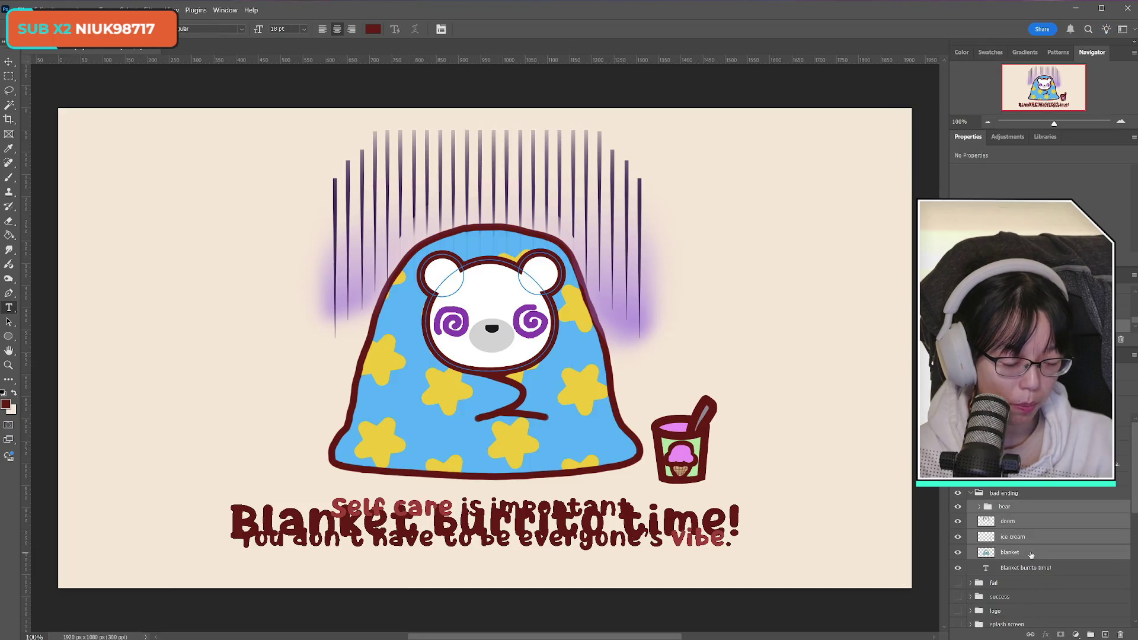
key(ctrl+j)
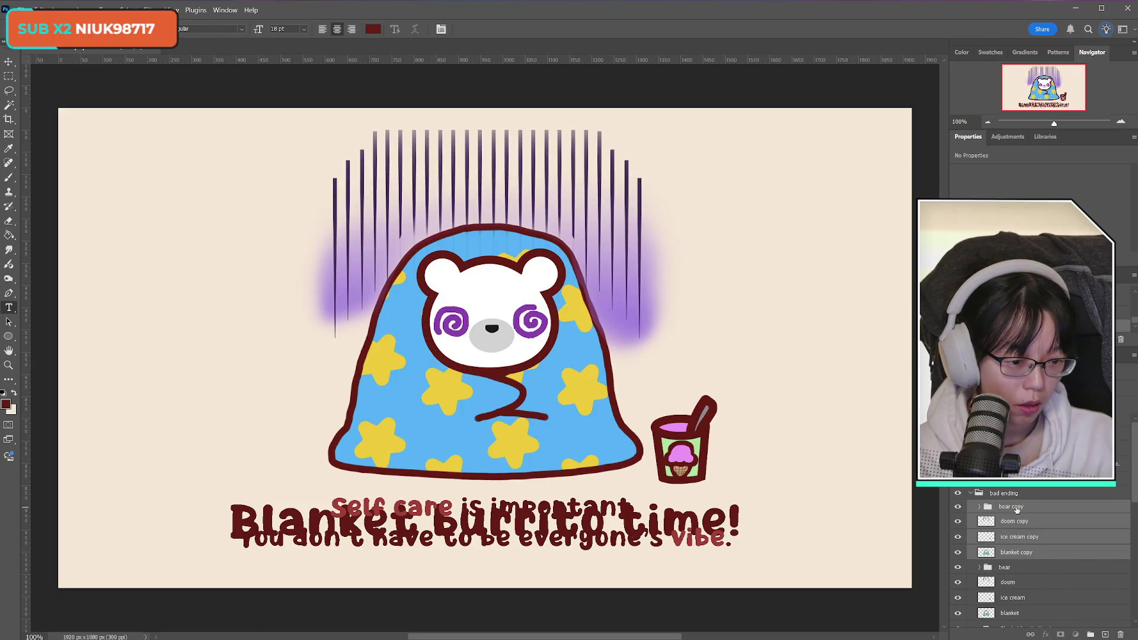
drag(1017, 509, 1018, 465)
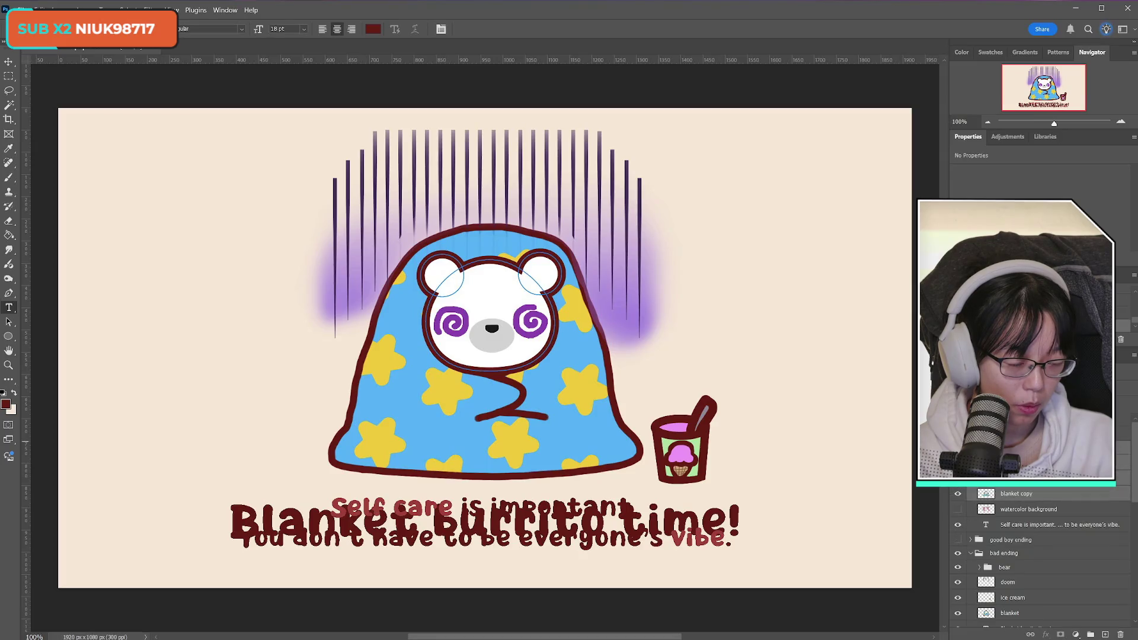
click(970, 553)
click(958, 553)
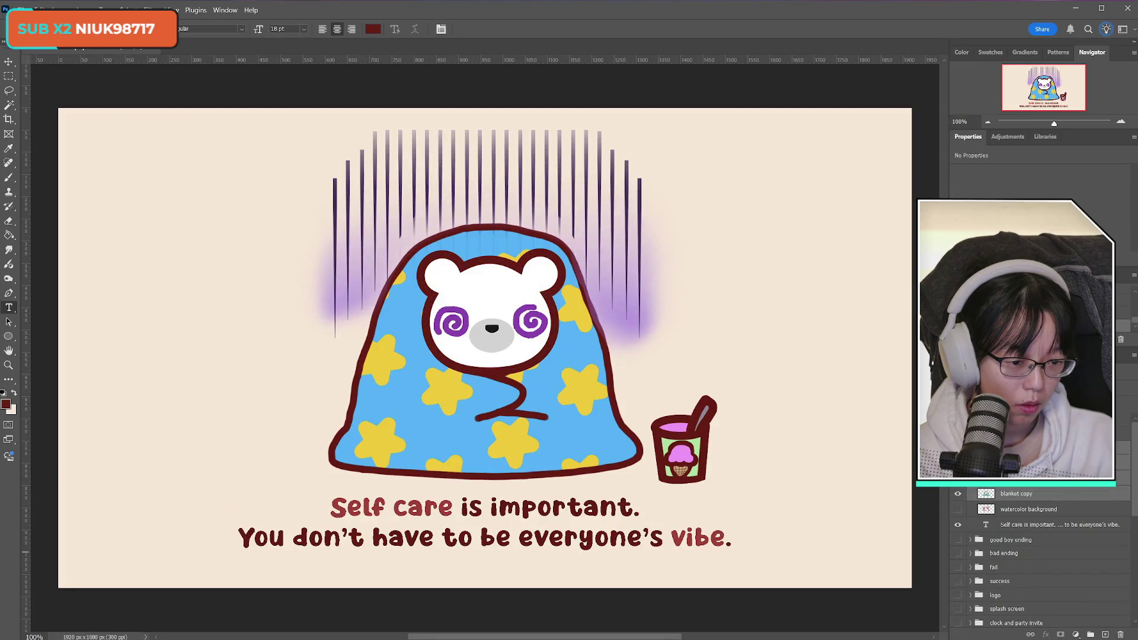
click(958, 510)
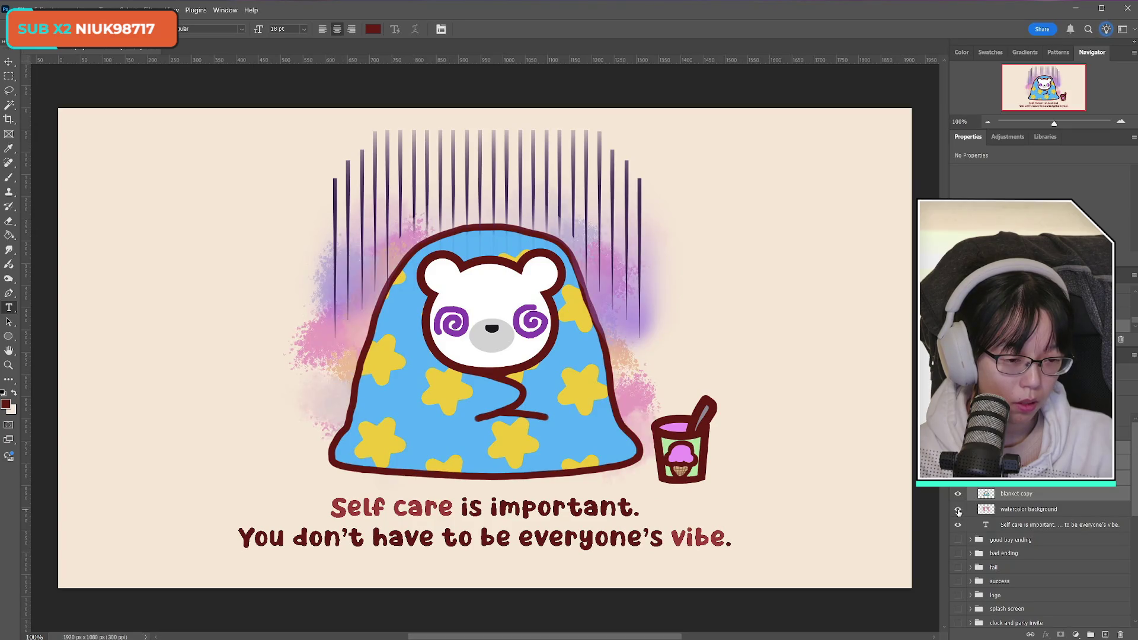
Shift the watercolor background's hue and lower its saturation with Hue/Saturation
click(1020, 494)
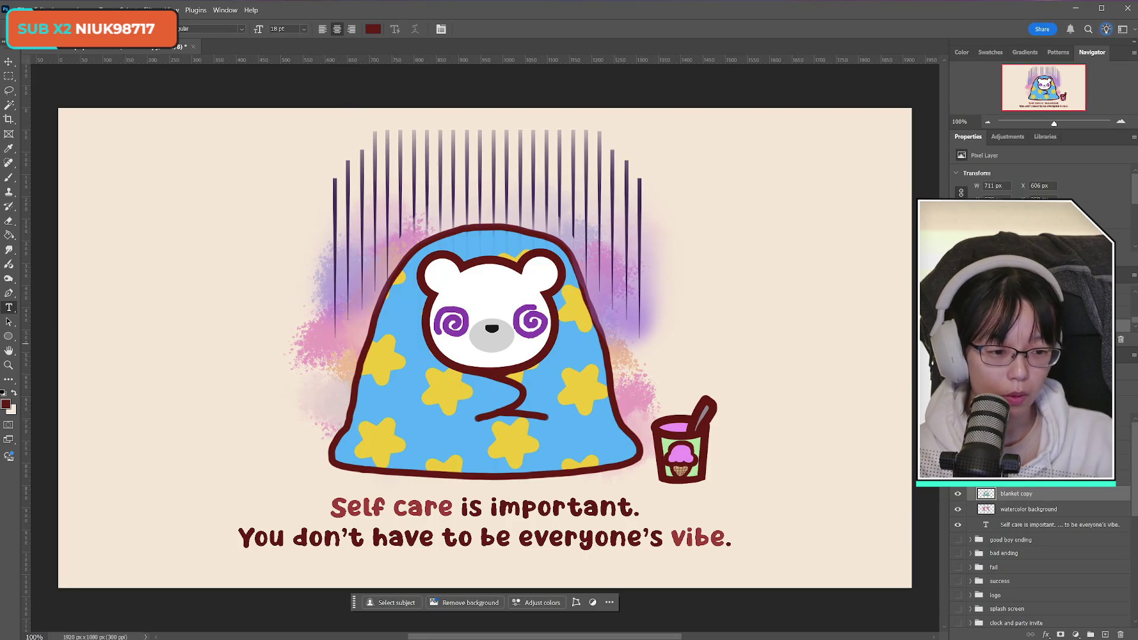
click(1030, 509)
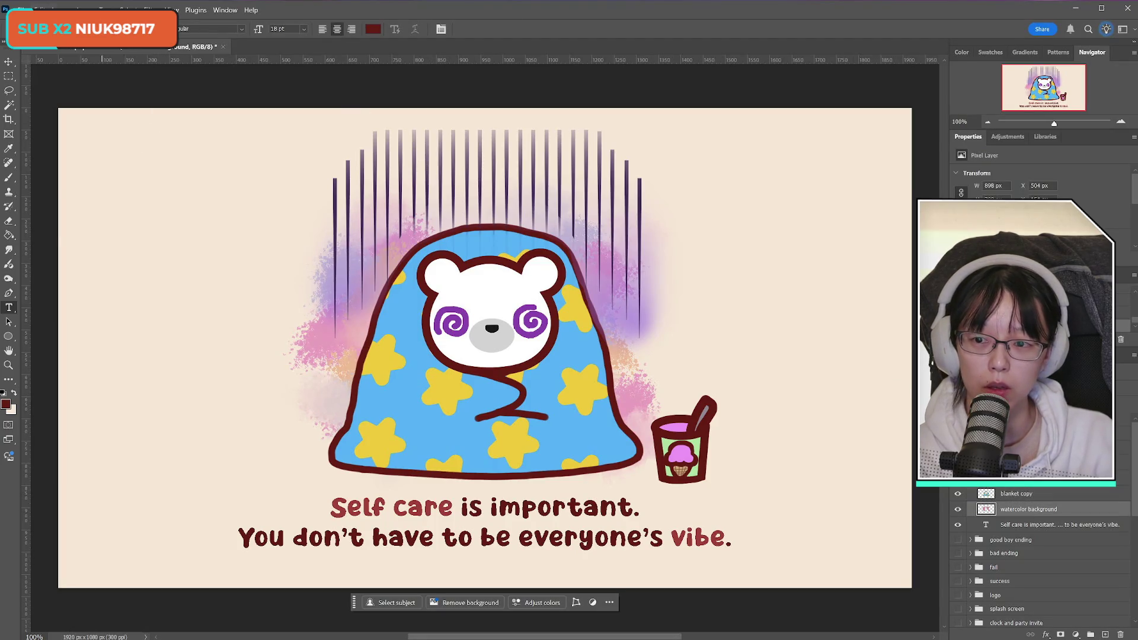
click(62, 10)
mouse_move(148, 37)
click(263, 96)
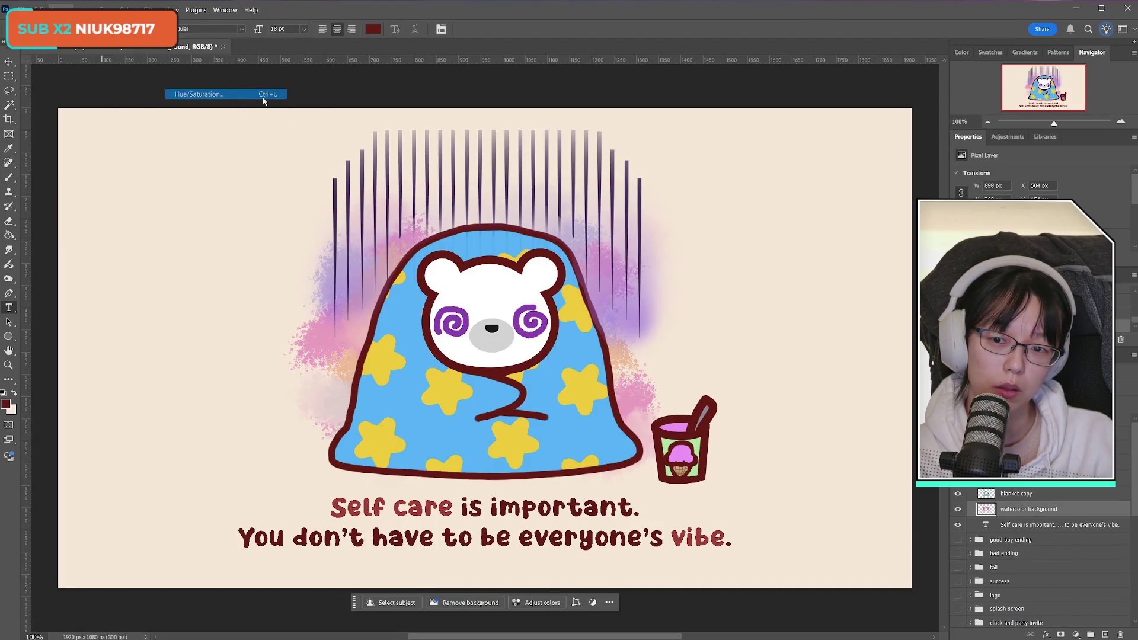
mouse_move(957, 423)
mouse_down()
mouse_move(973, 424)
mouse_move(877, 430)
mouse_up()
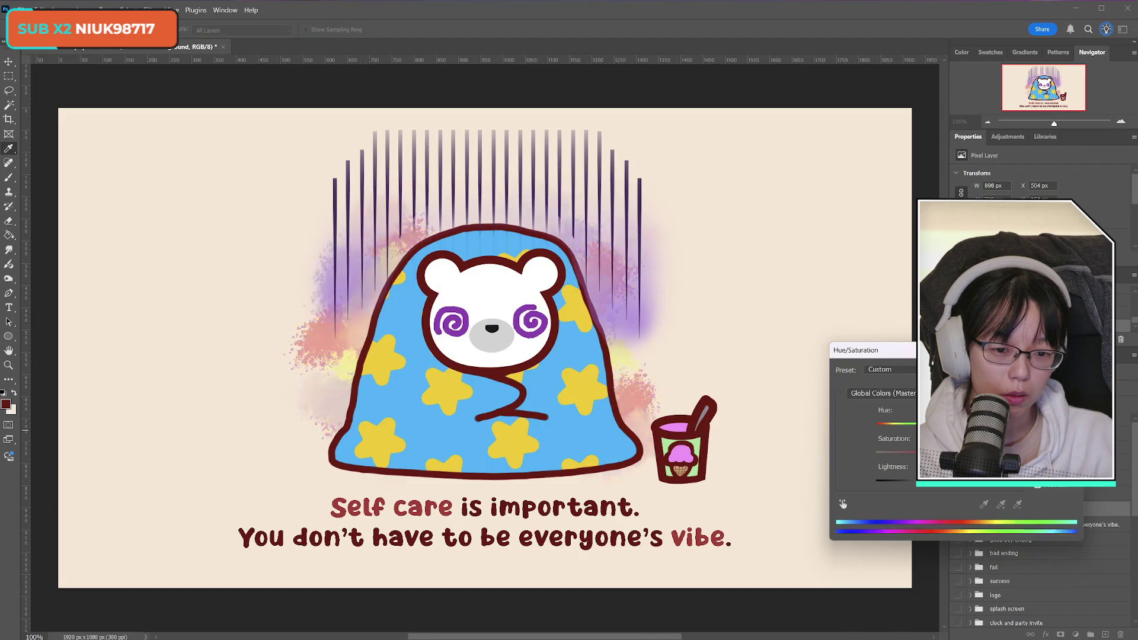
drag(869, 435, 883, 436)
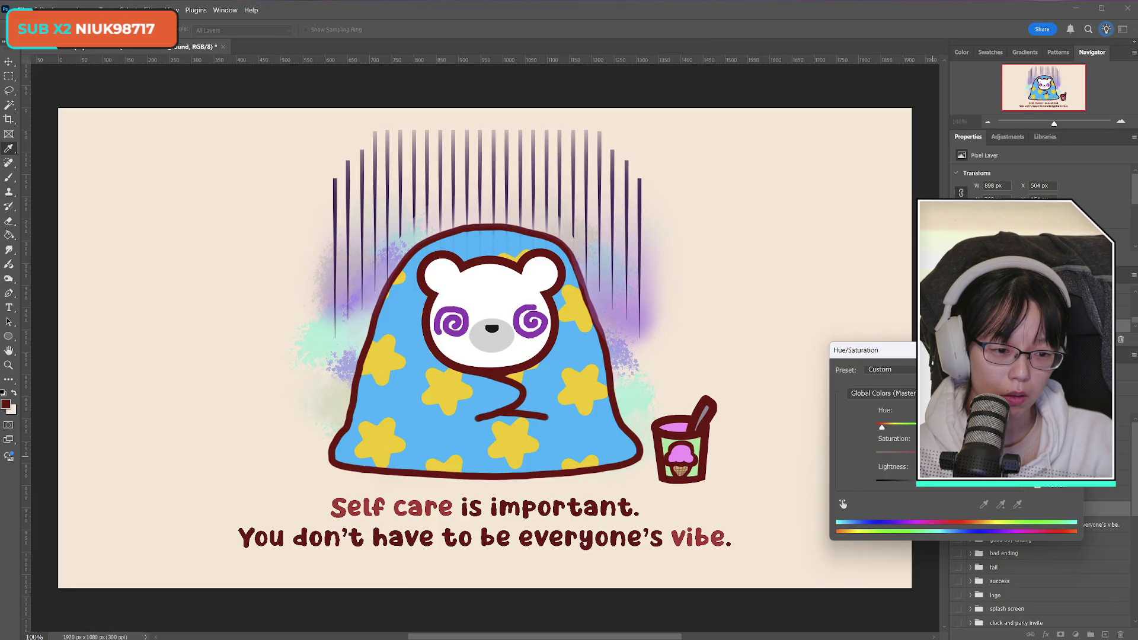
mouse_move(948, 454)
mouse_down()
mouse_move(913, 459)
mouse_move(914, 486)
mouse_up()
key(Return)
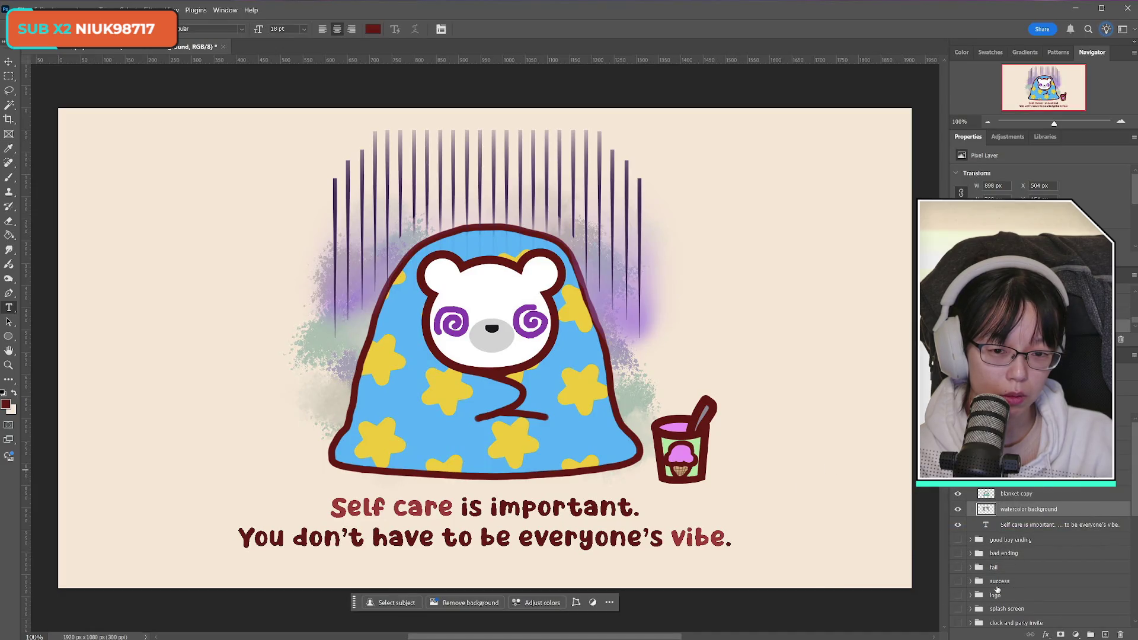
click(958, 511)
click(959, 512)
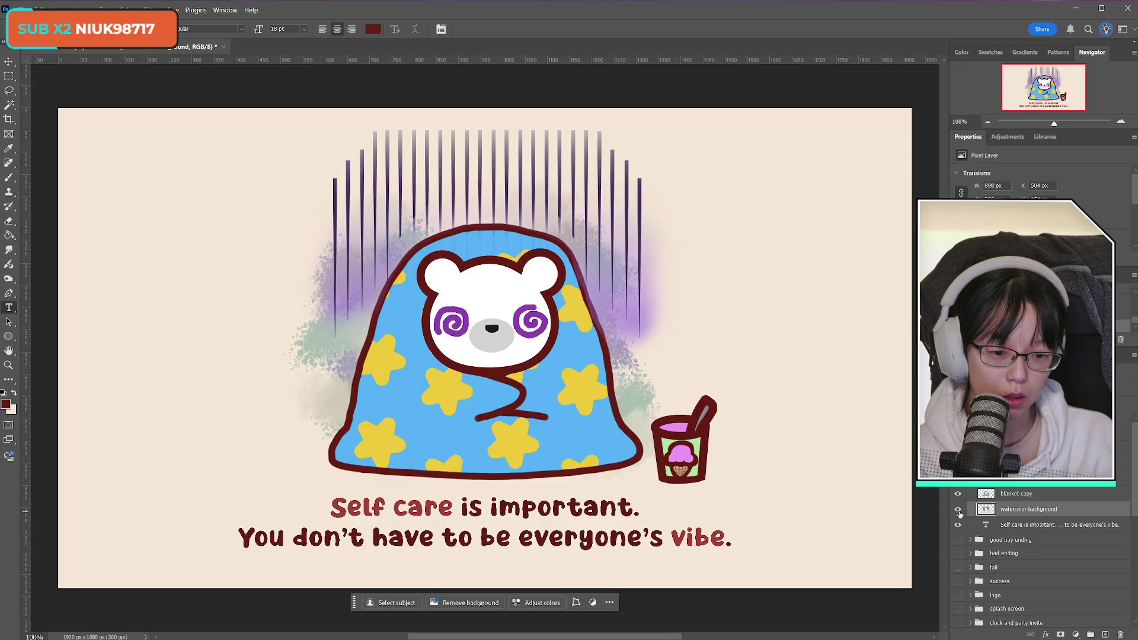
click(1038, 524)
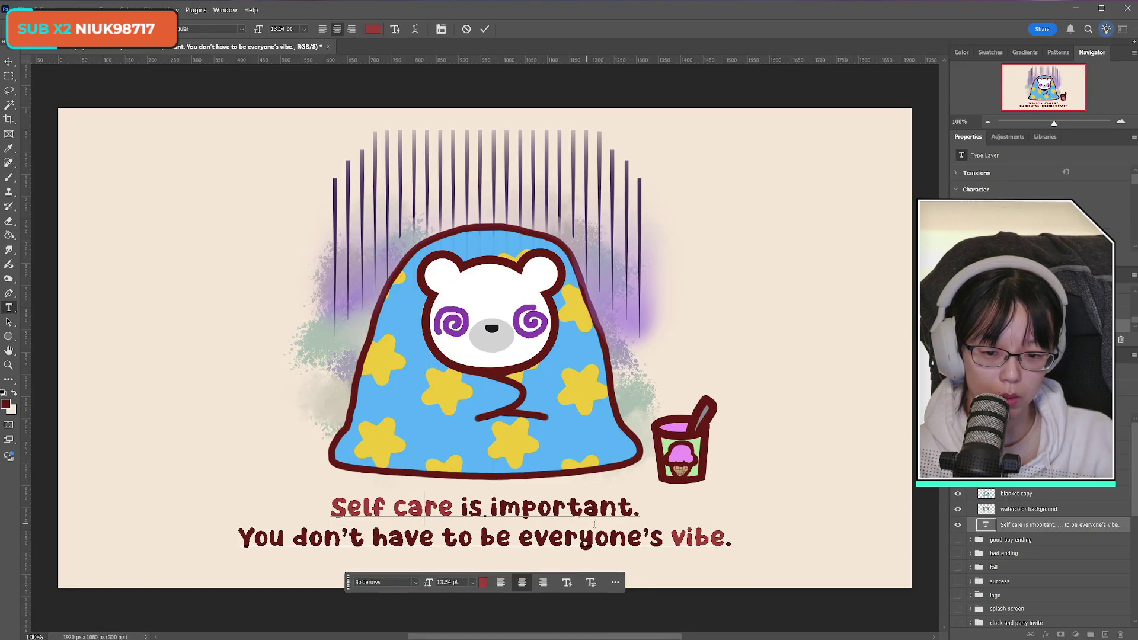
Retype the first caption line as 'Your needs are important too.' with 'are important too.' in #7b1111
click(612, 536)
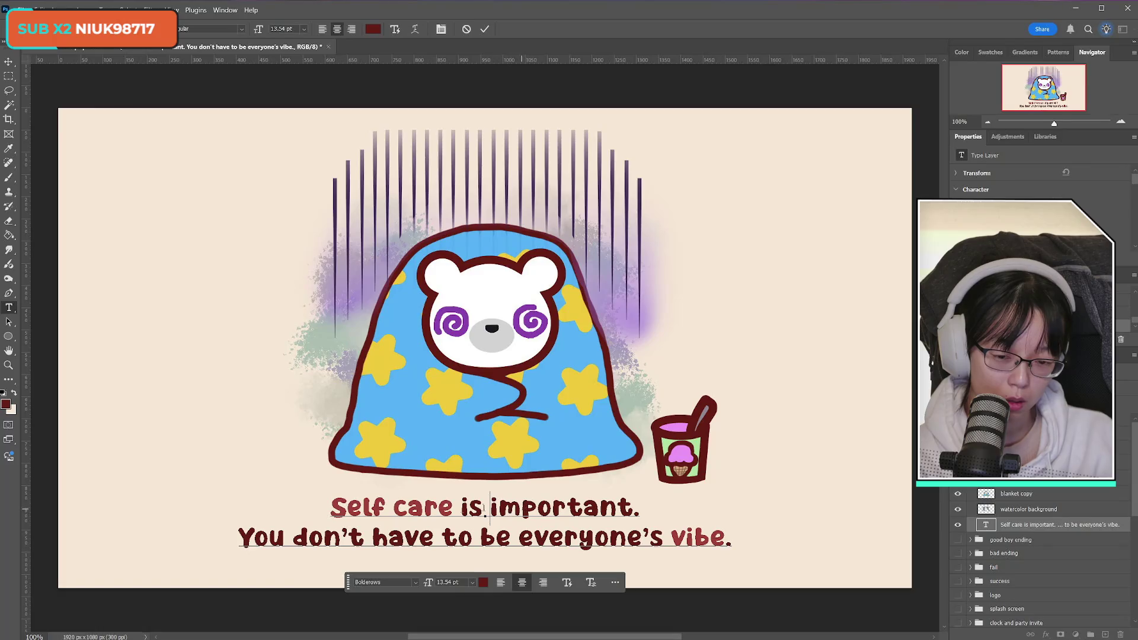
drag(331, 509, 642, 504)
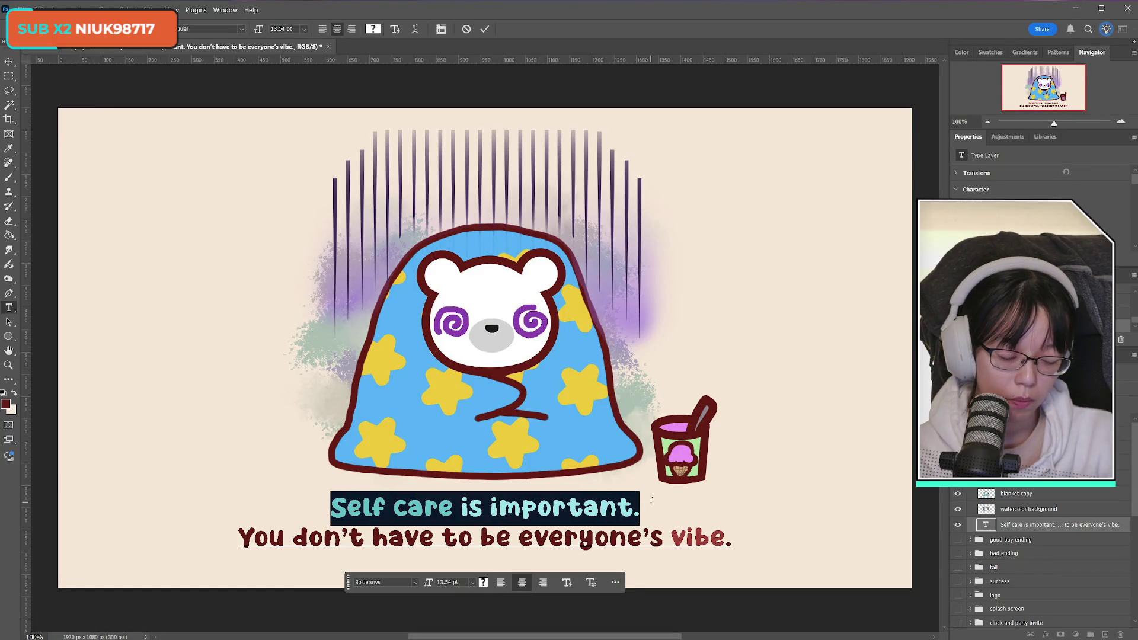
text(Your )
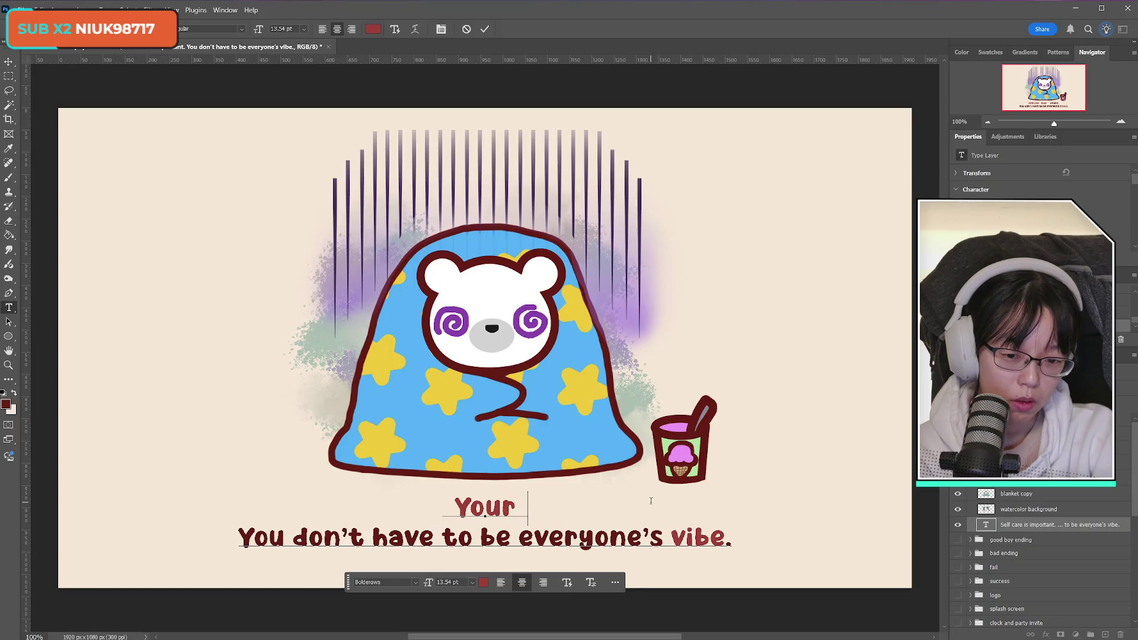
text(needs are impo)
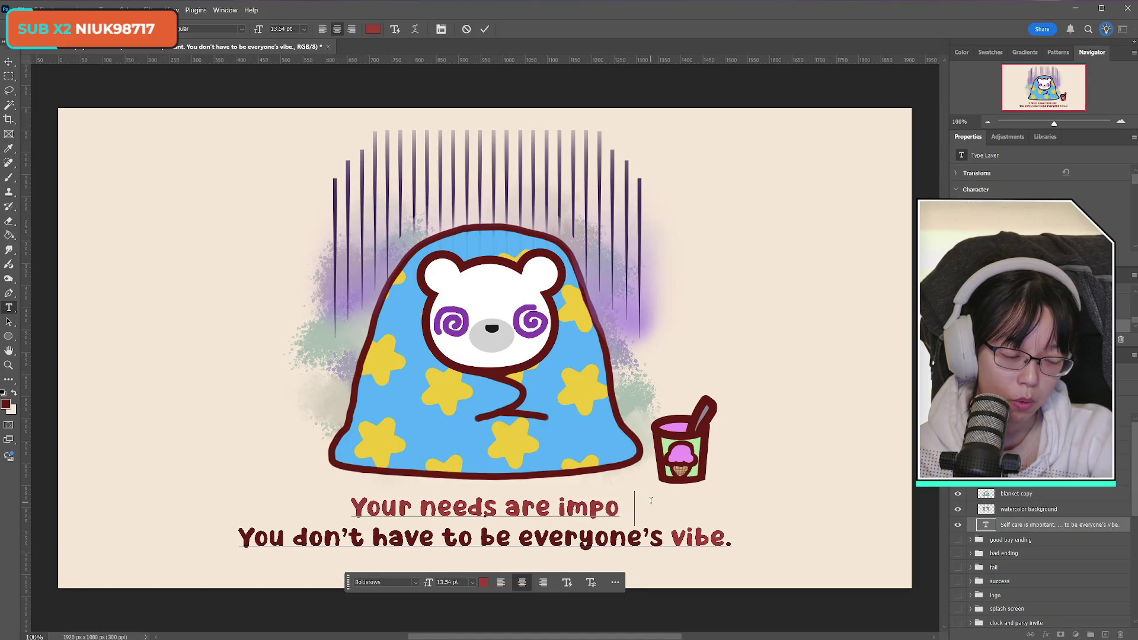
text(rtant too.)
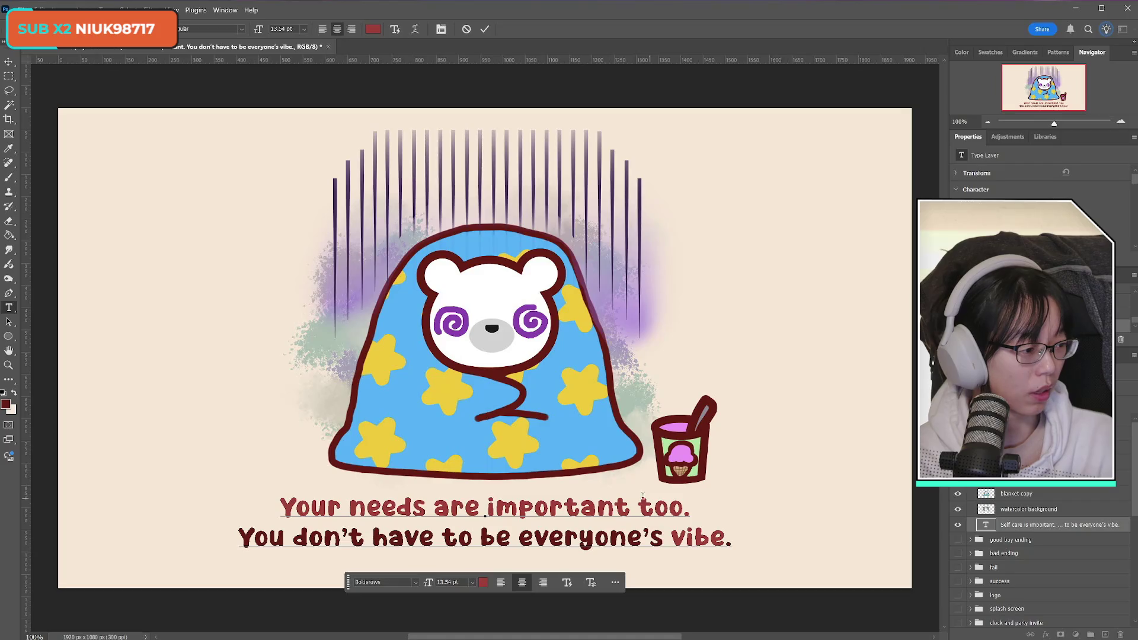
drag(434, 508, 690, 507)
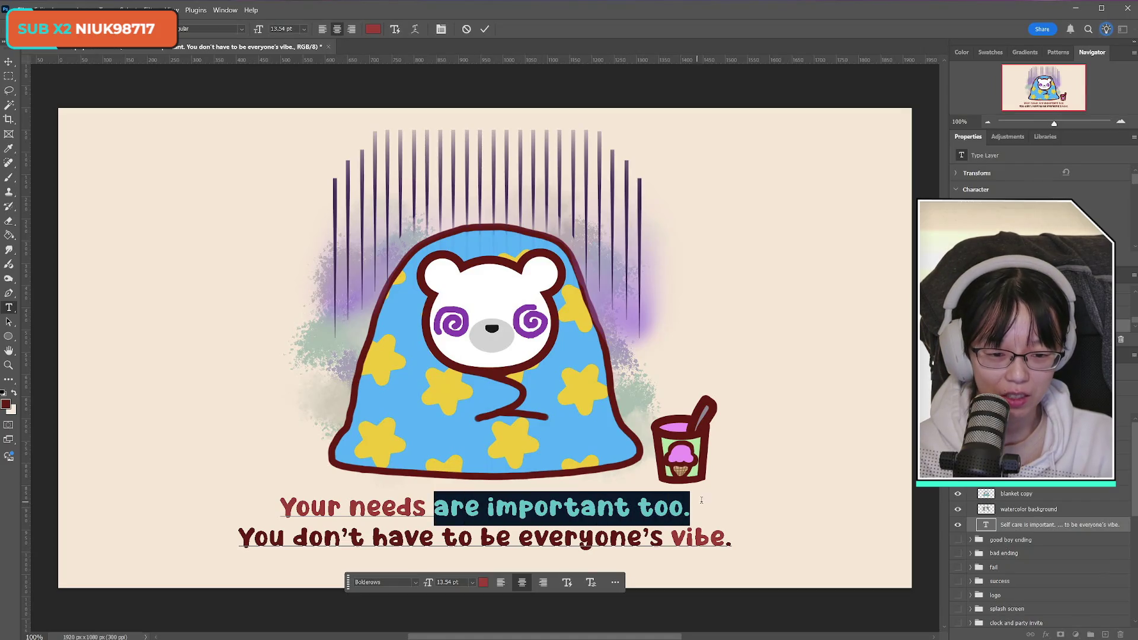
click(7, 405)
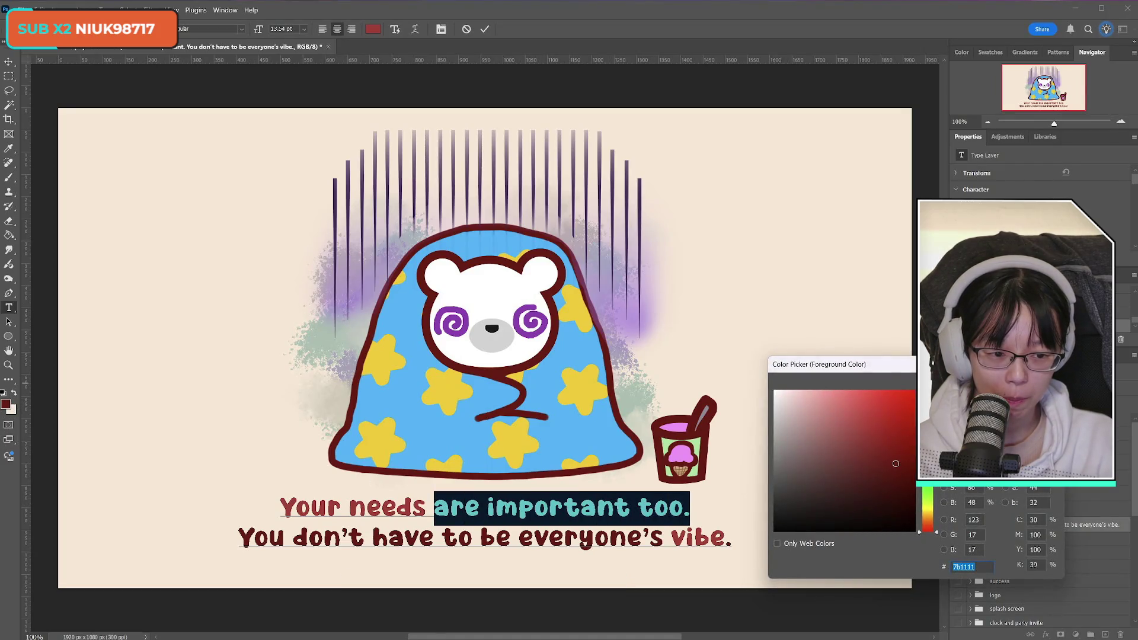
key(Return)
click(405, 542)
Rewrite the second caption line as 'Why are you masking for everyone so often?' and commit
drag(239, 538, 746, 546)
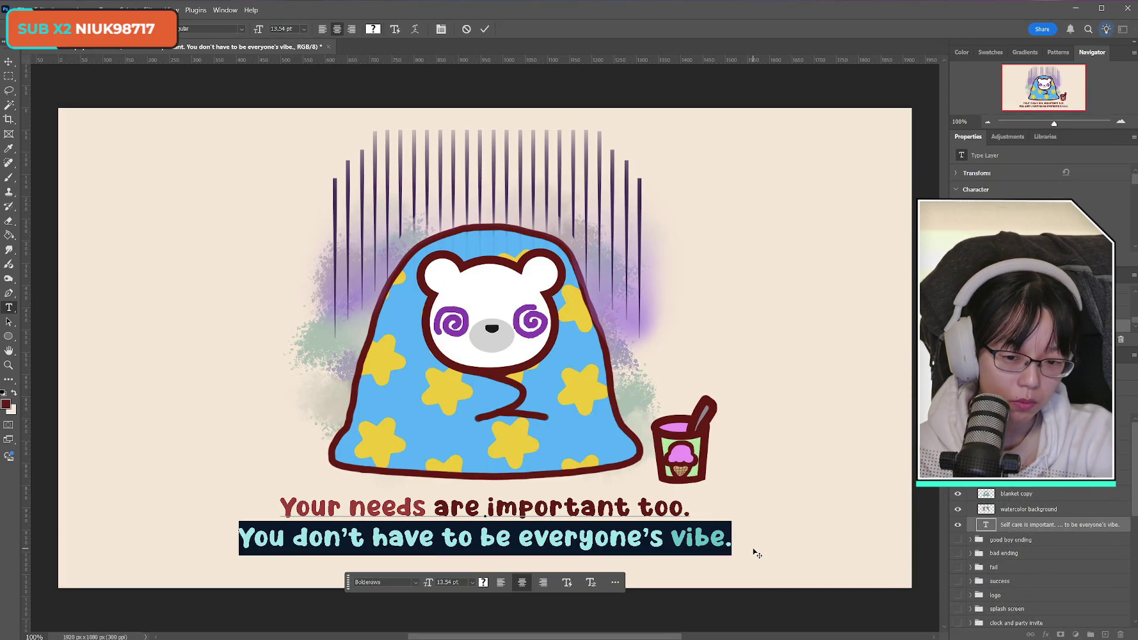
text(Why are you)
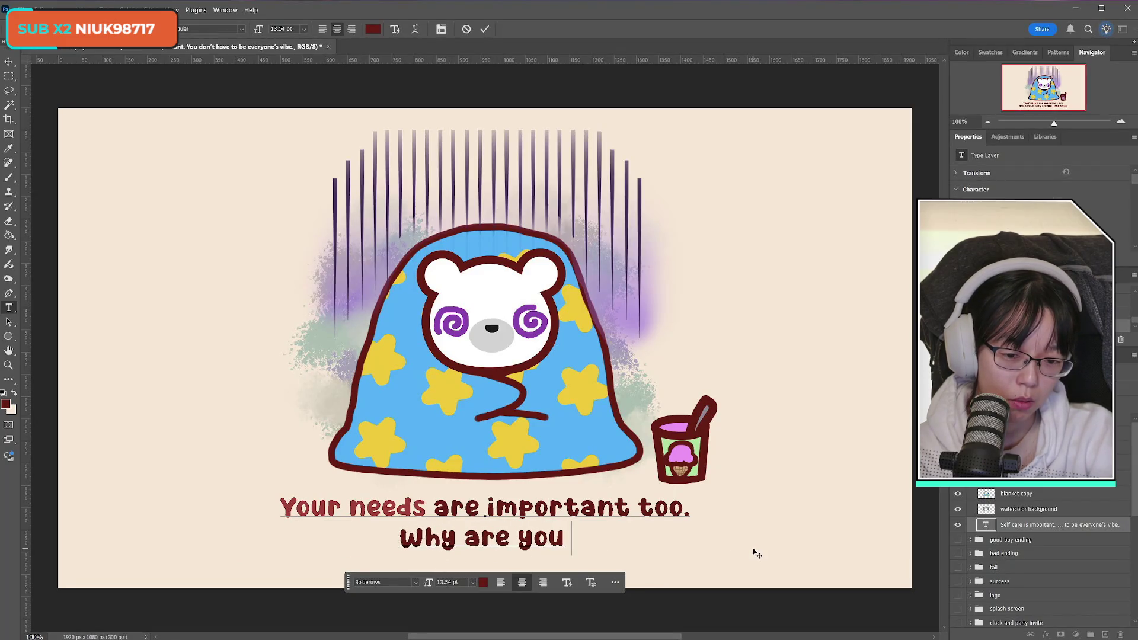
text( maskin)
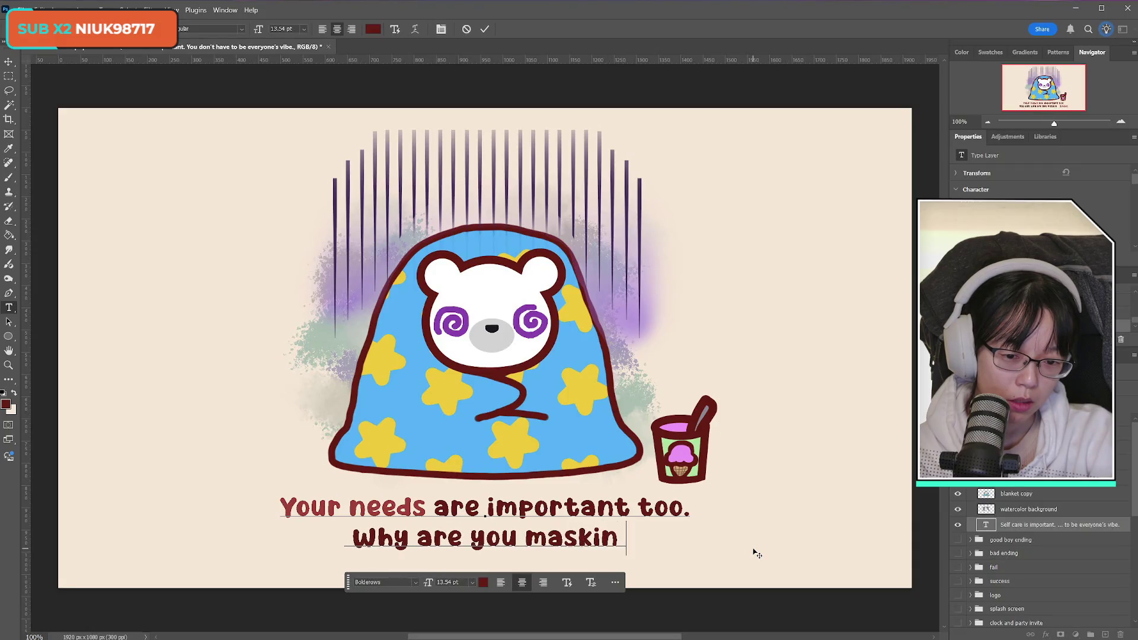
text(g so much)
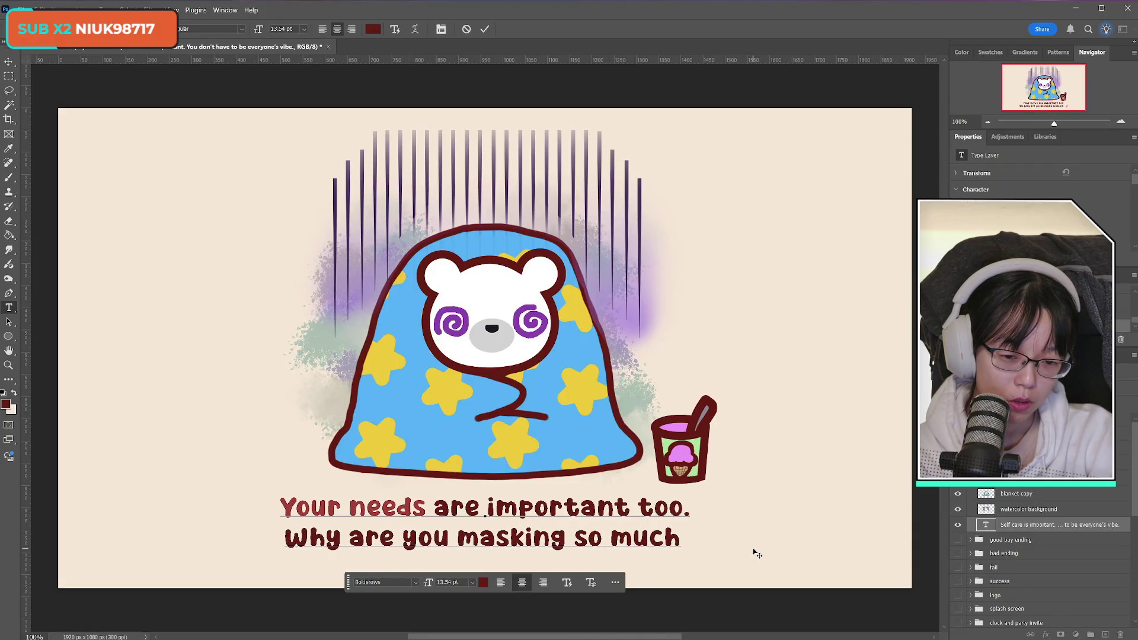
key(BackSpace)
key(BackSpace)
key(BackSpace)
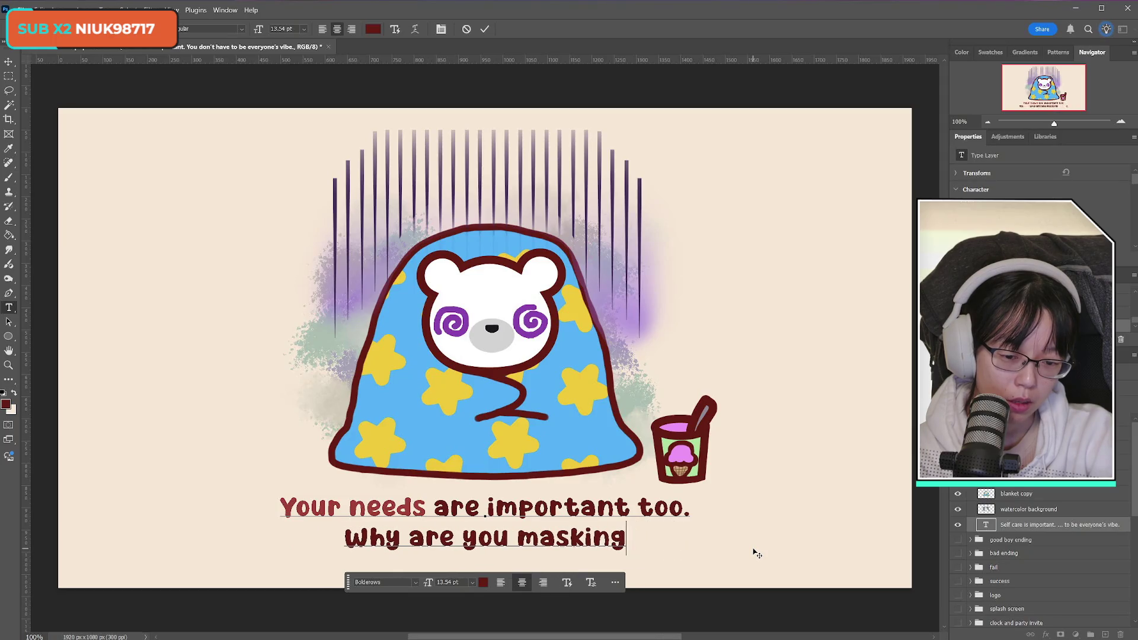
text( for)
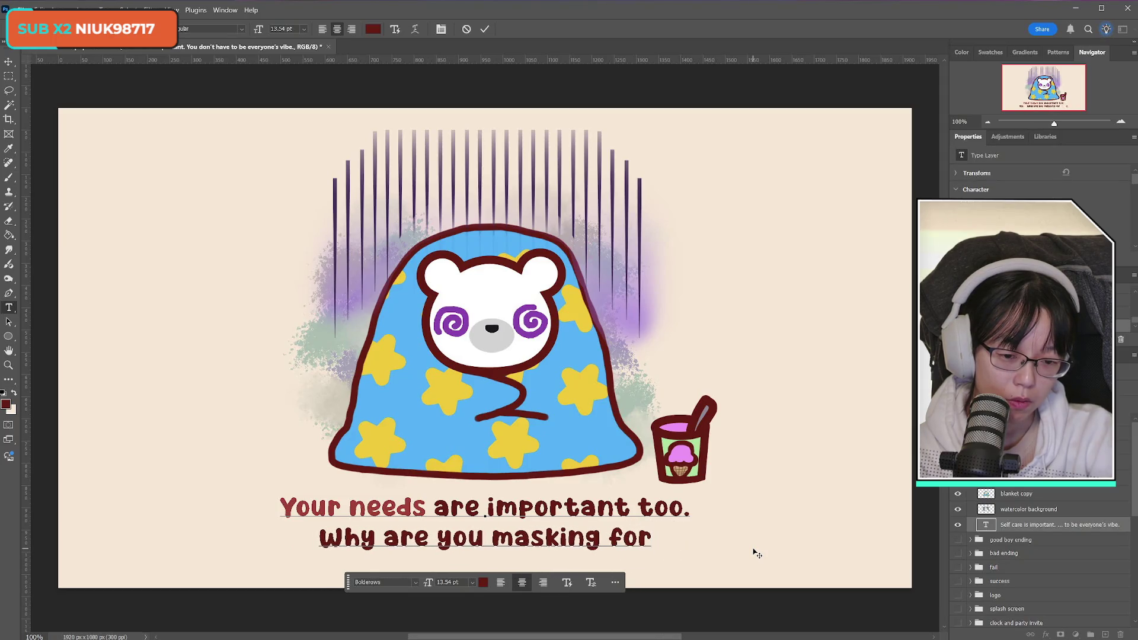
text( everfy)
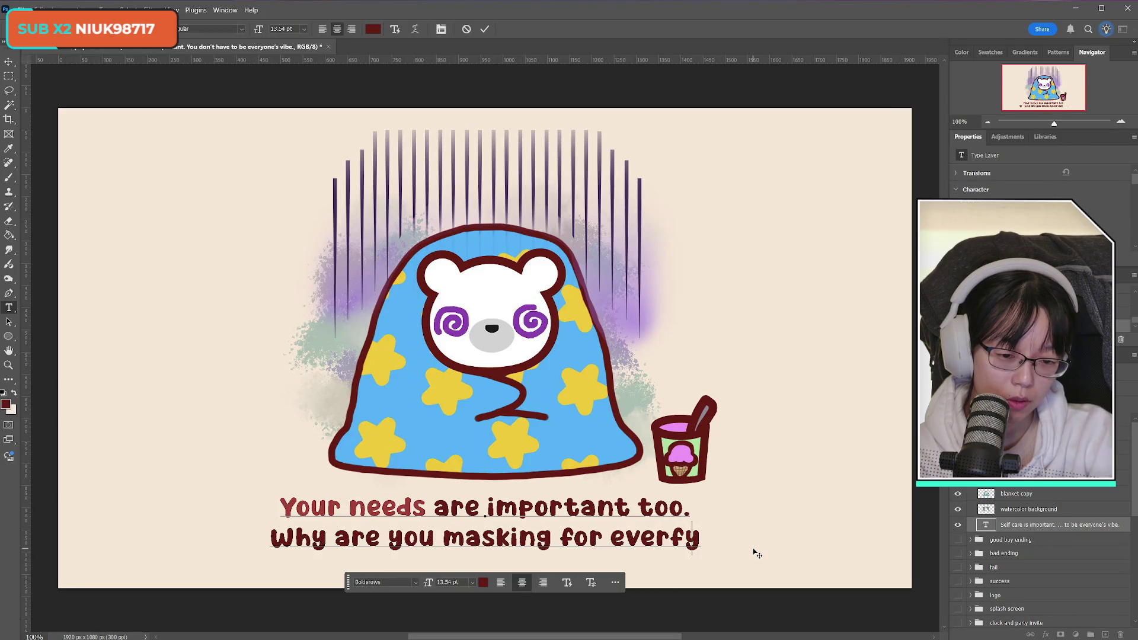
key(BackSpace)
key(BackSpace)
text(yone)
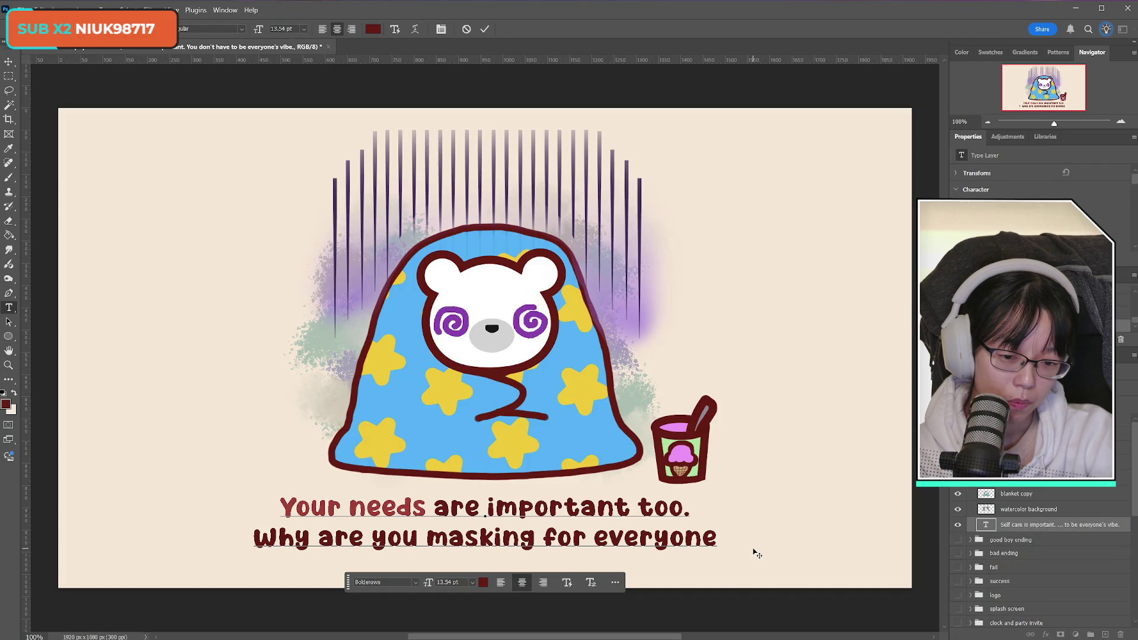
text( so often?)
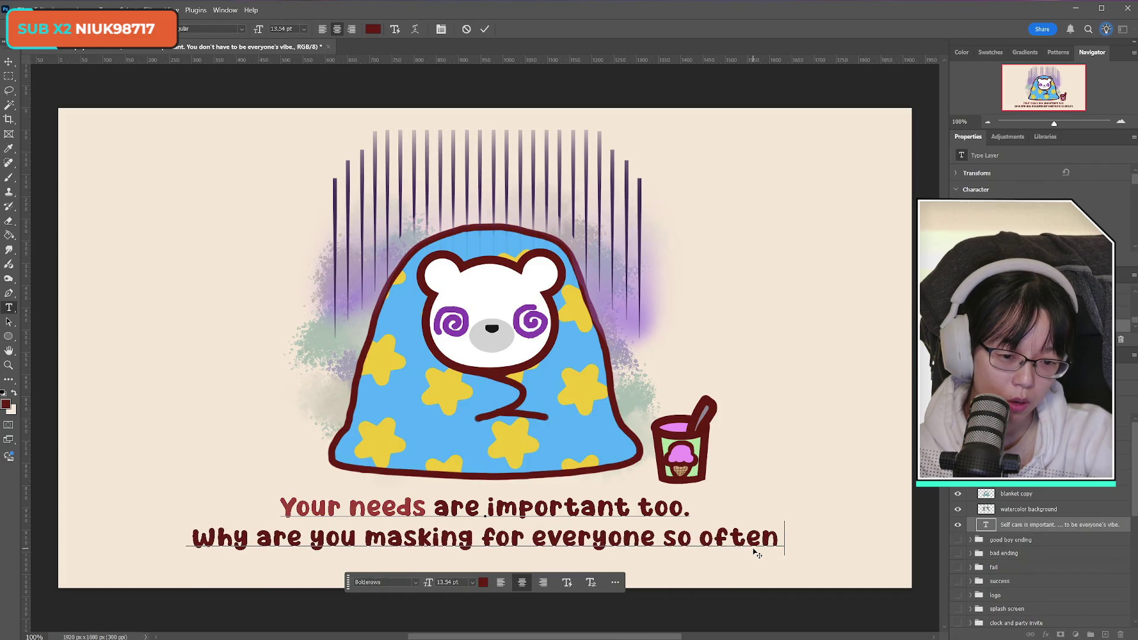
click(485, 29)
Delete 'for everyone' from the second caption line
click(503, 499)
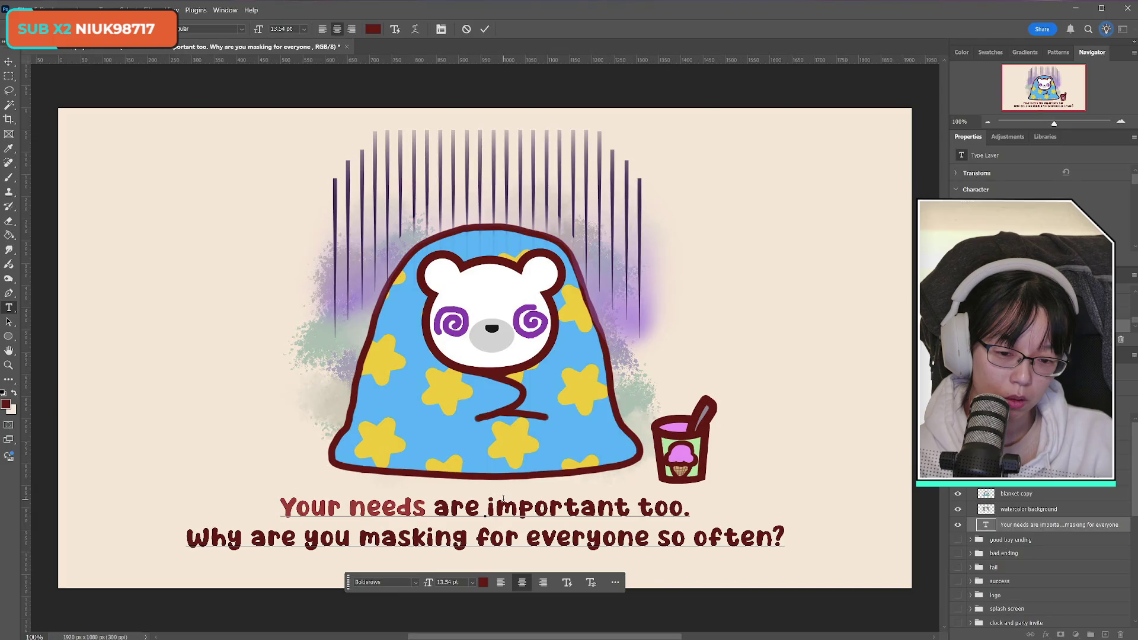
click(496, 535)
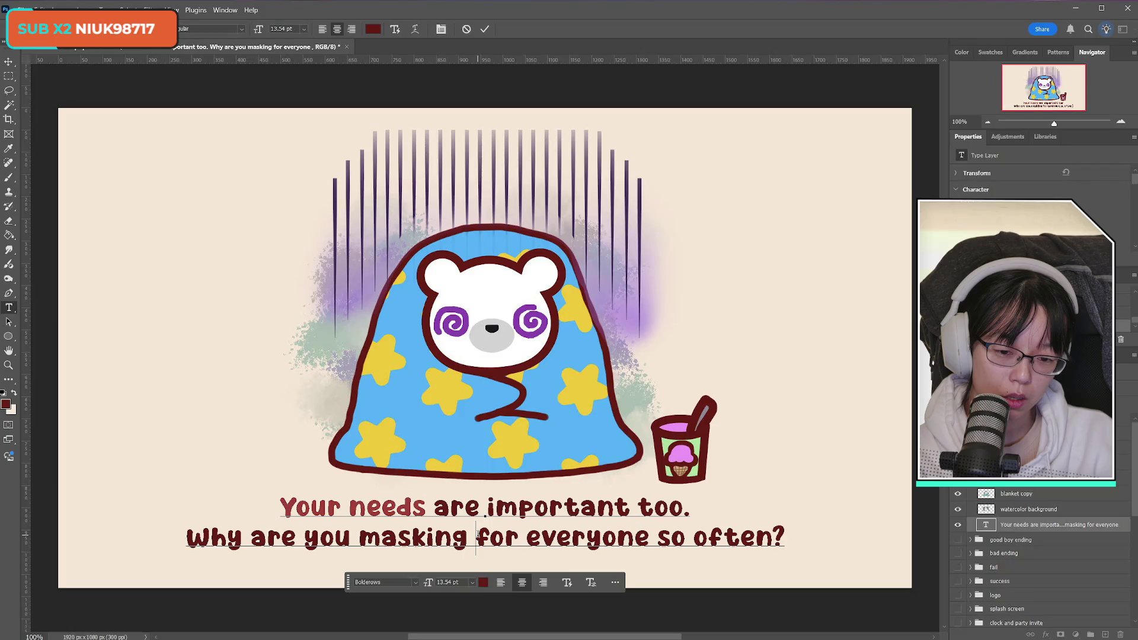
mouse_move(478, 535)
mouse_down()
mouse_move(675, 538)
mouse_move(658, 537)
mouse_up()
click(503, 536)
key(BackSpace)
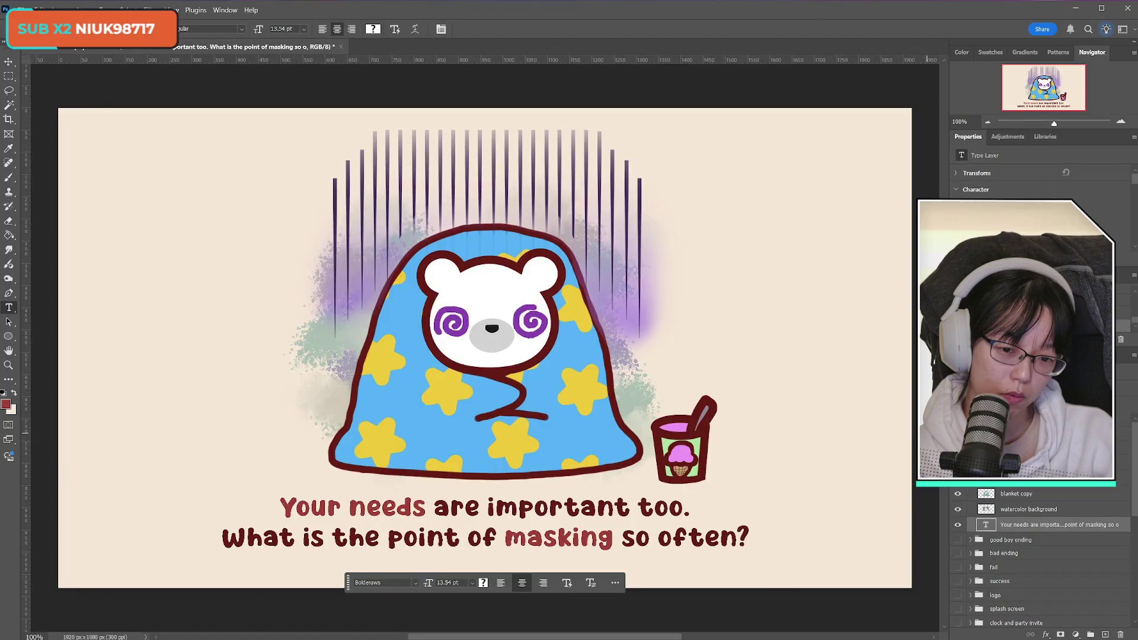
click(1026, 509)
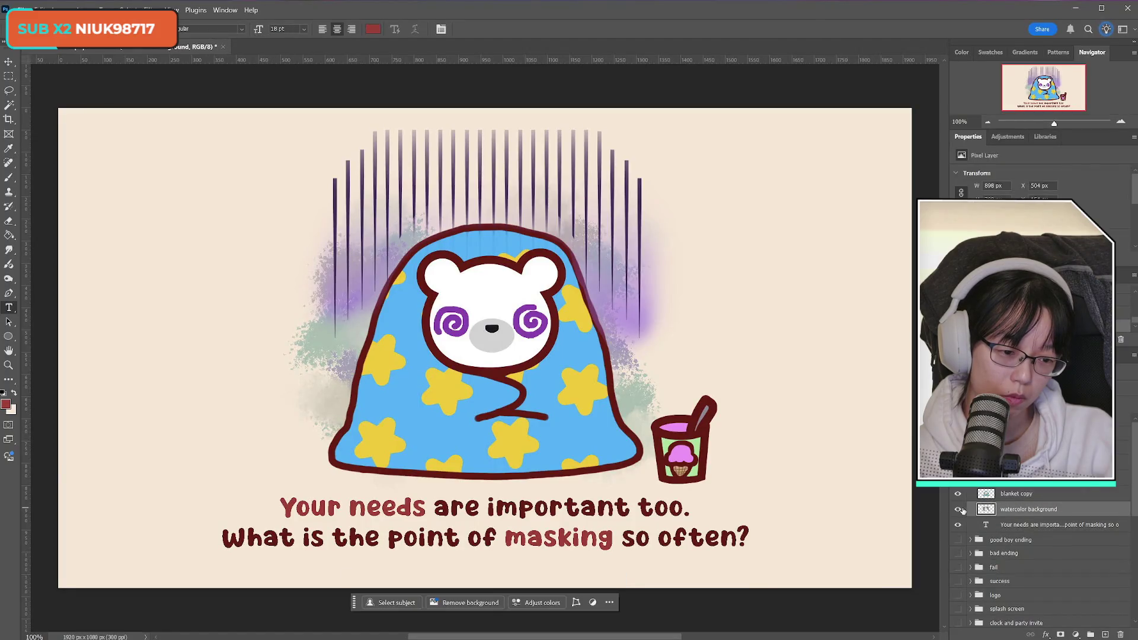
Select the blanket copy layer and magic-wand select the whole blanket shape
click(958, 494)
click(958, 494)
click(958, 494)
click(958, 494)
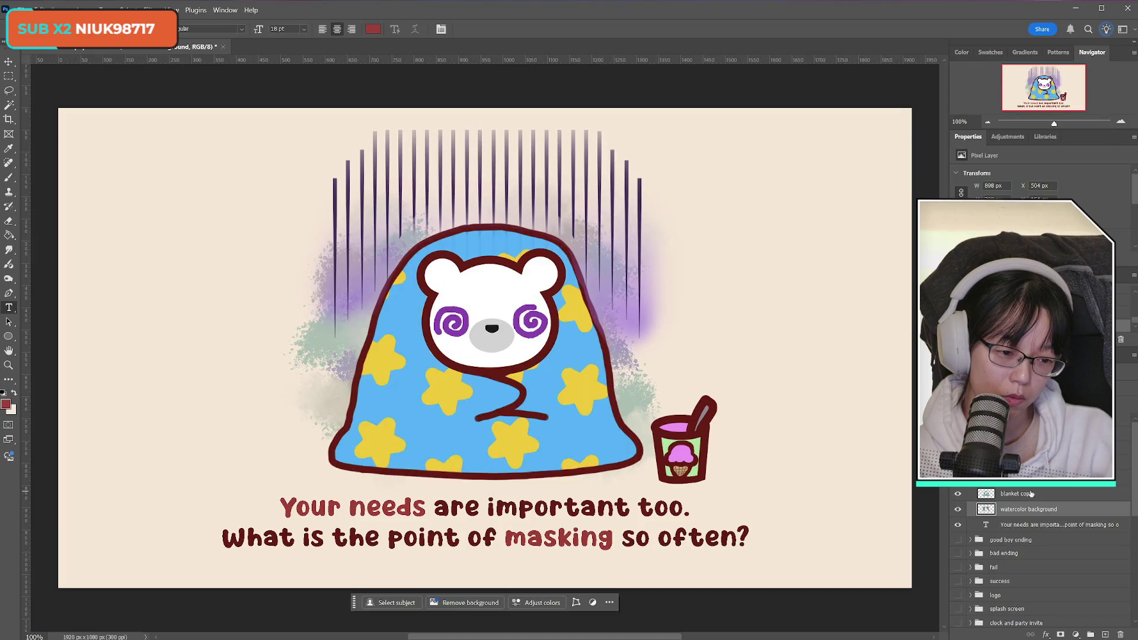
click(979, 494)
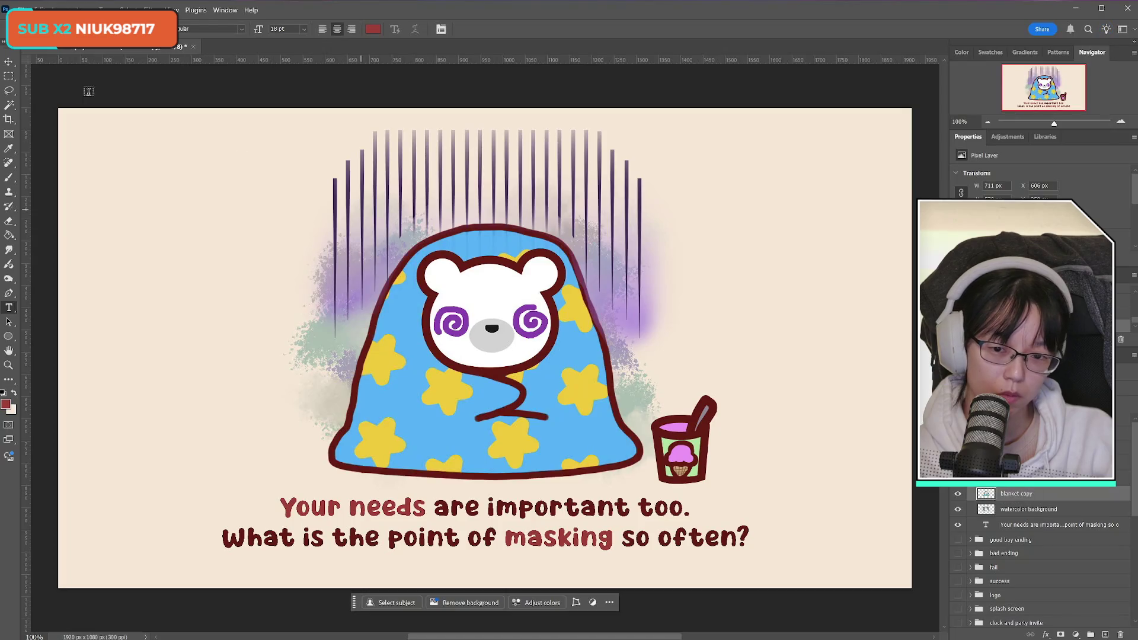
click(9, 104)
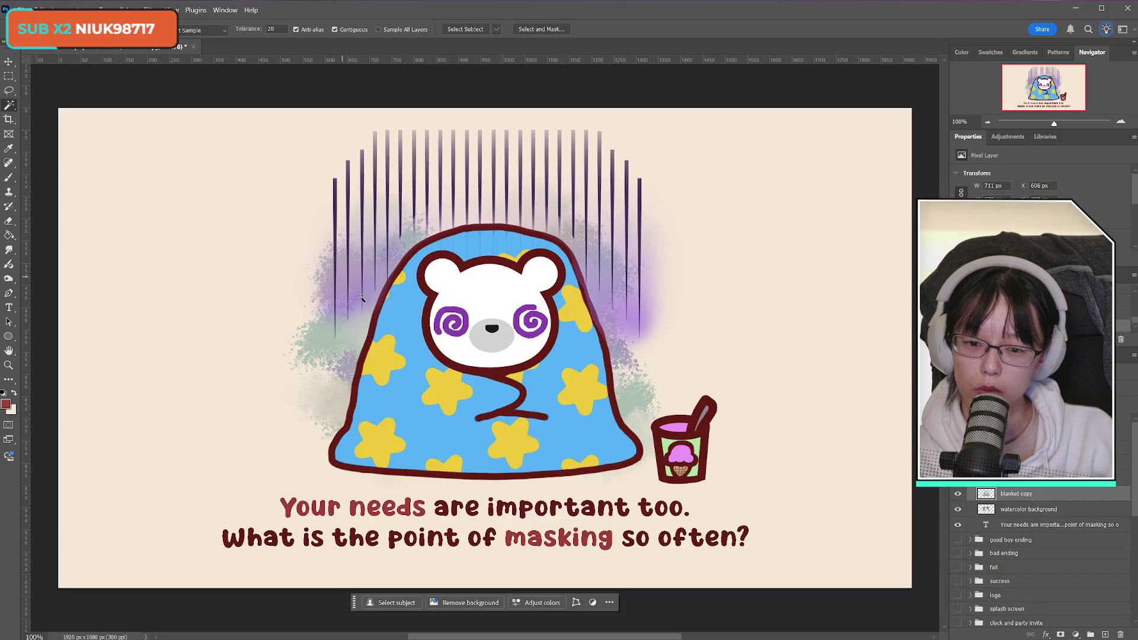
click(401, 279)
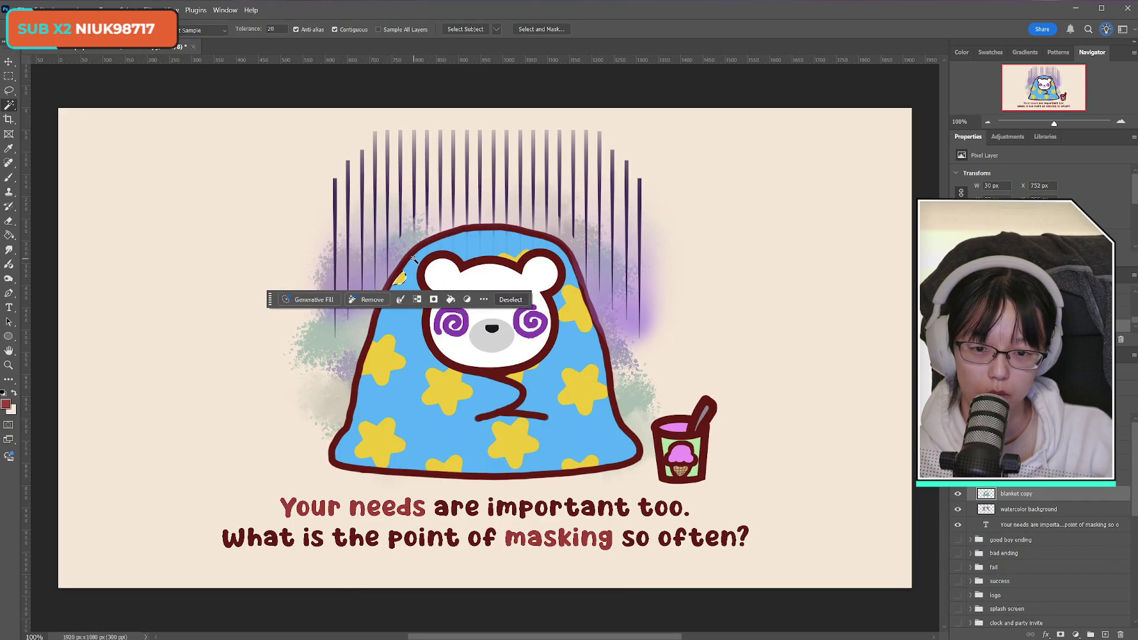
click(505, 196)
Try a transform on the blanket selection and hide the ice cream, lines and face layers
key(ctrl+t)
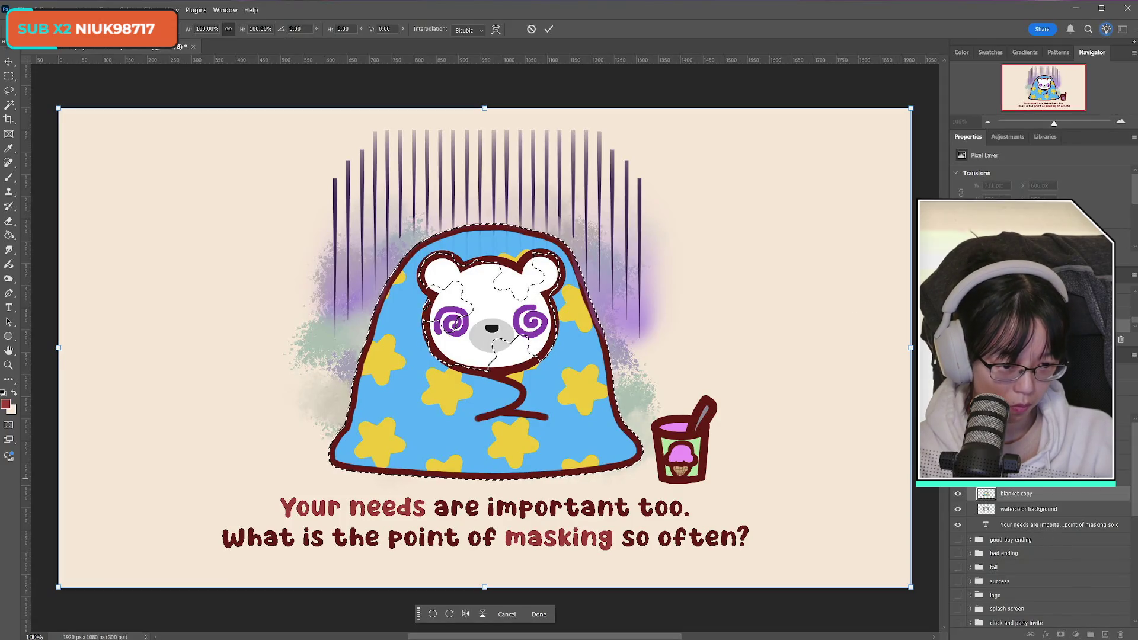
key(Return)
click(958, 478)
click(958, 464)
click(958, 447)
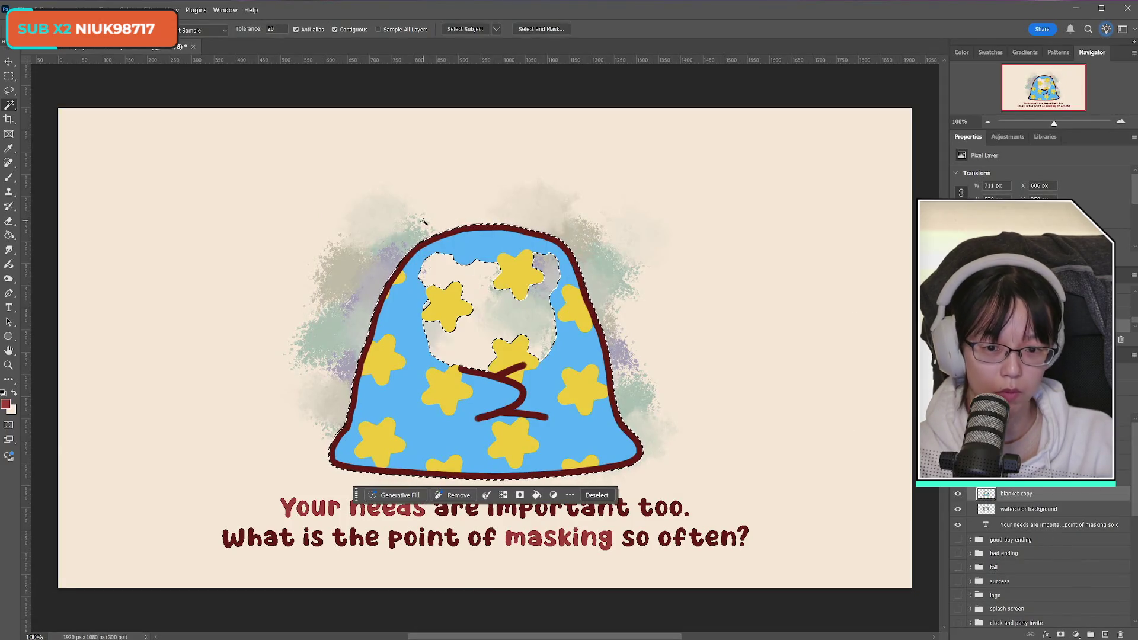
click(464, 231)
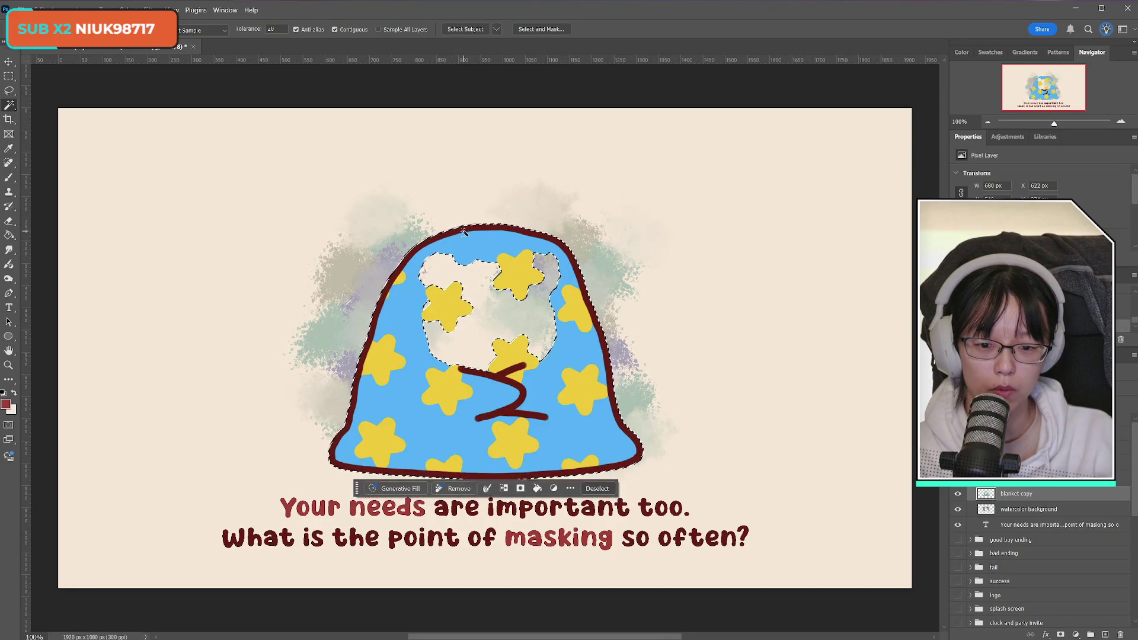
key(ctrl+z)
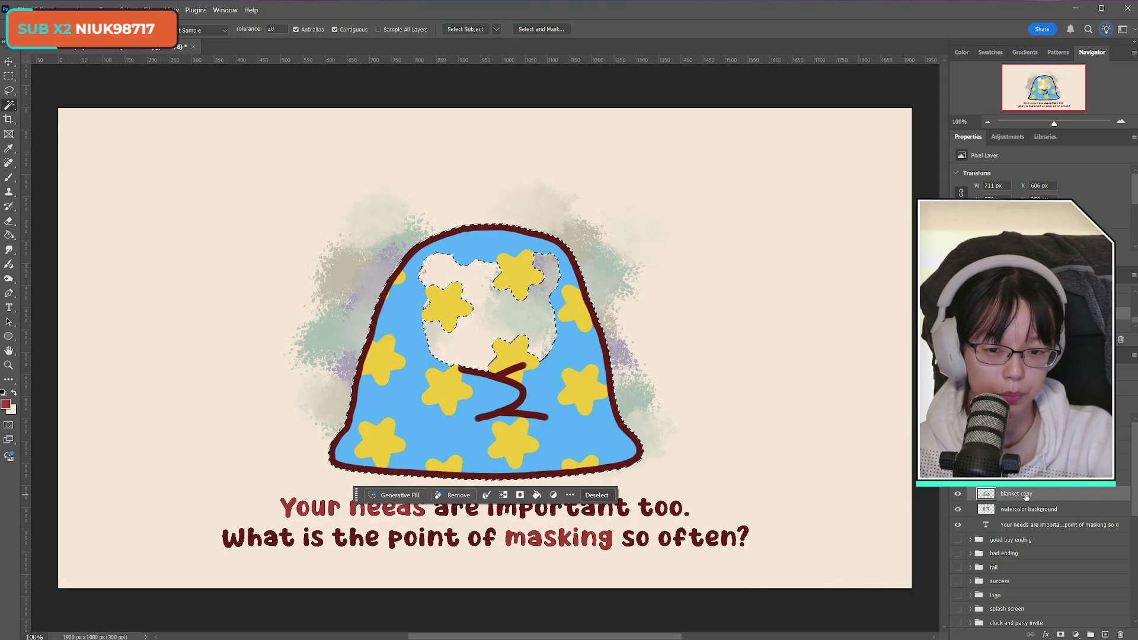
Copy the selected blanket fill onto a new layer, blanket copy 2
click(9, 77)
key(ctrl+j)
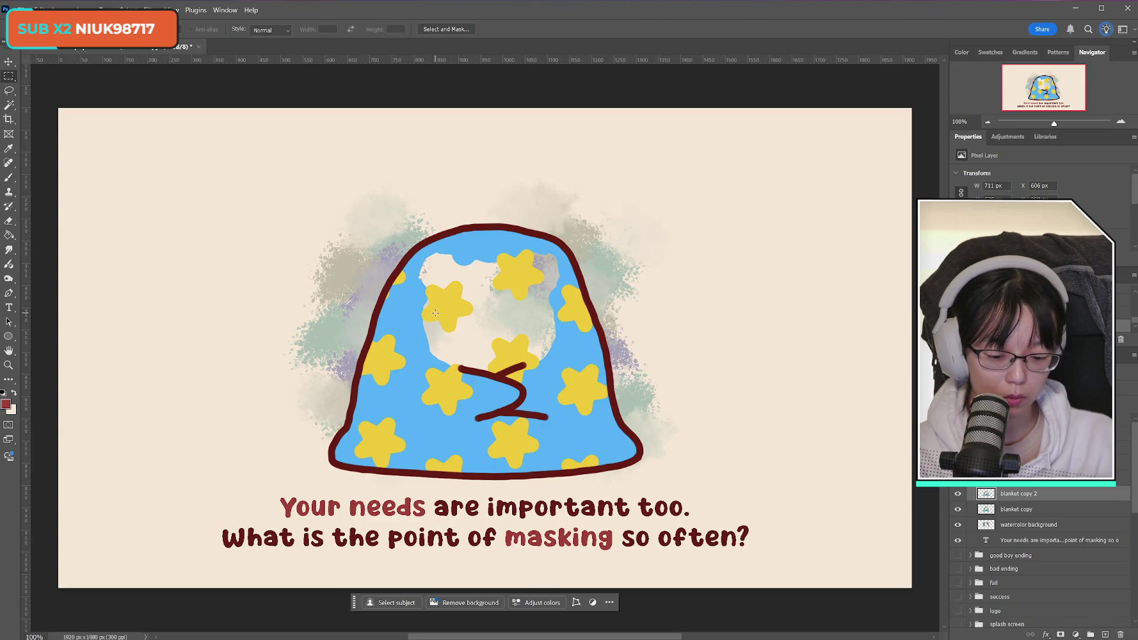
key(ctrl+t)
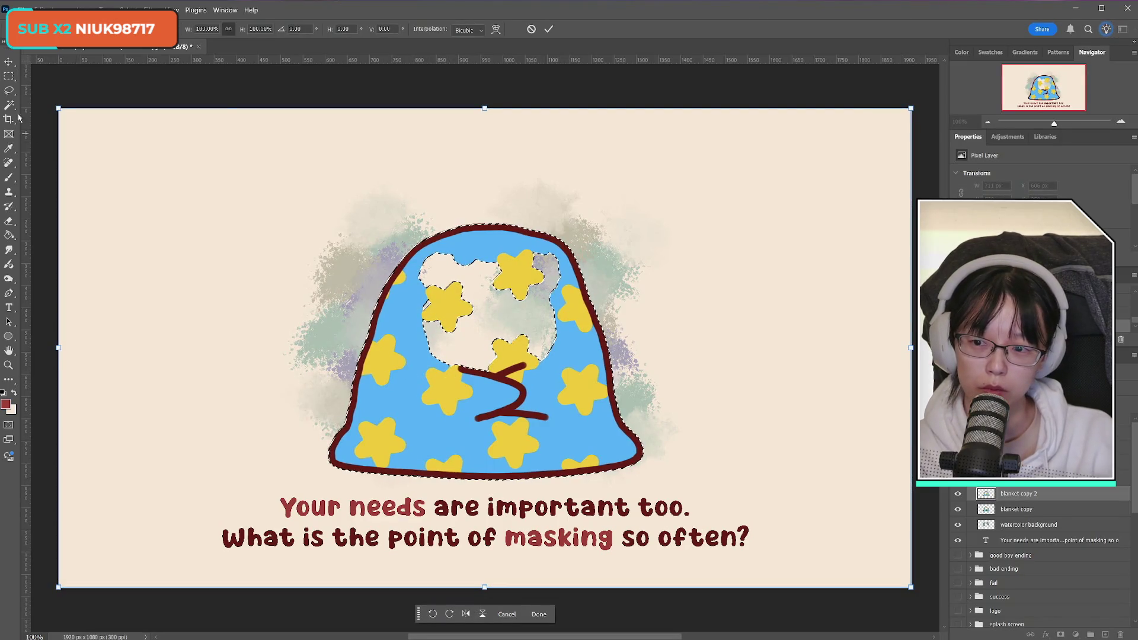
click(9, 105)
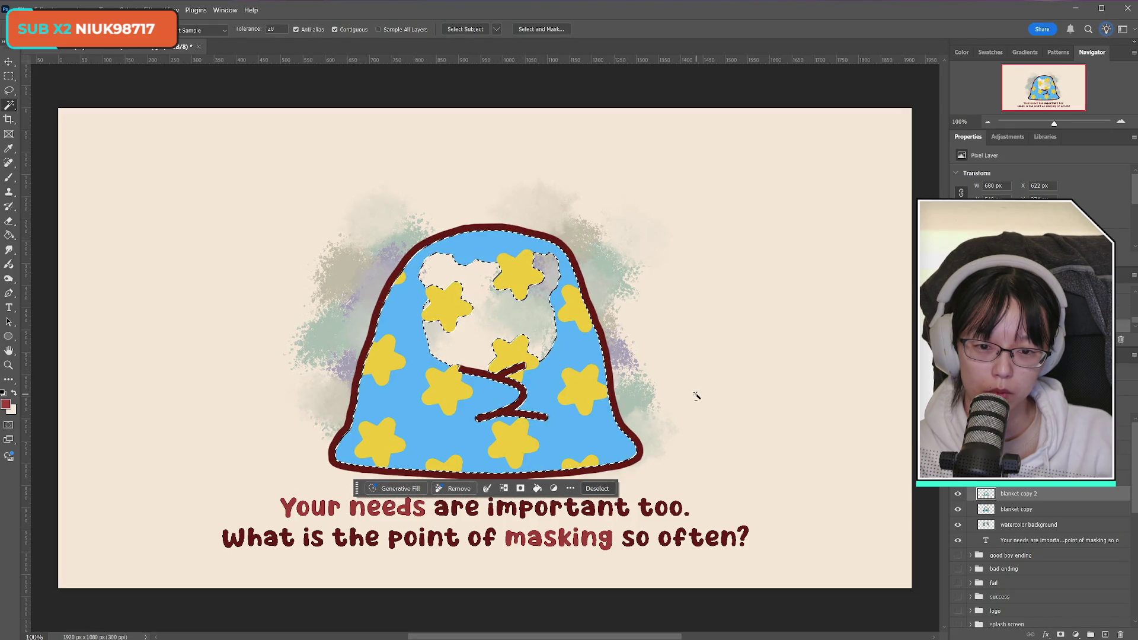
click(60, 8)
Recolour the blanket fill with Hue/Saturation: shift hue, lower saturation, raise lightness, then deselect
mouse_move(143, 37)
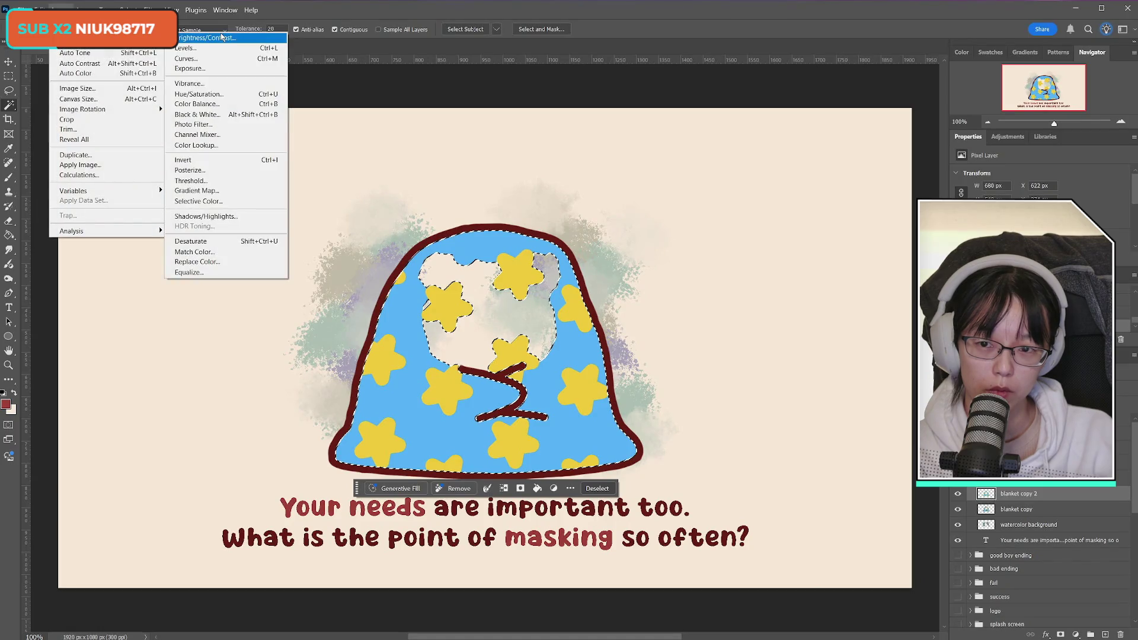
click(201, 94)
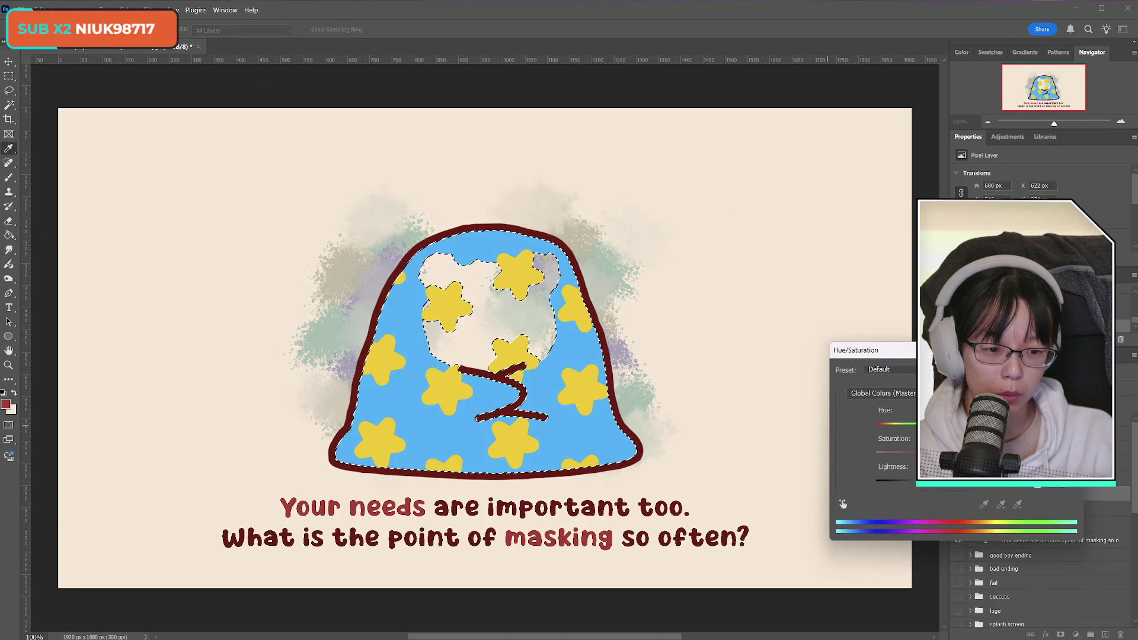
mouse_move(954, 424)
mouse_down()
mouse_move(925, 423)
mouse_move(1004, 424)
mouse_move(894, 440)
mouse_move(940, 430)
mouse_up()
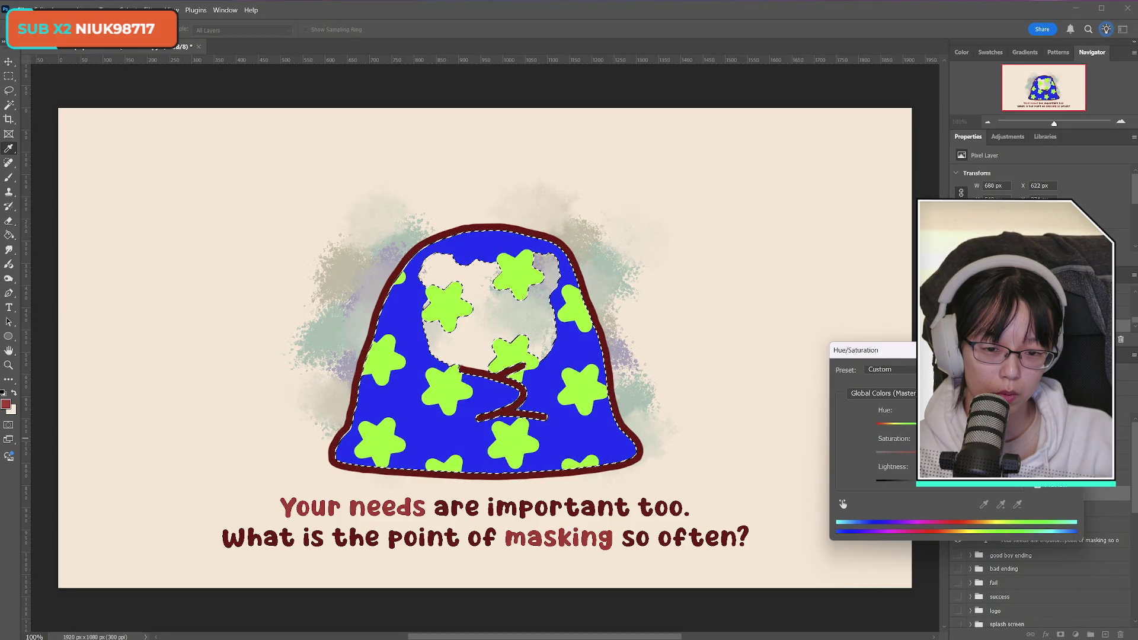
drag(923, 455, 908, 455)
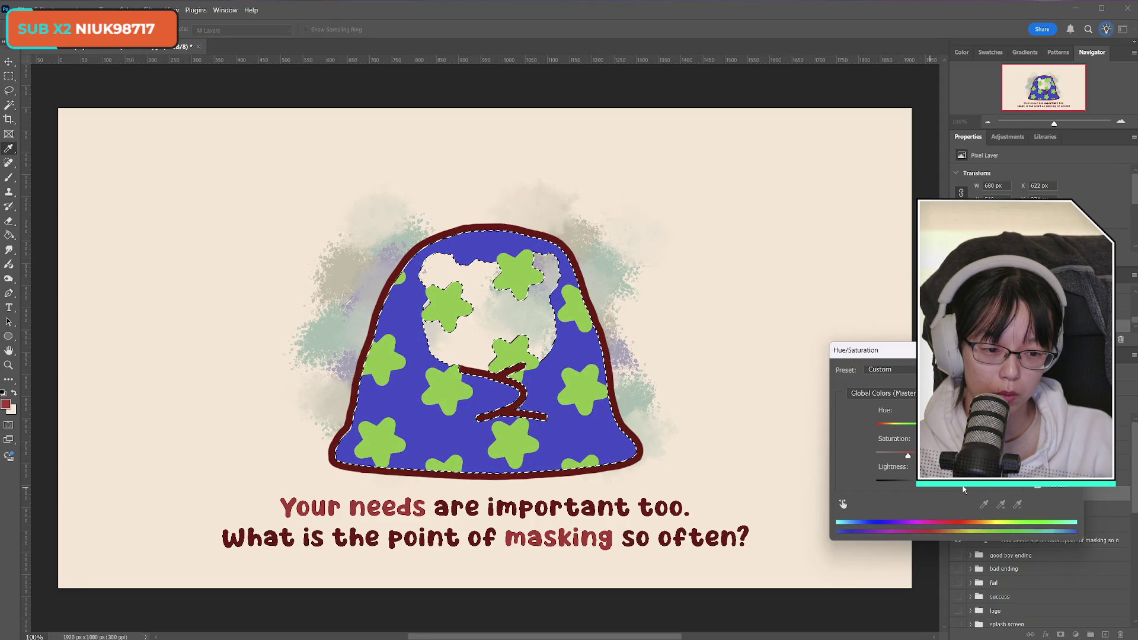
drag(963, 489, 948, 489)
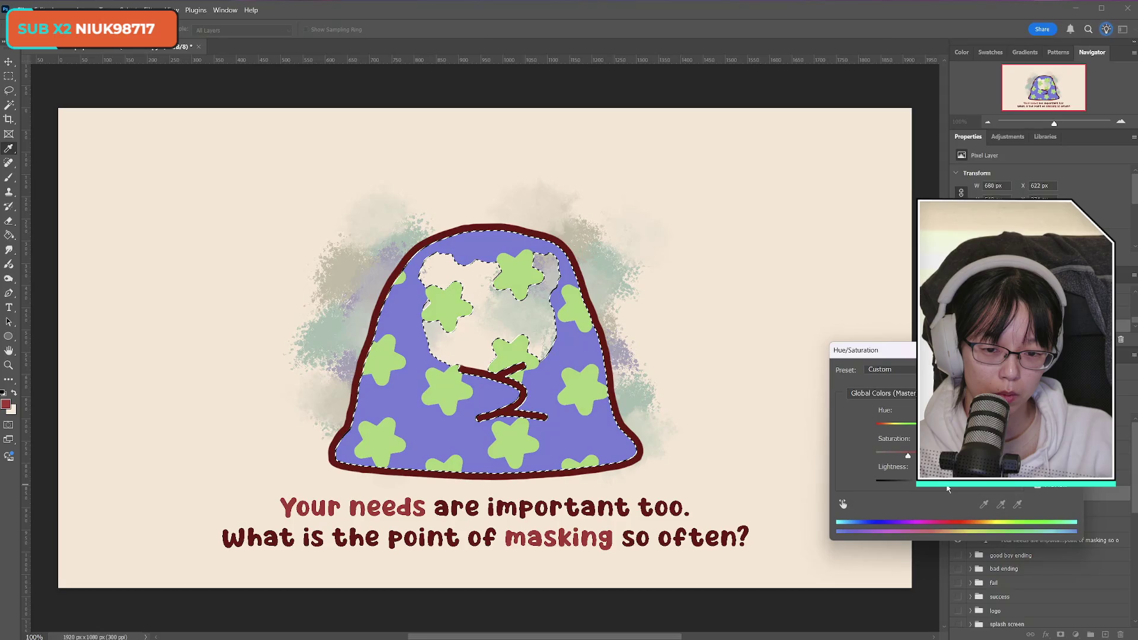
key(Return)
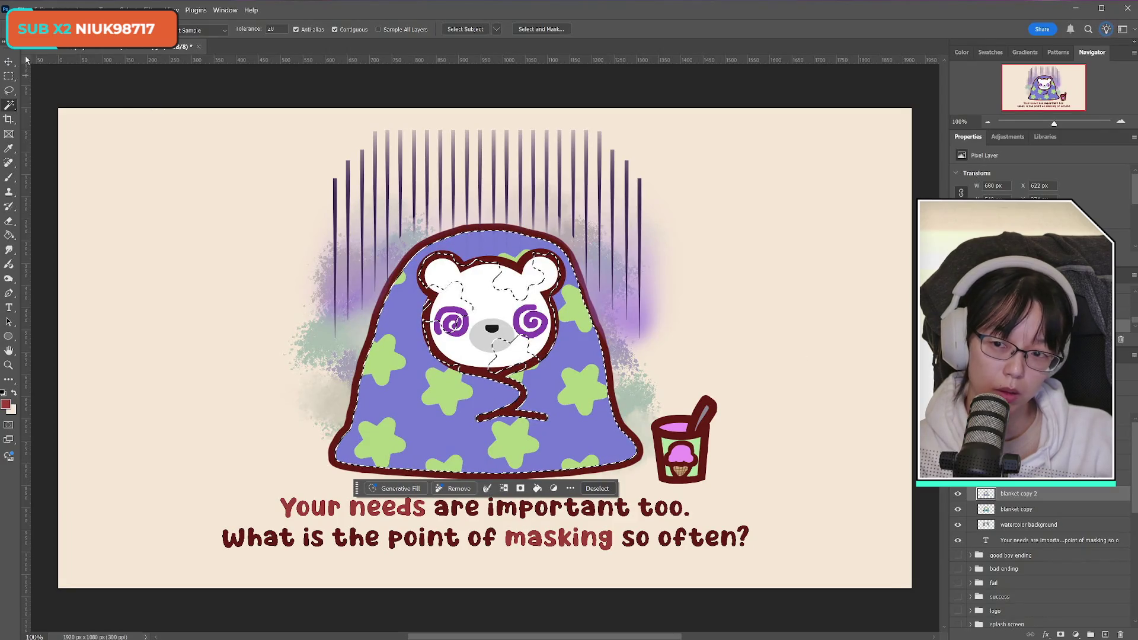
click(9, 76)
click(414, 184)
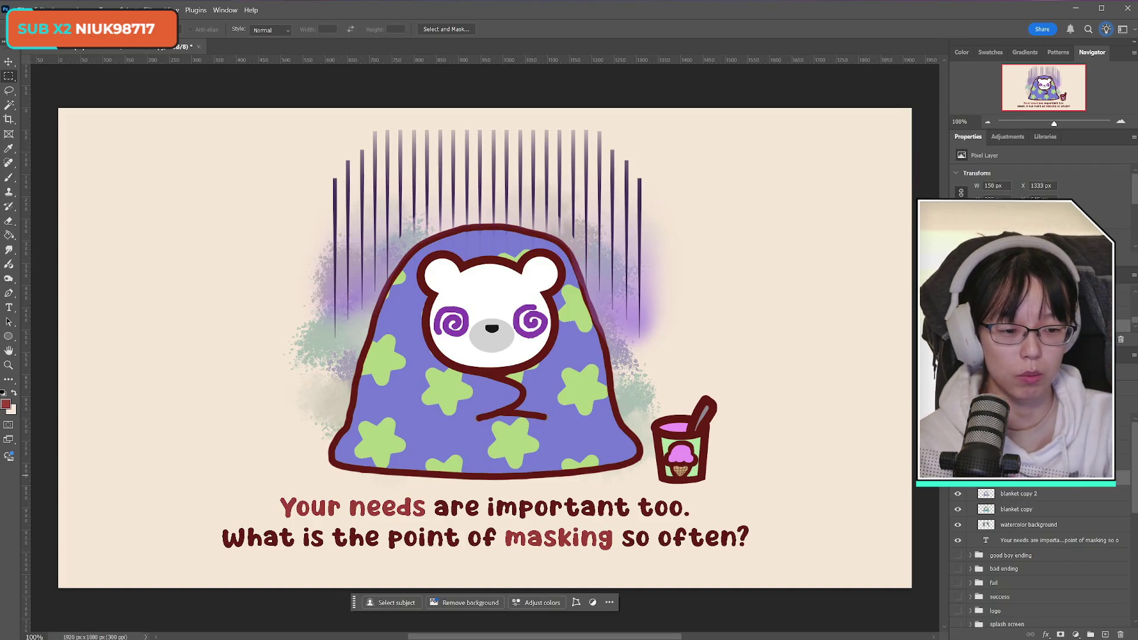
Remove the ice-cream cup and rewrite the second caption line as 'Who are you really masking for?'
key(Delete)
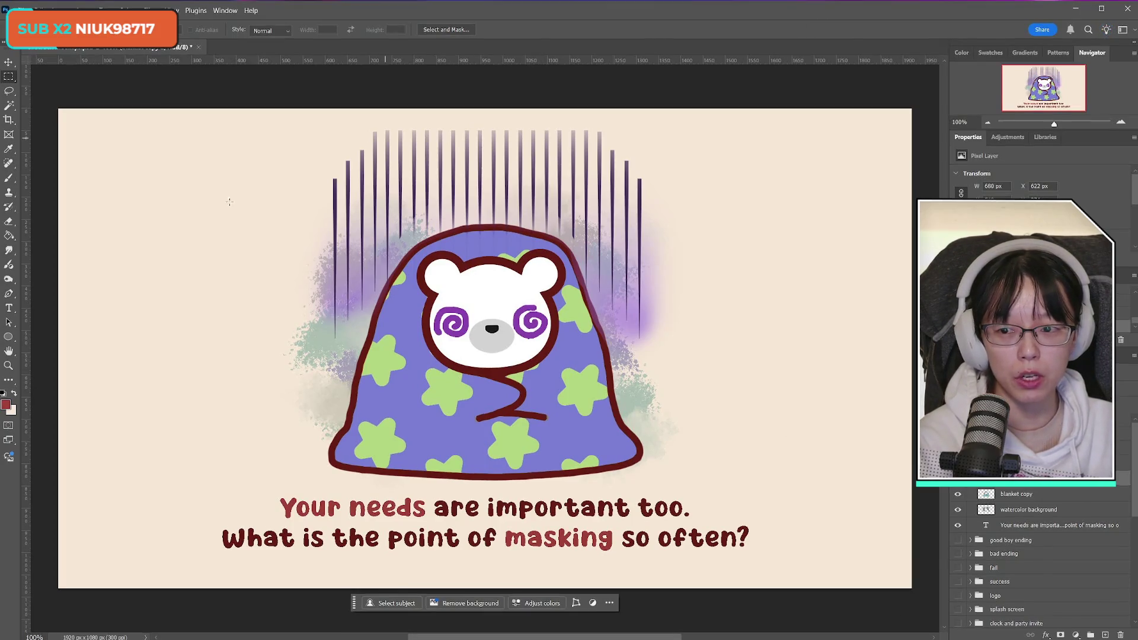
click(9, 105)
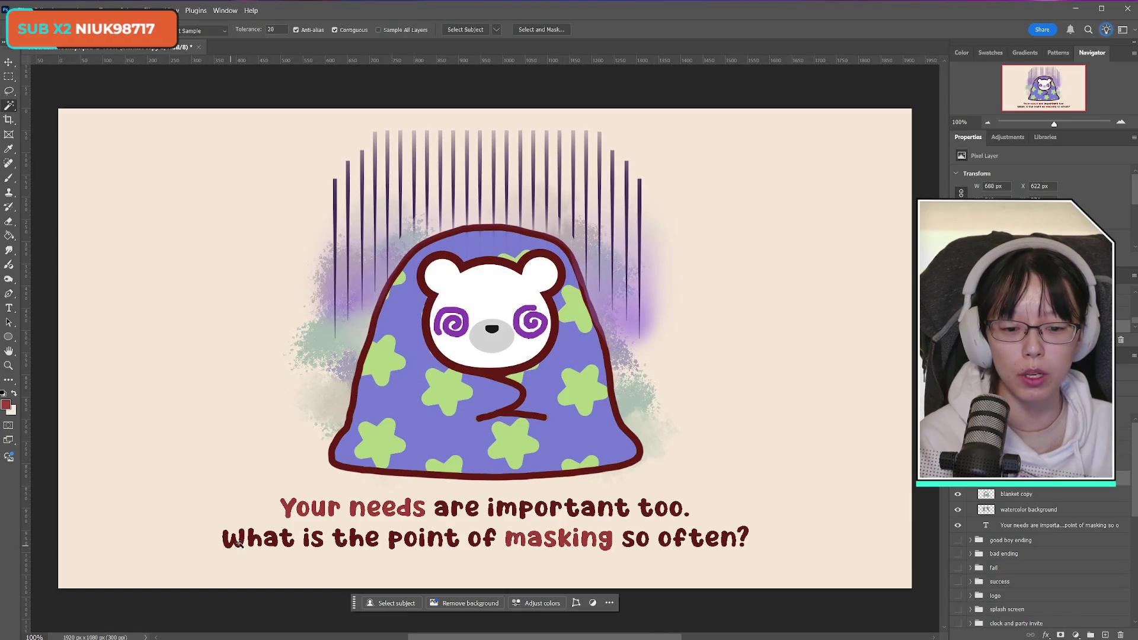
click(9, 308)
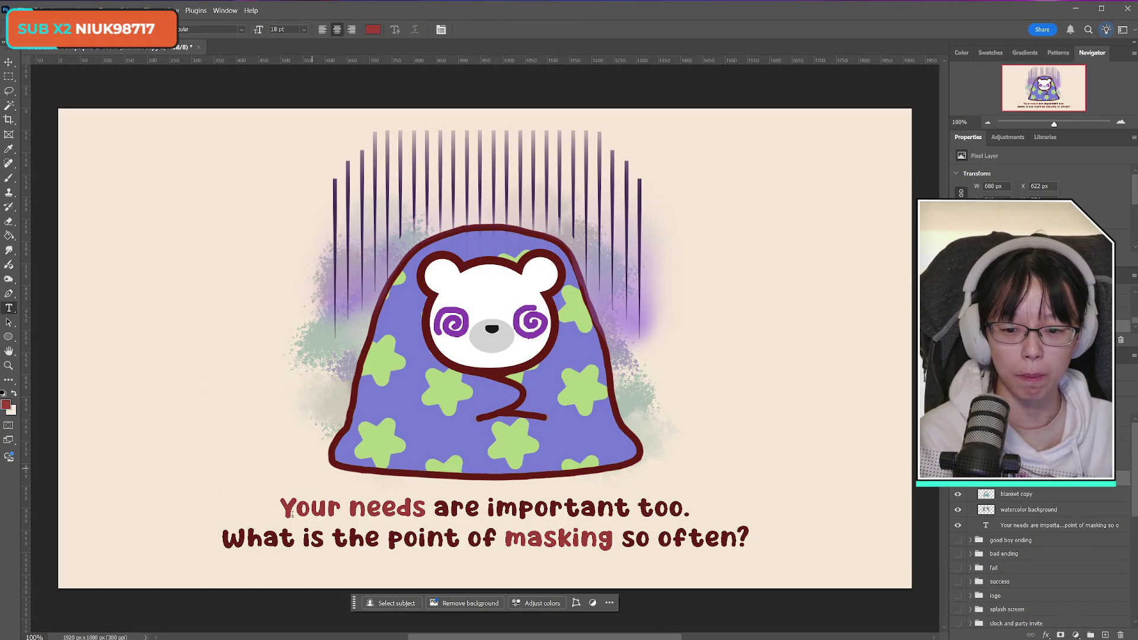
drag(263, 537, 734, 546)
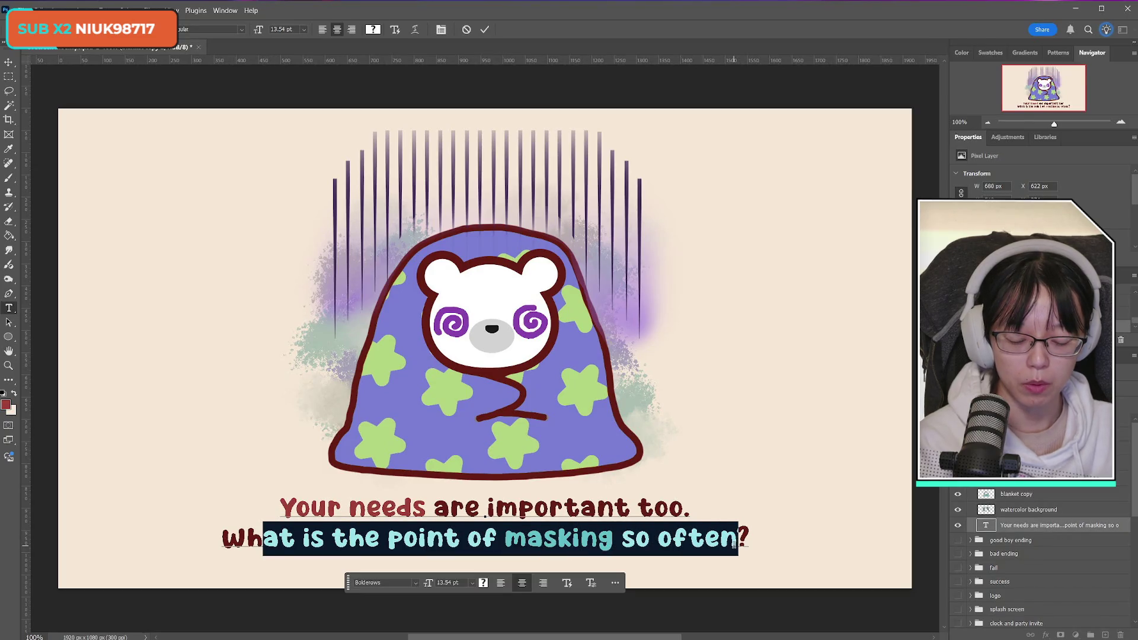
text(o )
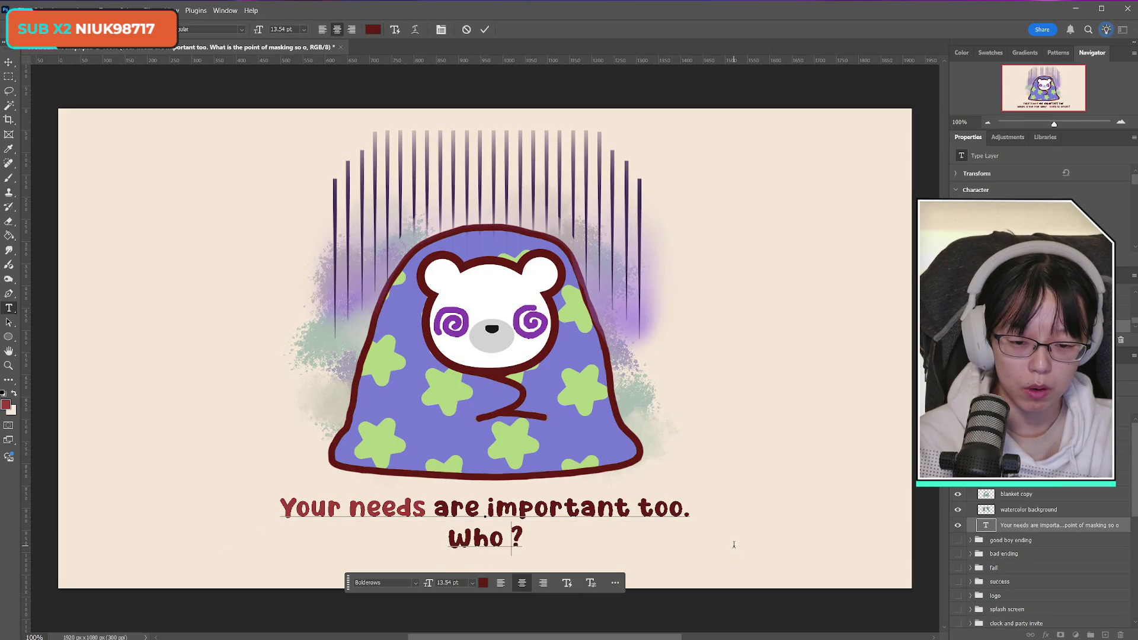
text(are you really maski)
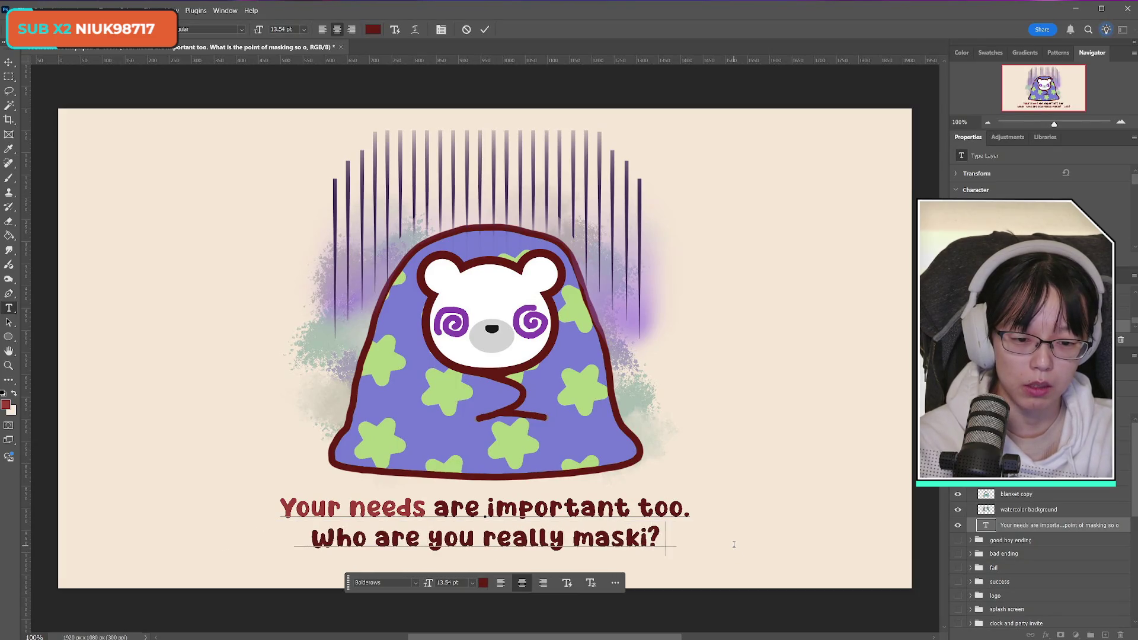
text(ng for)
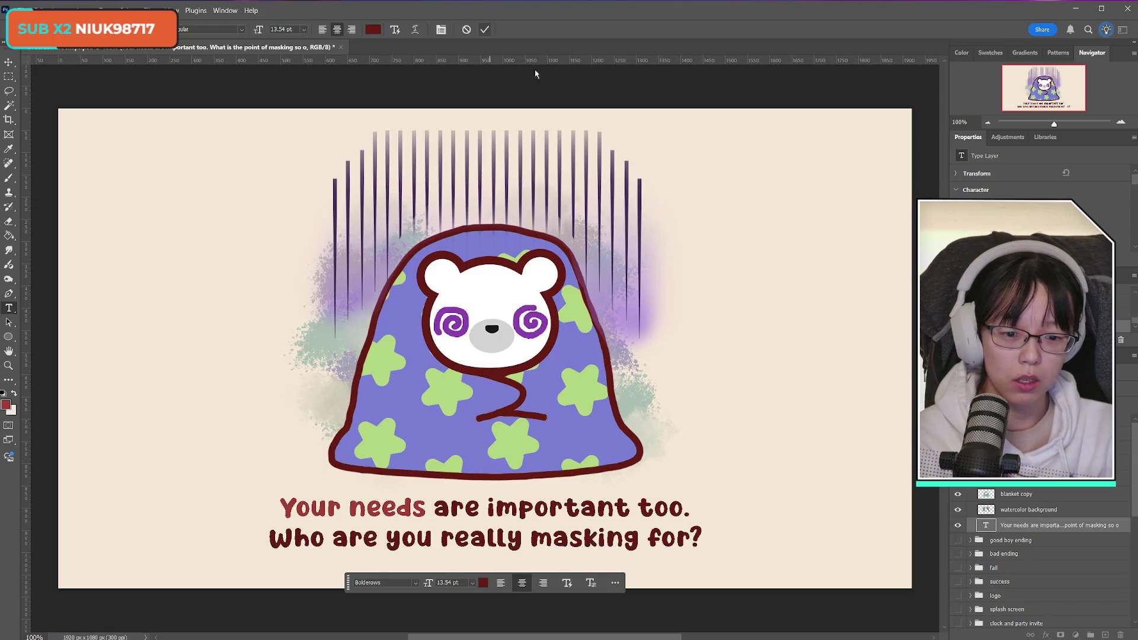
drag(532, 538, 640, 538)
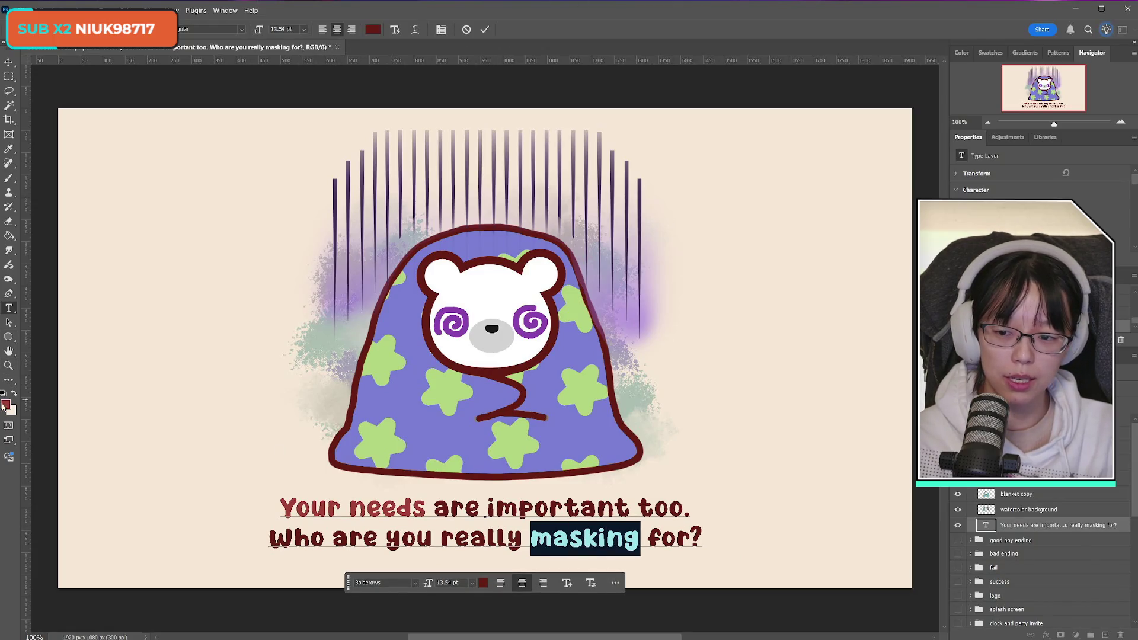
Colour 'masking' red like 'needs', then sample the outline's dark red as foreground colour
click(483, 583)
key(Return)
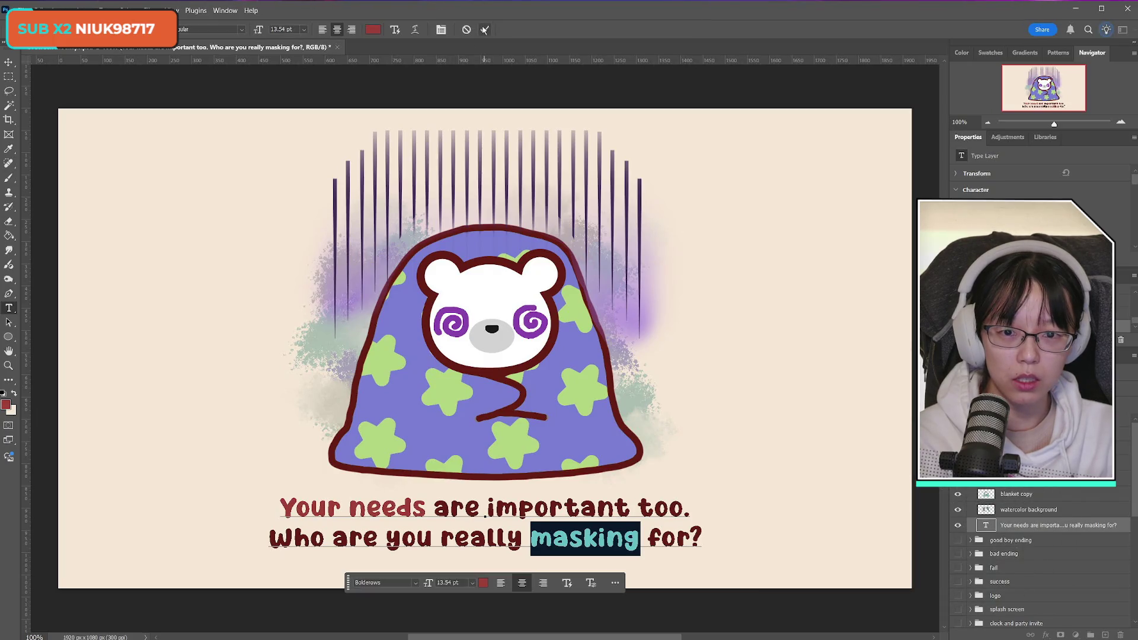
click(485, 29)
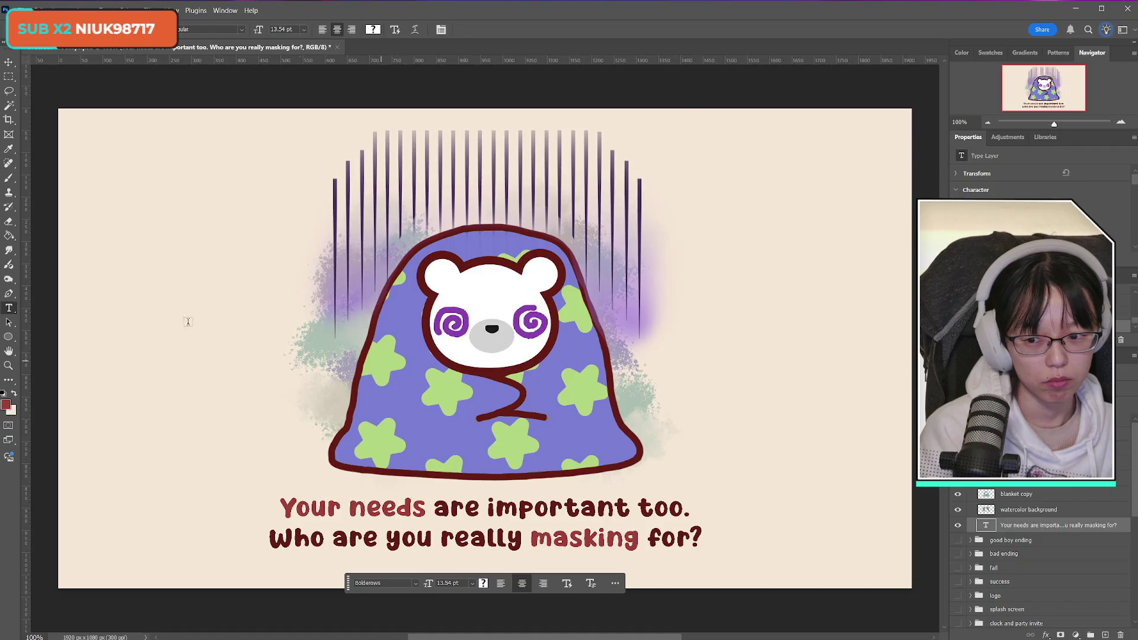
click(6, 405)
click(417, 256)
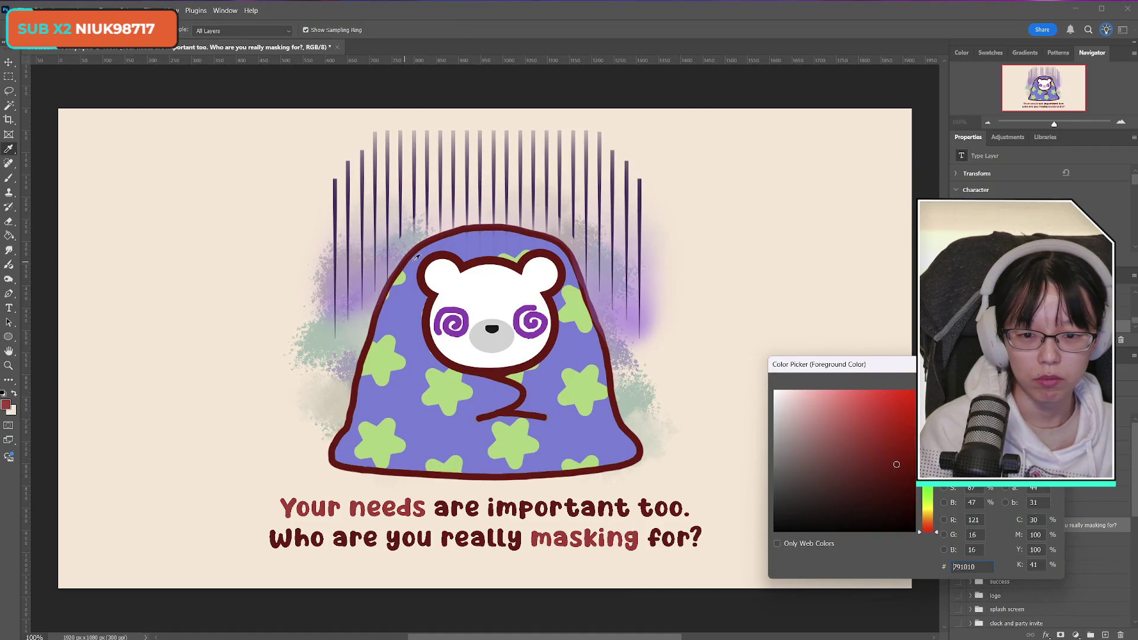
key(Return)
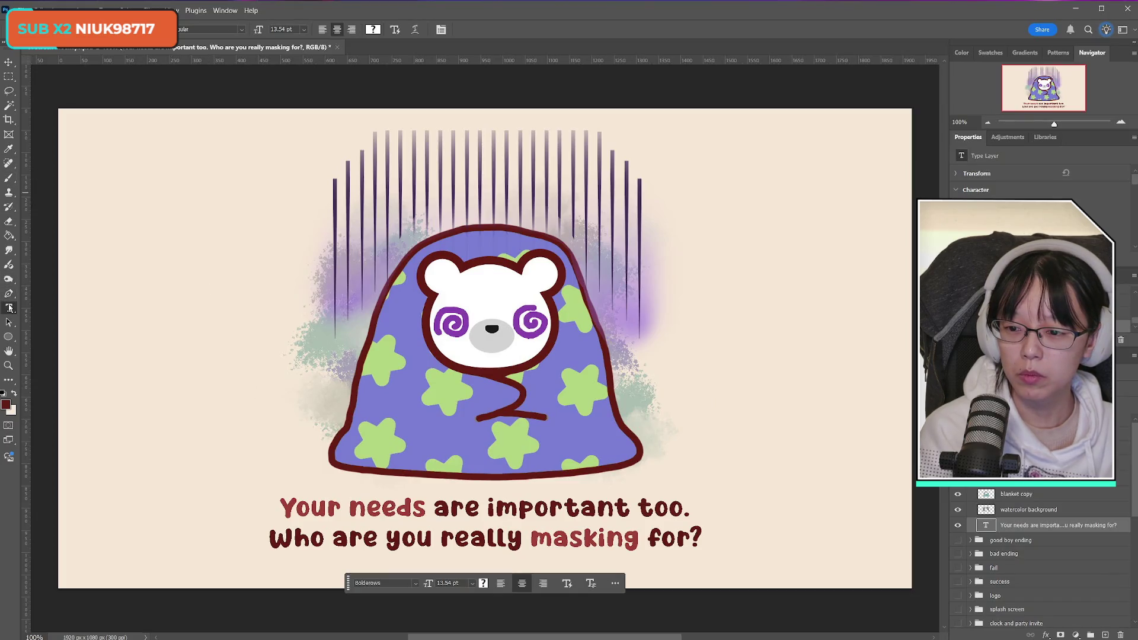
Switch to the Brush tool with the Hard Round preset at 100% hardness
click(9, 178)
click(33, 29)
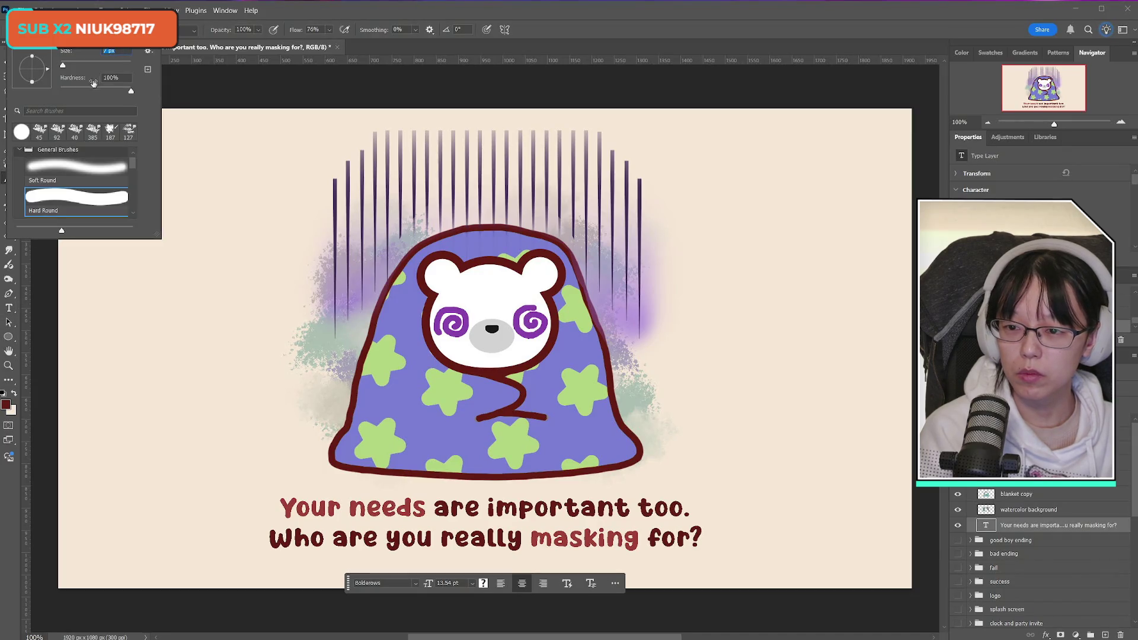
key(Return)
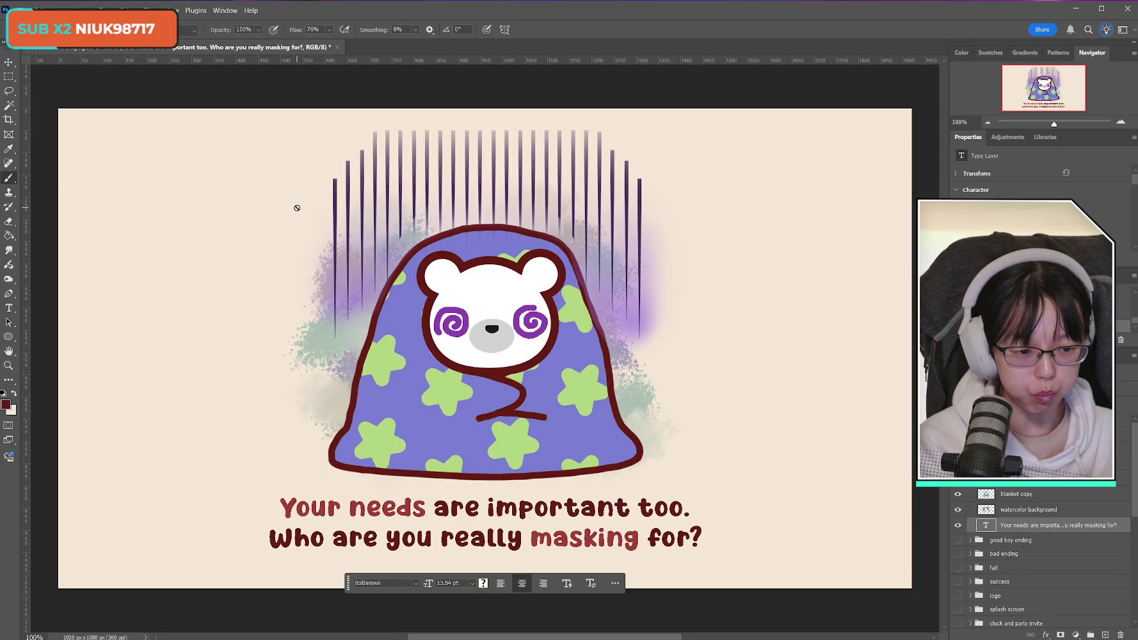
Compare the blanket outline, blanket and vertical lines layers by toggling them, merging blanket copy down
click(1024, 510)
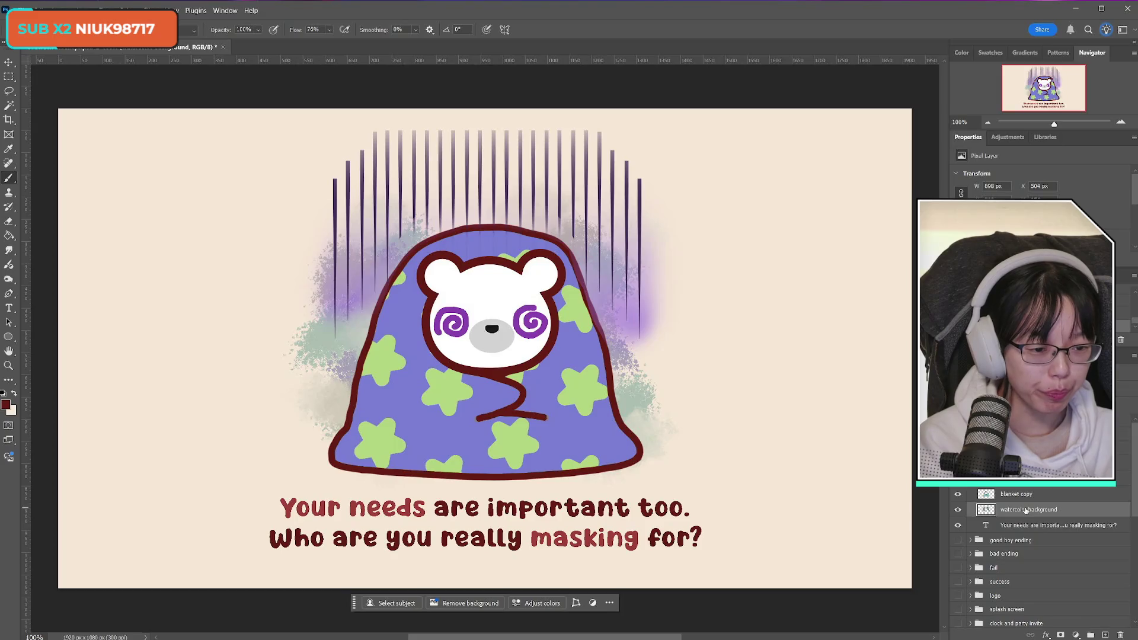
click(961, 495)
click(960, 495)
click(960, 495)
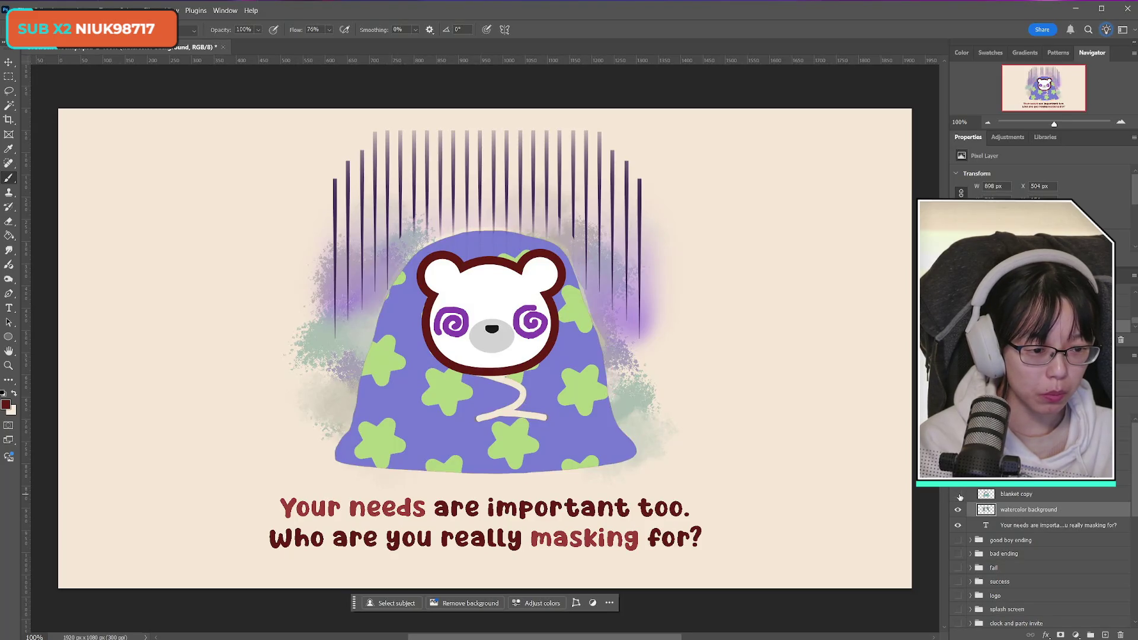
click(960, 495)
click(960, 495)
click(958, 495)
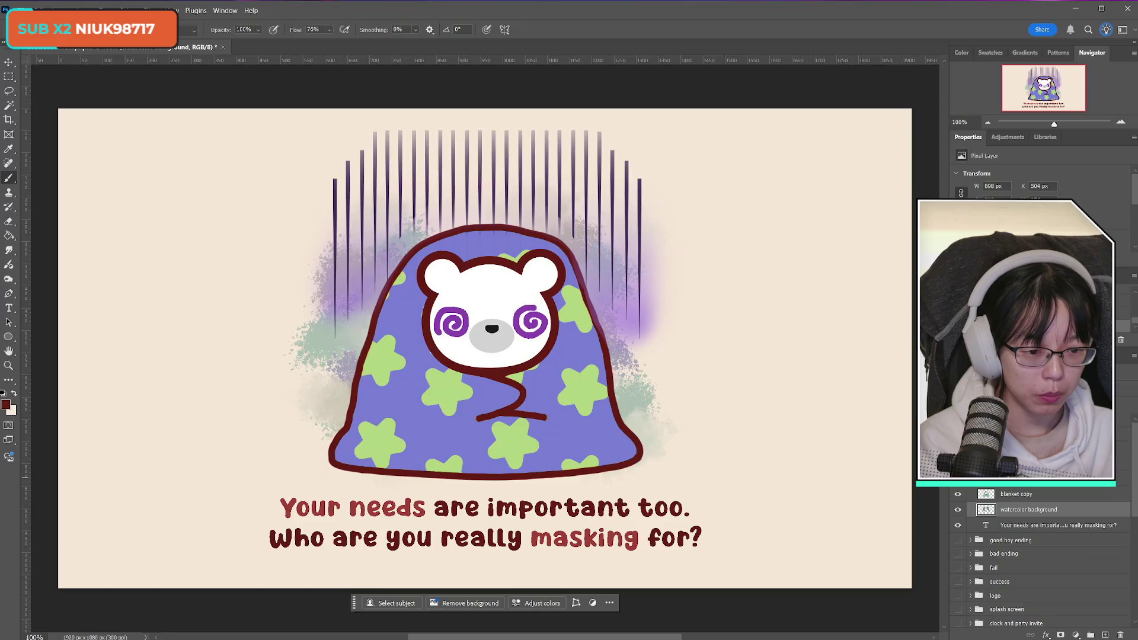
key(Delete)
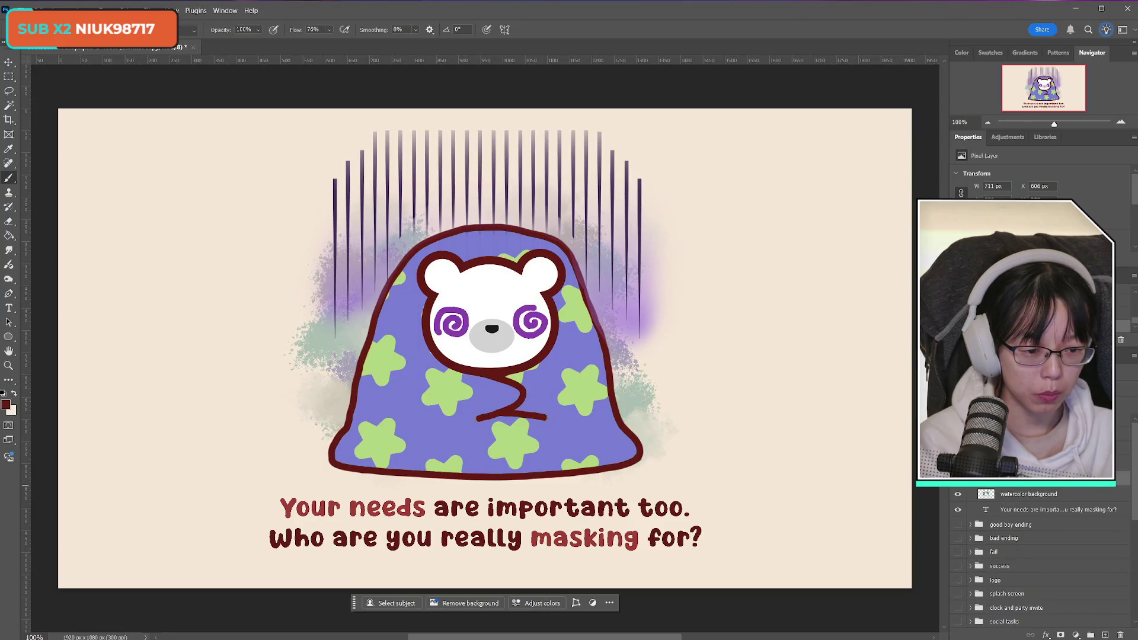
click(958, 480)
click(959, 480)
click(958, 466)
click(958, 466)
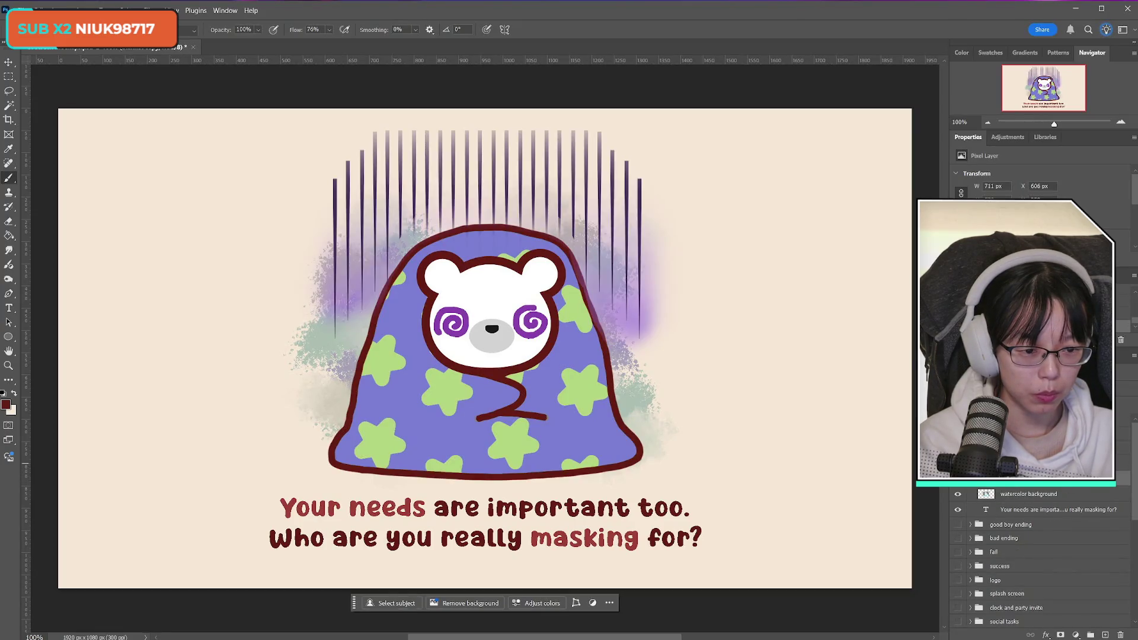
Duplicate the blanket layer as blanket copy and delete the bear's purple spiral eyes
click(1020, 479)
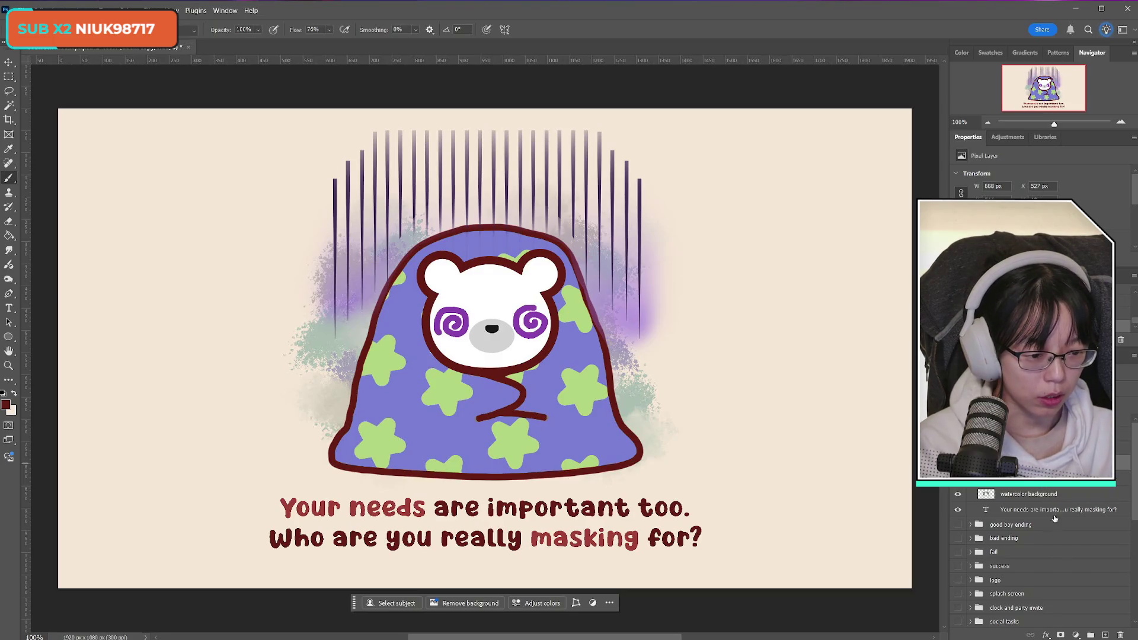
drag(1106, 635, 1106, 635)
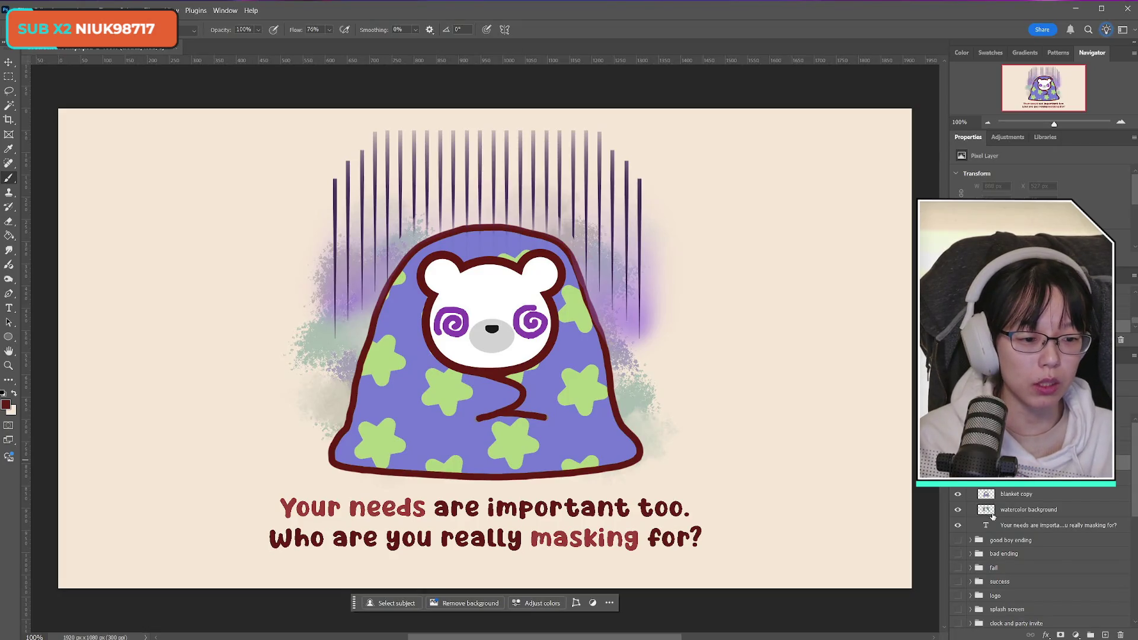
drag(995, 517, 1008, 560)
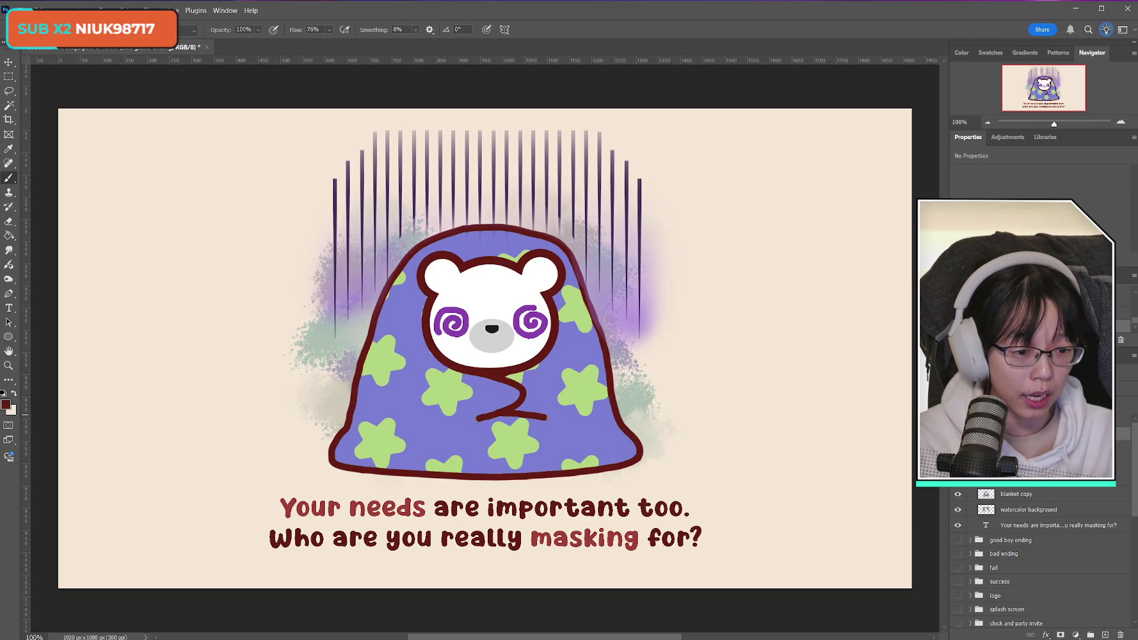
ctrl+click(452, 323)
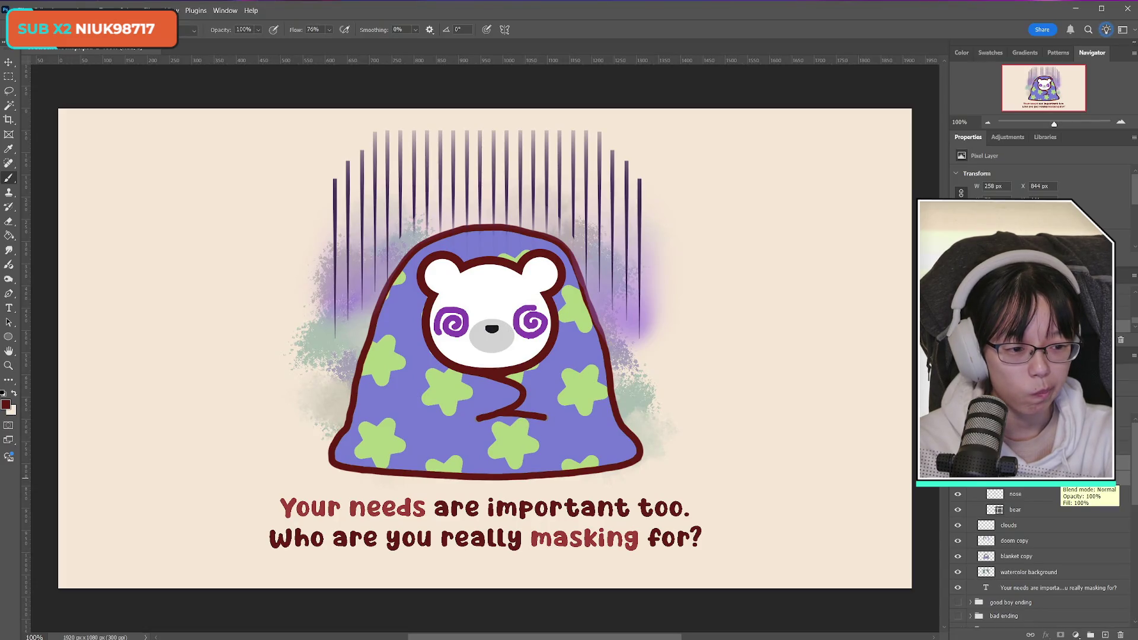
key(Delete)
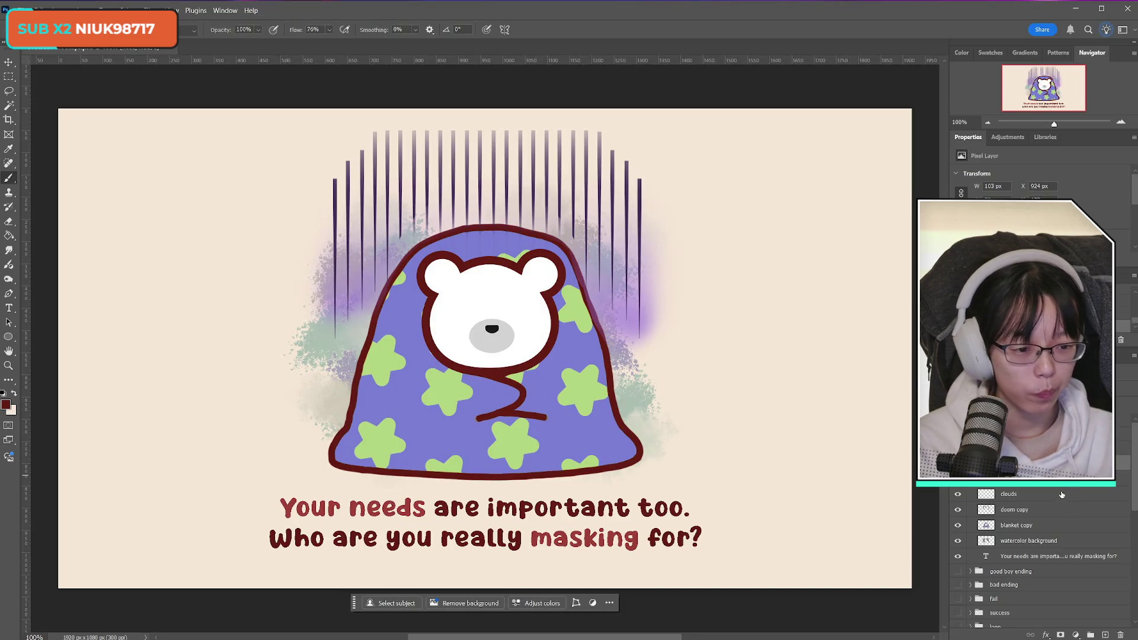
click(1106, 635)
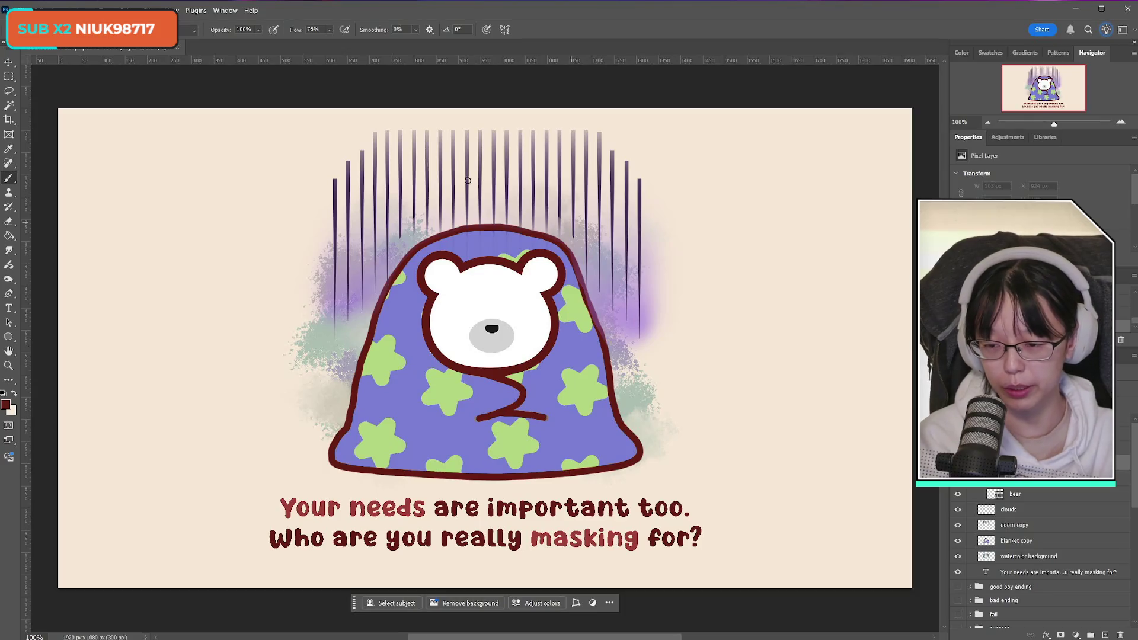
Zoom in on the bear's face and brush a dark-red > closed left eye
click(8, 366)
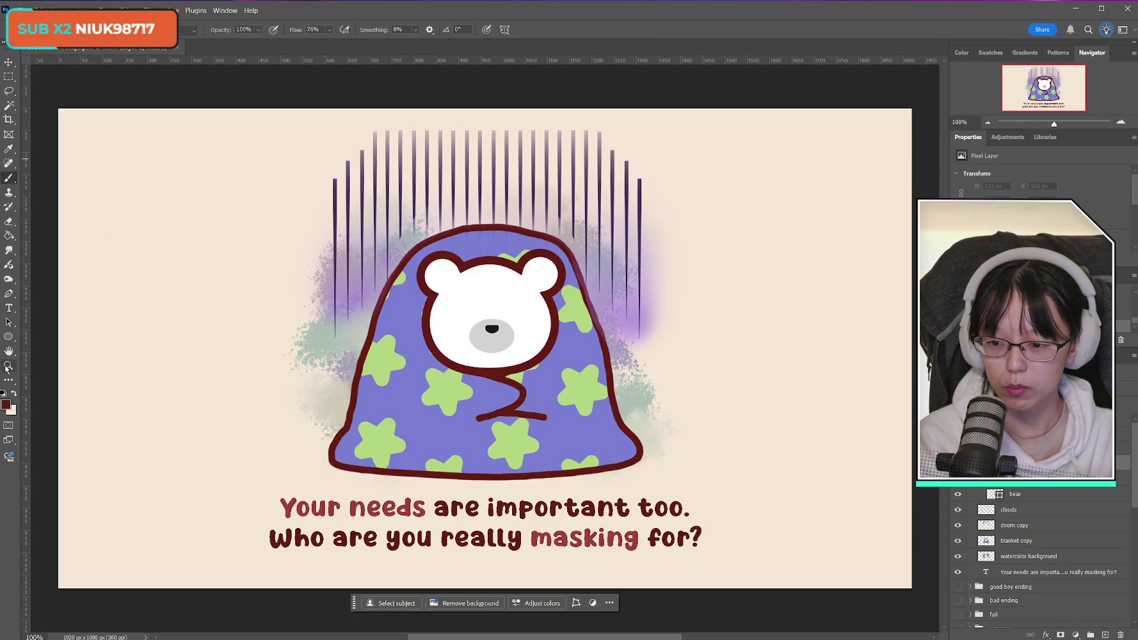
click(504, 310)
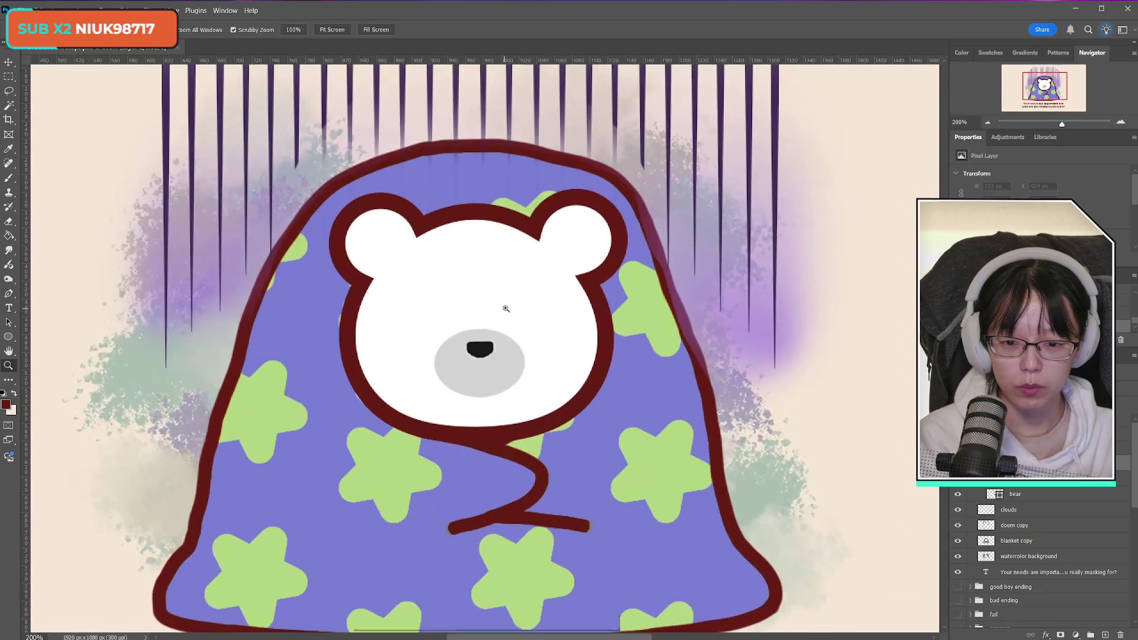
click(8, 178)
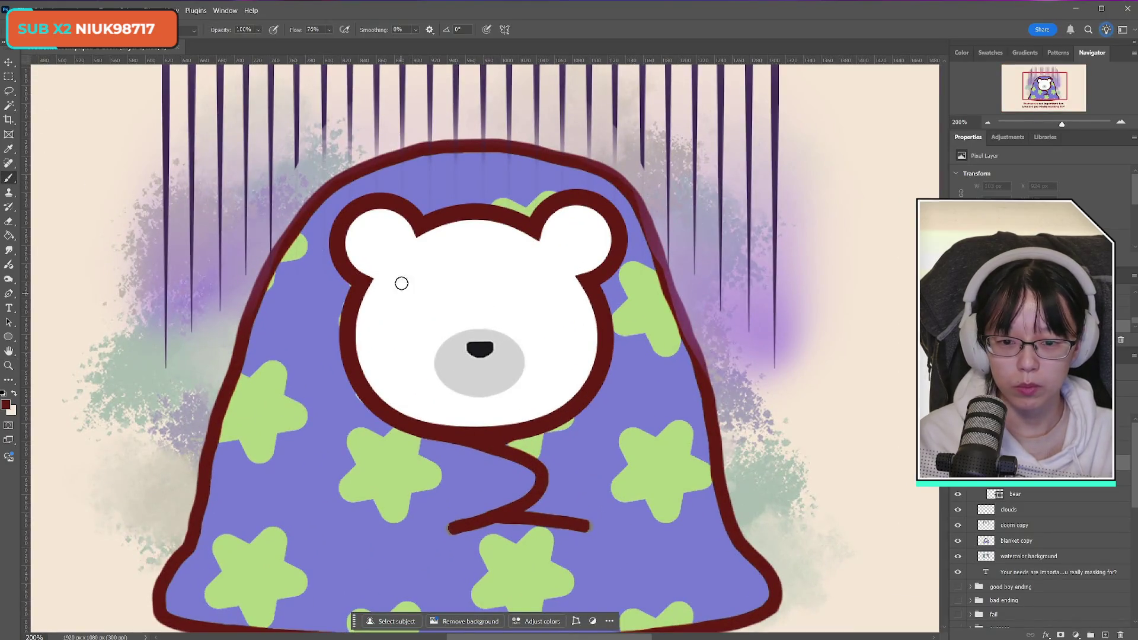
drag(396, 288, 448, 292)
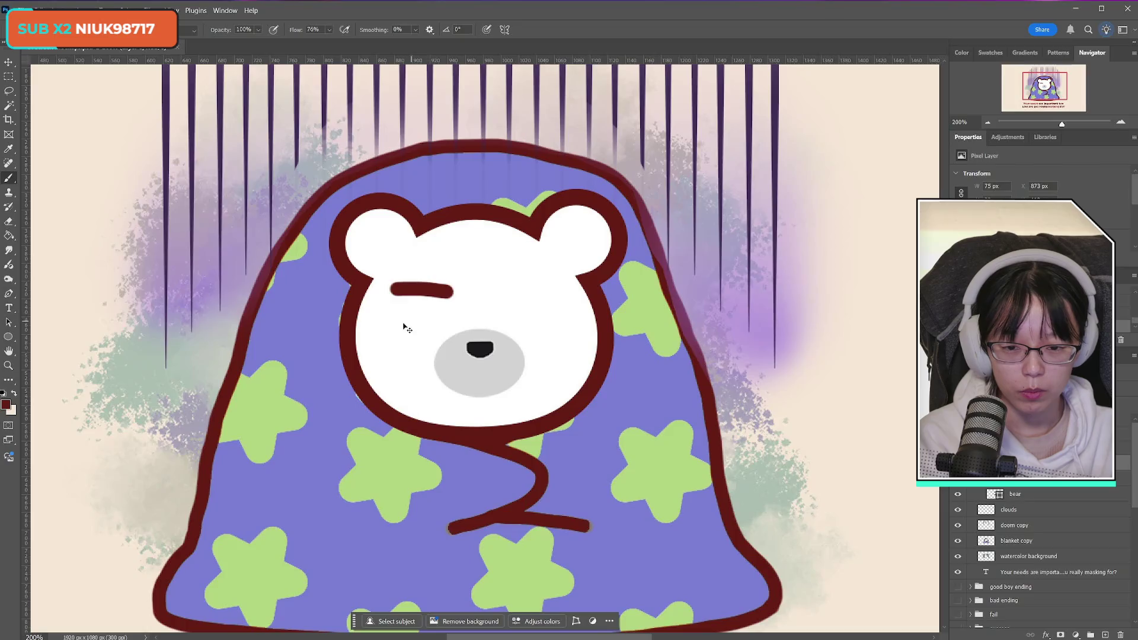
key(ctrl+z)
mouse_move(380, 319)
mouse_down()
mouse_move(418, 333)
mouse_move(387, 346)
mouse_up()
Paint the < right closed eye, redraw the left eye bolder, and add a small loop left of the blanket
drag(563, 317, 577, 342)
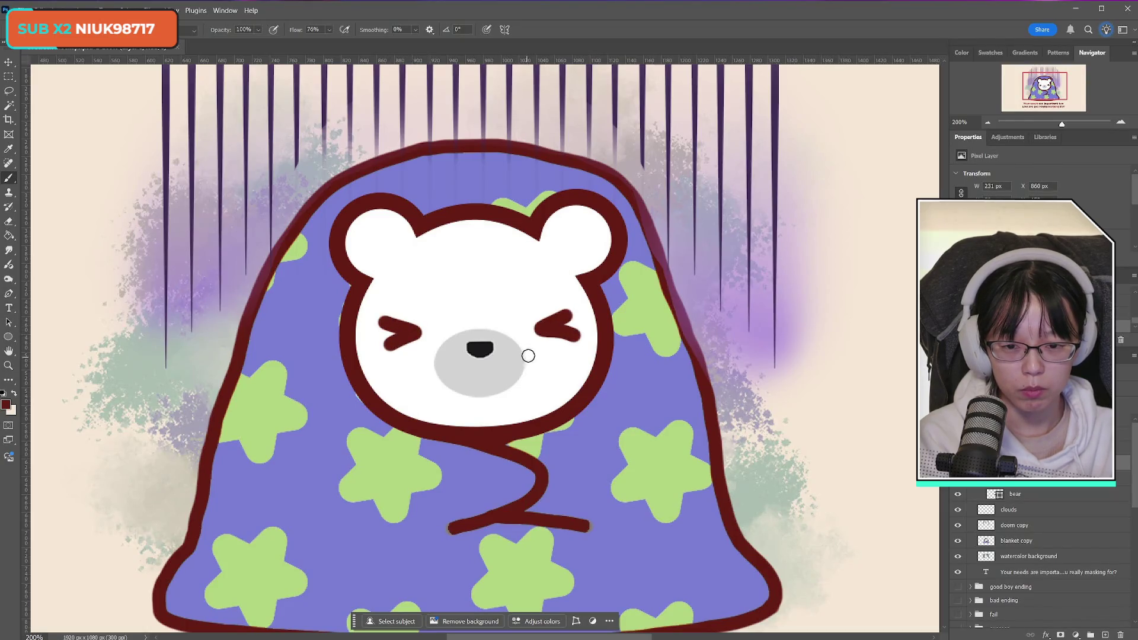
key(ctrl+z)
key(ctrl+z)
mouse_move(380, 316)
mouse_down()
mouse_move(422, 339)
mouse_move(386, 356)
mouse_up()
drag(573, 308, 526, 326)
drag(526, 326, 572, 345)
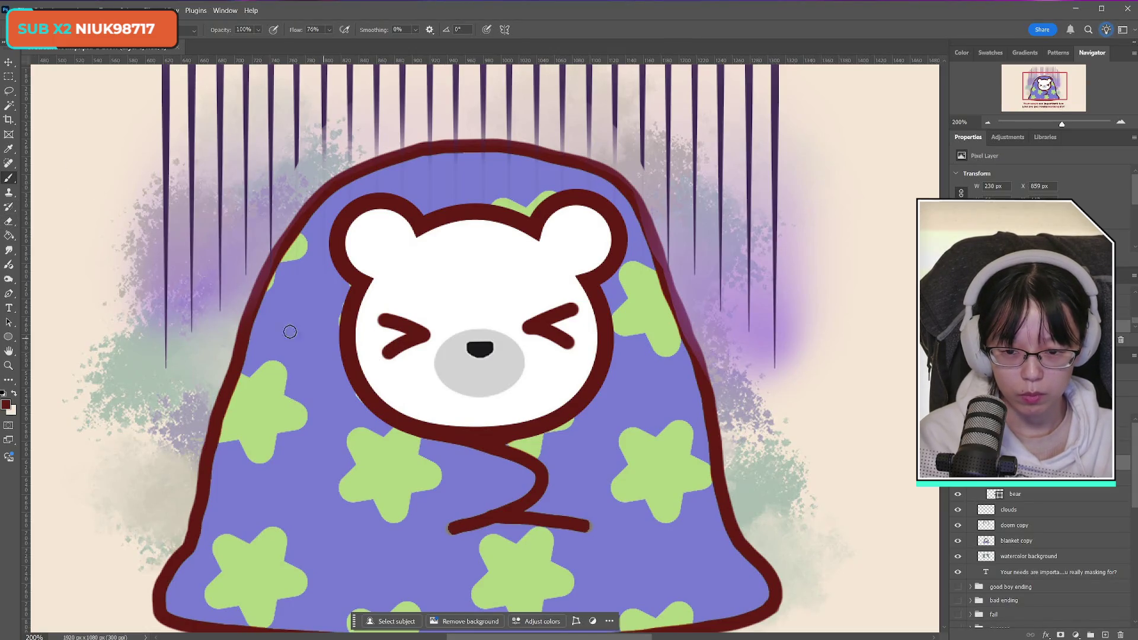
mouse_move(147, 362)
mouse_down()
mouse_move(171, 383)
mouse_move(161, 359)
mouse_up()
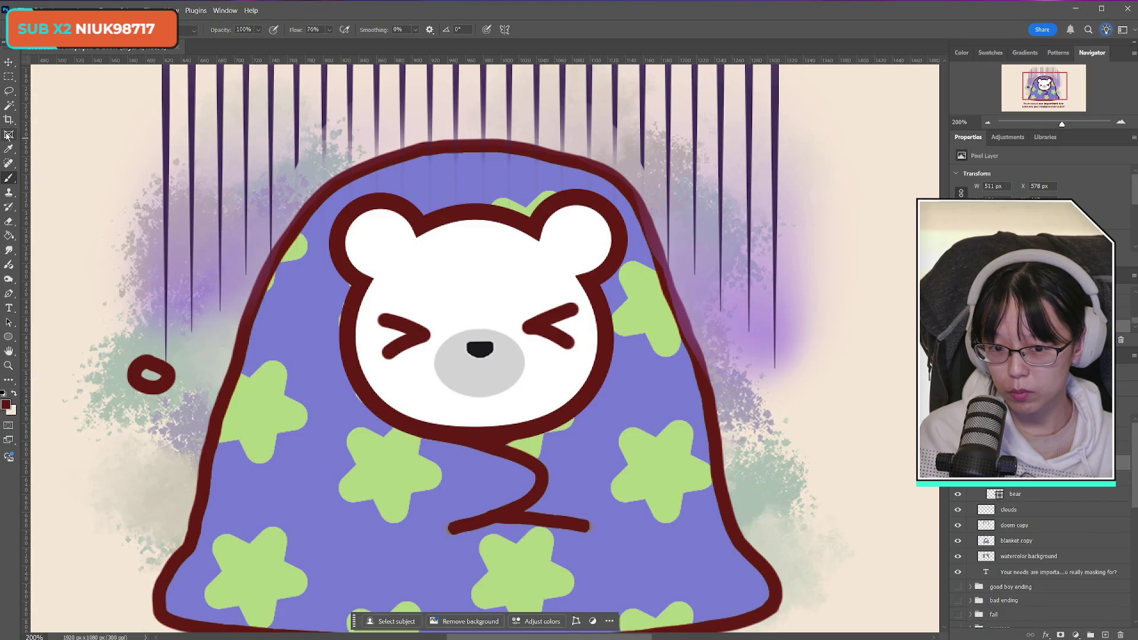
click(1107, 635)
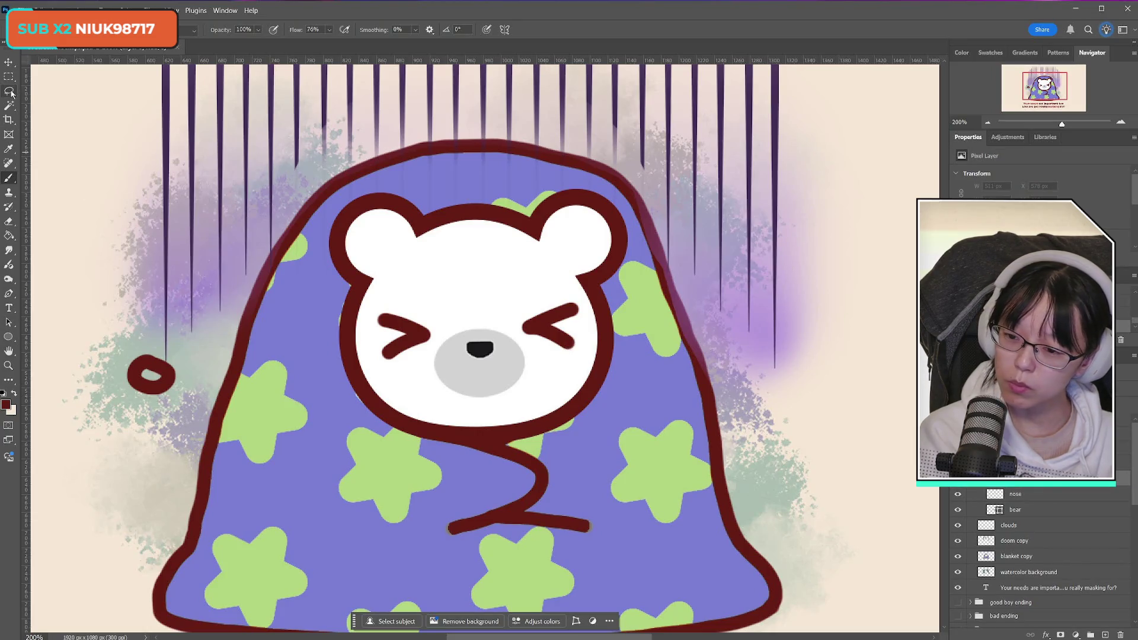
Paint a cyan highlight inside the small dark-red loop
click(6, 404)
click(317, 338)
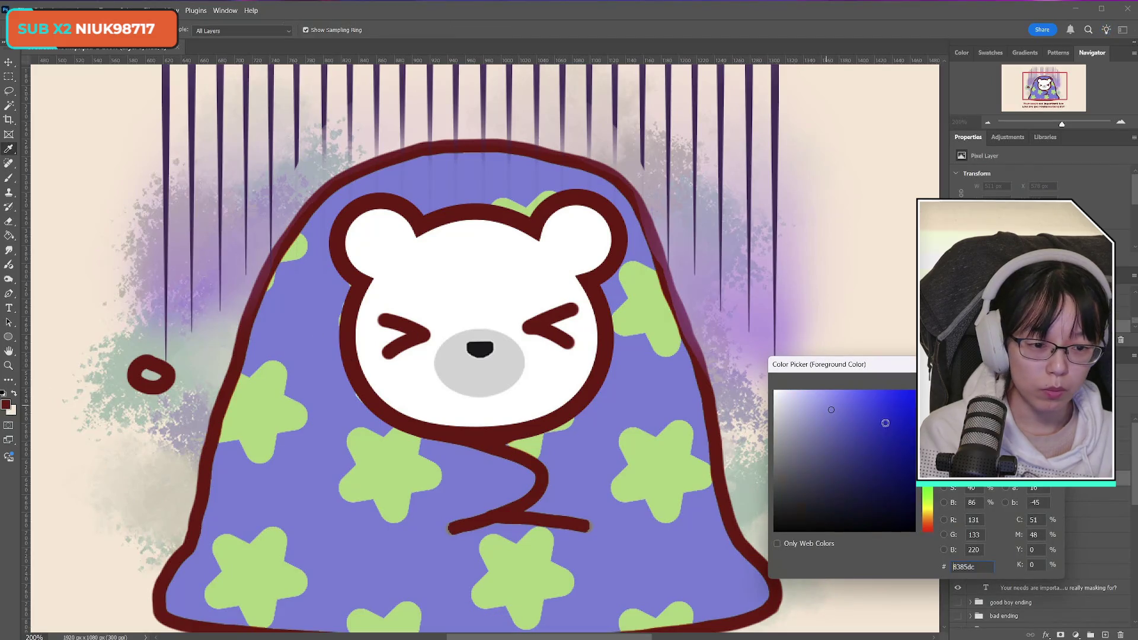
click(875, 389)
drag(928, 438, 928, 459)
key(Return)
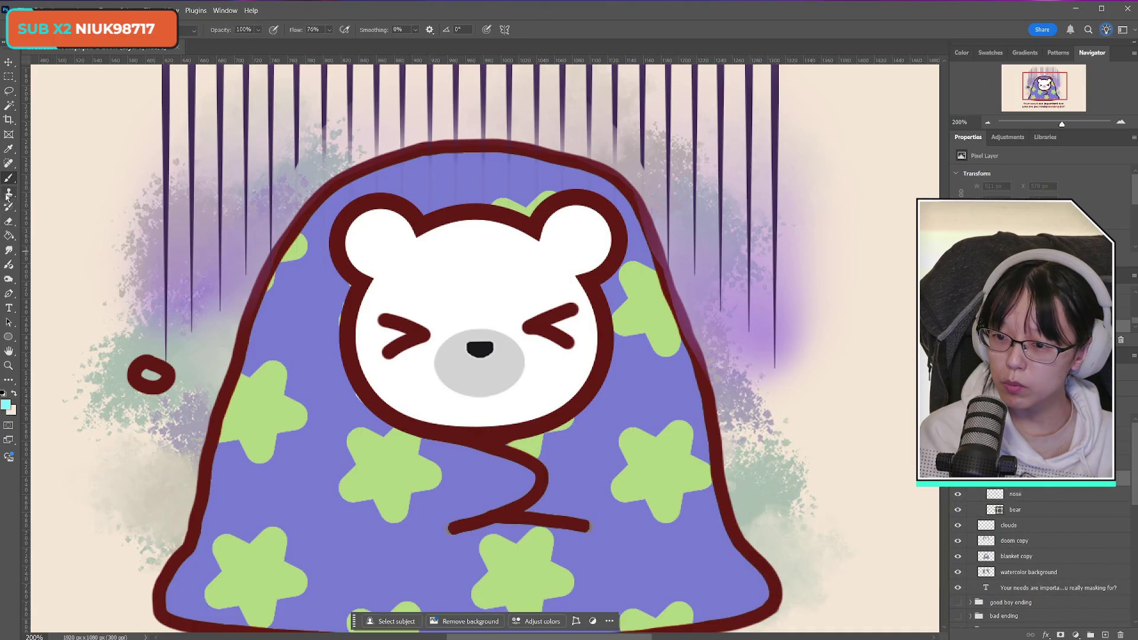
click(8, 177)
drag(146, 373, 159, 375)
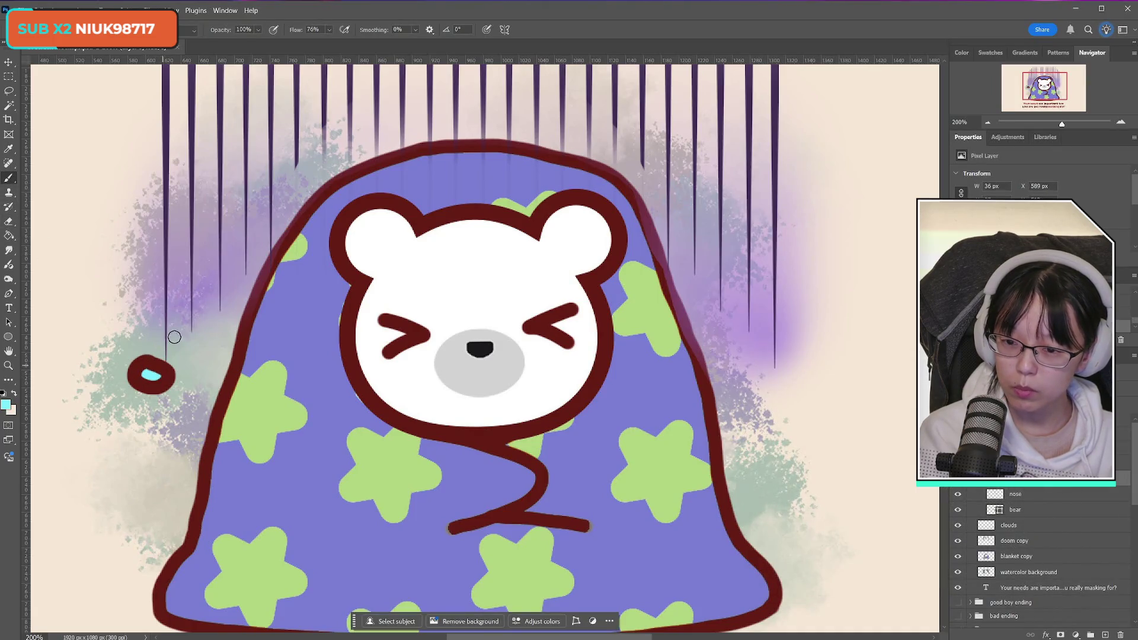
click(6, 405)
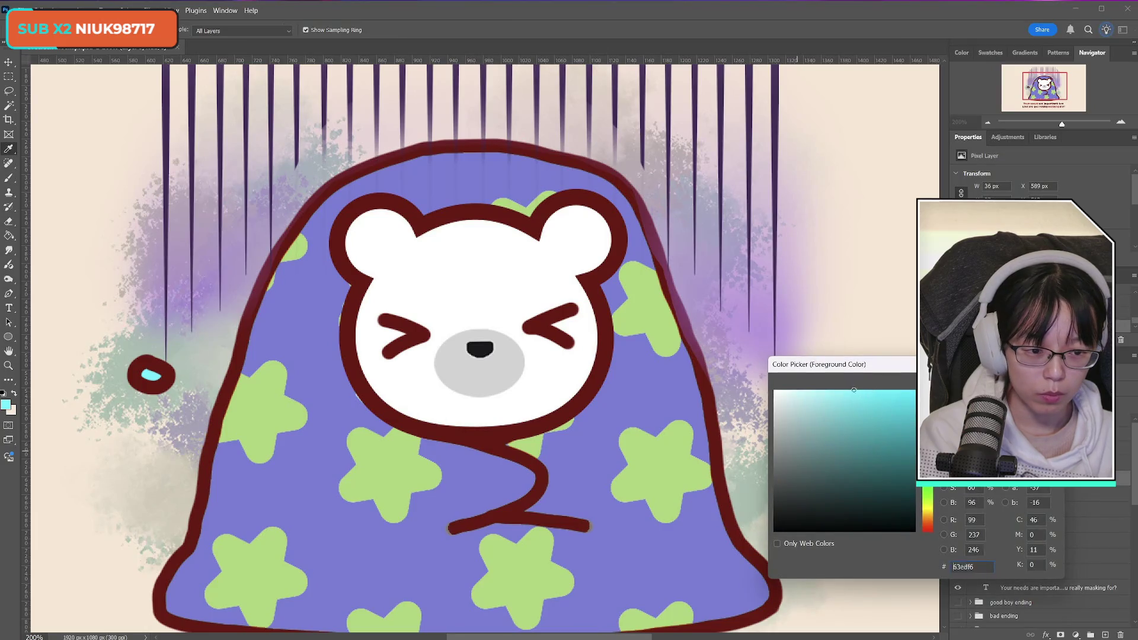
key(Return)
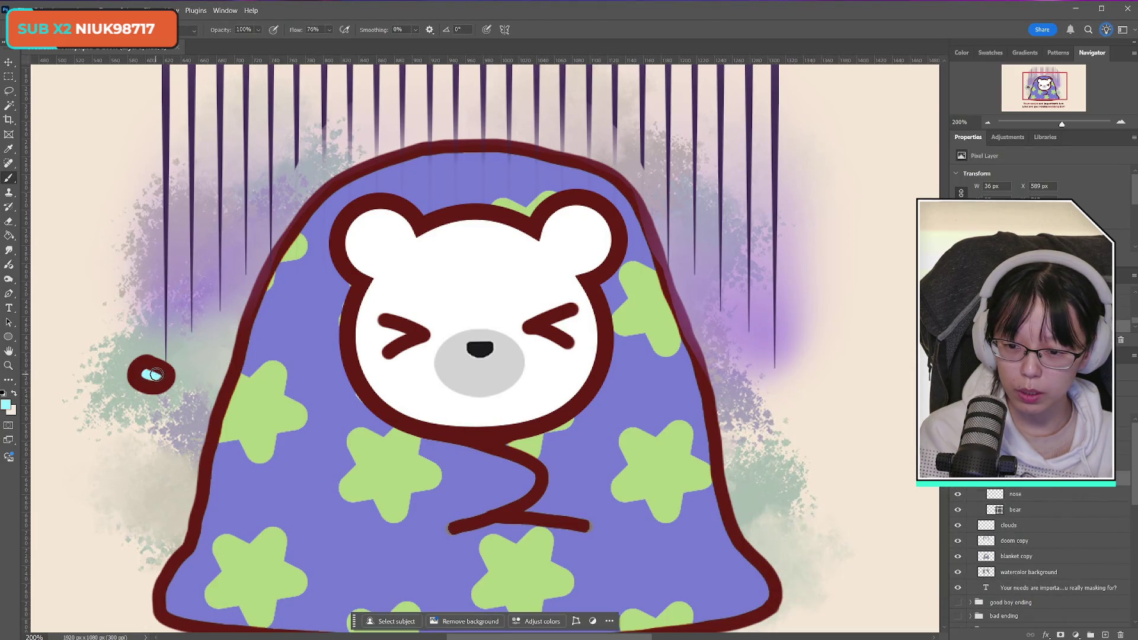
Move the loop with its highlight beside the bear's right eye as a teardrop
click(6, 77)
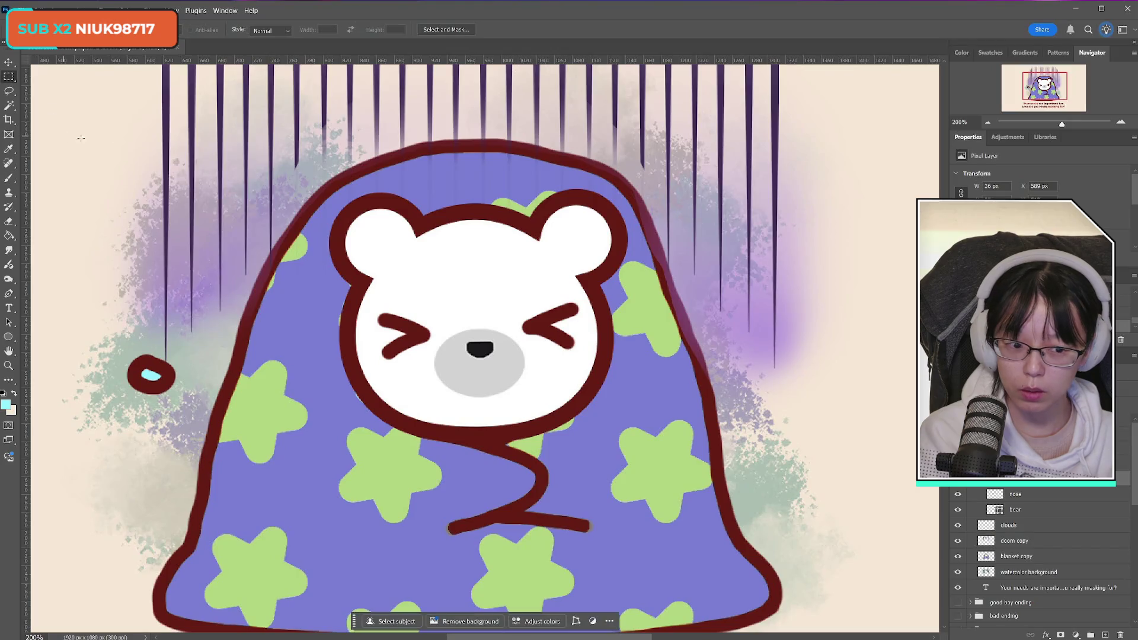
scroll(1037, 533, down, 1)
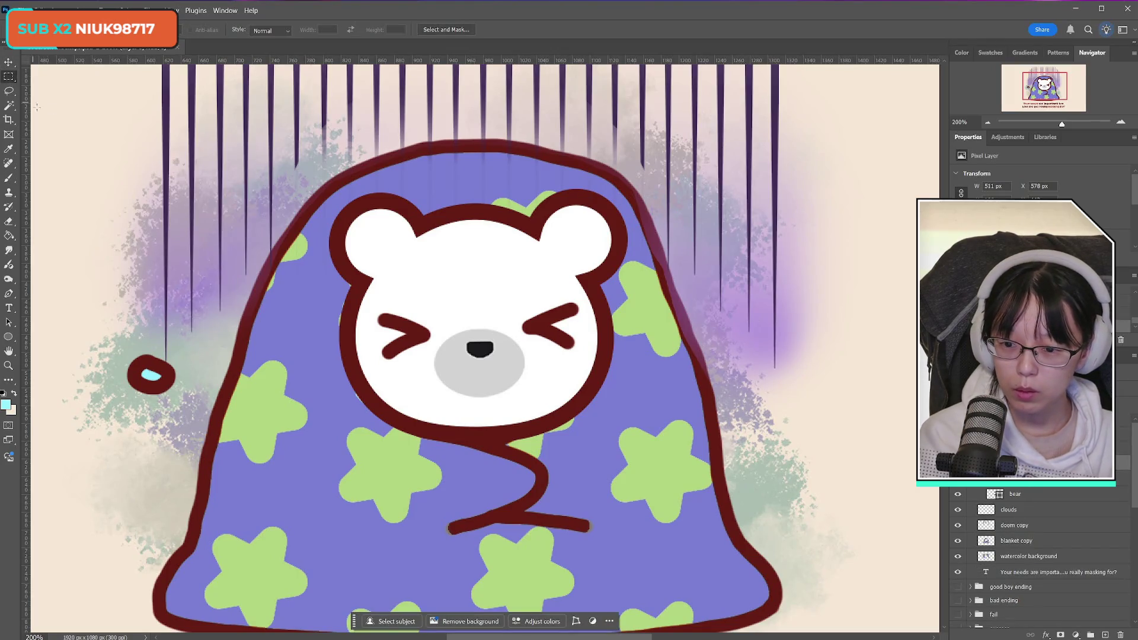
drag(149, 303, 214, 426)
key(Delete)
key(ctrl+d)
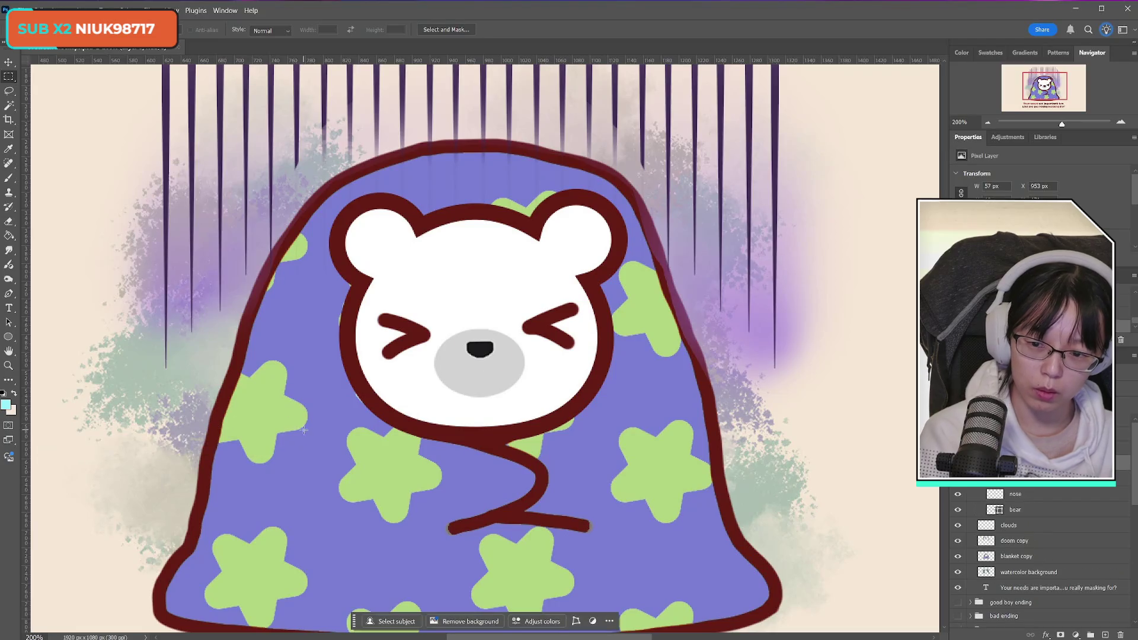
mouse_move(460, 327)
mouse_down()
mouse_move(511, 370)
mouse_move(534, 343)
mouse_move(586, 343)
mouse_up()
key(ctrl+t)
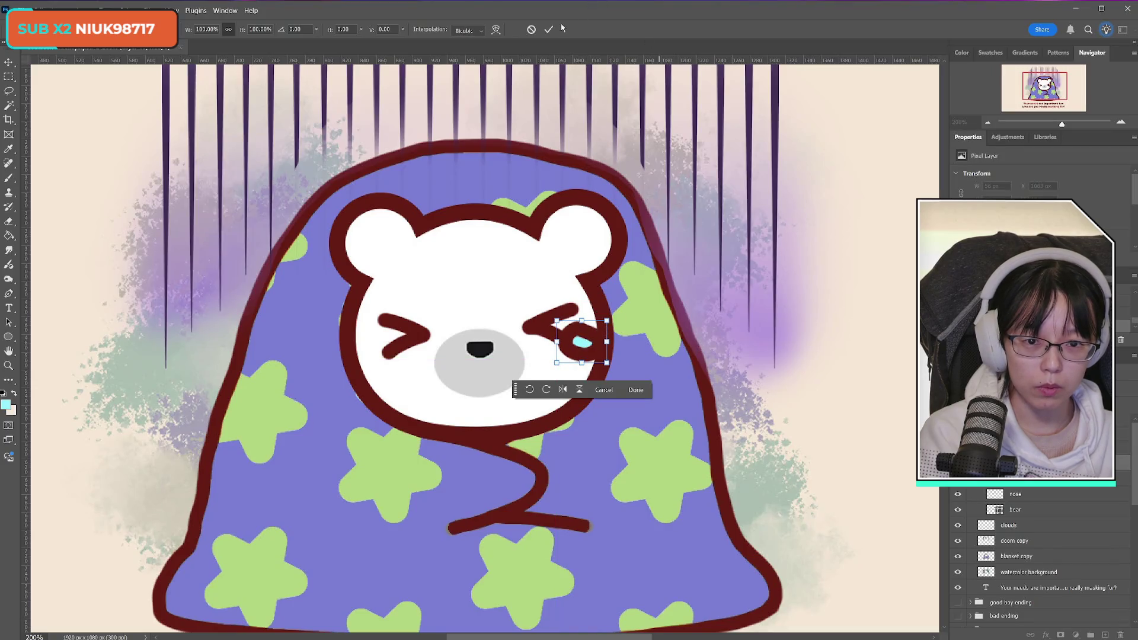
key(Return)
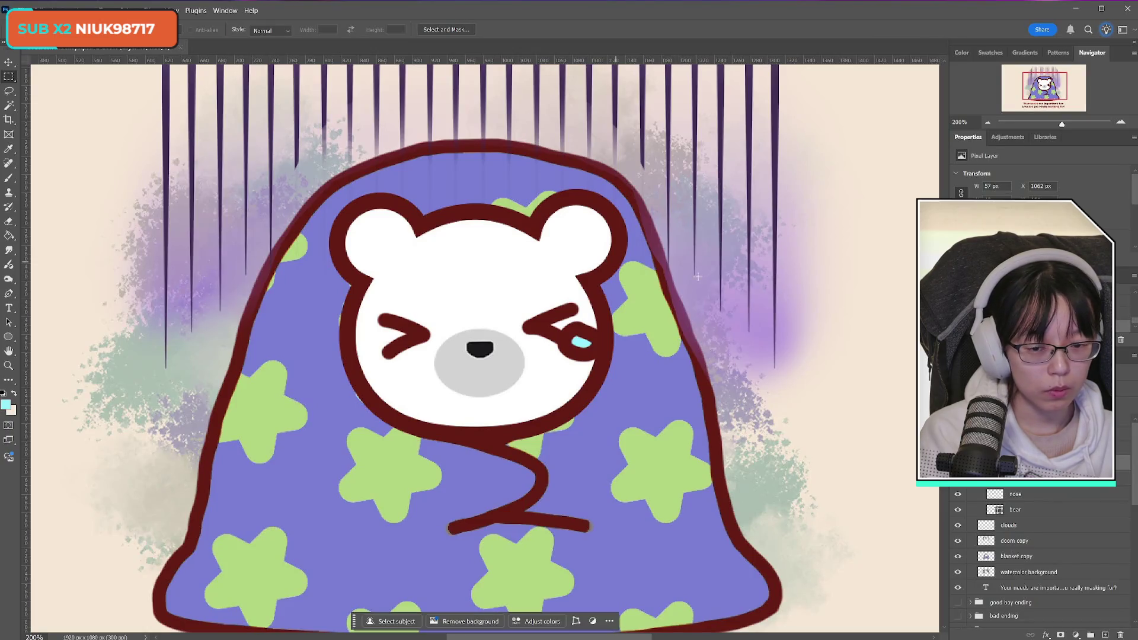
Compare against the open-eyed version, then tilt the right eye and tear by about -14.8°
key(ctrl+z)
key(ctrl+shift+z)
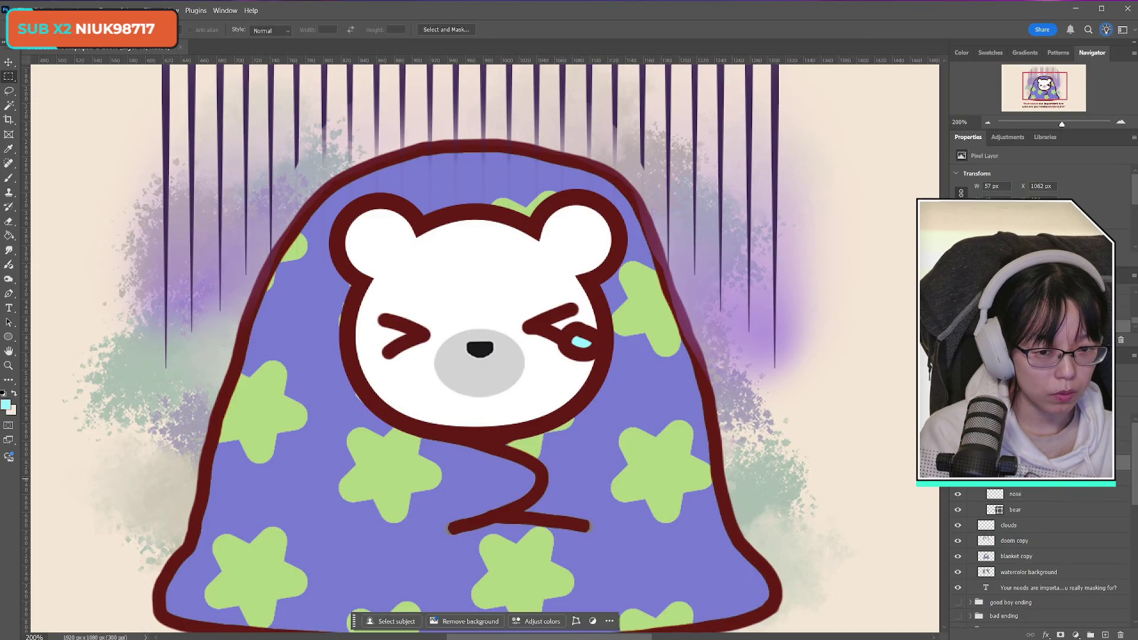
key(ctrl+z)
key(ctrl+shift+z)
drag(496, 267, 649, 379)
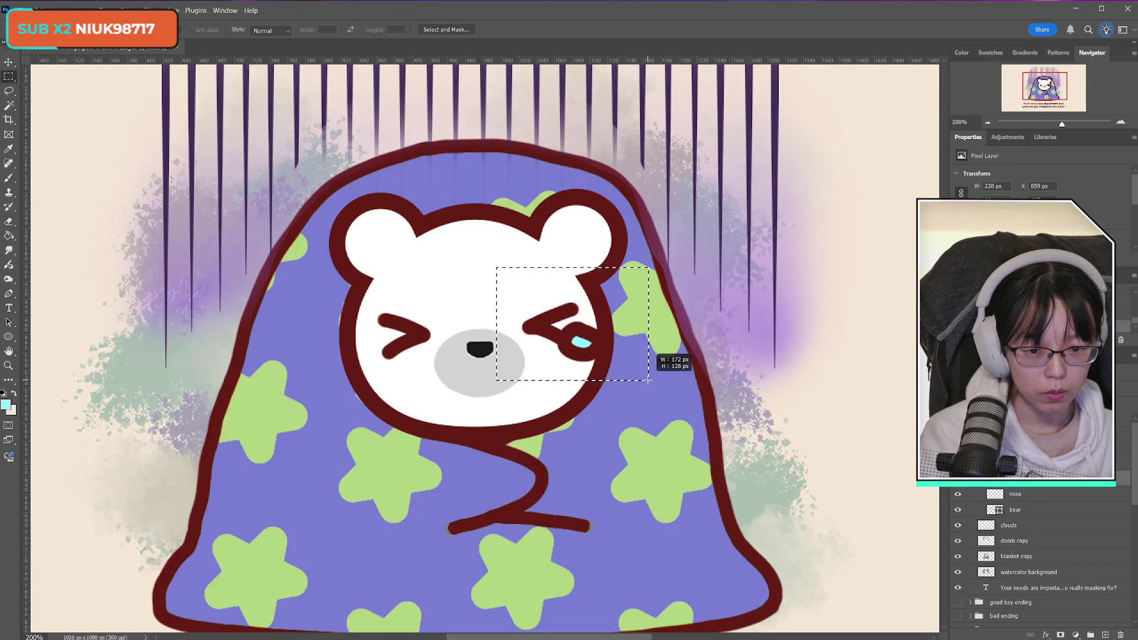
key(ctrl+t)
drag(682, 272, 669, 237)
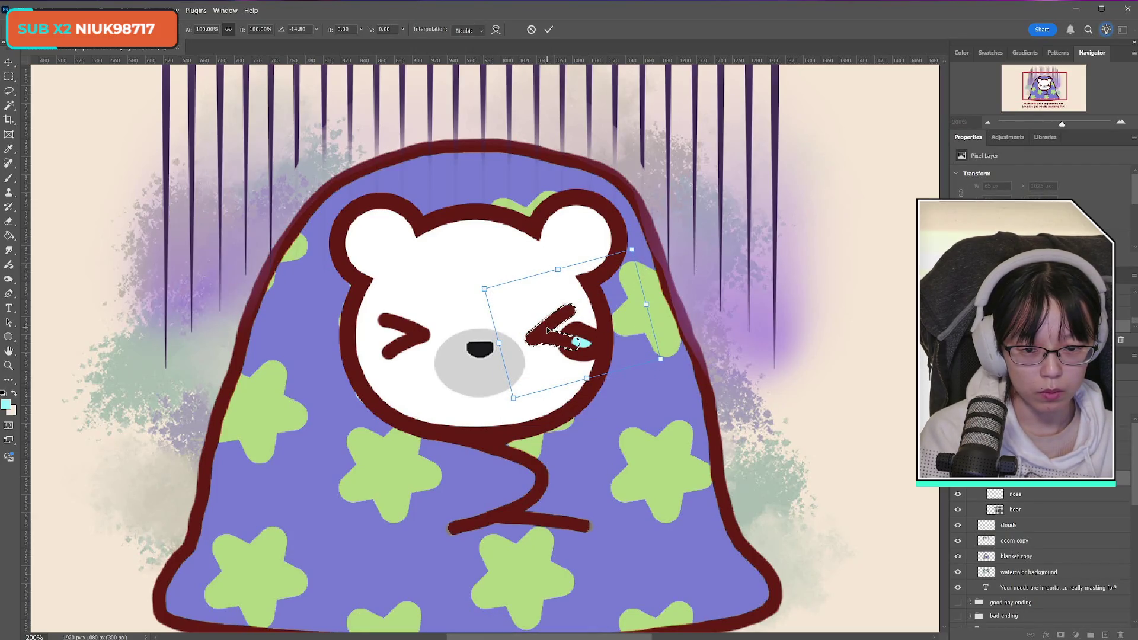
drag(549, 309, 549, 323)
click(549, 29)
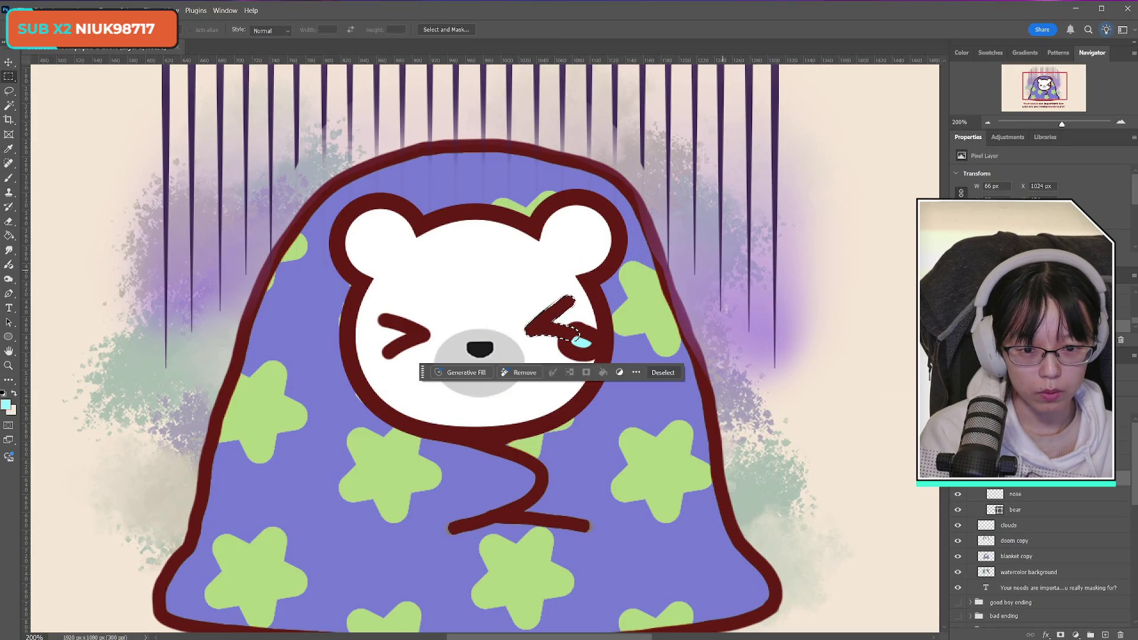
scroll(704, 402, down, 1)
scroll(704, 403, up, 1)
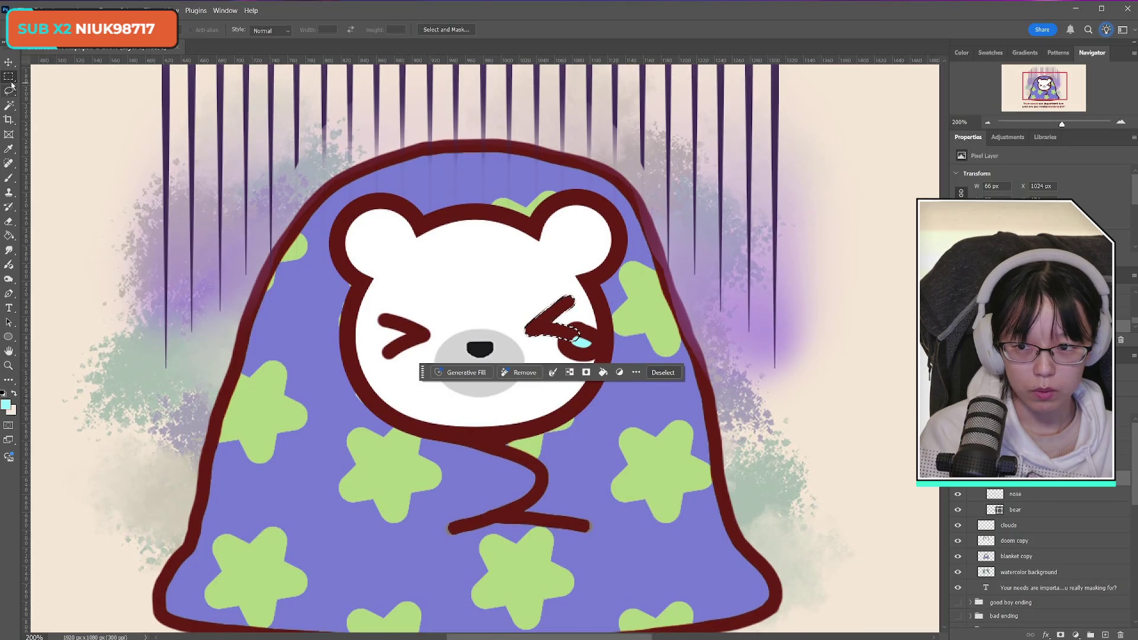
key(ctrl+d)
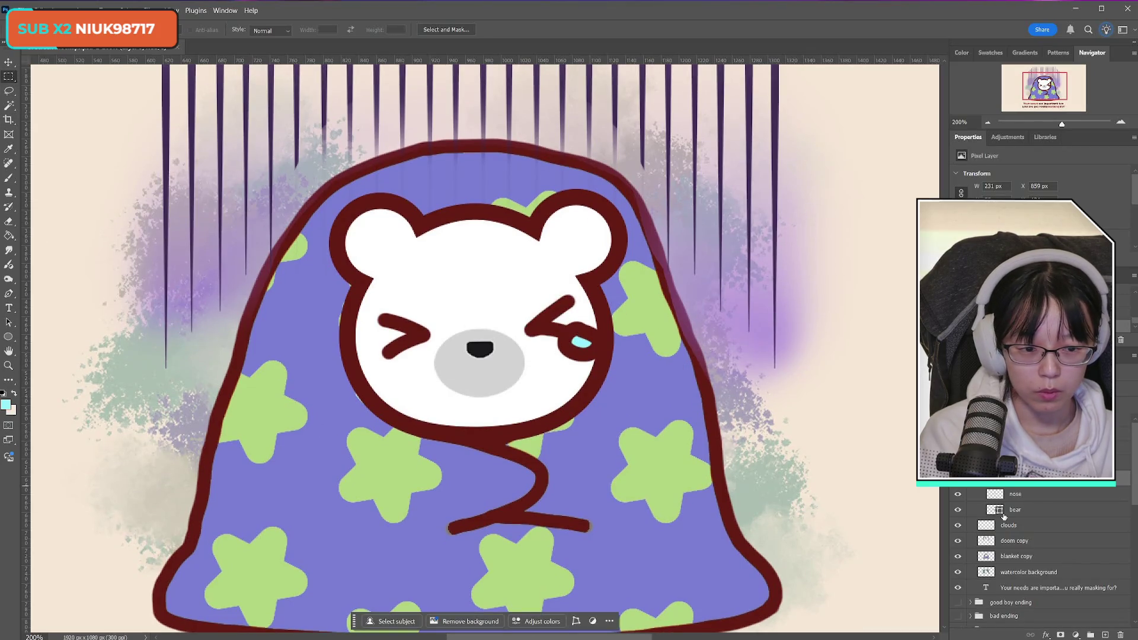
Duplicate the teary eye, flip it horizontally, and place it on the bear's left eye
key(ctrl+v)
key(ctrl+t)
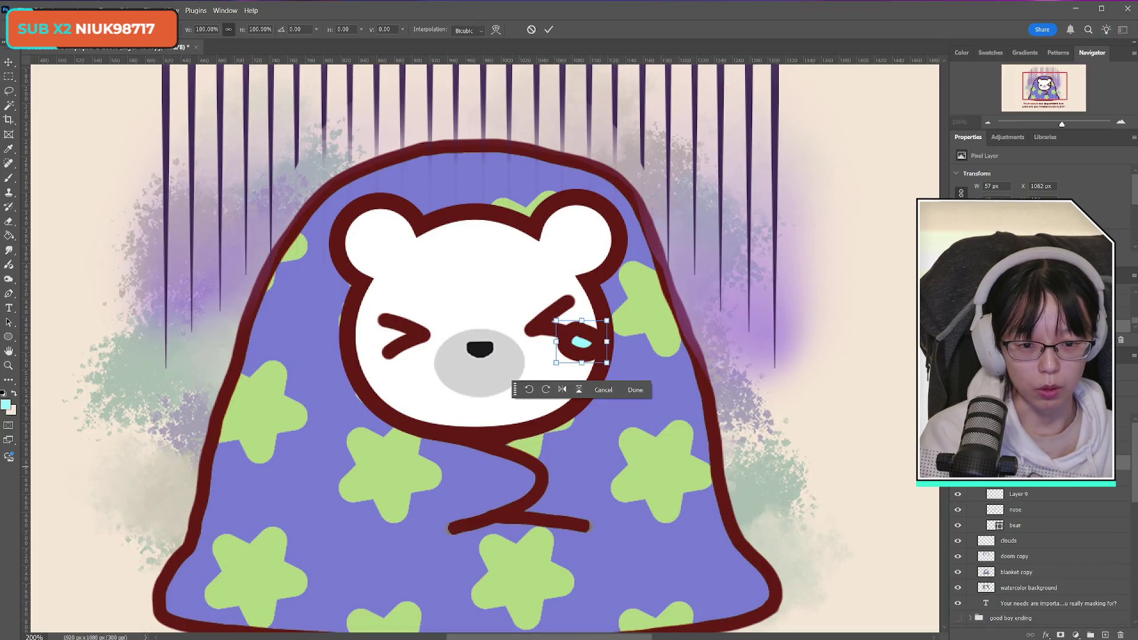
right_click(589, 346)
click(649, 566)
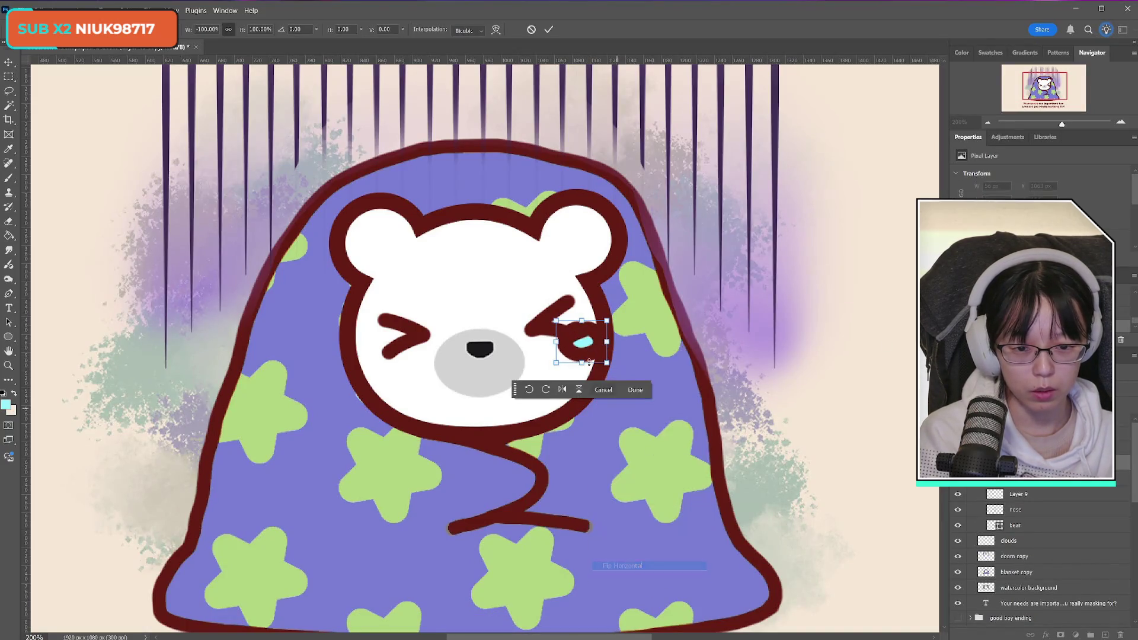
drag(598, 342, 388, 360)
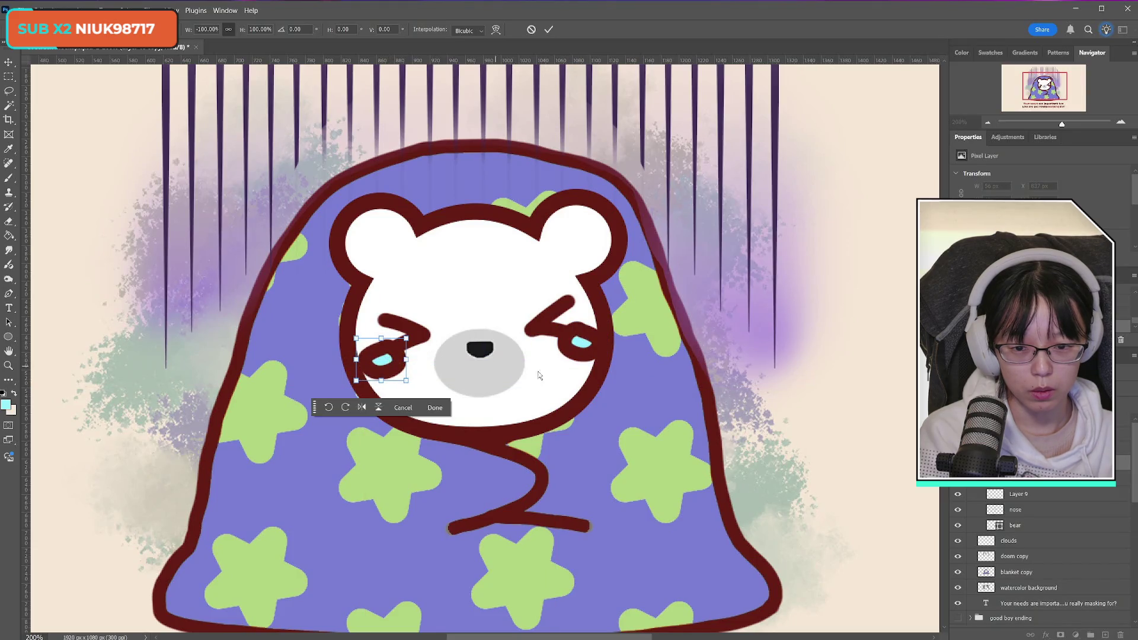
click(548, 31)
key(ctrl+t)
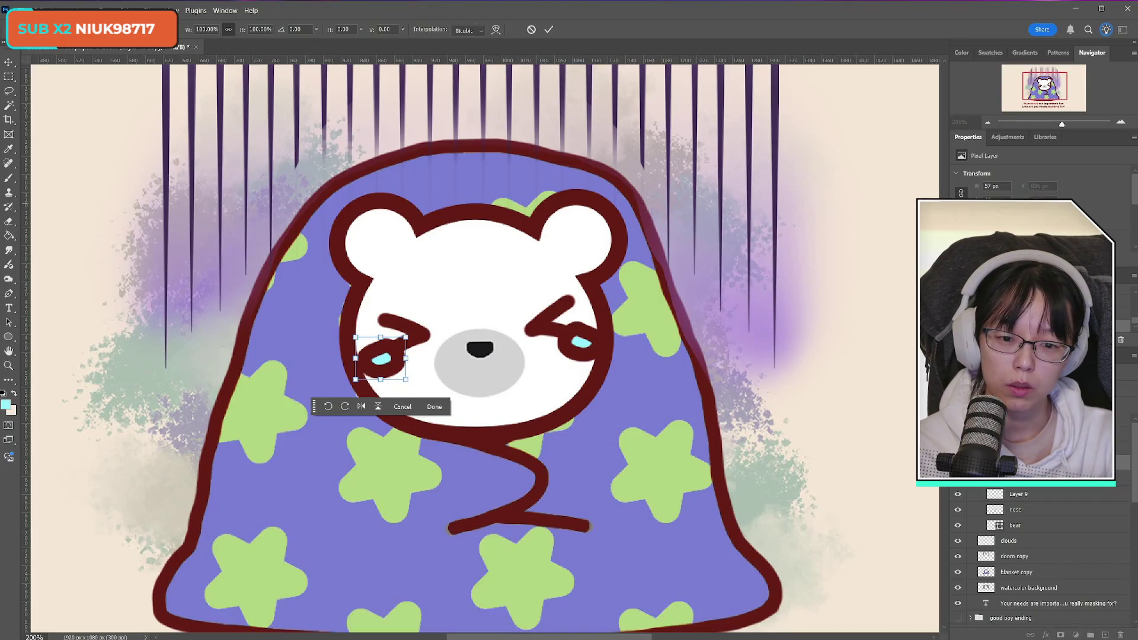
key(Up)
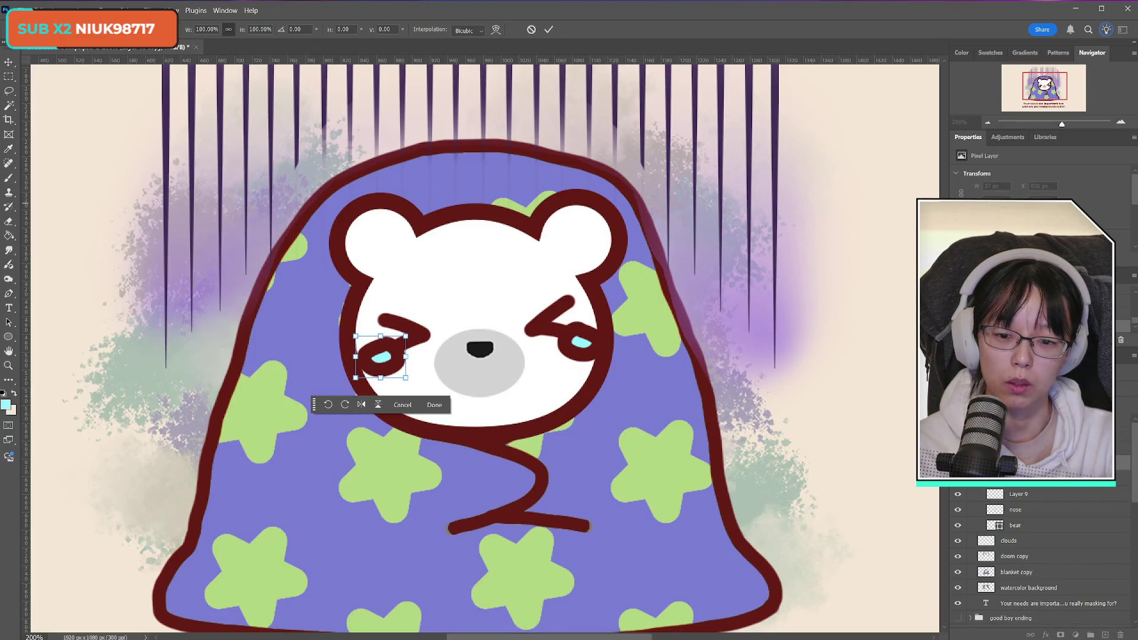
click(549, 30)
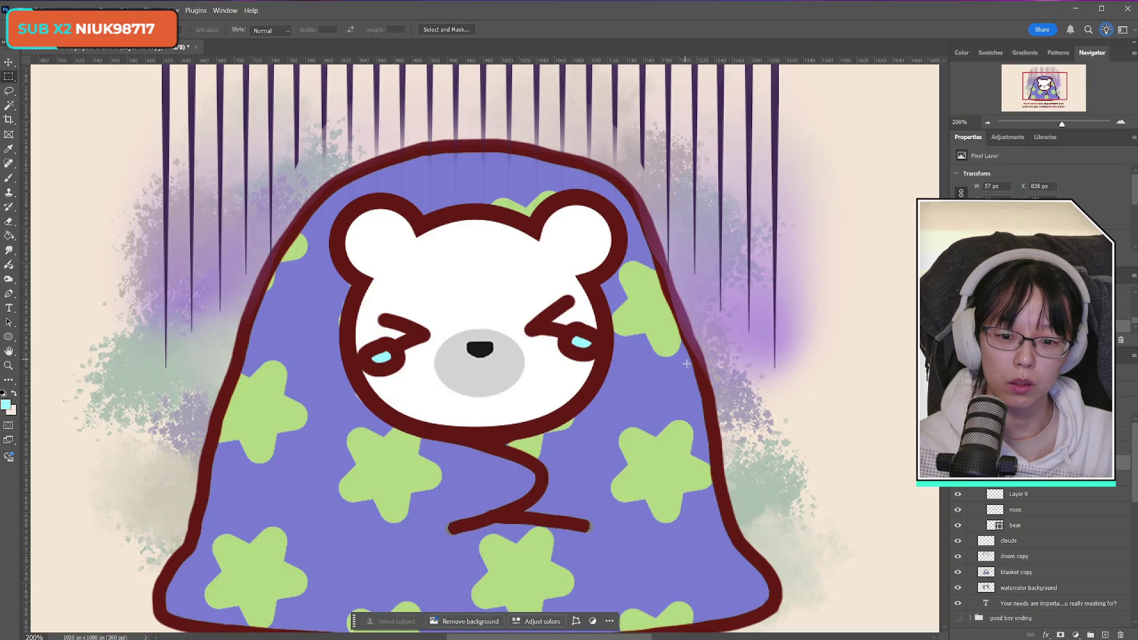
click(1018, 468)
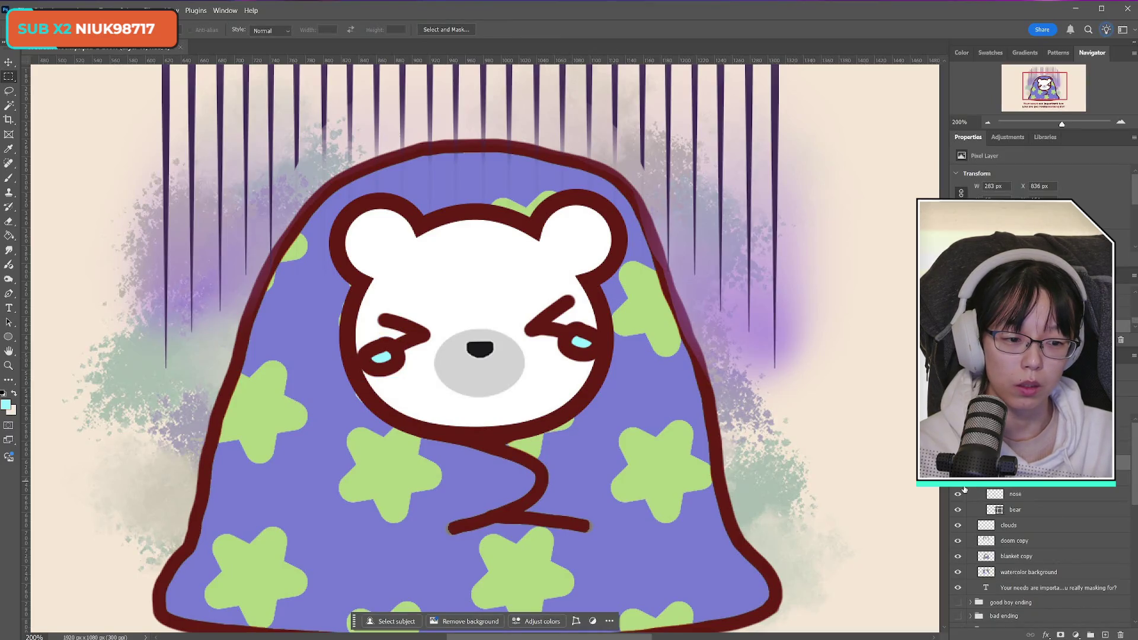
scroll(1126, 478, down, 1)
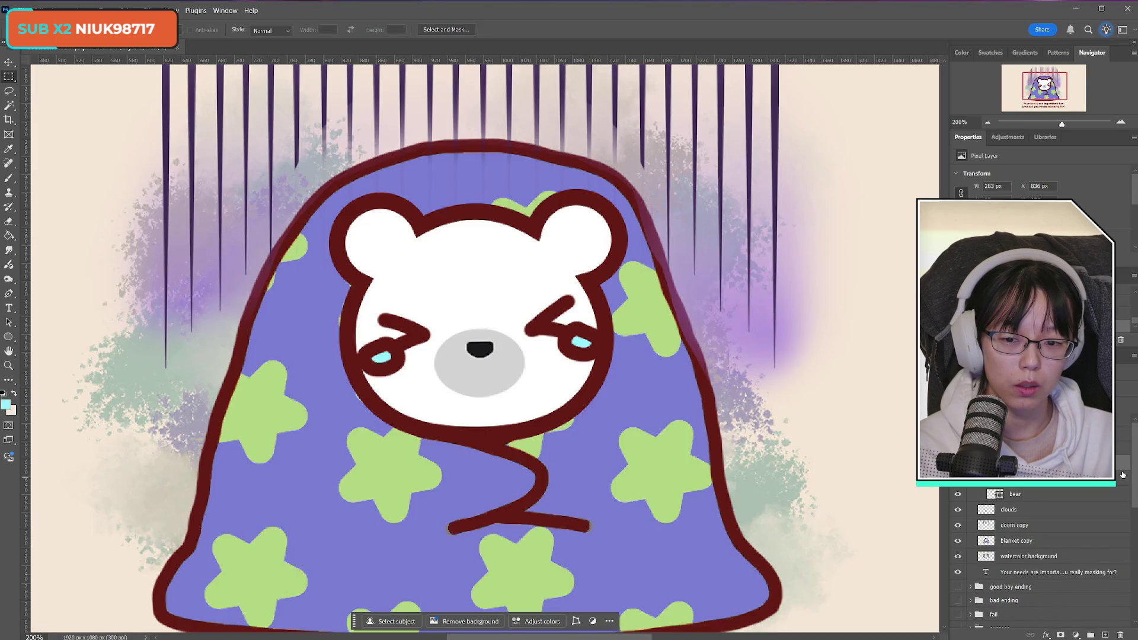
key(ctrl+comma)
key(ctrl+comma)
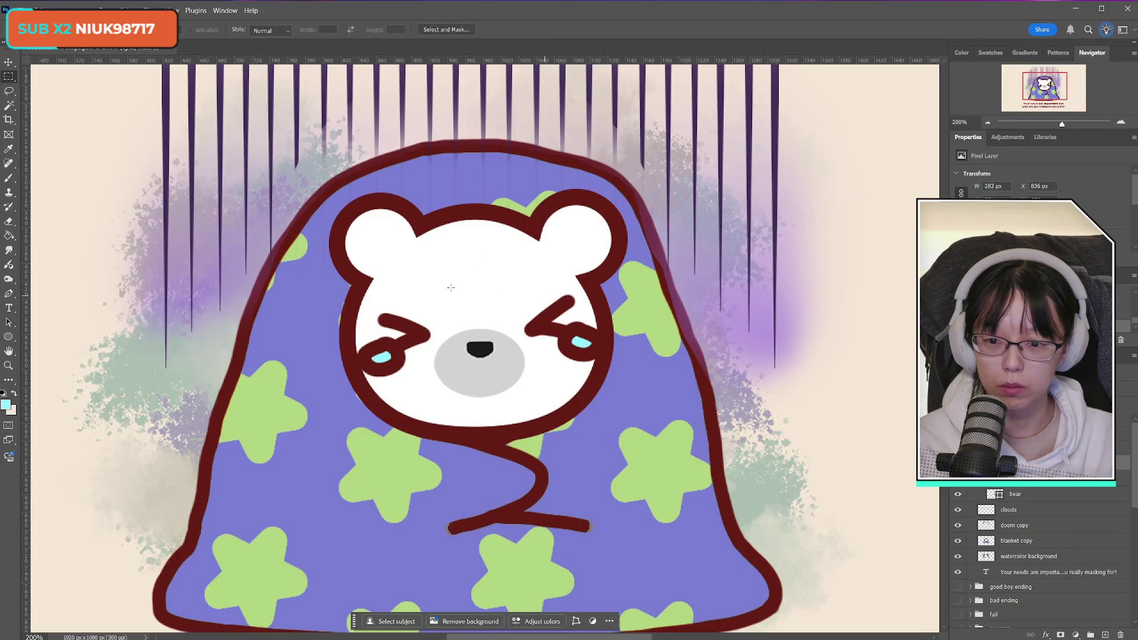
Zoom out to 100% and maximize the window to show the whole illustration
key(z)
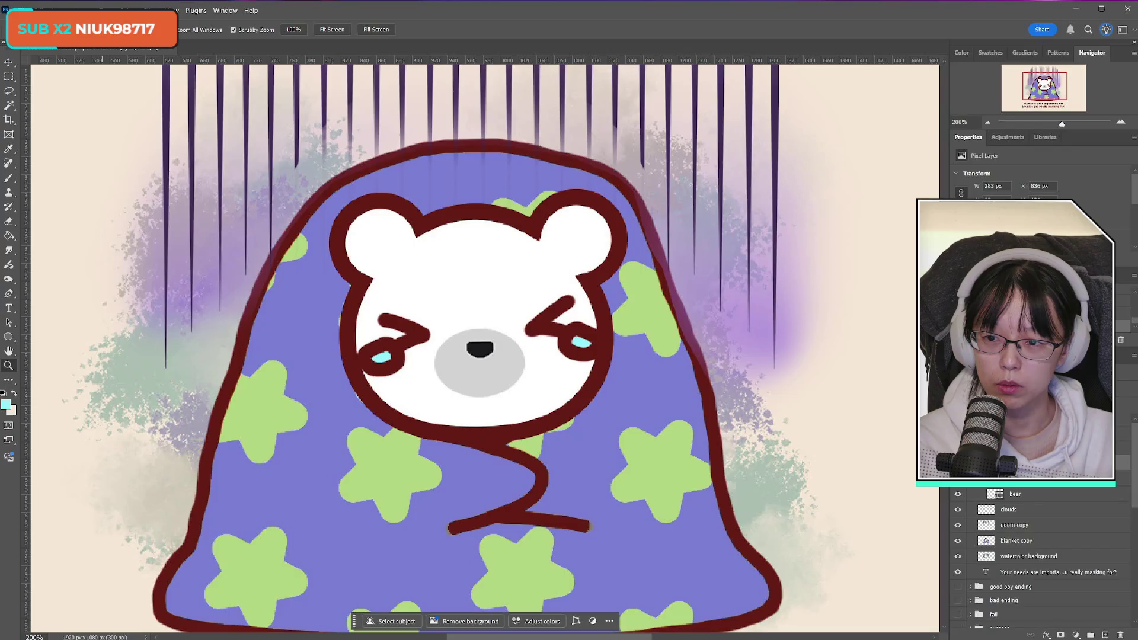
alt+click(377, 231)
scroll(343, 318, up, 1)
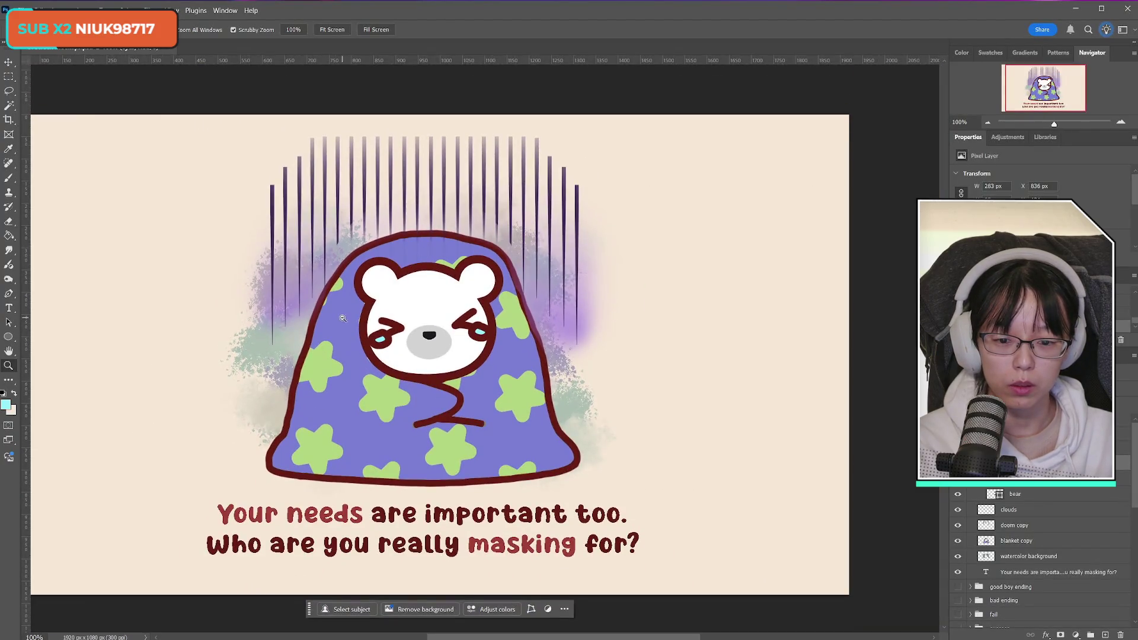
click(1103, 11)
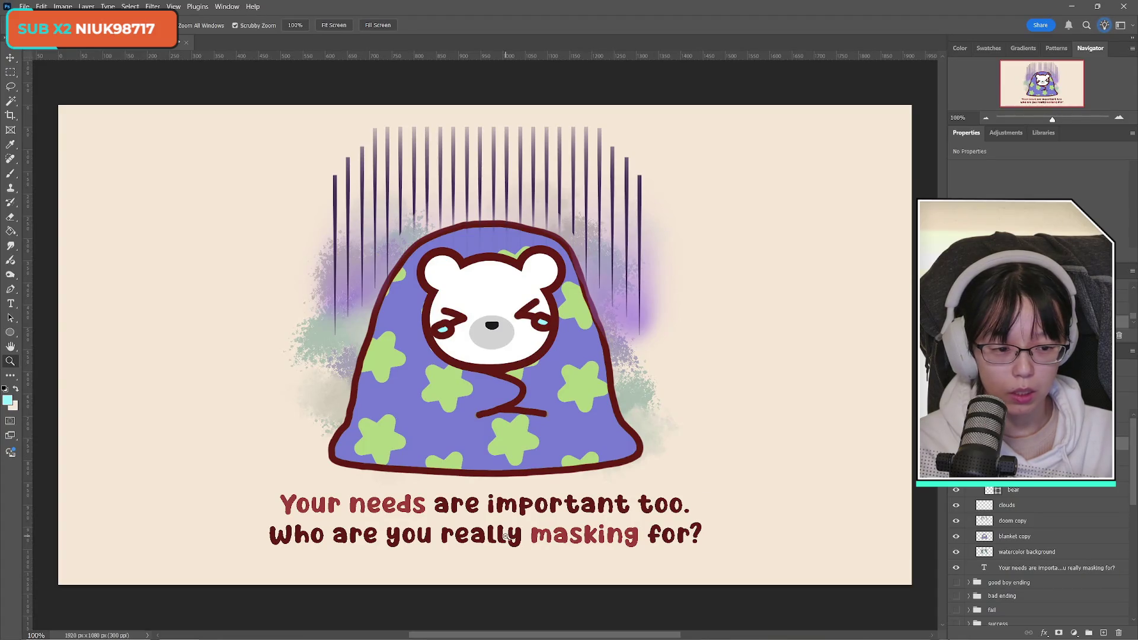
Select the caption text layer and save the document
click(1059, 569)
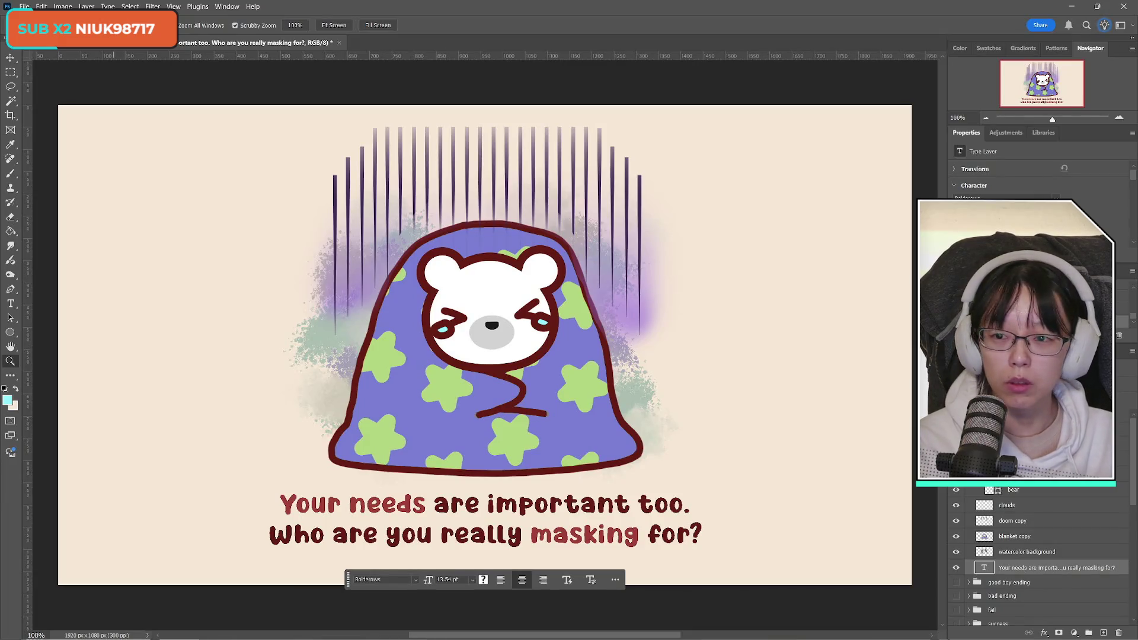
click(24, 6)
click(34, 126)
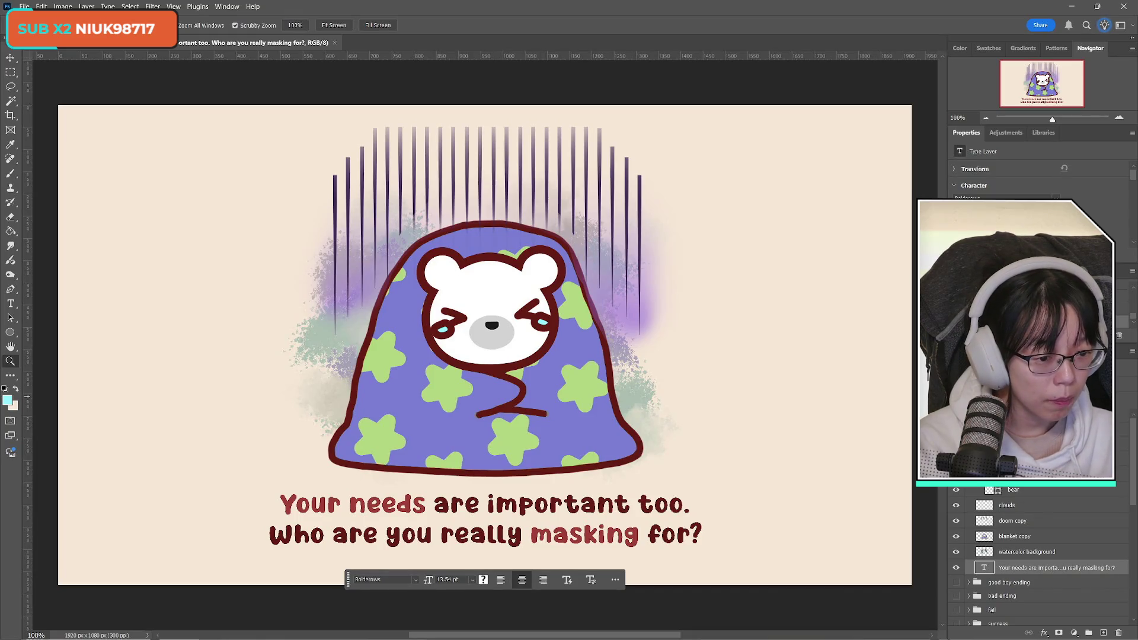
scroll(1043, 557, down, 3)
scroll(1044, 558, up, 3)
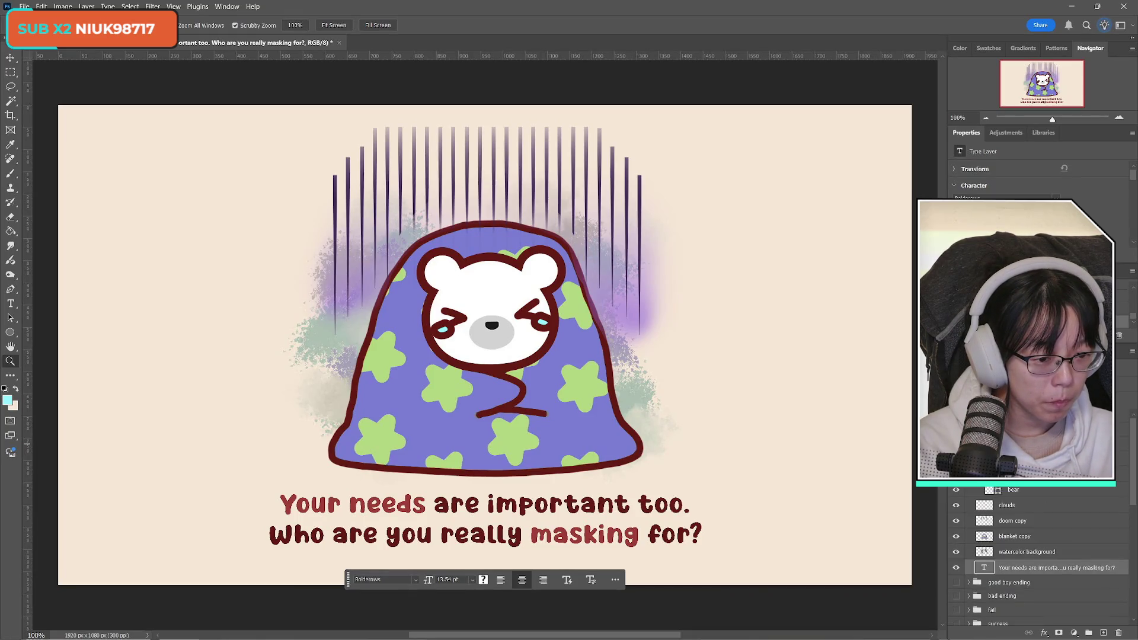
scroll(1043, 557, down, 3)
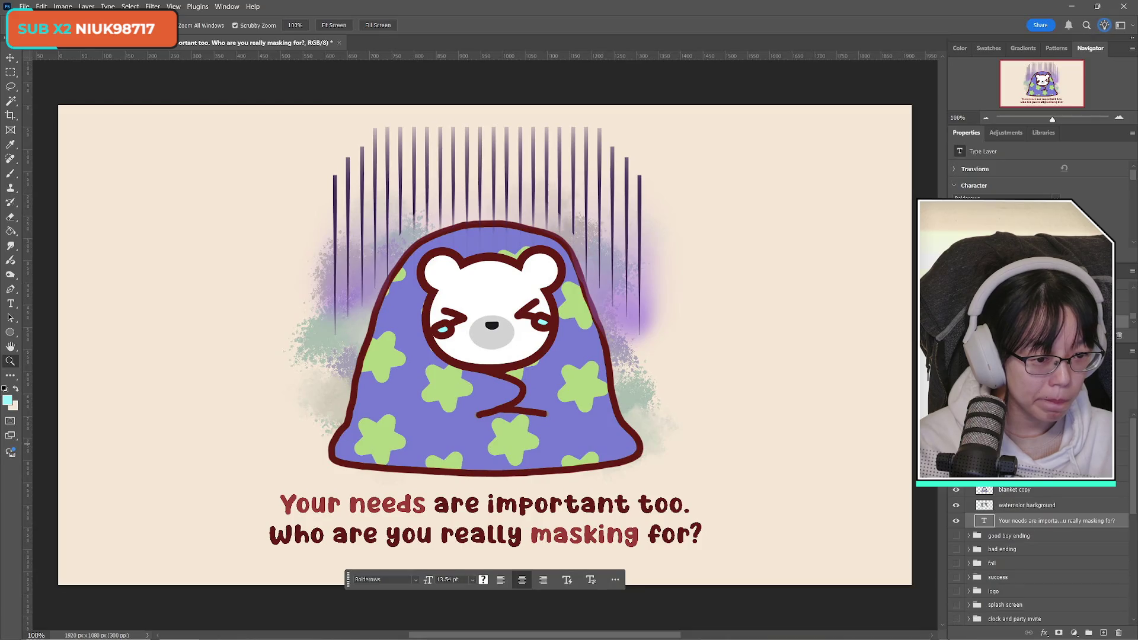
scroll(1043, 557, up, 3)
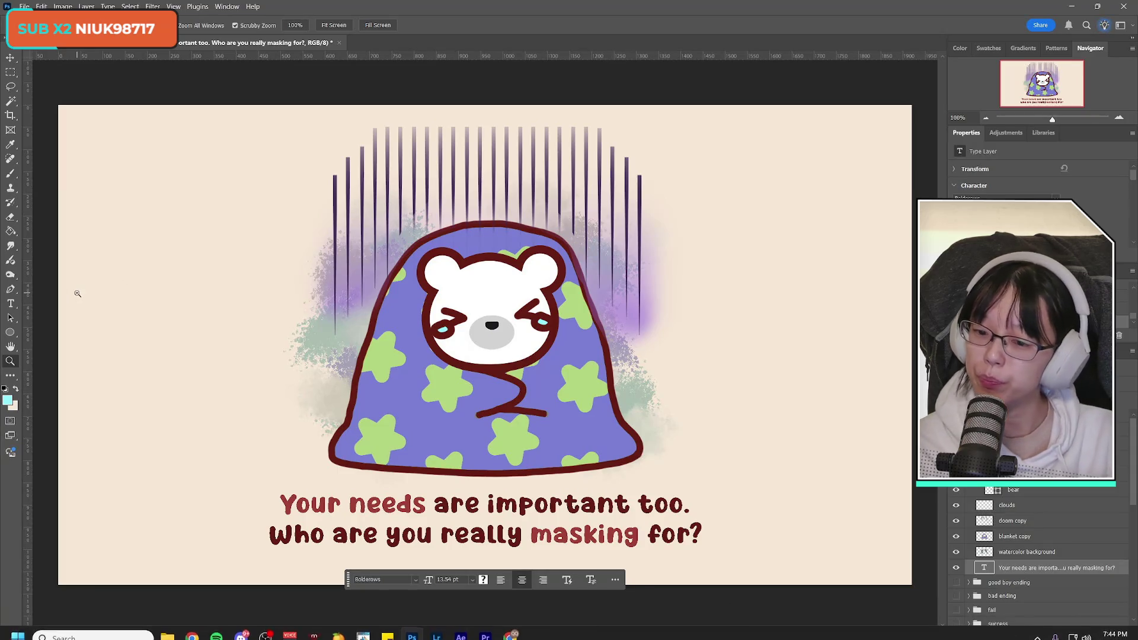
Change the caption to start 'Remember your' and colour 'Remember' dark red #7b1111
click(11, 305)
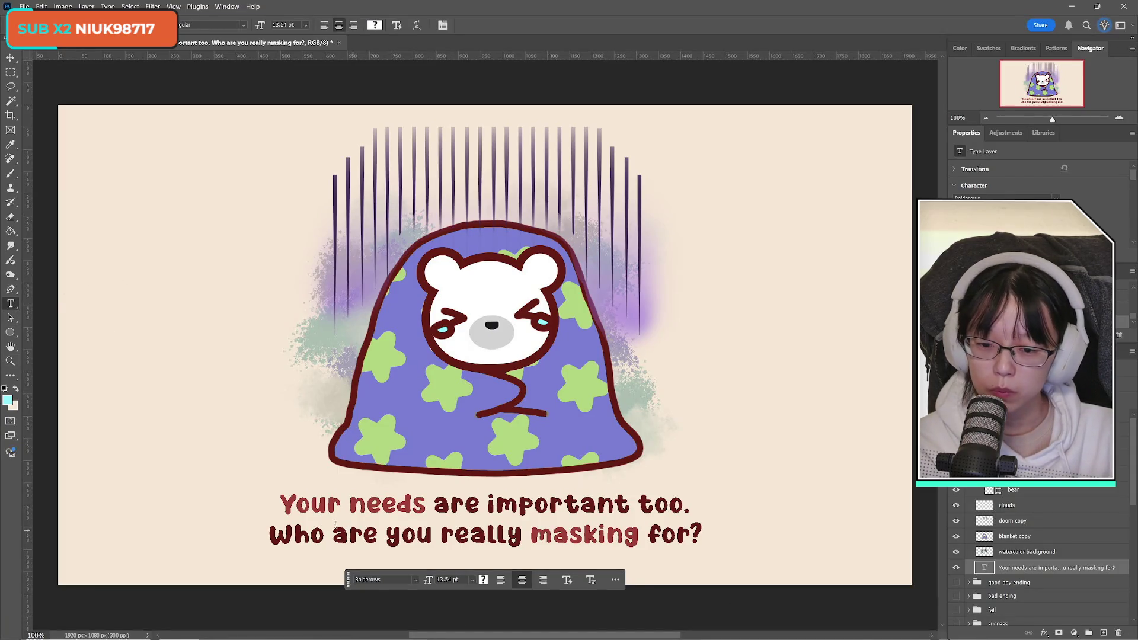
click(289, 501)
key(BackSpace)
text(Remem)
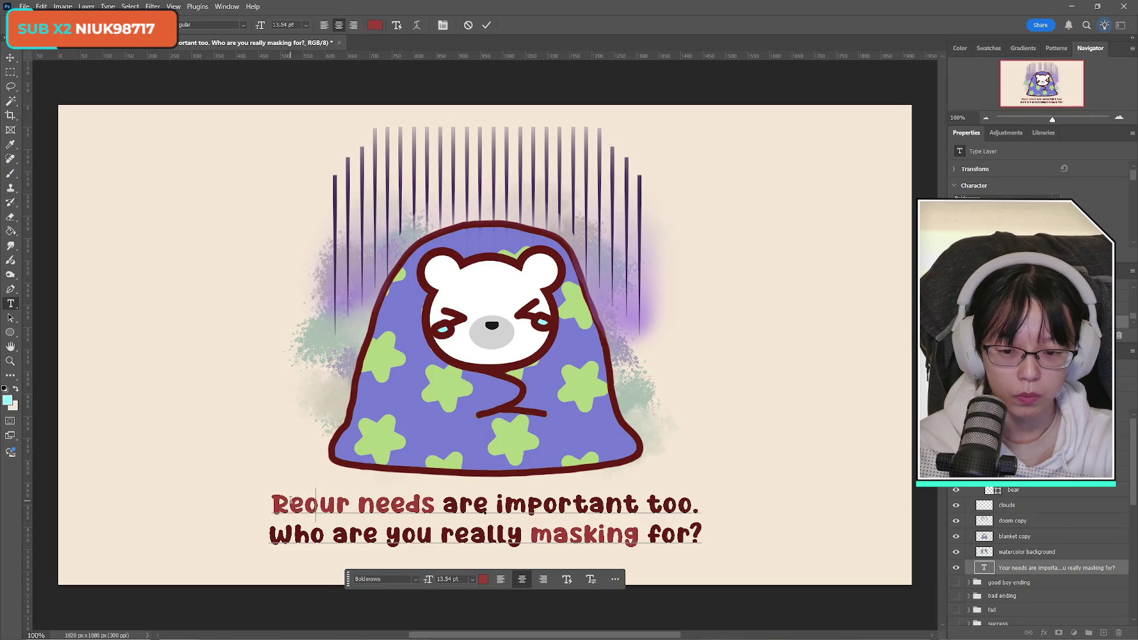
text(ber y)
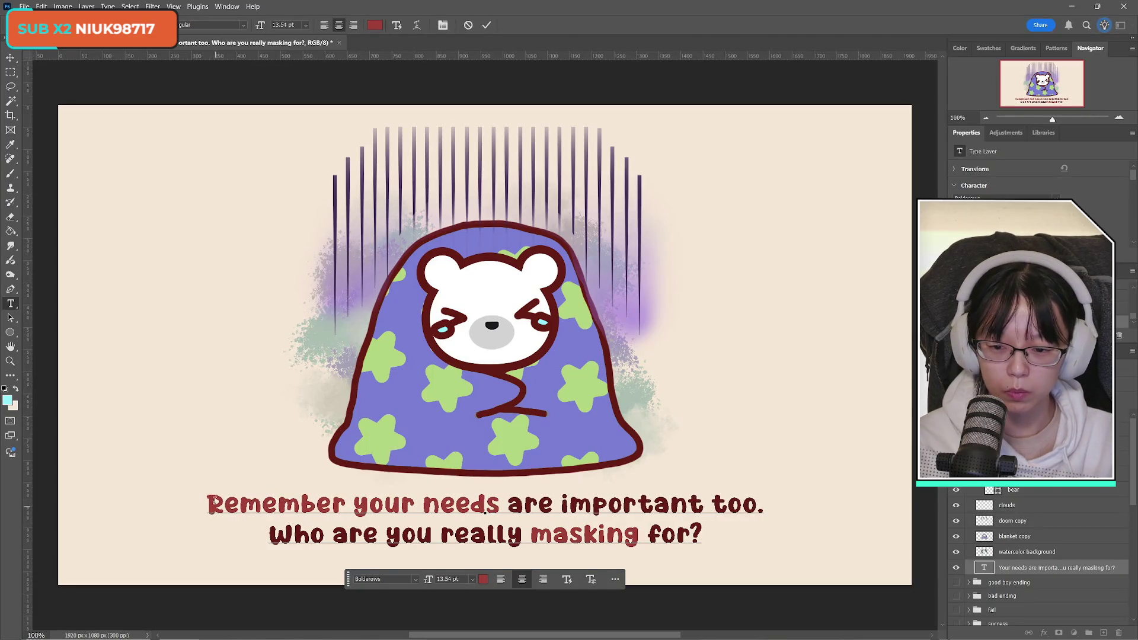
key(Home)
key(shift+Right)
key(ctrl+shift+Right)
click(8, 401)
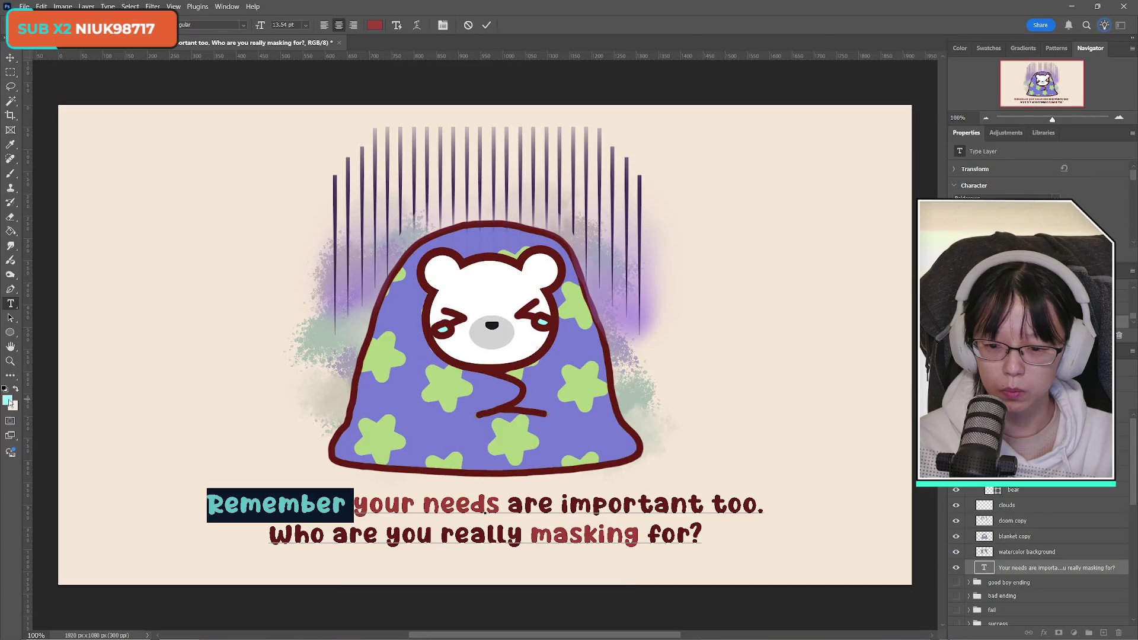
text(7b1111)
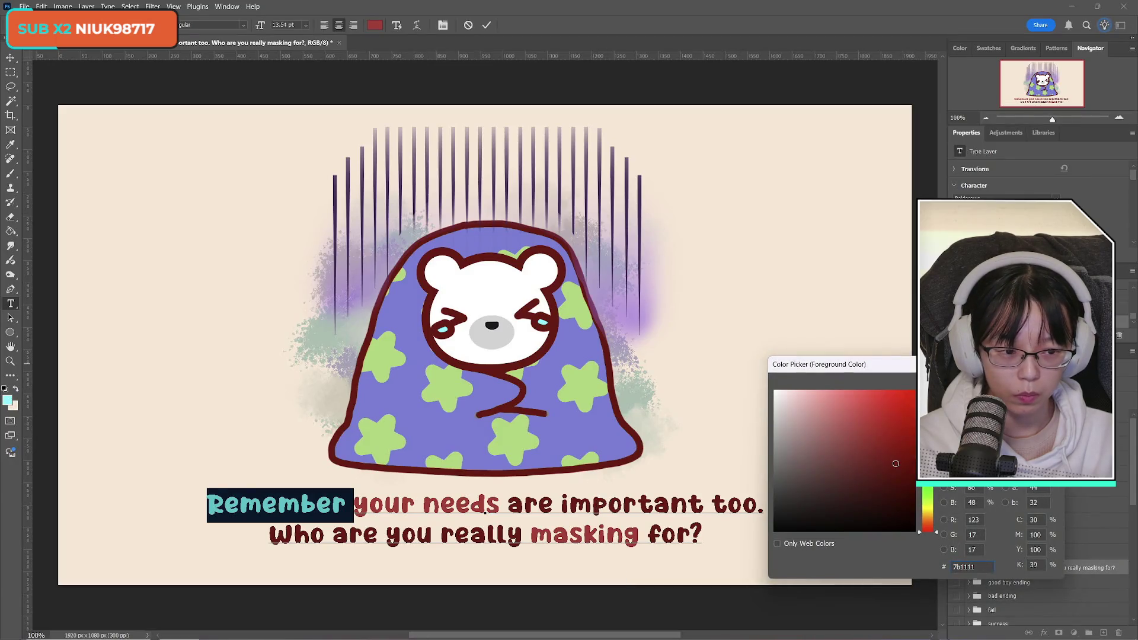
key(Return)
click(10, 71)
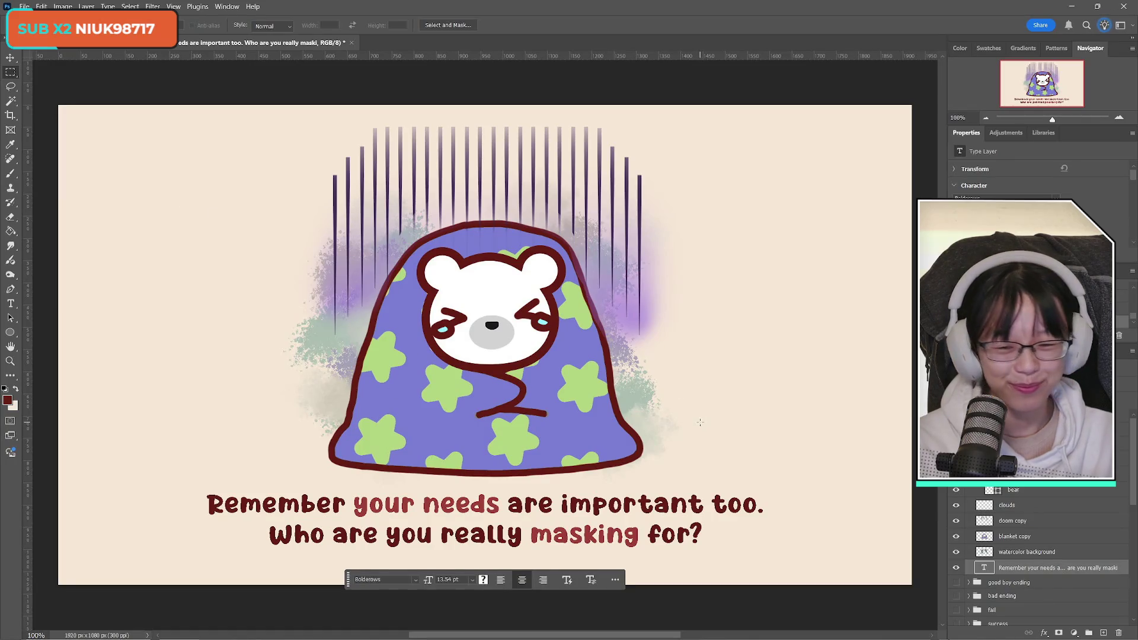
Save the updated illustration
click(24, 6)
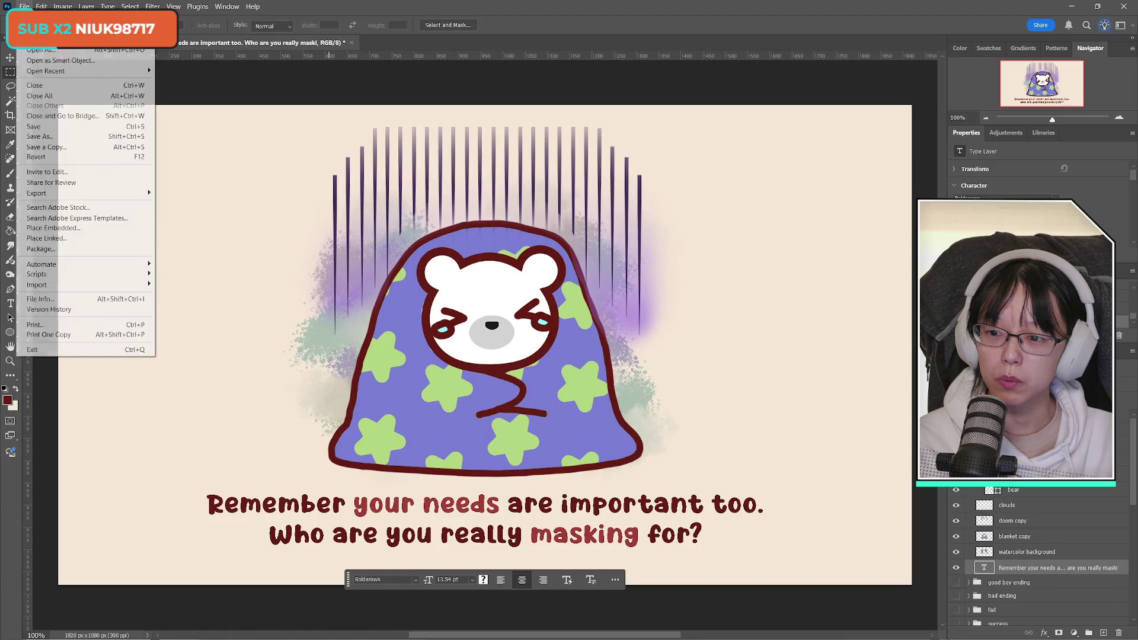
click(59, 128)
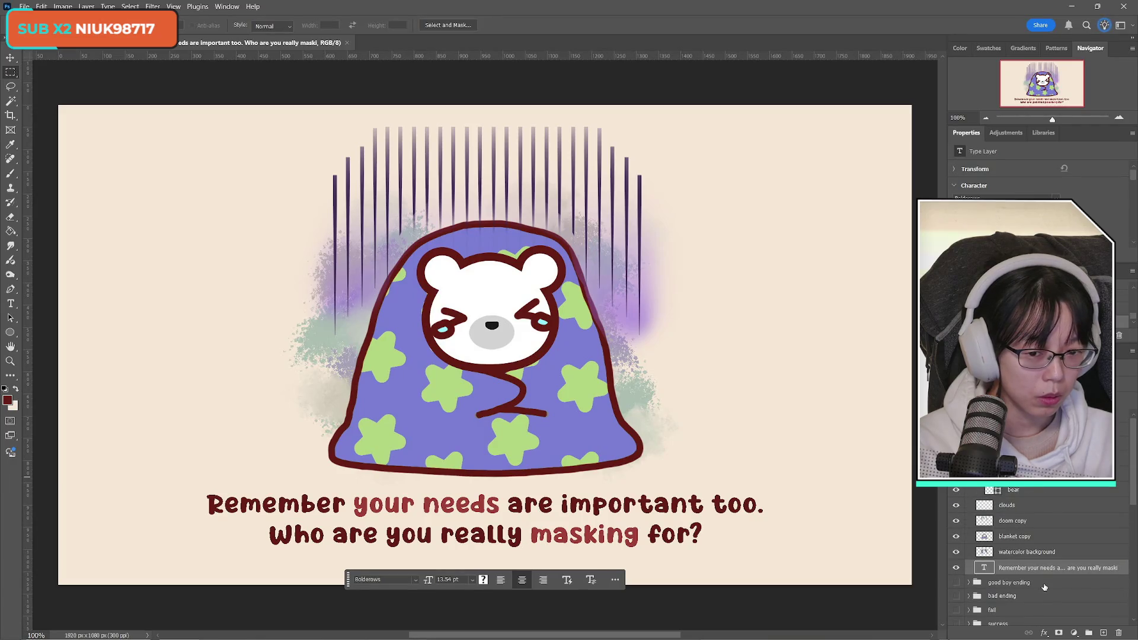
click(969, 583)
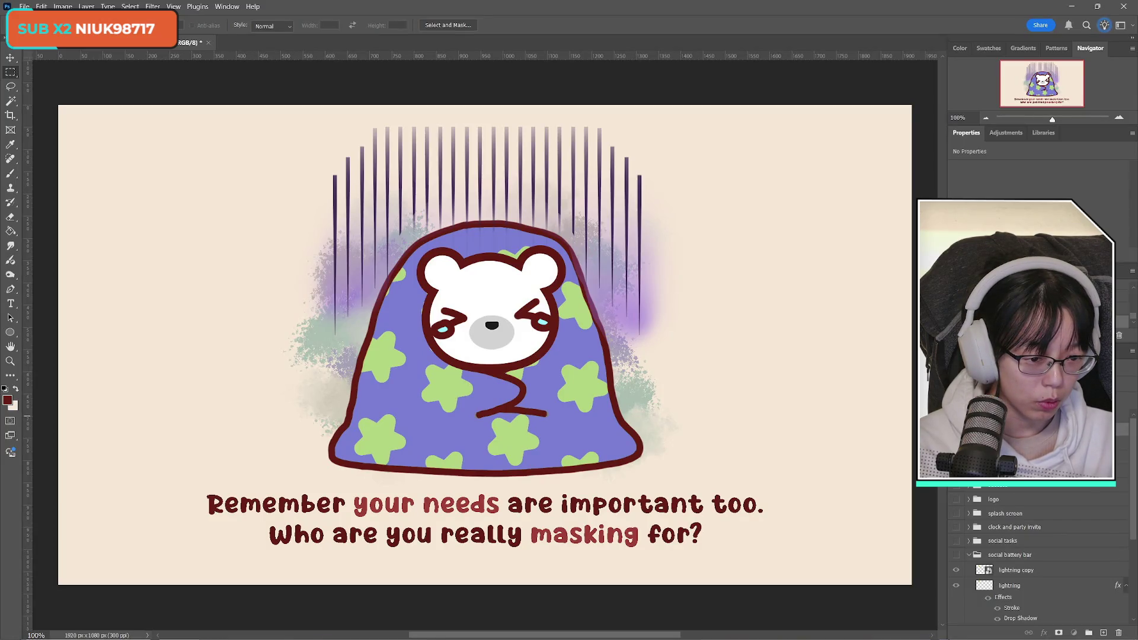
scroll(1038, 562, down, 8)
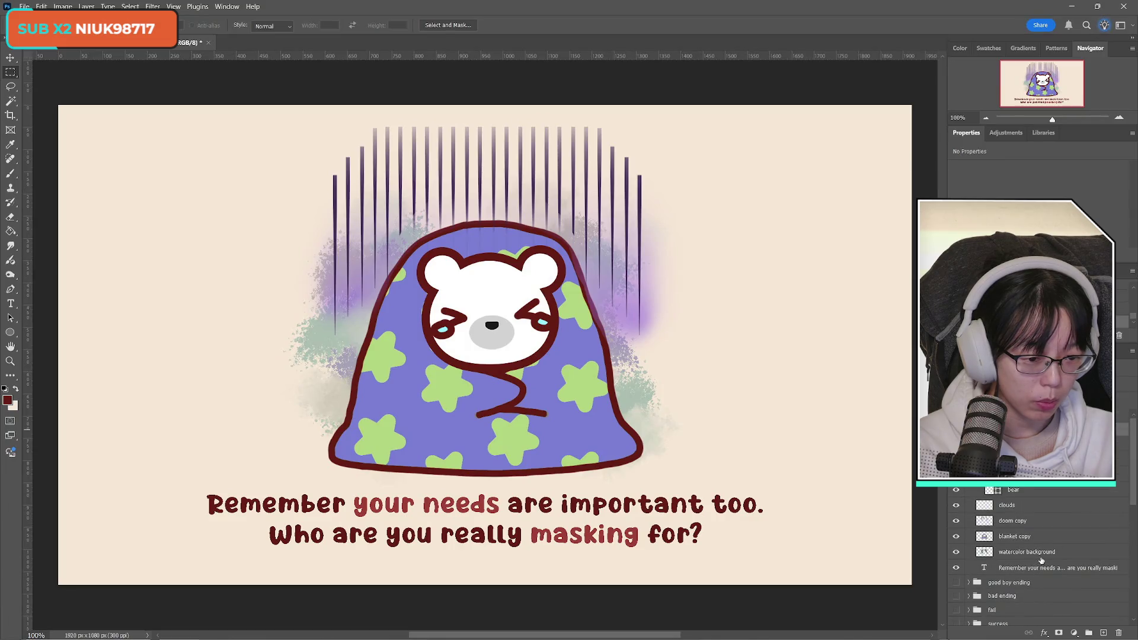
scroll(1038, 557, down, 3)
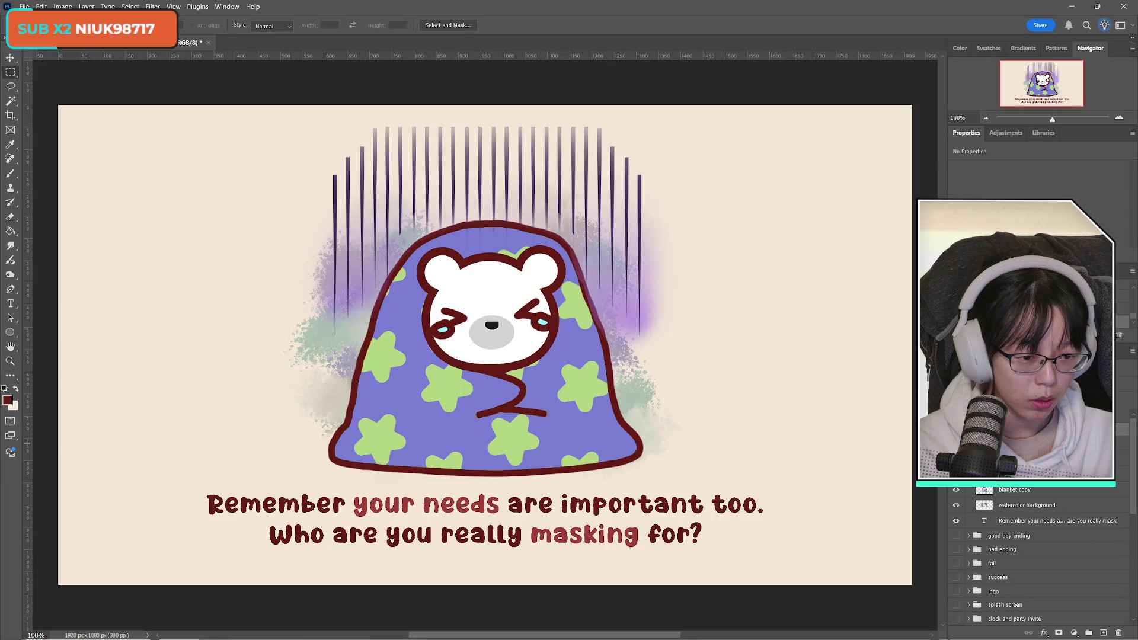
click(957, 474)
click(956, 474)
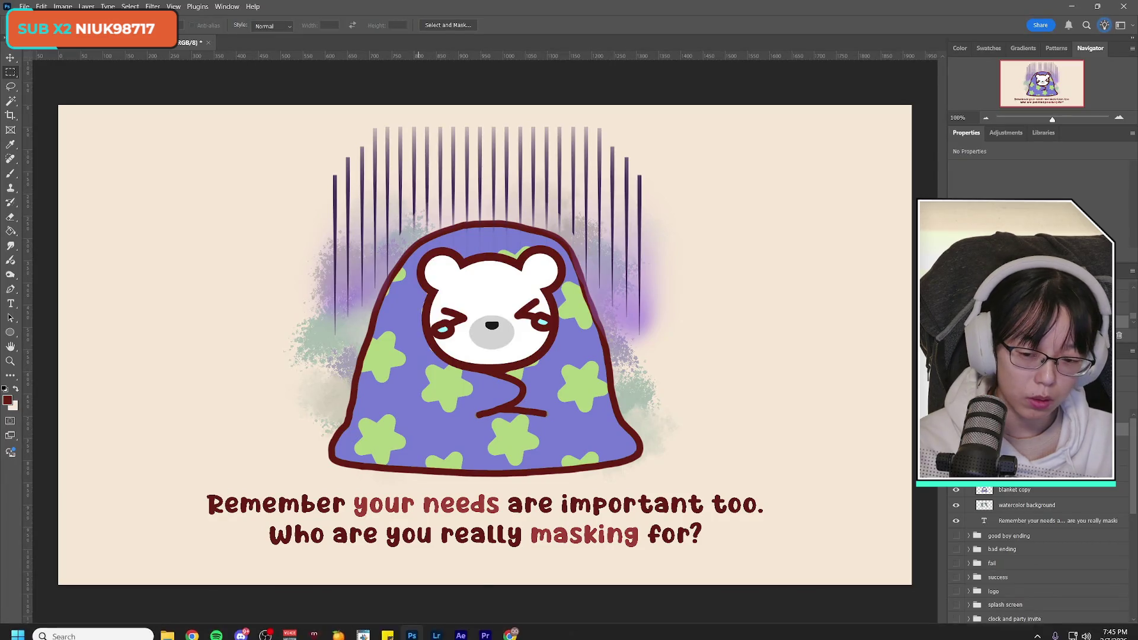
mouse_move(169, 637)
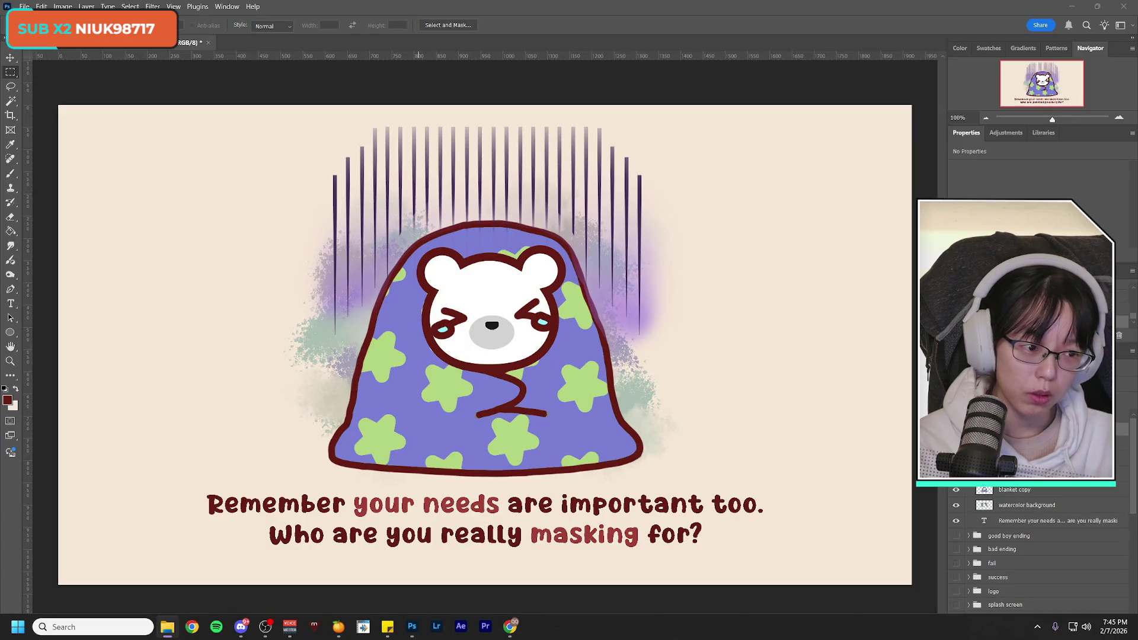
Open UI-Settings > Fail in a second window and pick ab_fail_behindbeargloom
click(167, 627)
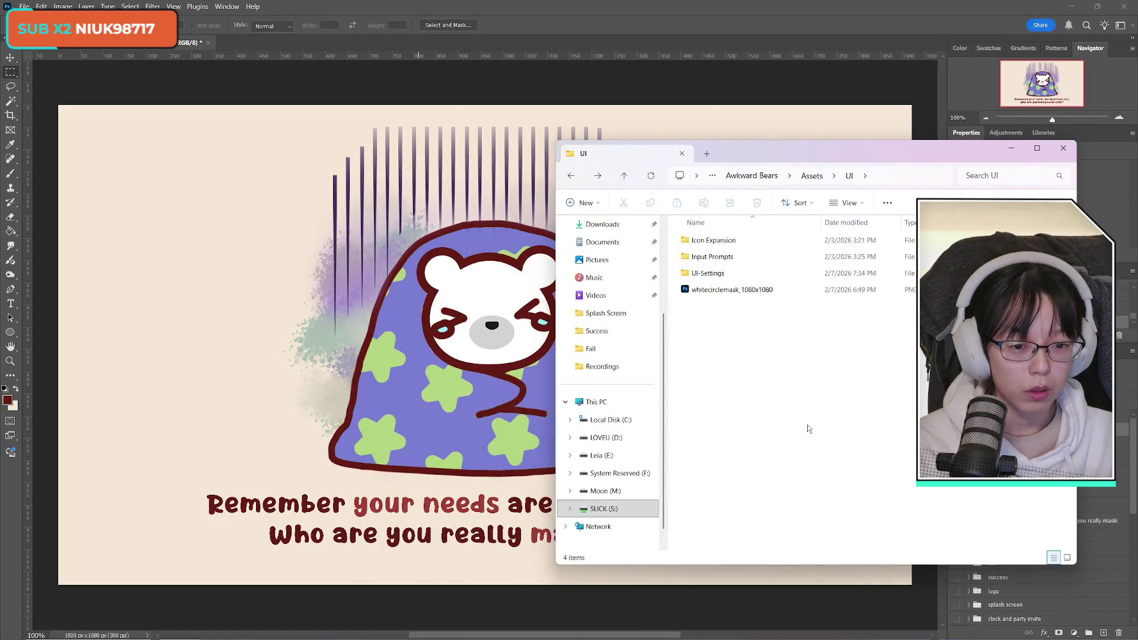
key(ctrl+n)
drag(852, 153, 444, 154)
drag(859, 153, 744, 153)
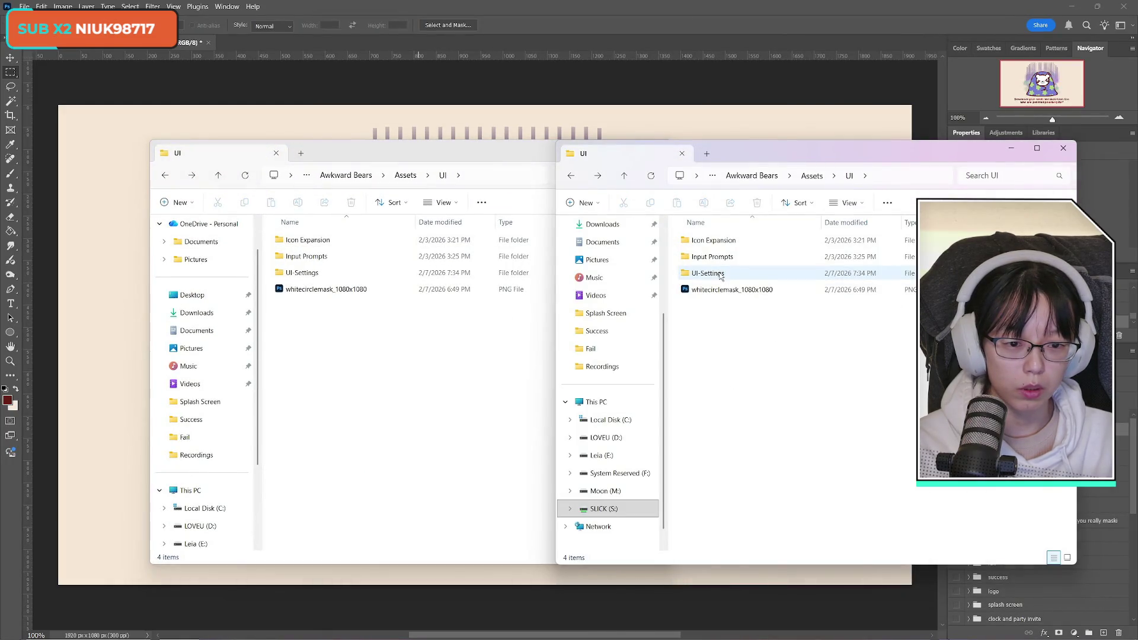
double_click(708, 273)
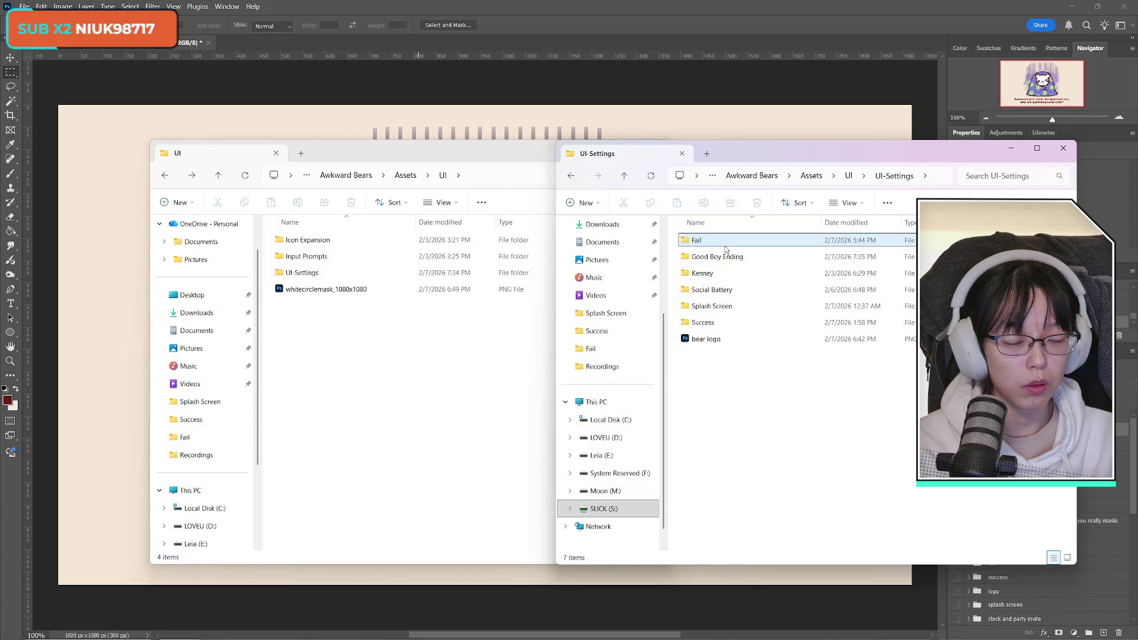
double_click(699, 241)
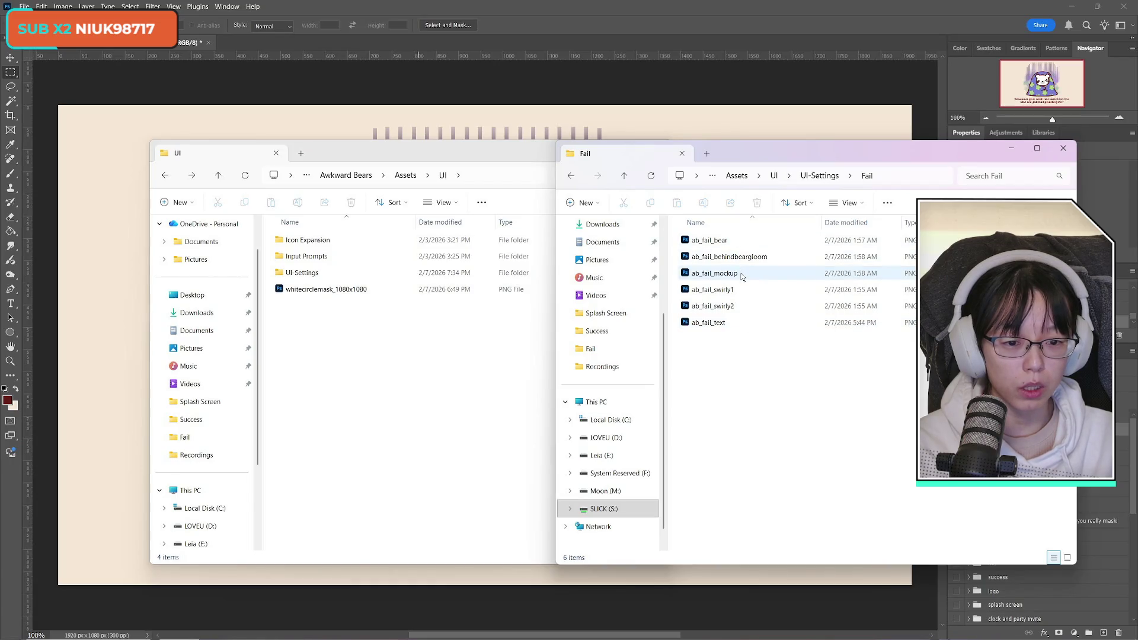
click(756, 256)
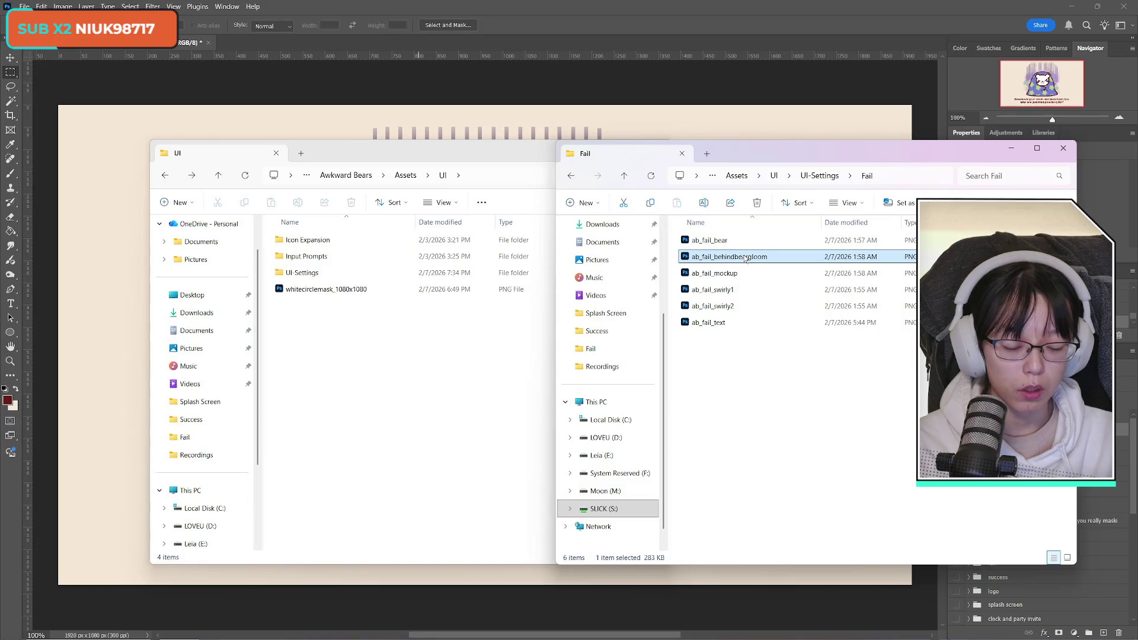
Create a new folder named Bad Ending inside UI-Settings
click(413, 386)
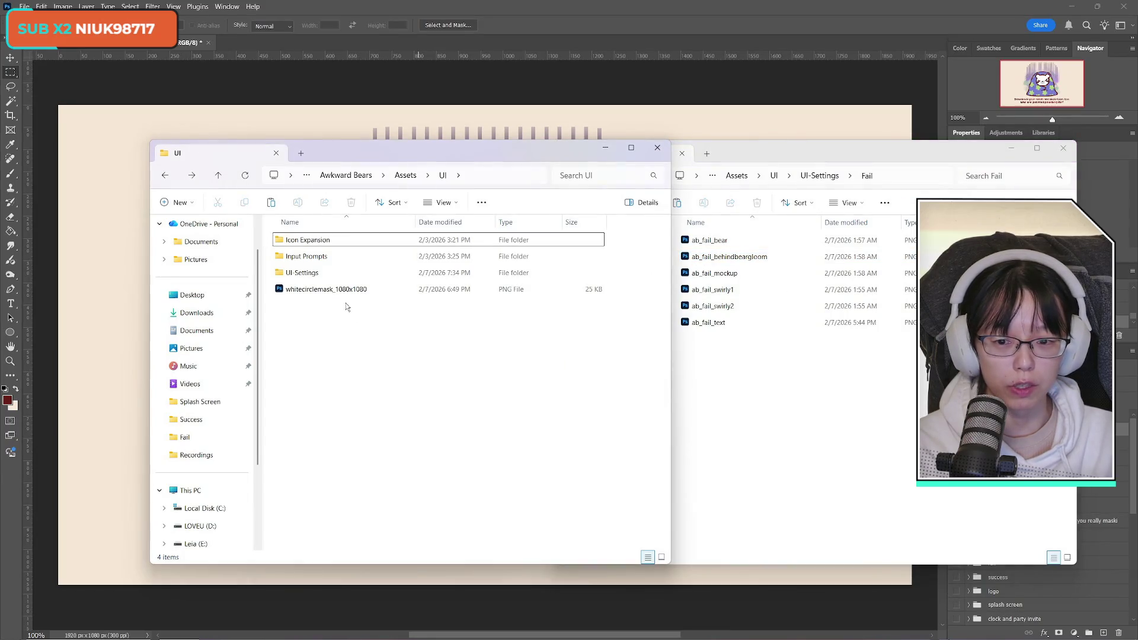
click(340, 278)
double_click(339, 274)
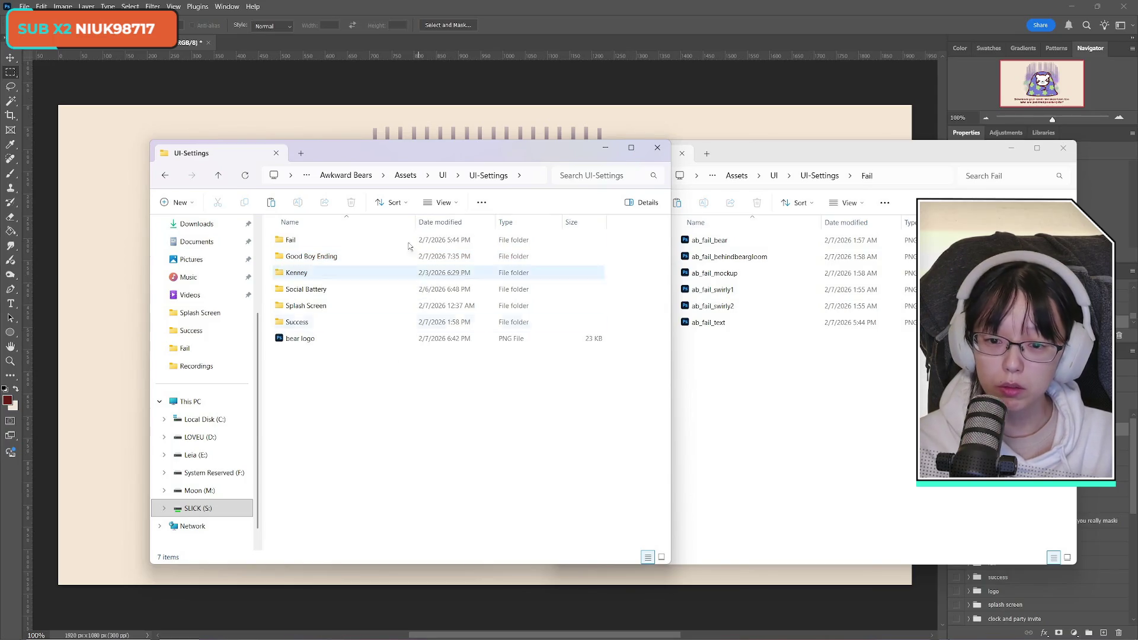
drag(365, 155, 354, 173)
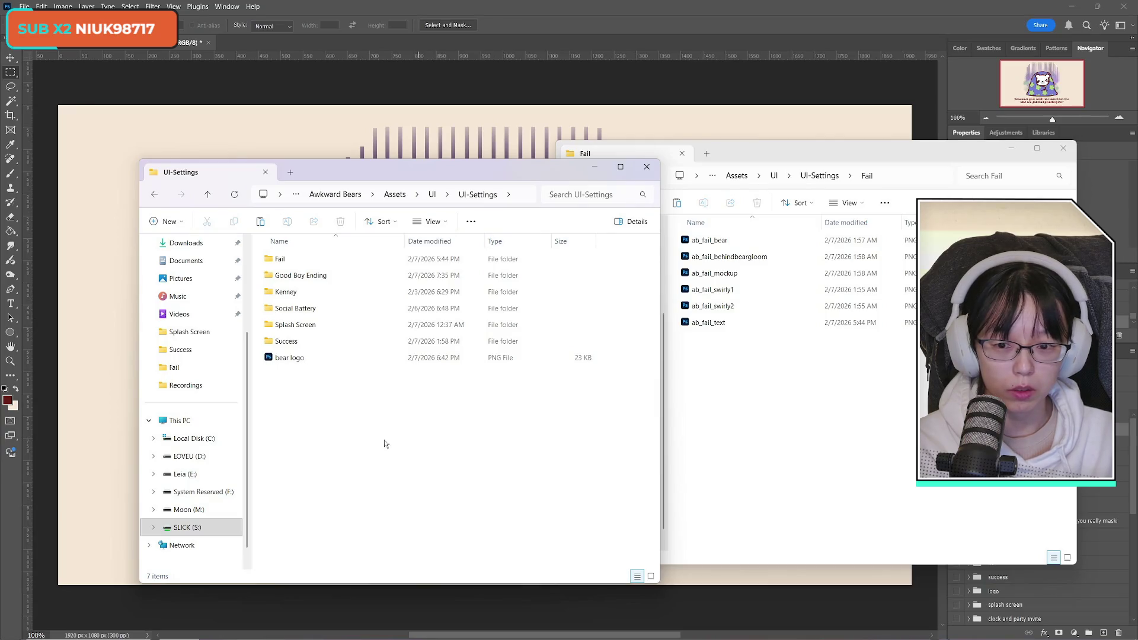
drag(324, 178, 329, 188)
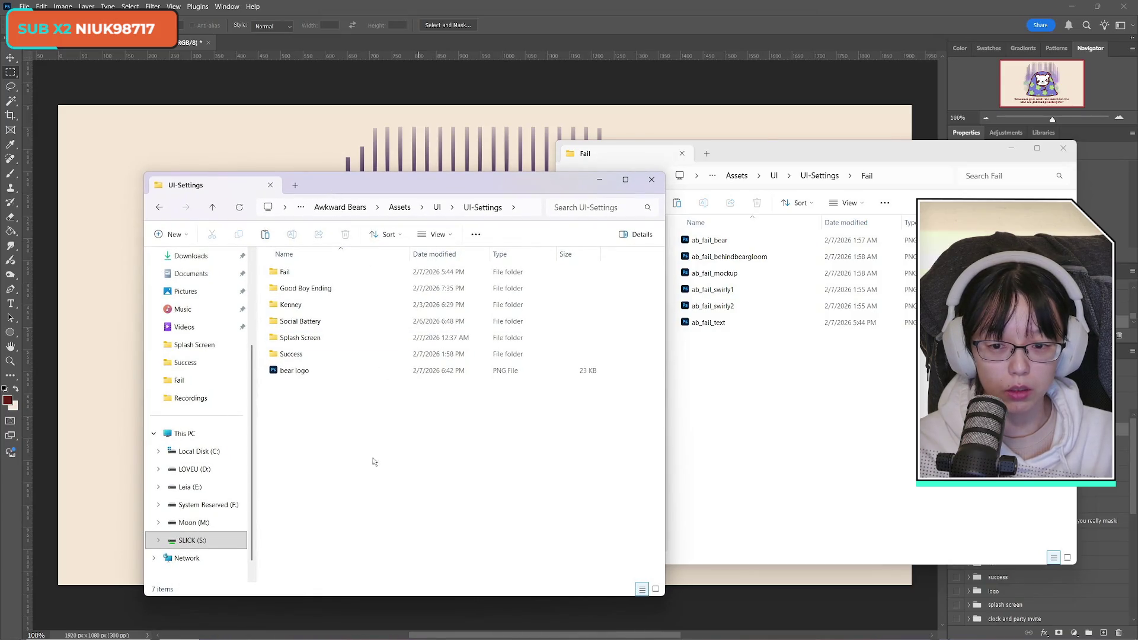
right_click(307, 415)
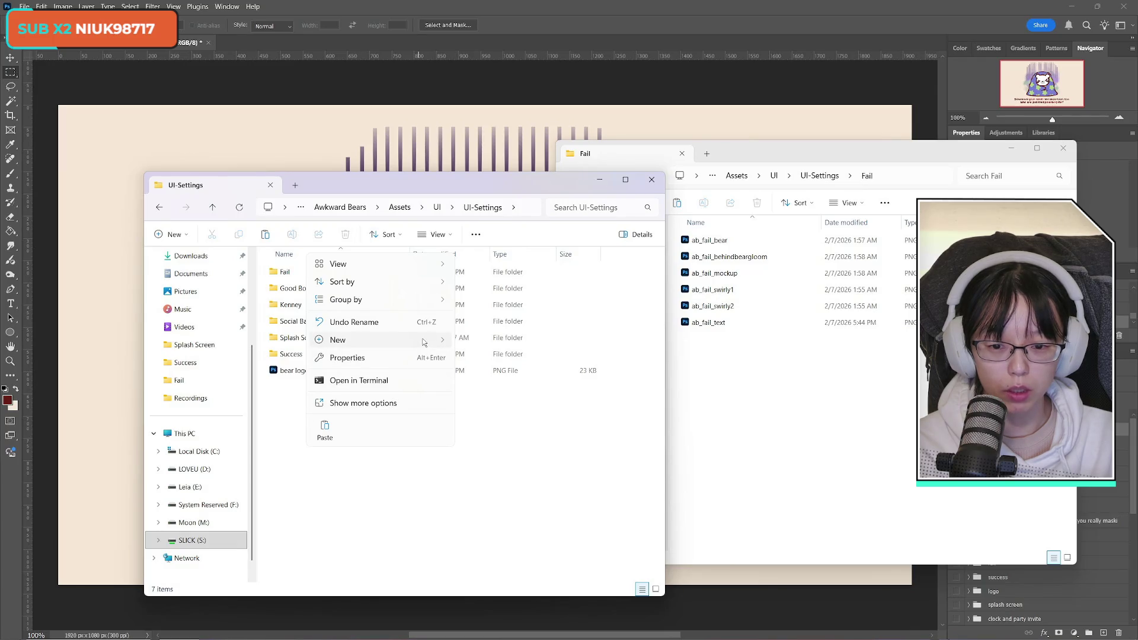
mouse_move(355, 339)
click(483, 340)
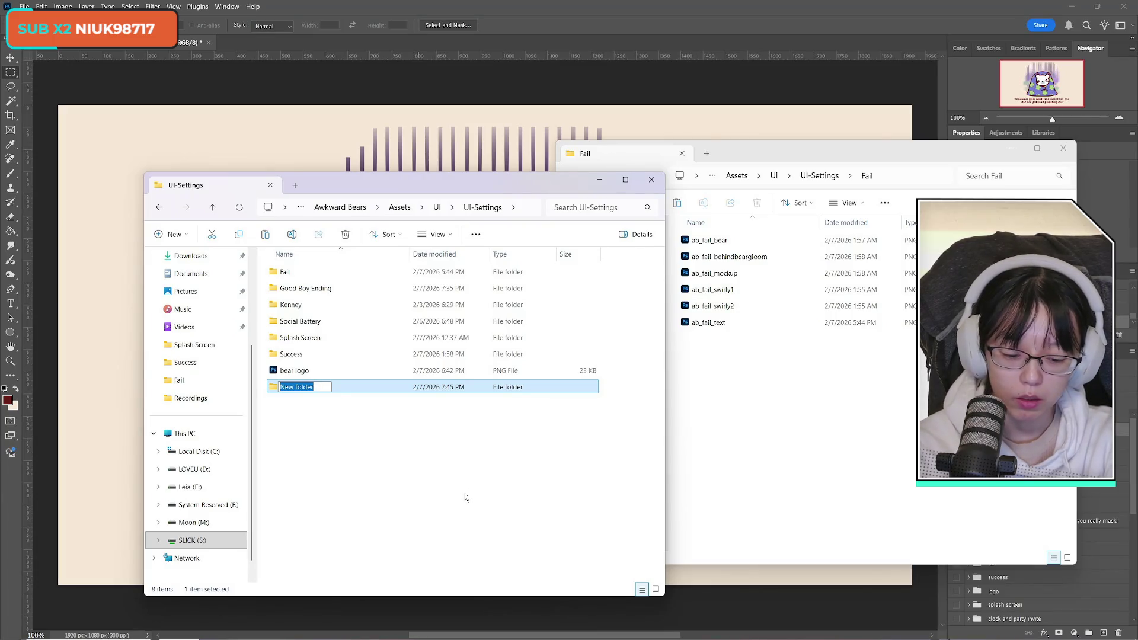
text(bad)
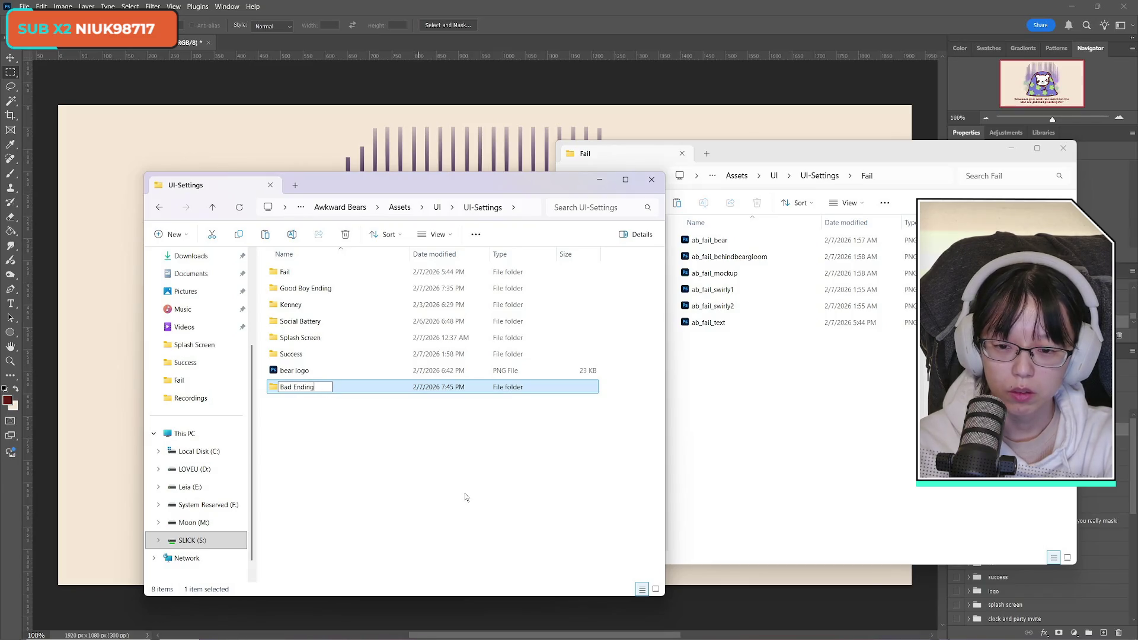
key(Return)
Paste the gloom image into Bad Ending, rename it ab_badending_behindbeargloom, and close the Fail window
double_click(316, 388)
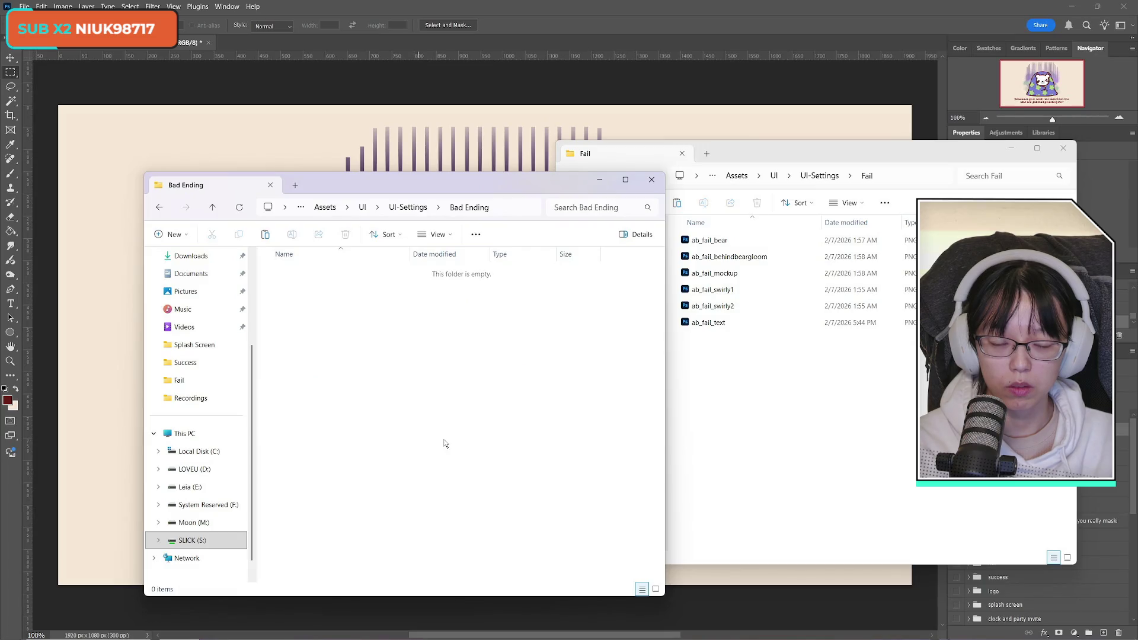
key(ctrl+v)
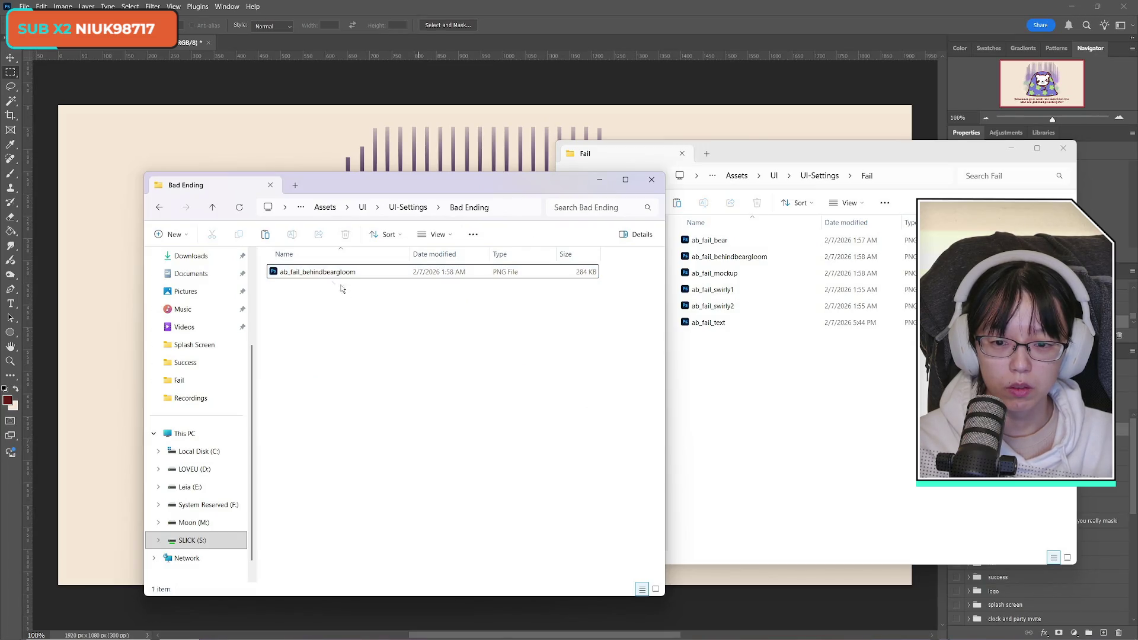
right_click(296, 272)
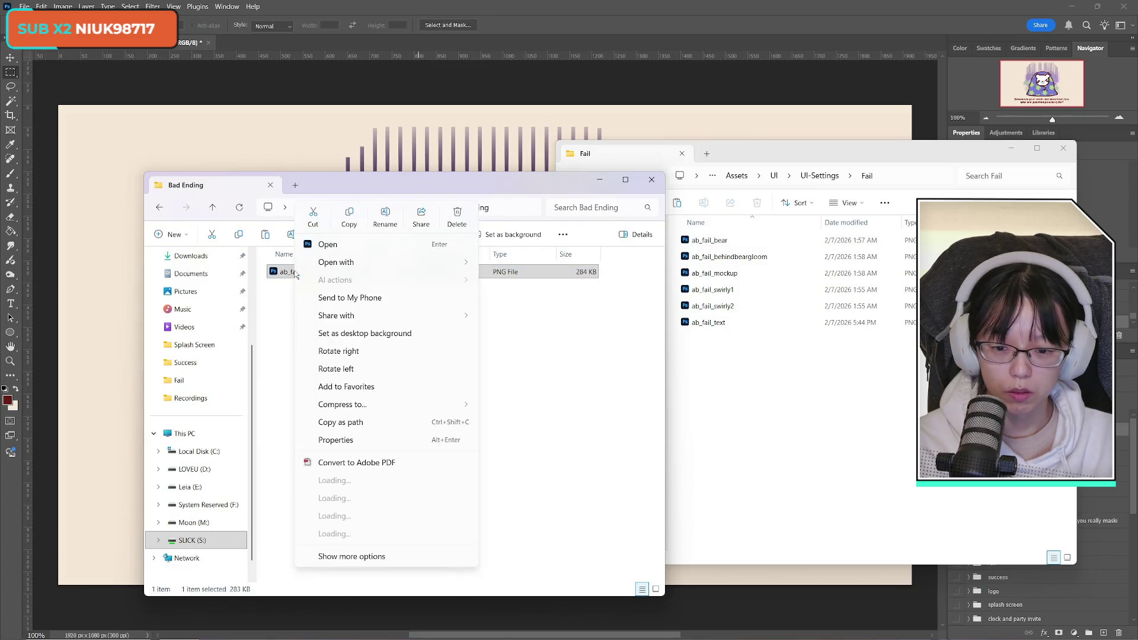
click(386, 219)
click(301, 272)
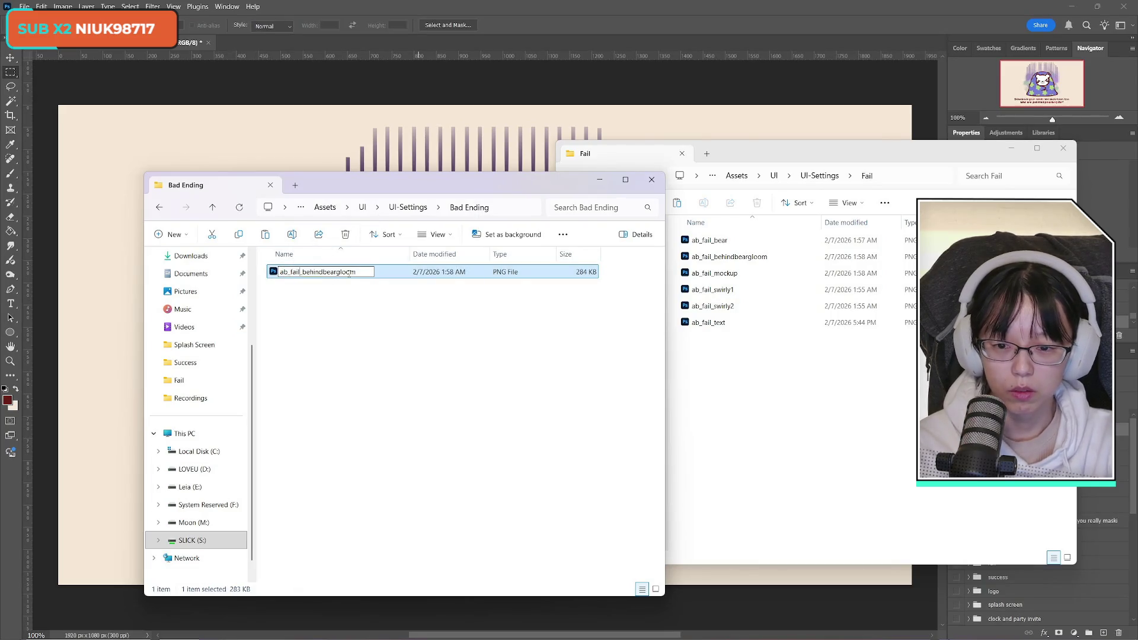
key(BackSpace)
key(BackSpace)
key(BackSpace)
text(badending)
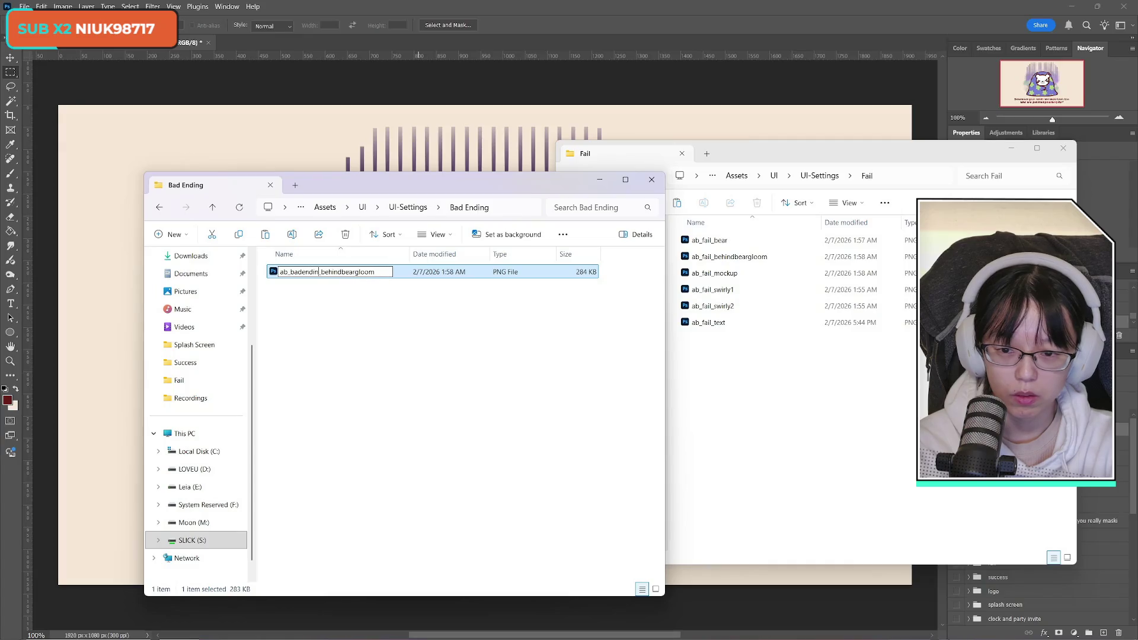
key(Return)
key(alt+Tab)
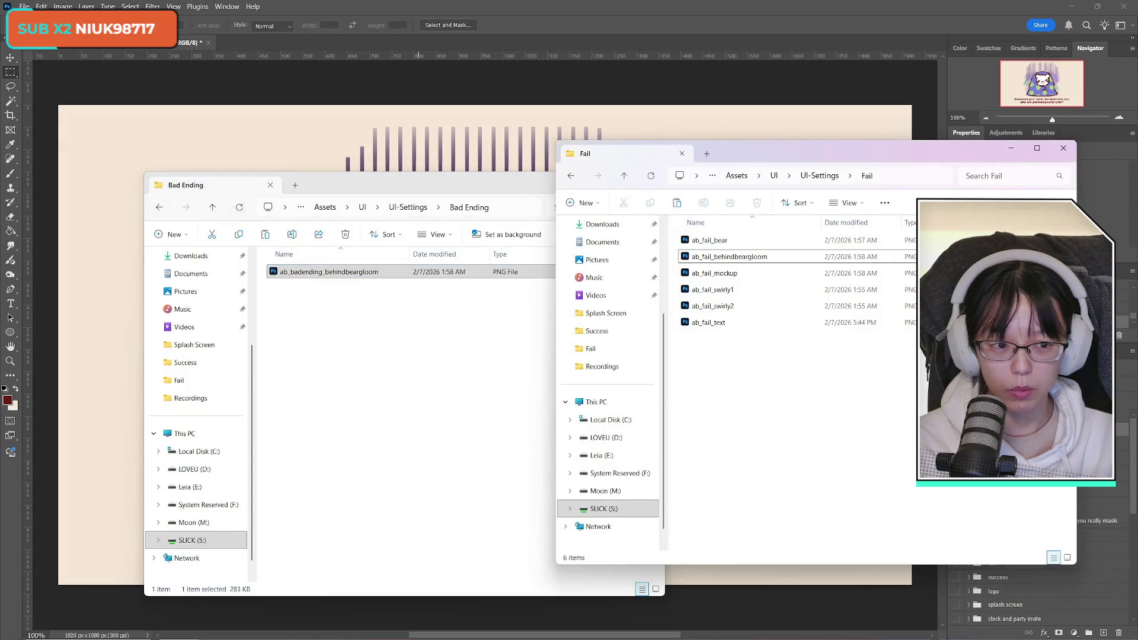
key(alt+F4)
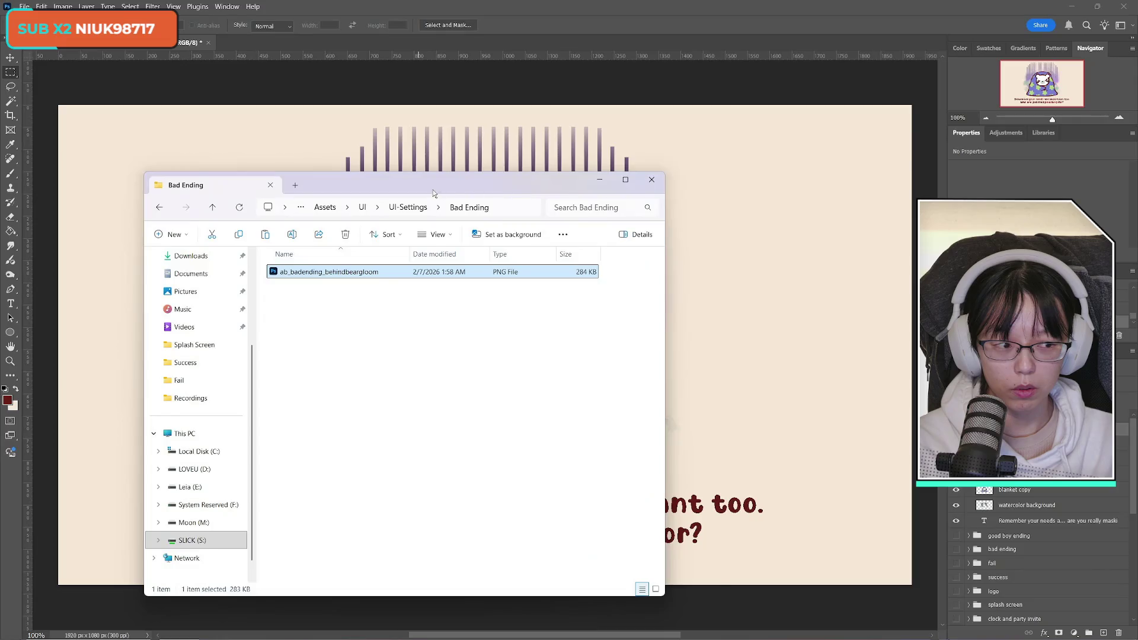
Close the Bad Ending window, hide the rain and glow layer, and select all on the eyes layer
key(alt+F4)
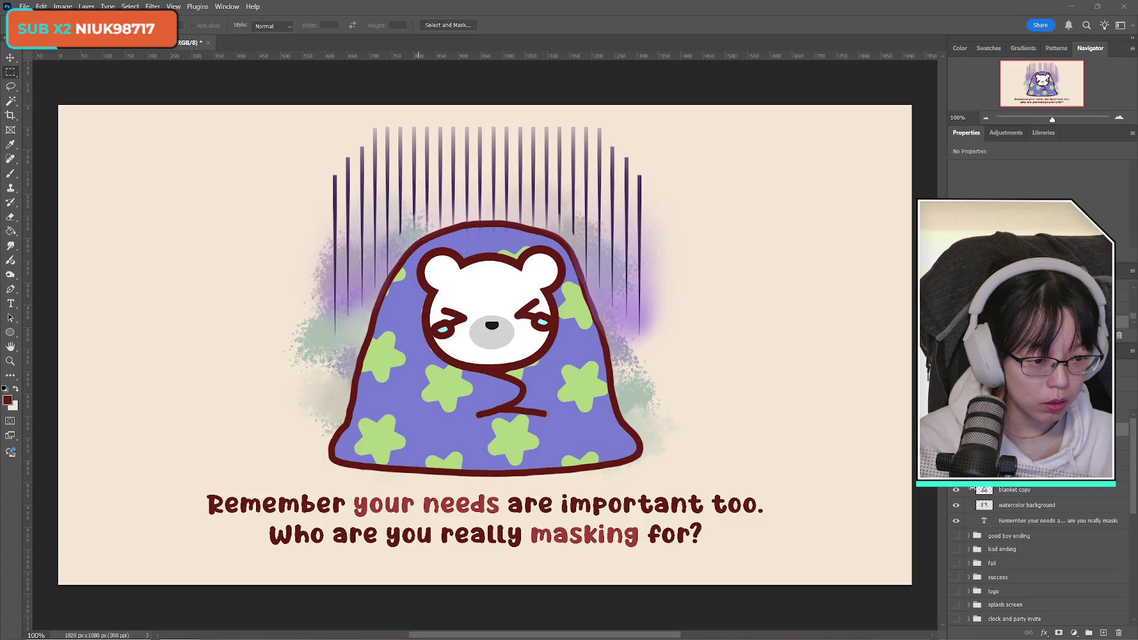
click(956, 474)
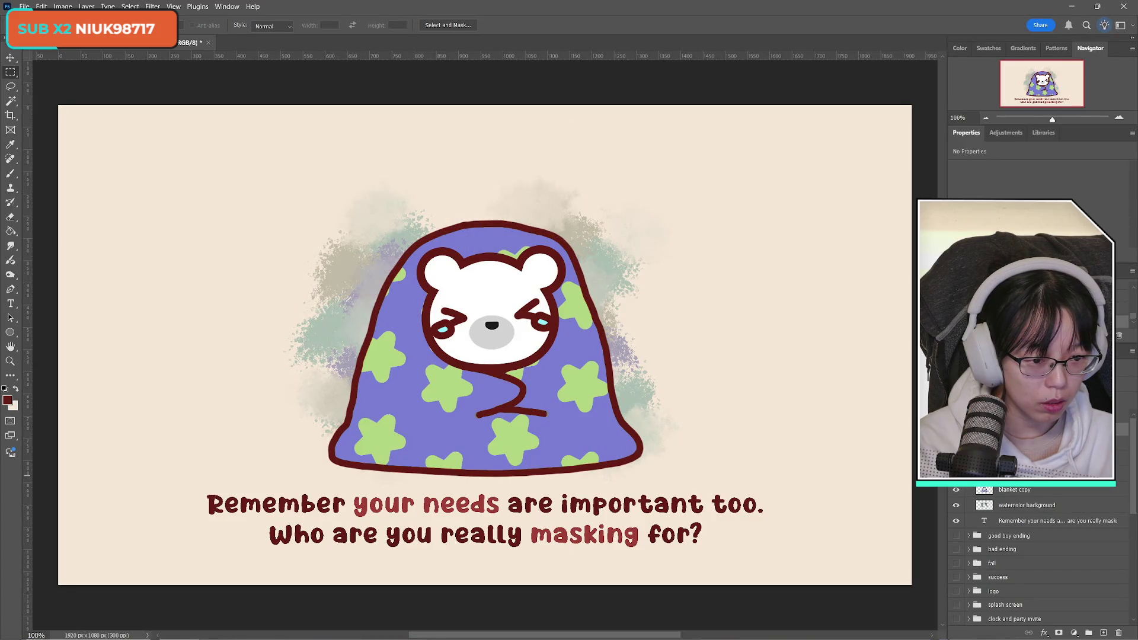
click(1020, 474)
scroll(1020, 475, down, 1)
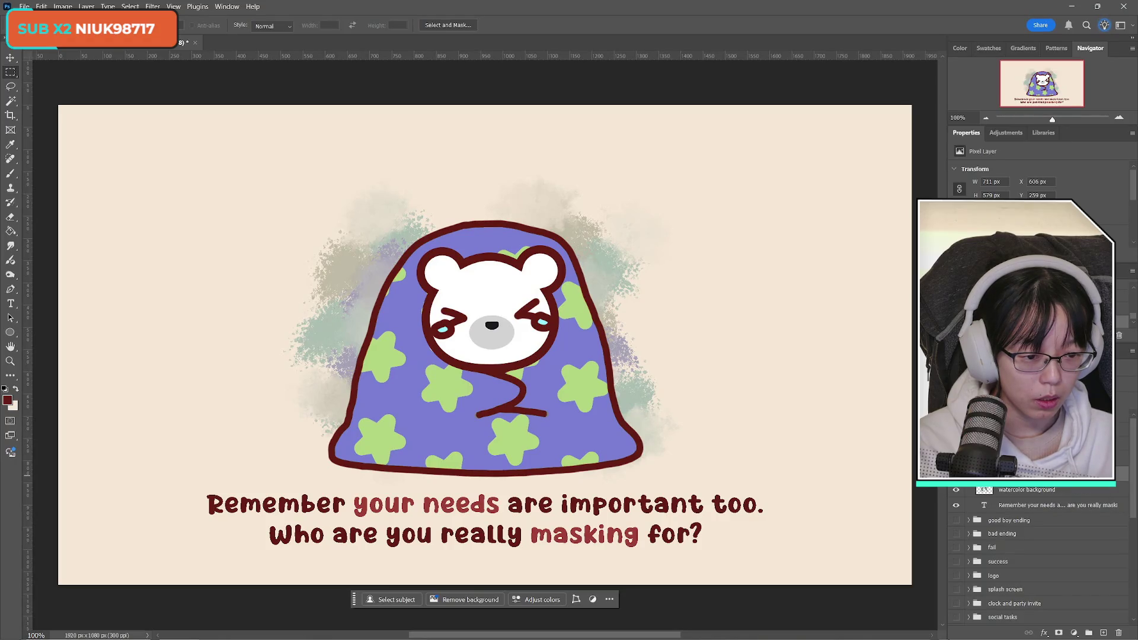
scroll(1043, 546, up, 3)
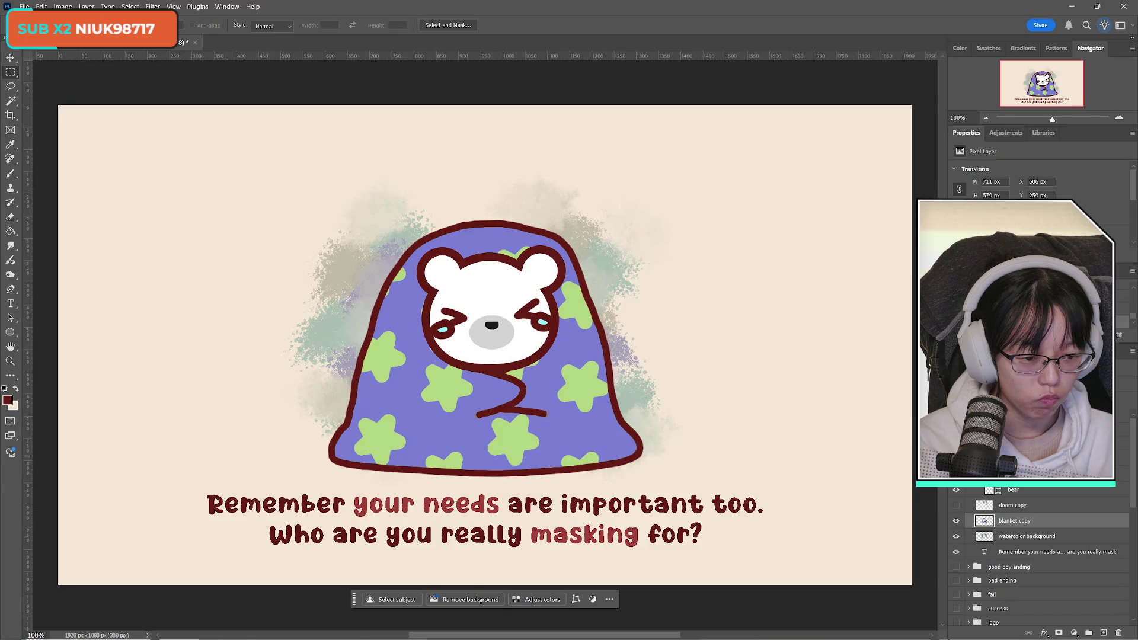
click(956, 474)
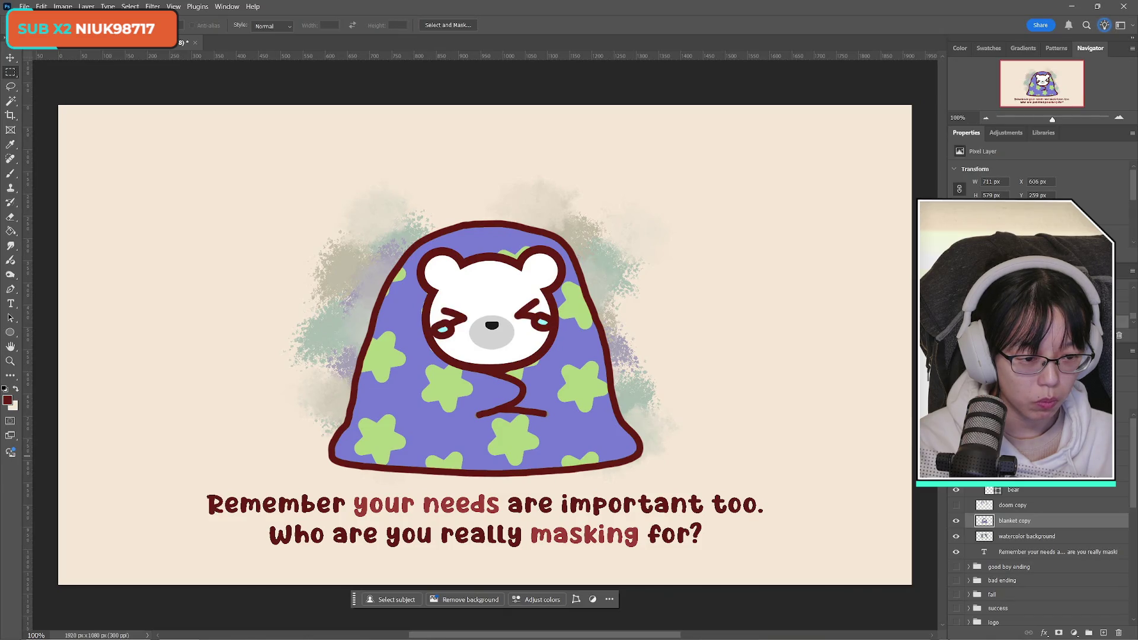
key(ctrl+a)
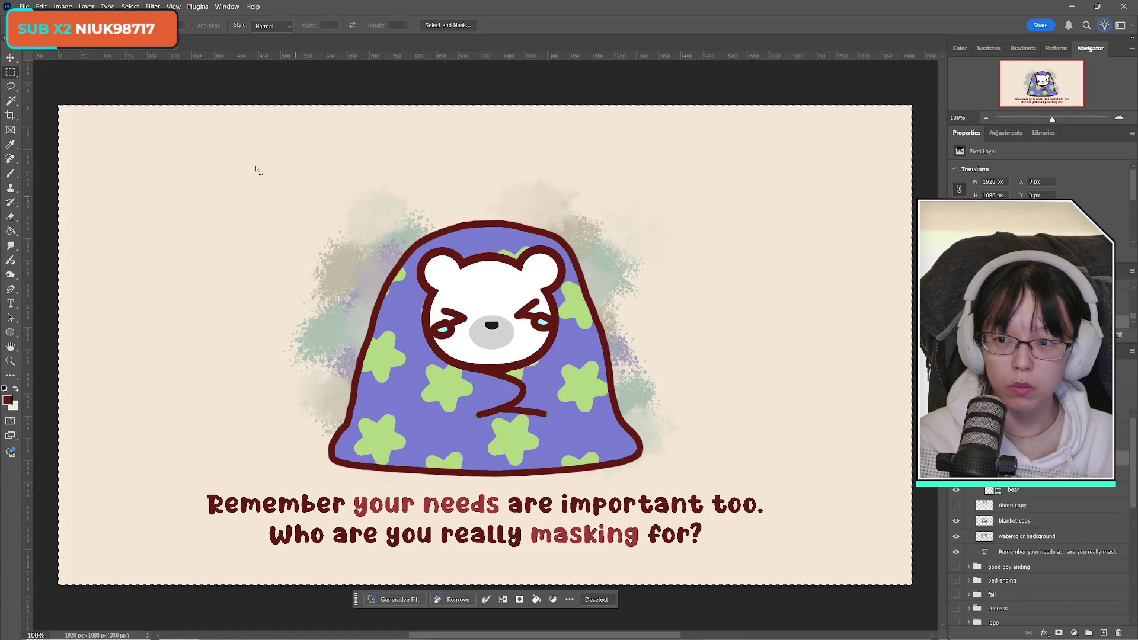
Paste the crying eyes into a new clipboard-sized document with a transparent background
click(25, 6)
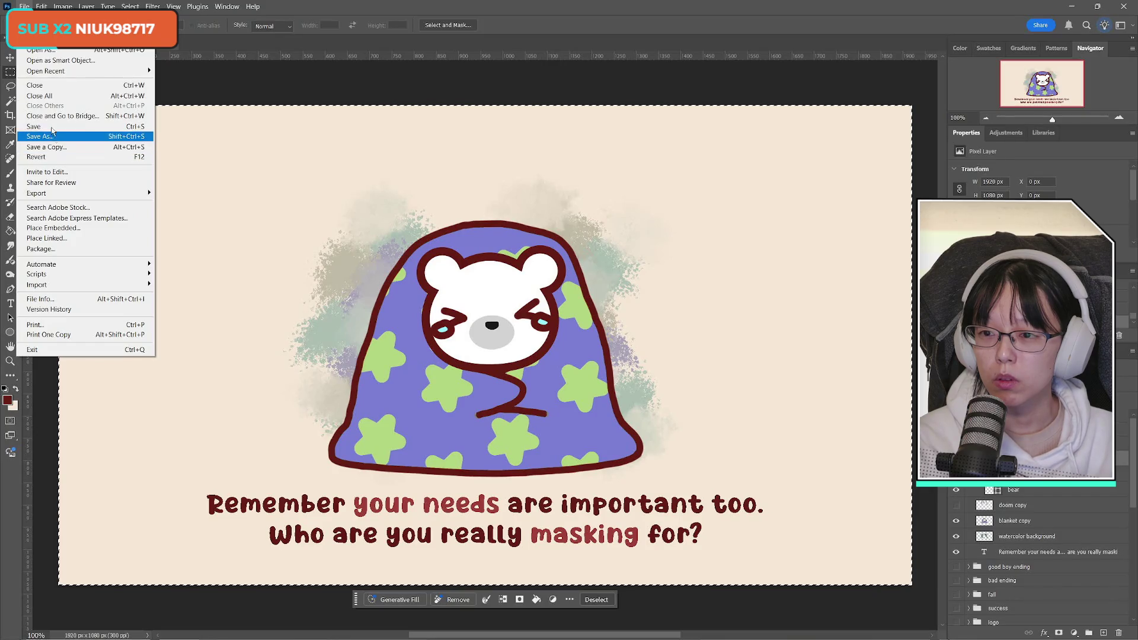
click(35, 18)
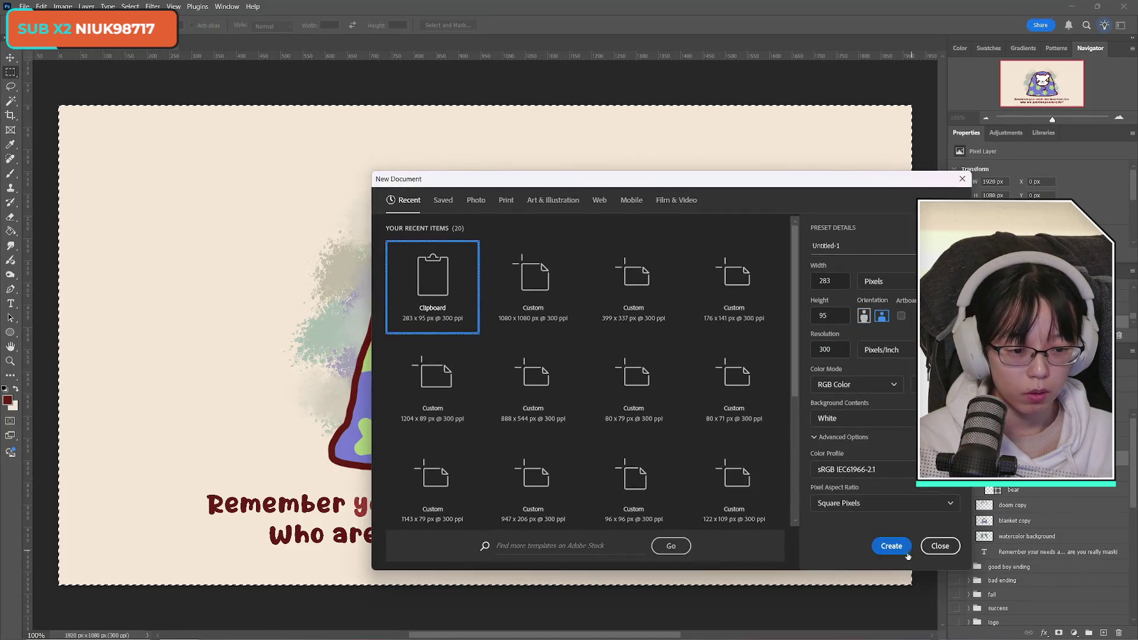
key(Return)
key(ctrl+v)
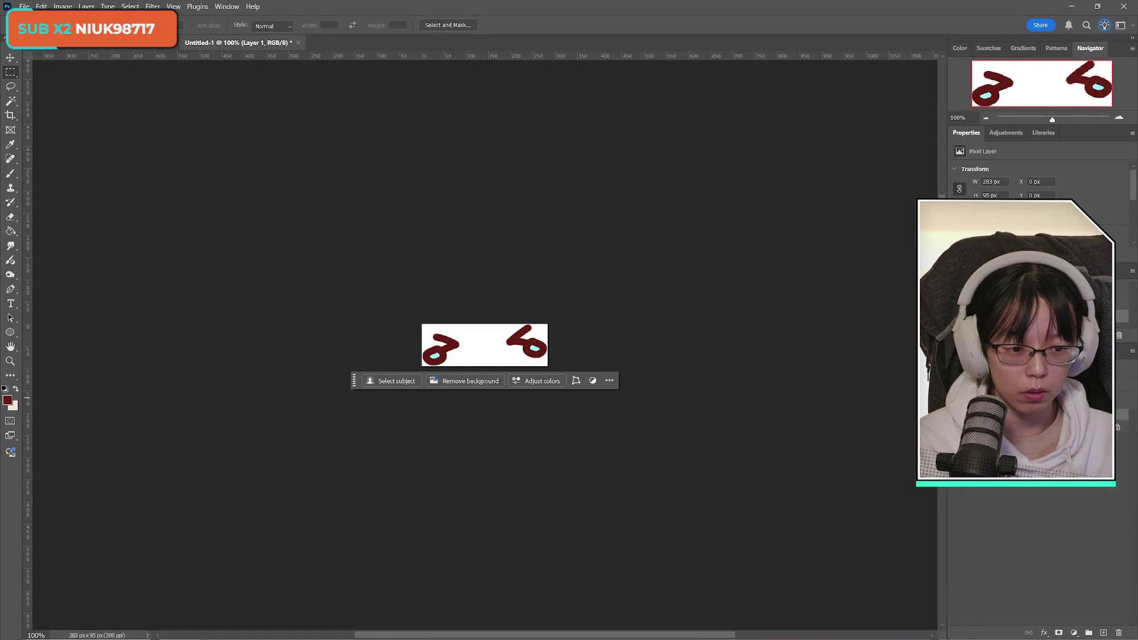
click(956, 427)
Save a PNG copy named ab_badending_cryingeyes in Bad Ending and close the temporary document unsaved
click(24, 6)
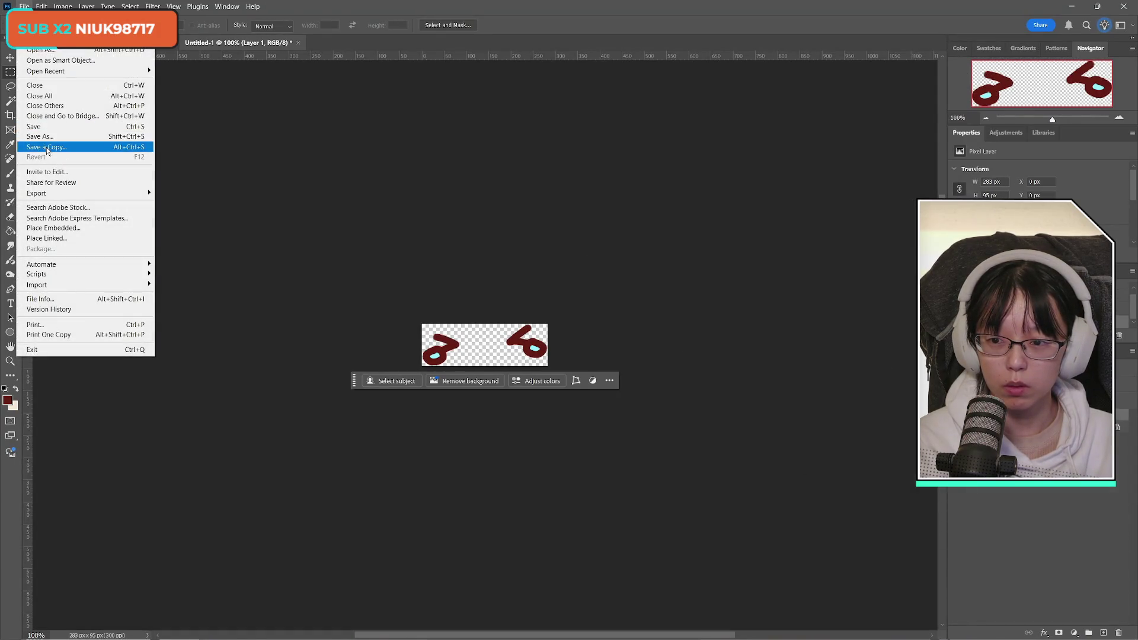
click(36, 140)
click(356, 400)
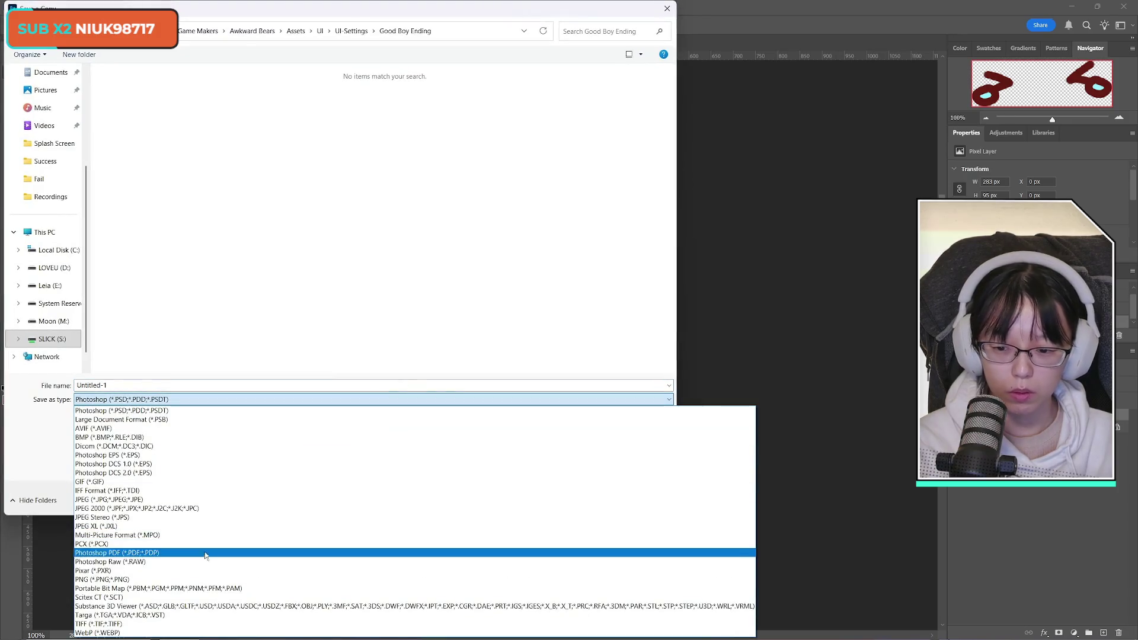
click(320, 576)
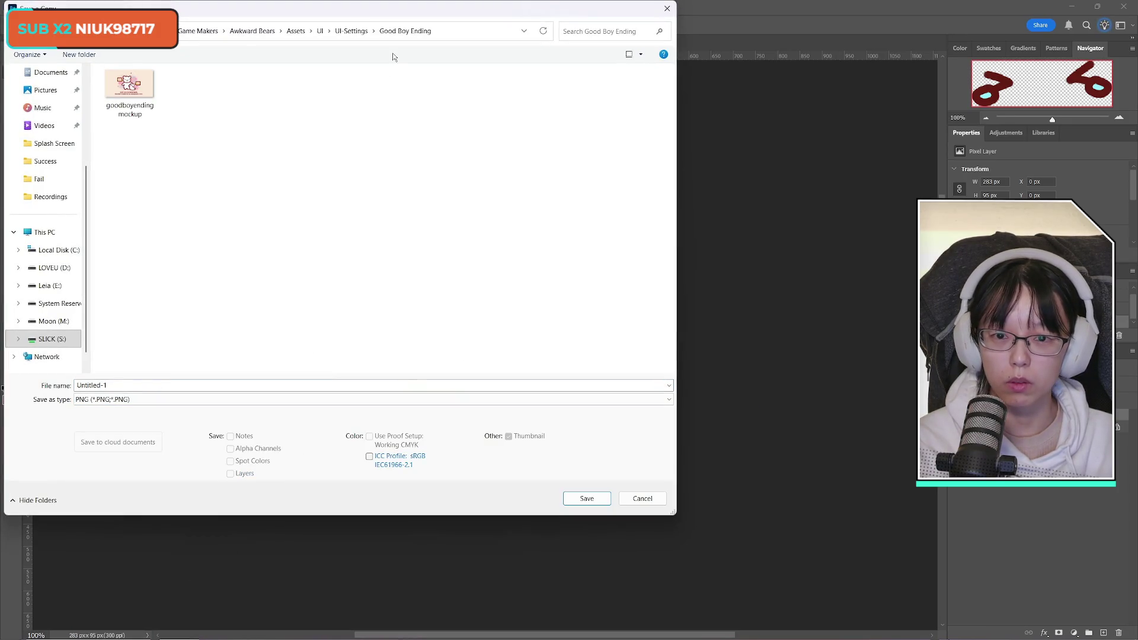
click(349, 32)
double_click(154, 90)
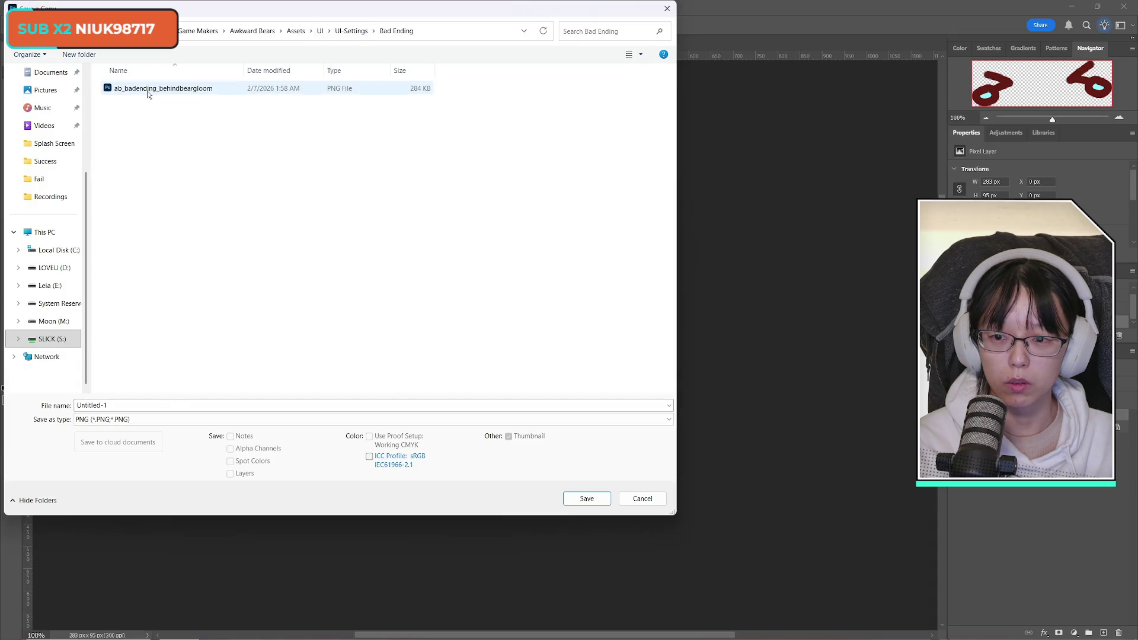
click(148, 89)
click(142, 406)
drag(122, 405, 177, 406)
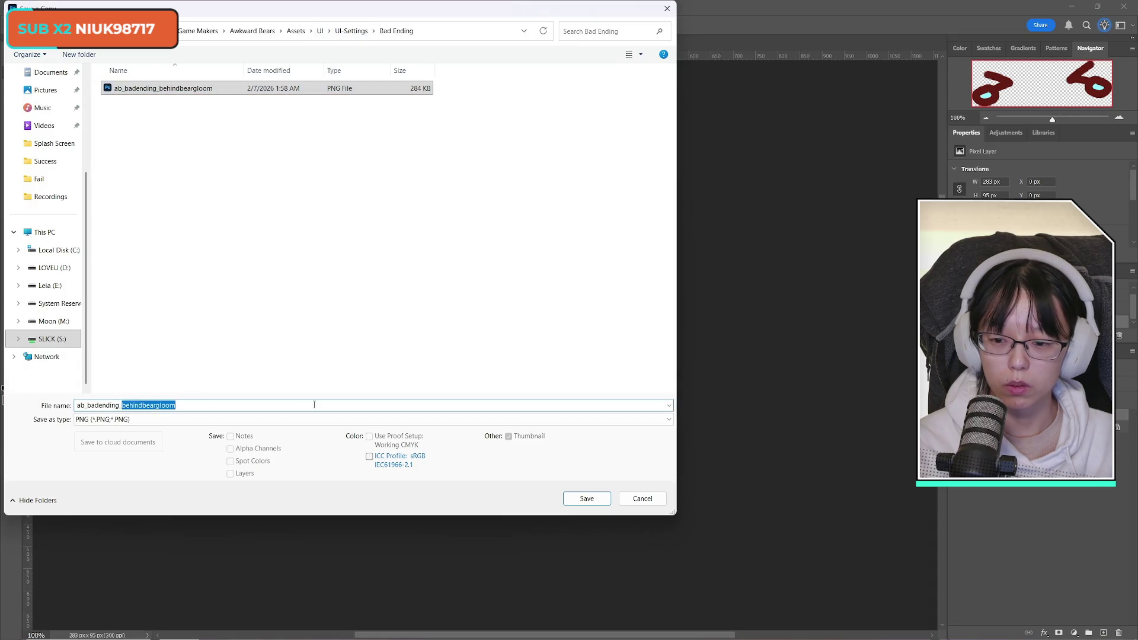
text(crying)
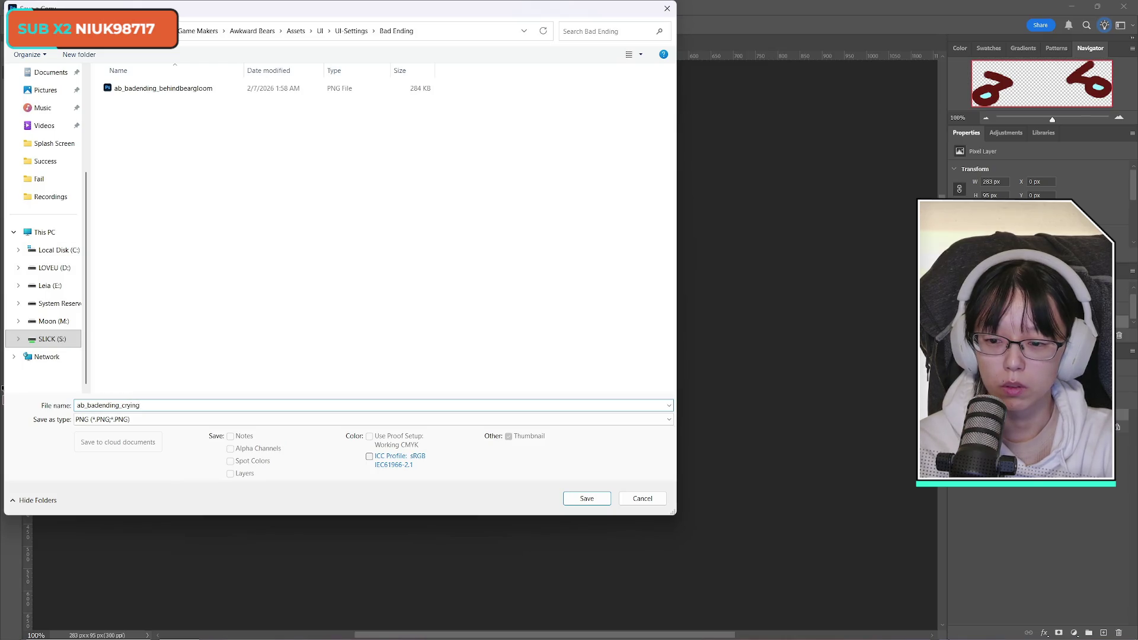
text(eyes)
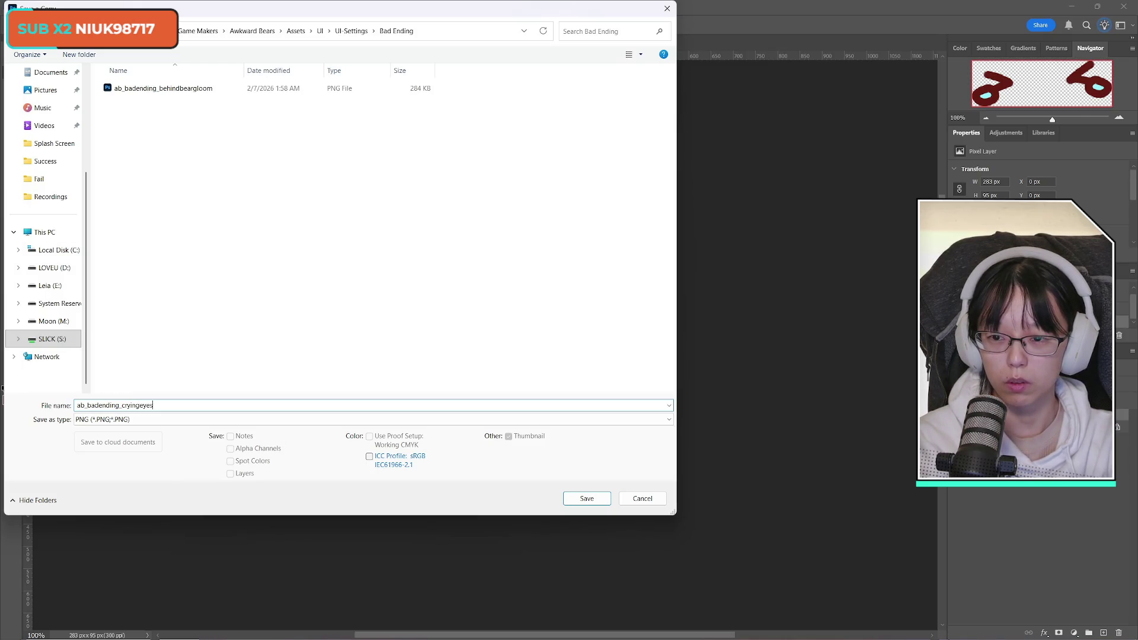
key(Return)
key(Return)
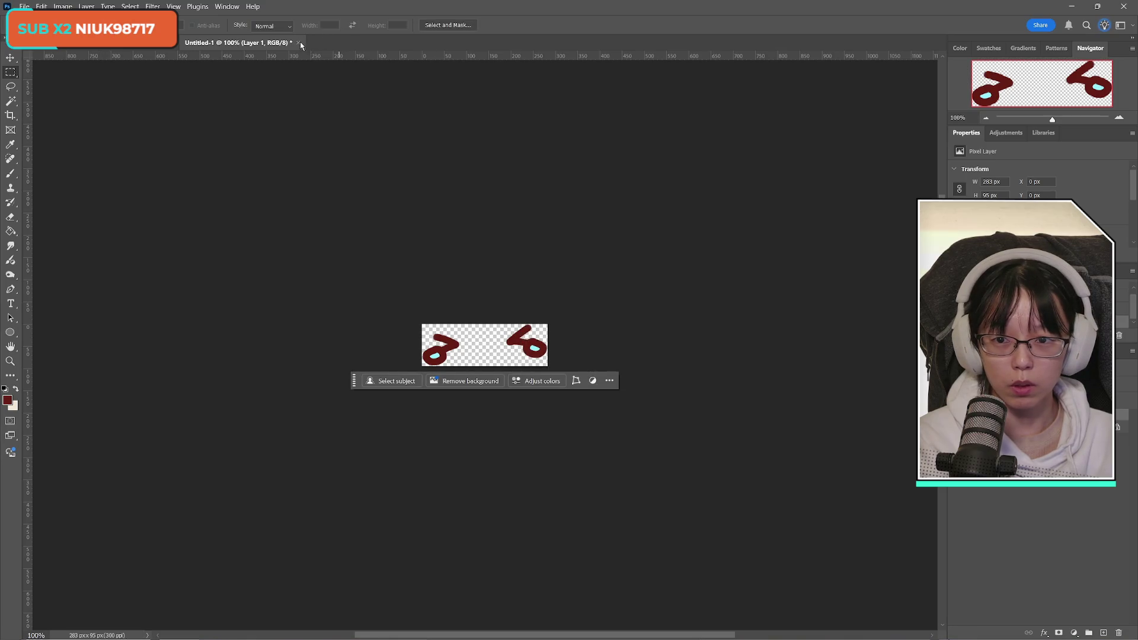
click(300, 42)
click(585, 249)
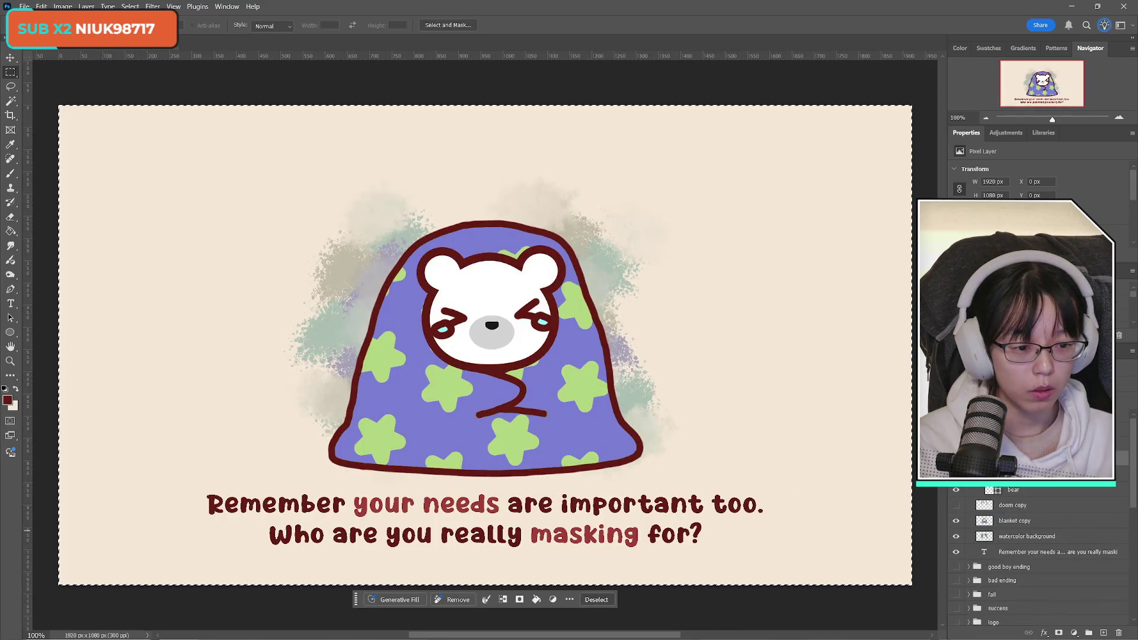
Check the bear face layer, then delete the bear's crying eyes layer
key(ctrl+comma)
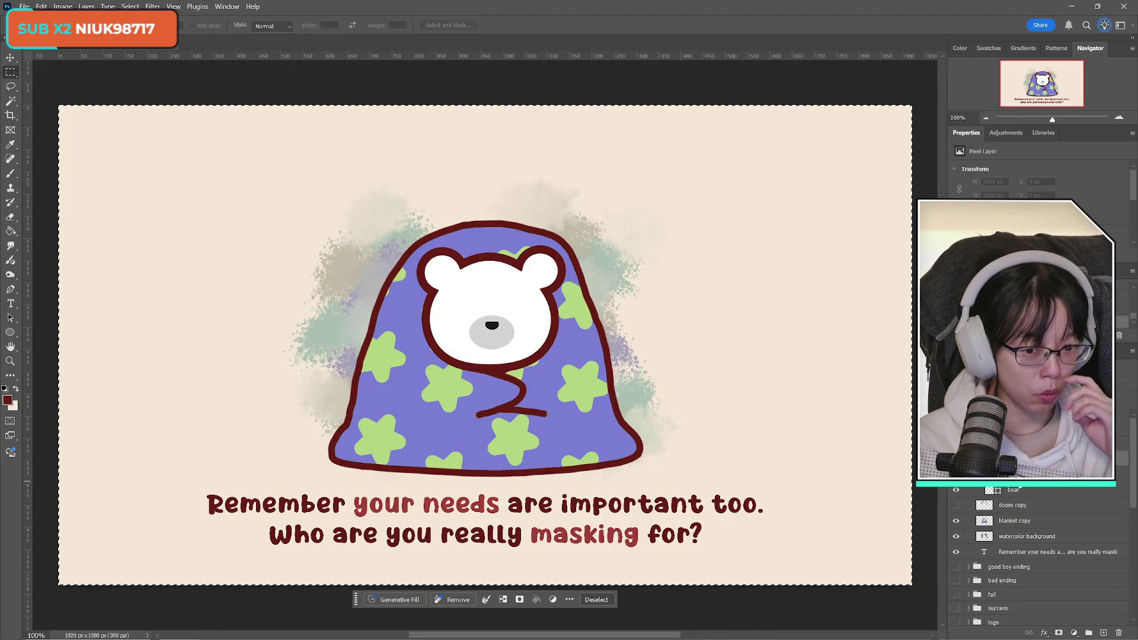
click(1029, 490)
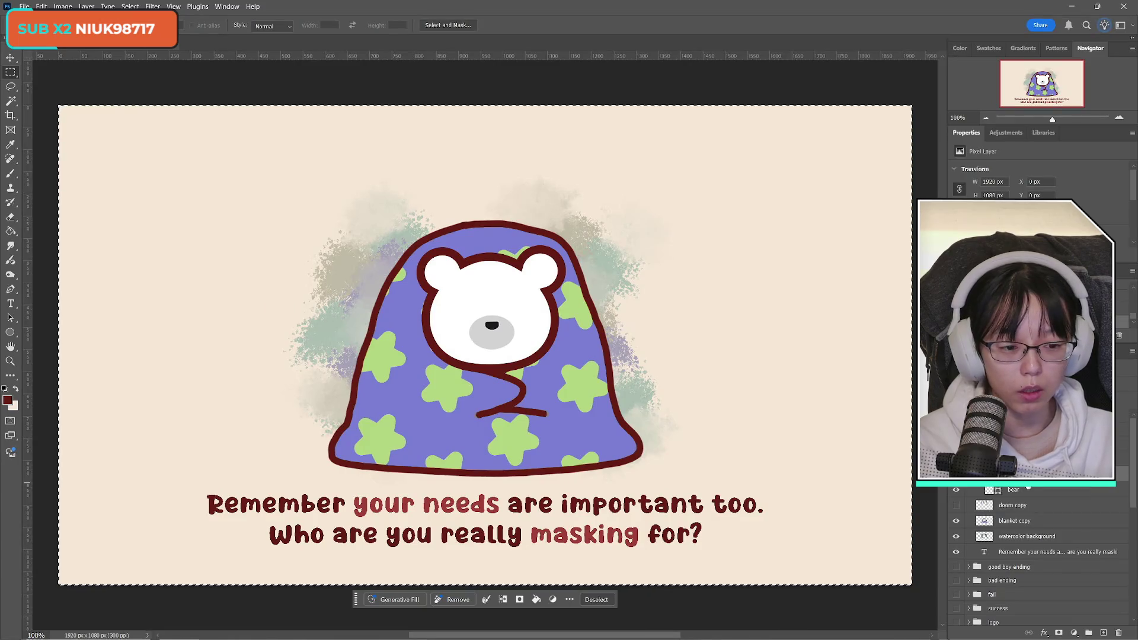
click(955, 490)
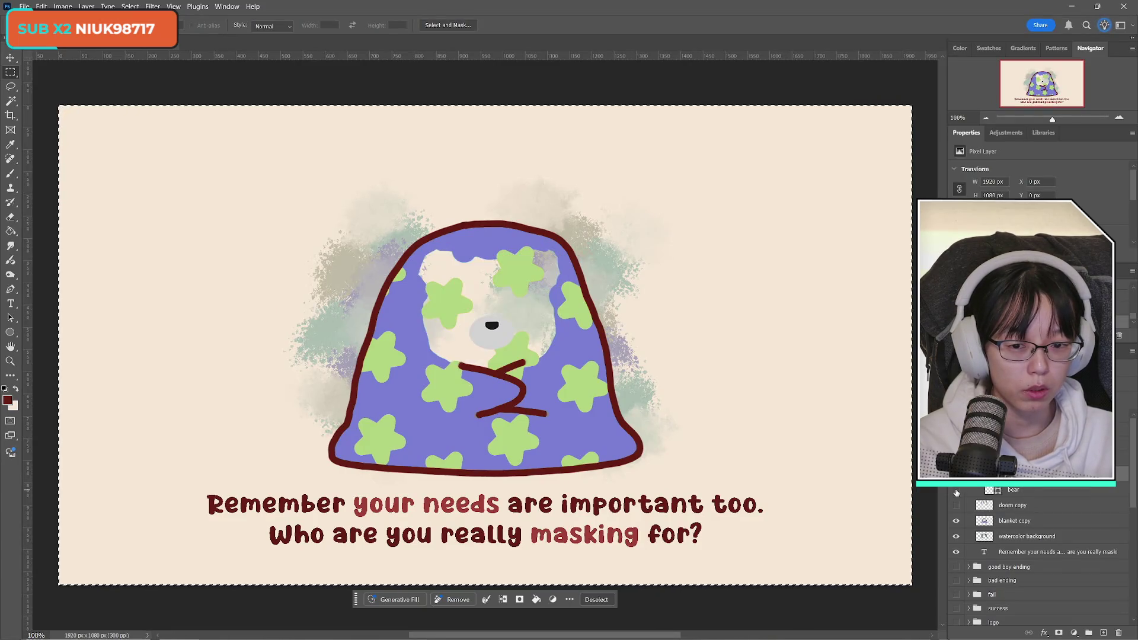
click(956, 490)
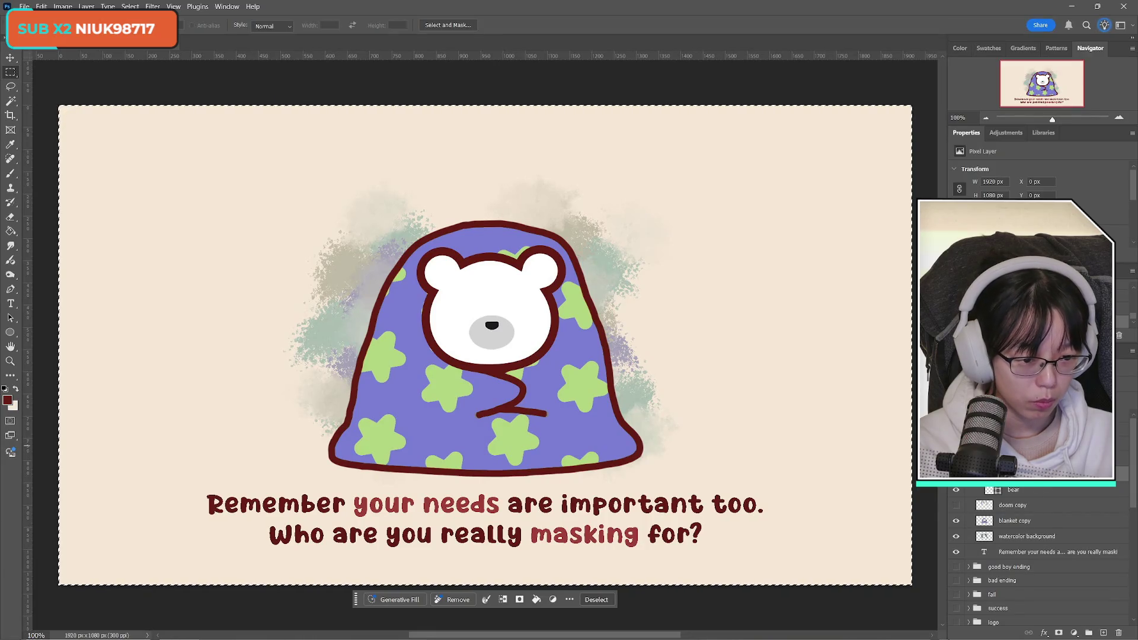
scroll(1038, 551, down, 3)
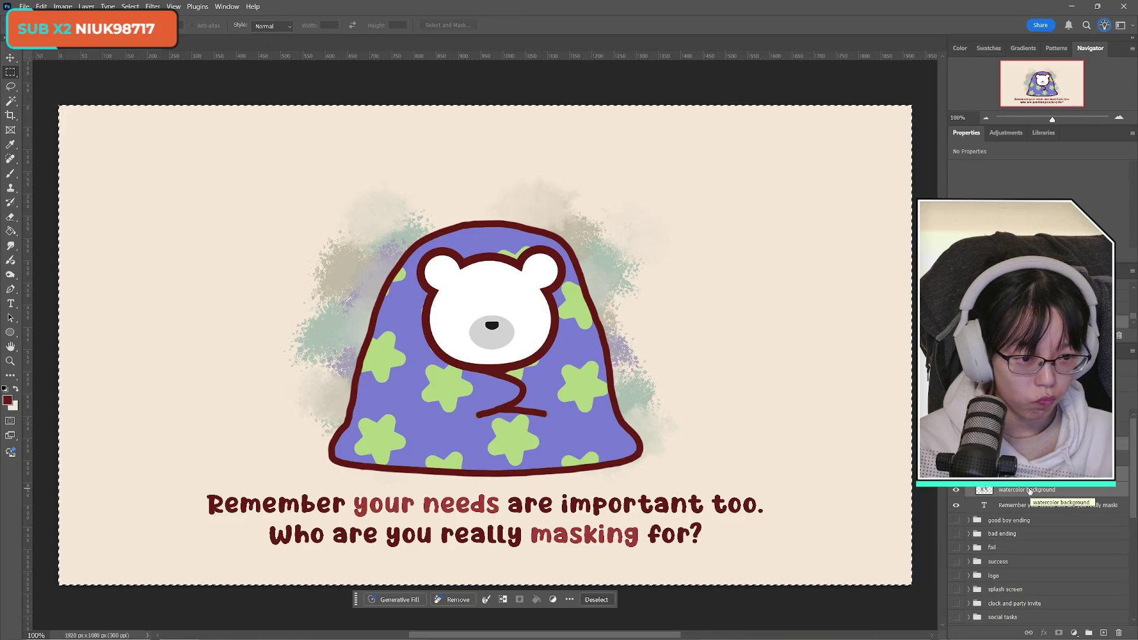
scroll(1038, 493, up, 1)
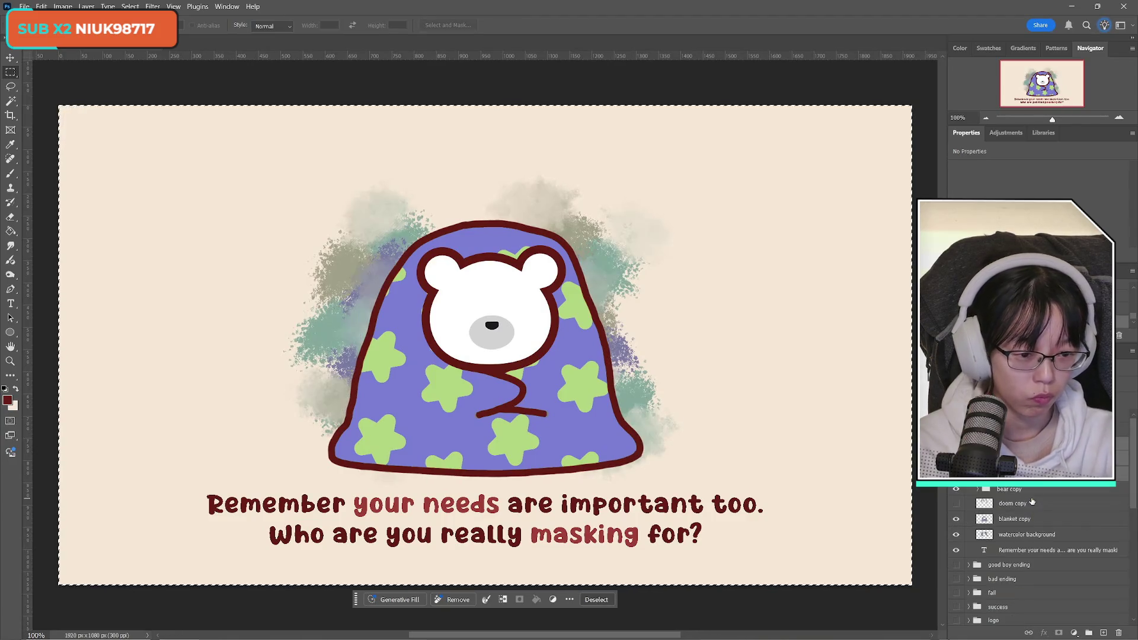
scroll(1037, 552, up, 1)
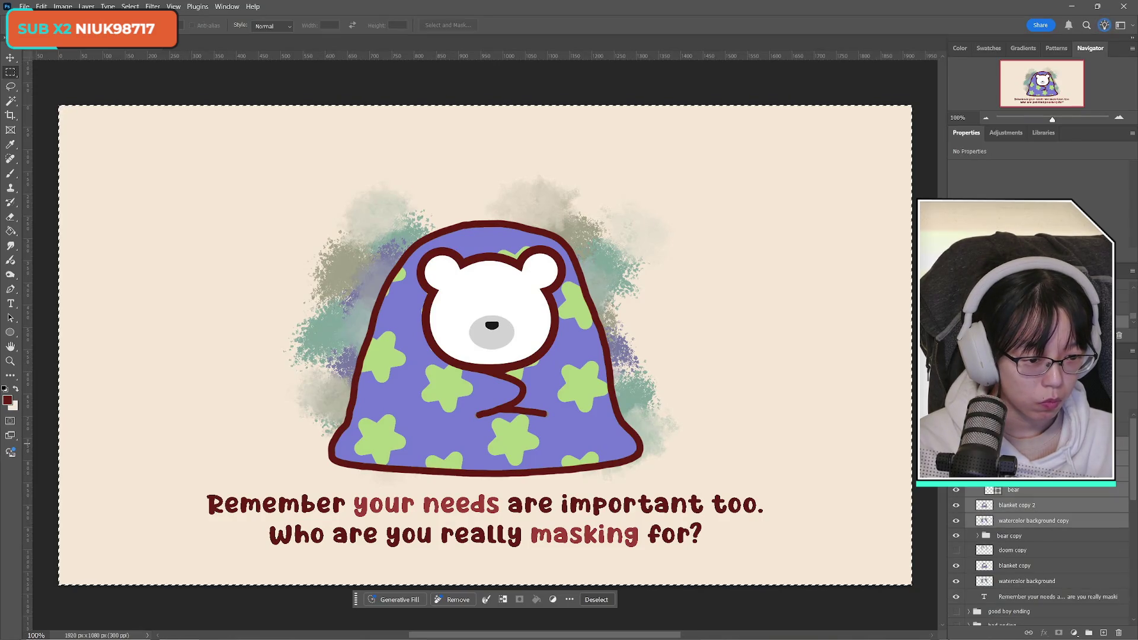
click(1033, 521)
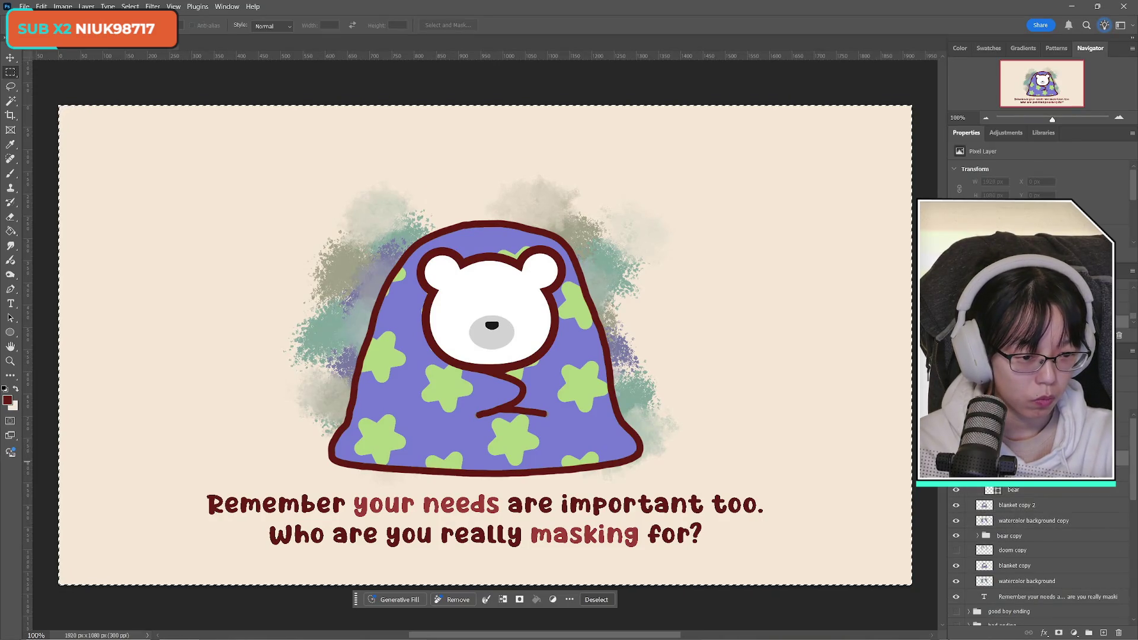
click(1119, 633)
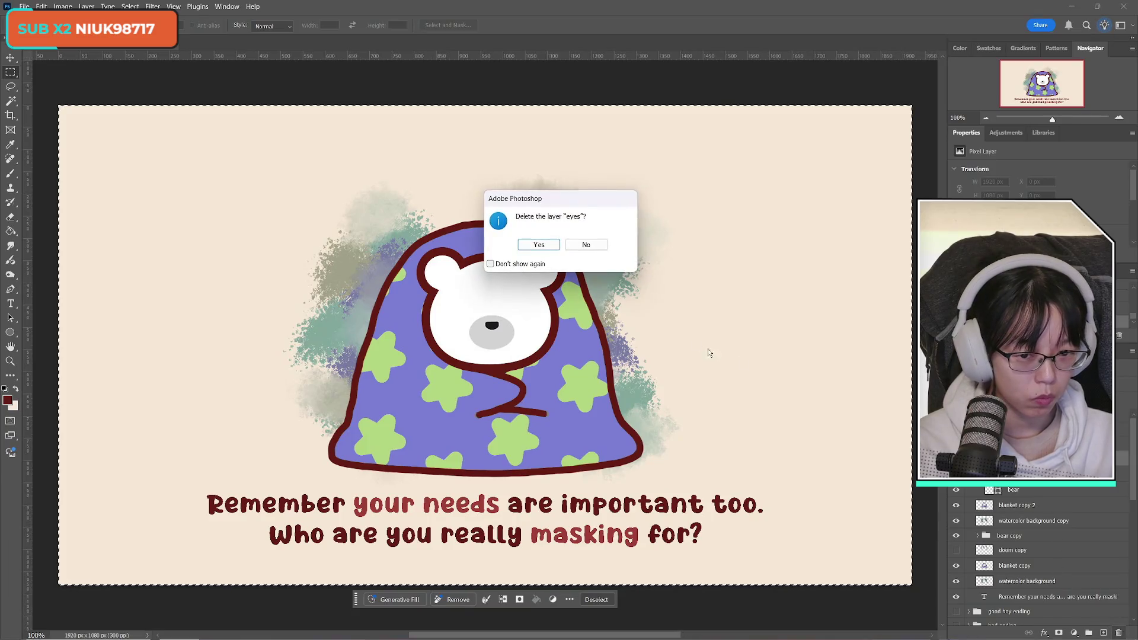
click(547, 247)
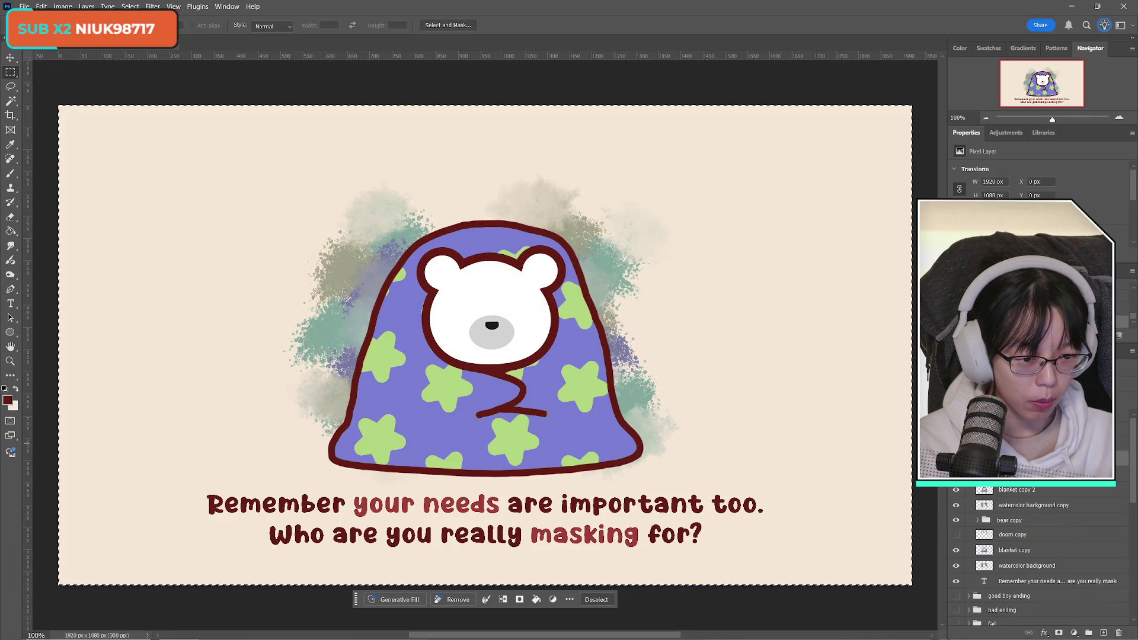
Merge the bear and blanket layers and paste them into a new 897×707 clipboard-sized document
key(Delete)
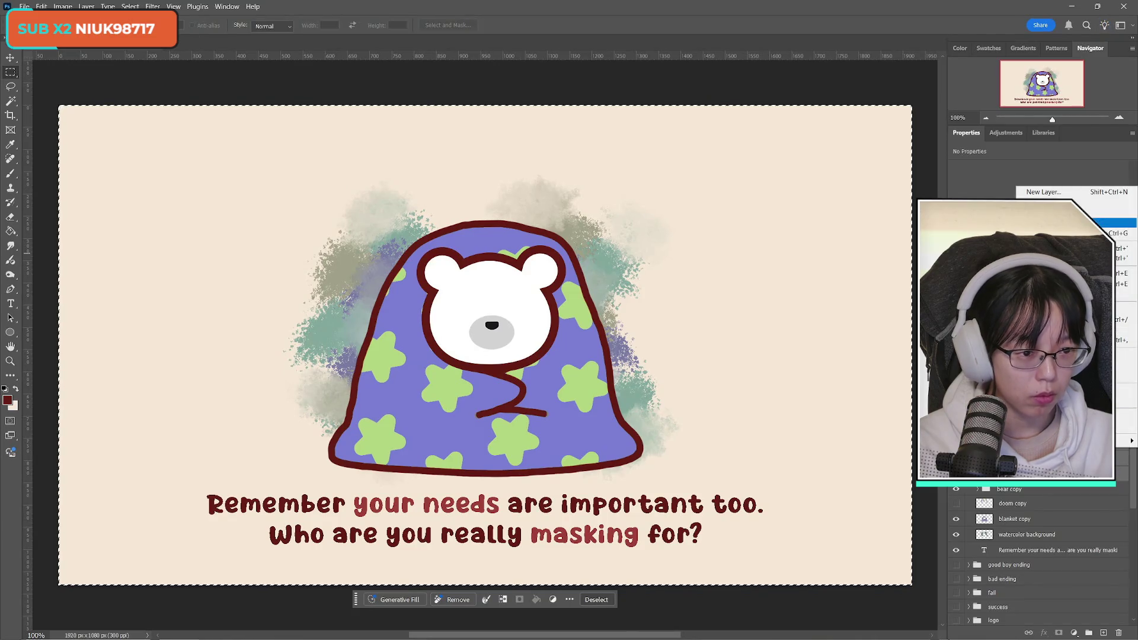
key(Delete)
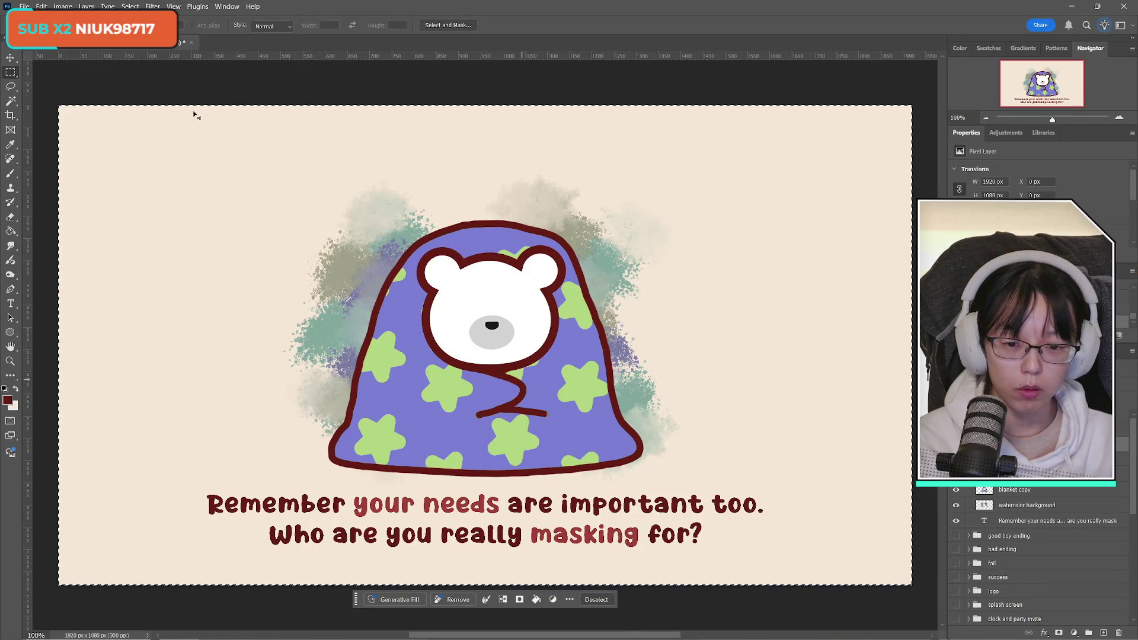
click(24, 6)
click(35, 18)
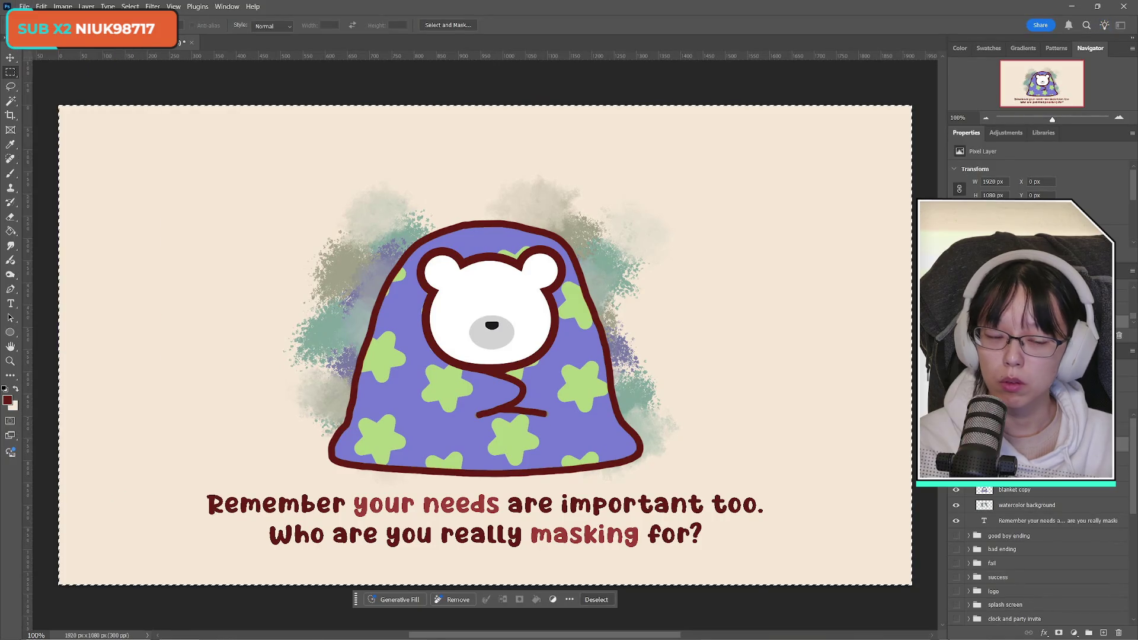
click(891, 546)
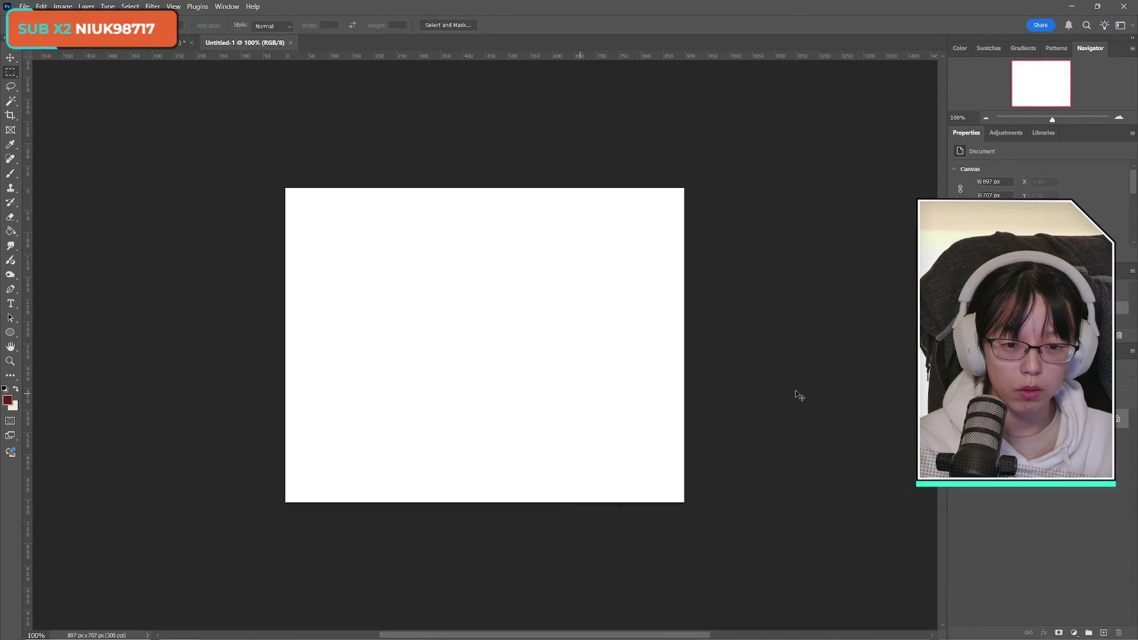
key(ctrl+v)
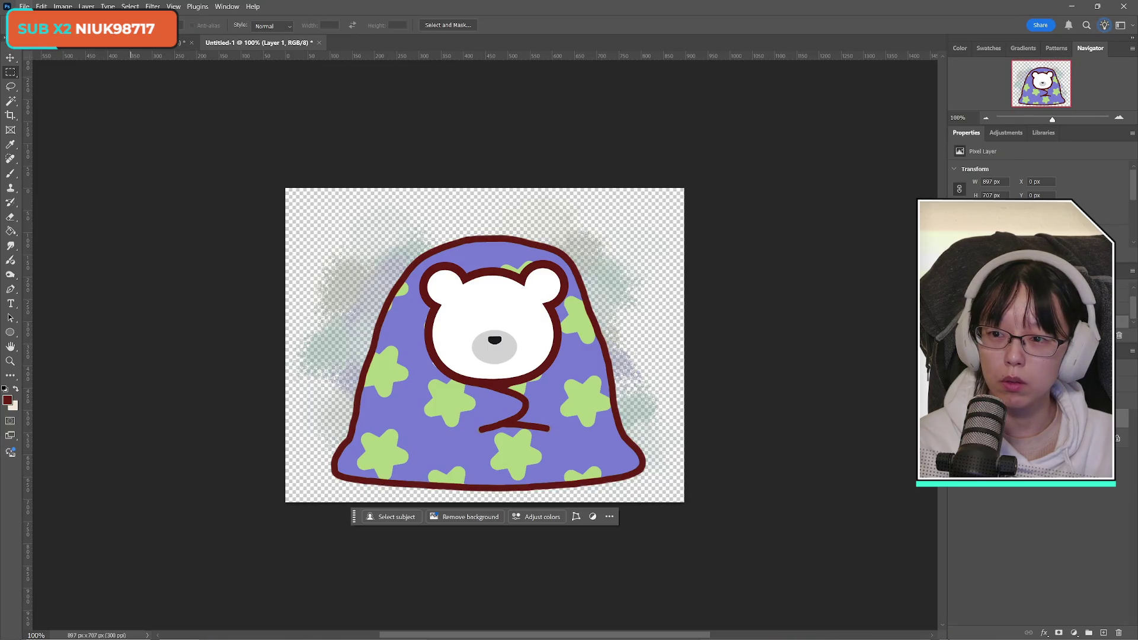
Save a PNG copy named ab_badending_bear in Bad Ending, then close the temporary document unsaved
click(24, 6)
click(71, 146)
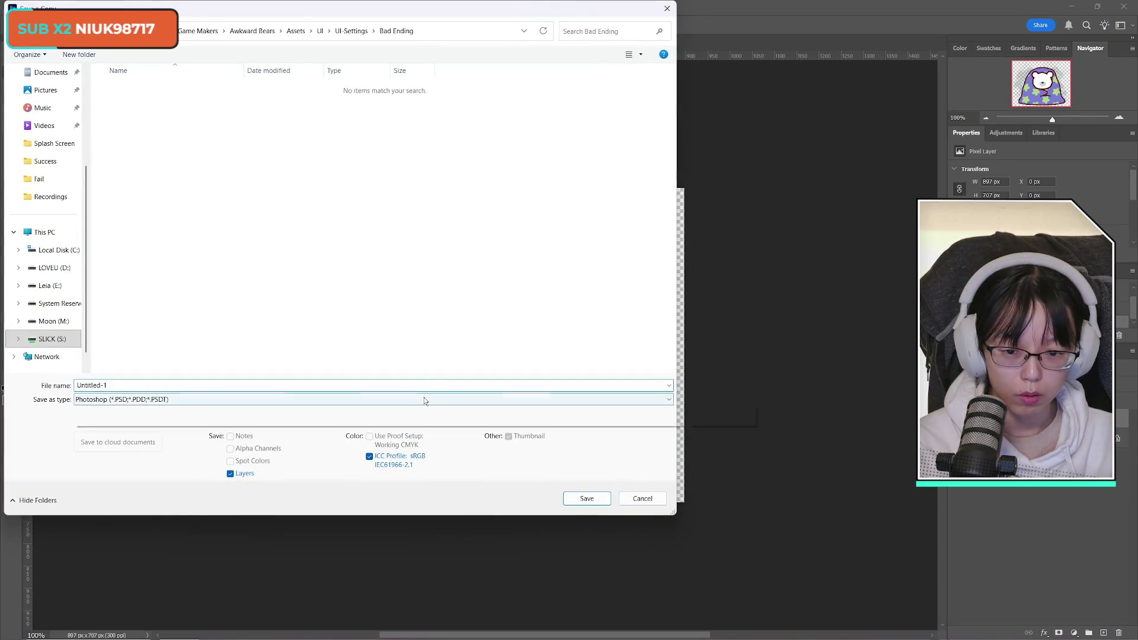
click(424, 401)
click(132, 580)
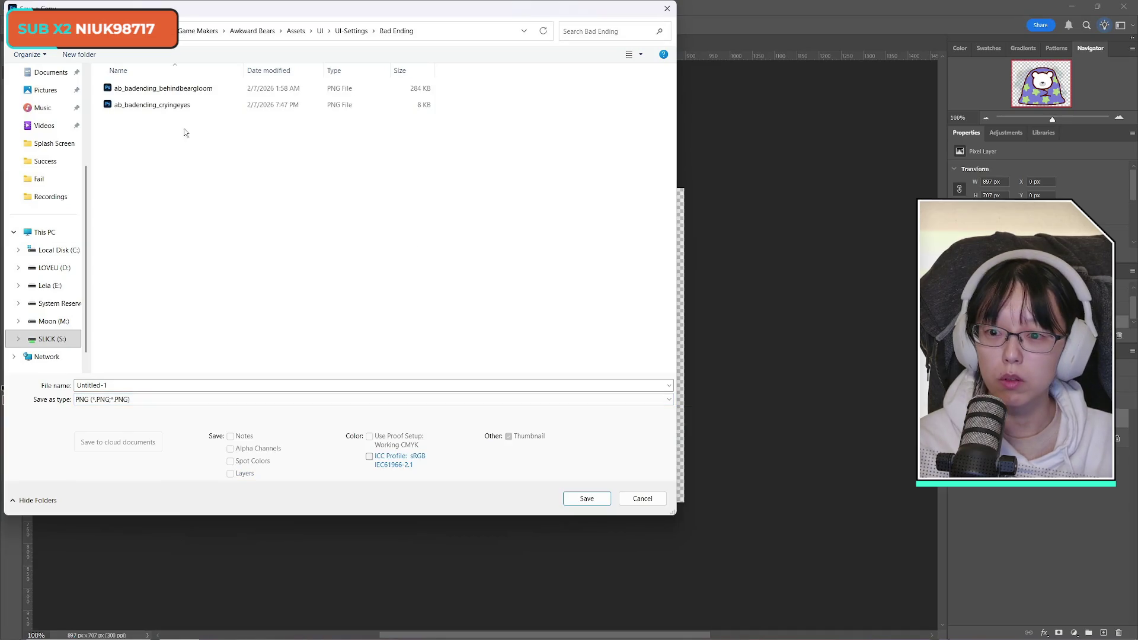
click(165, 107)
click(168, 385)
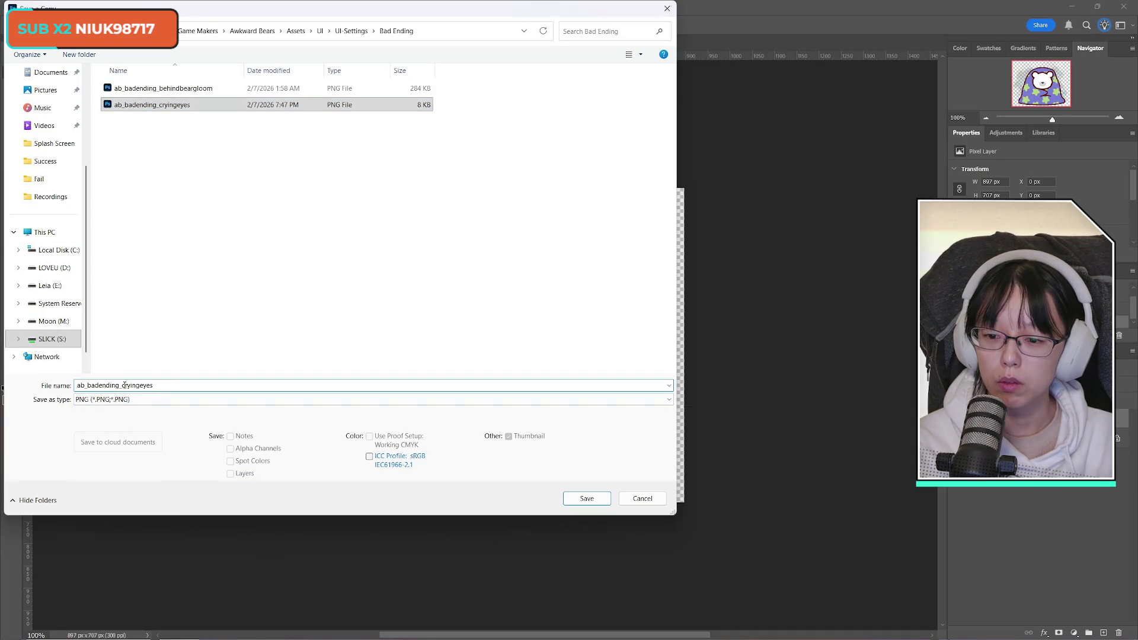
text(bear)
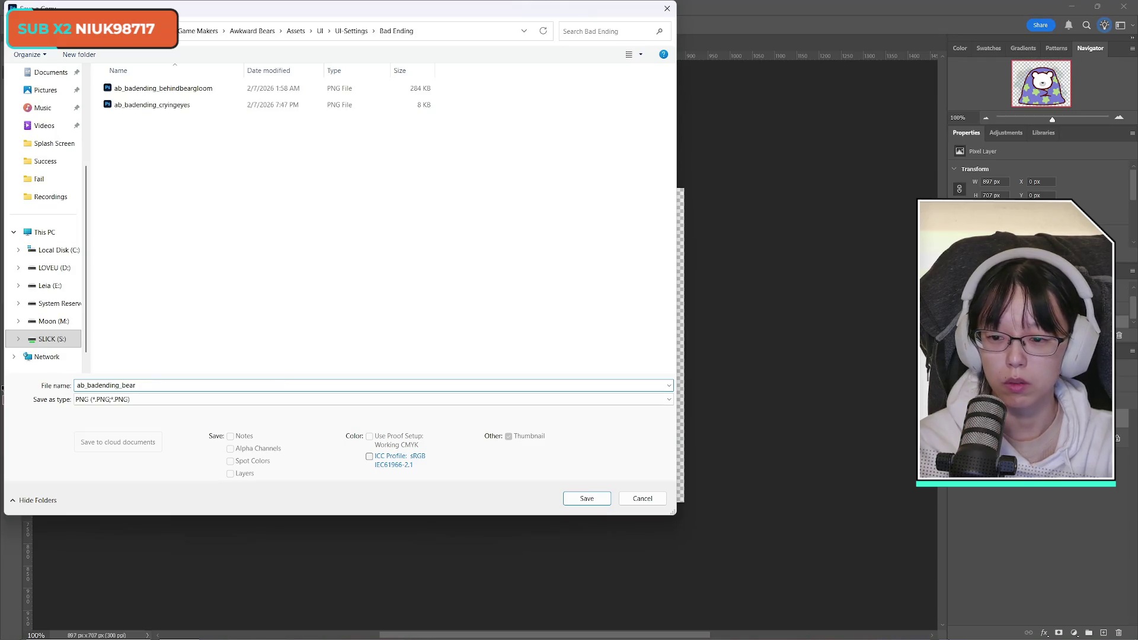
key(Return)
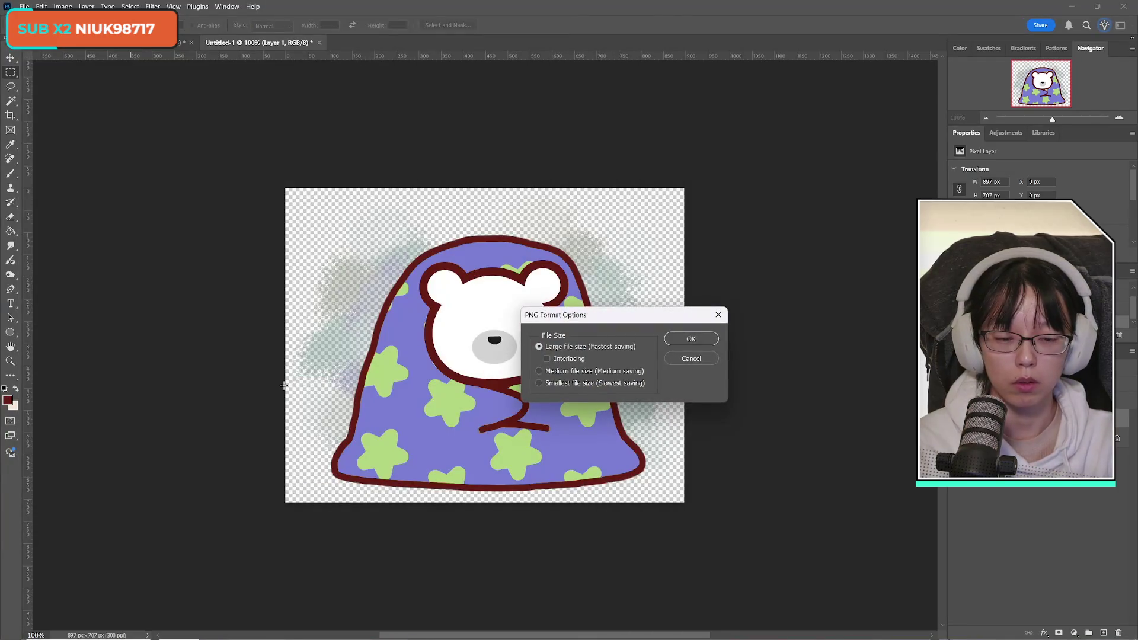
key(Return)
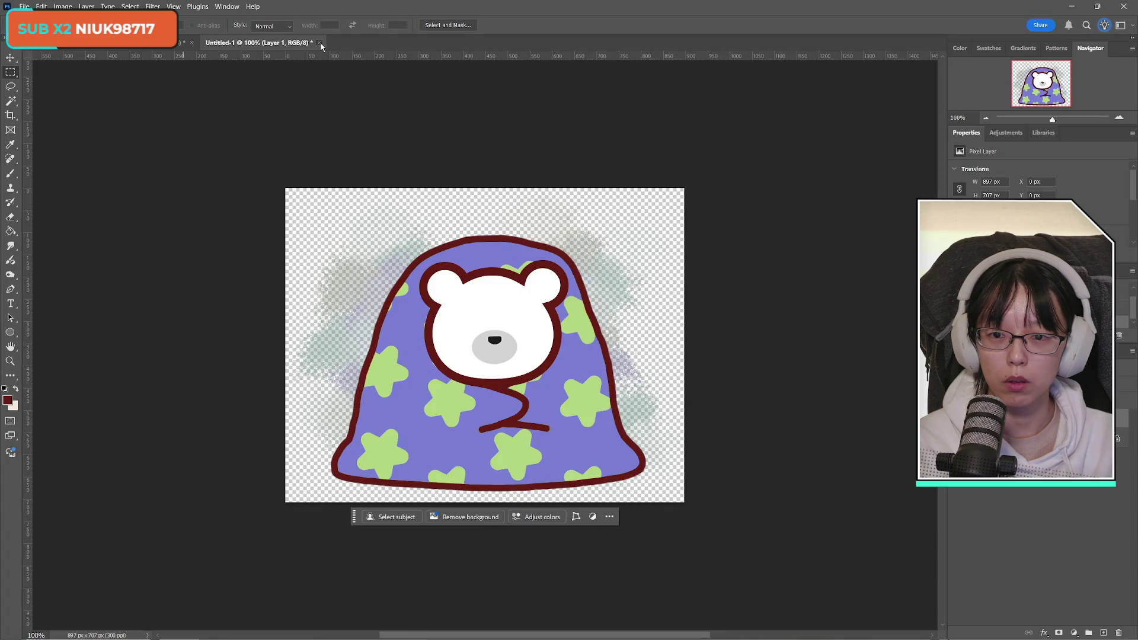
click(320, 44)
click(586, 244)
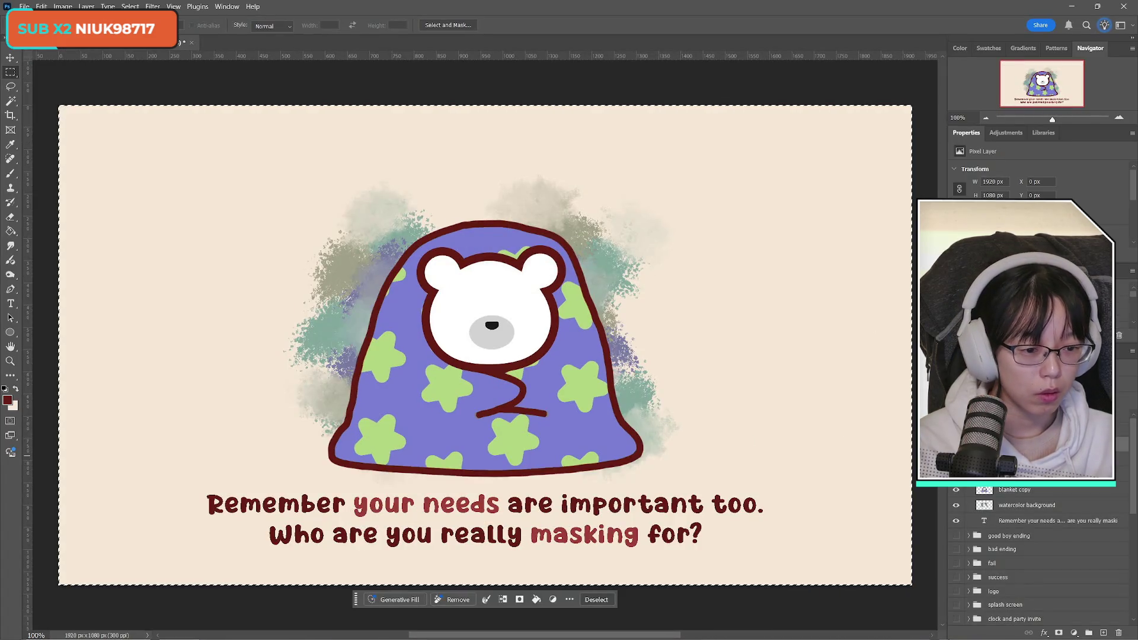
Make the watercolor splash paler, delete the bear copy 2 layer, and recheck the blanket and watercolor layers
key(7)
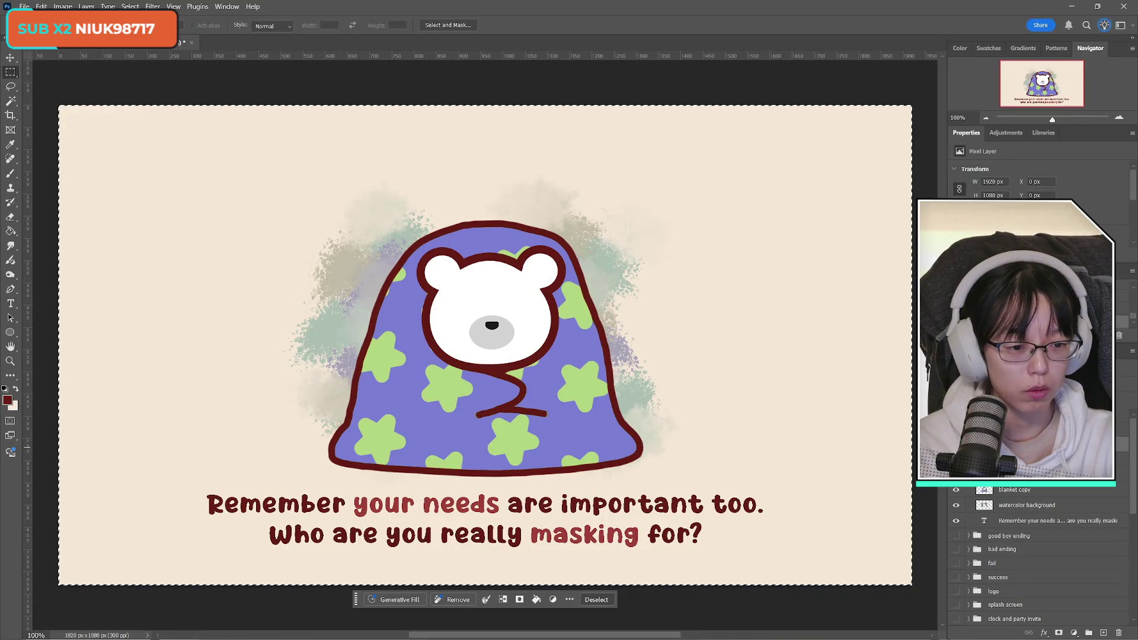
click(1119, 634)
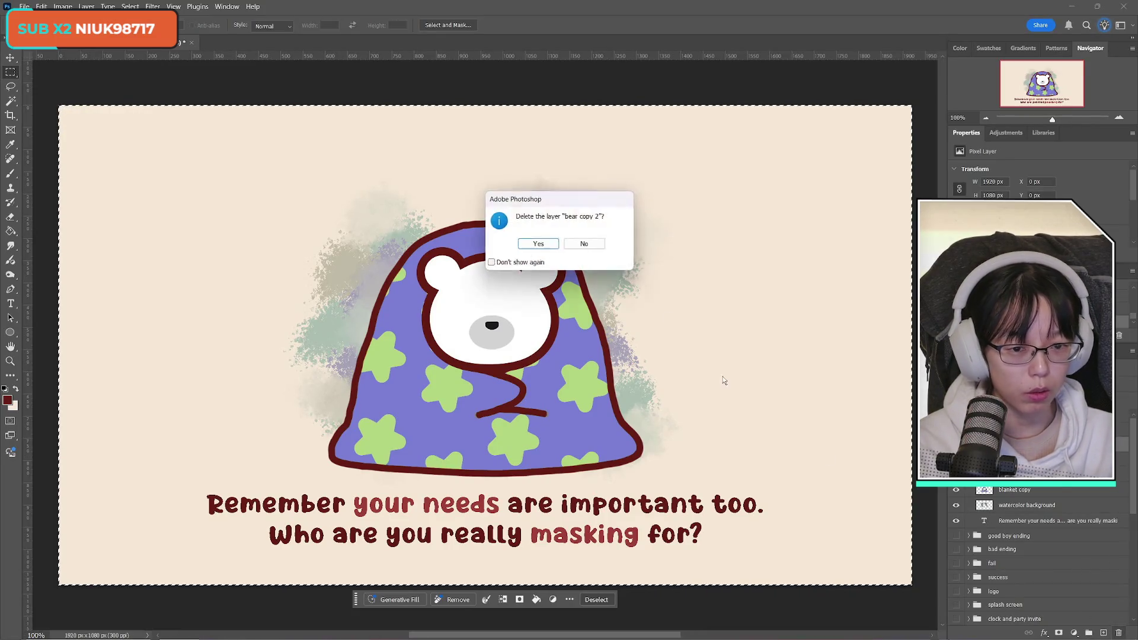
click(539, 245)
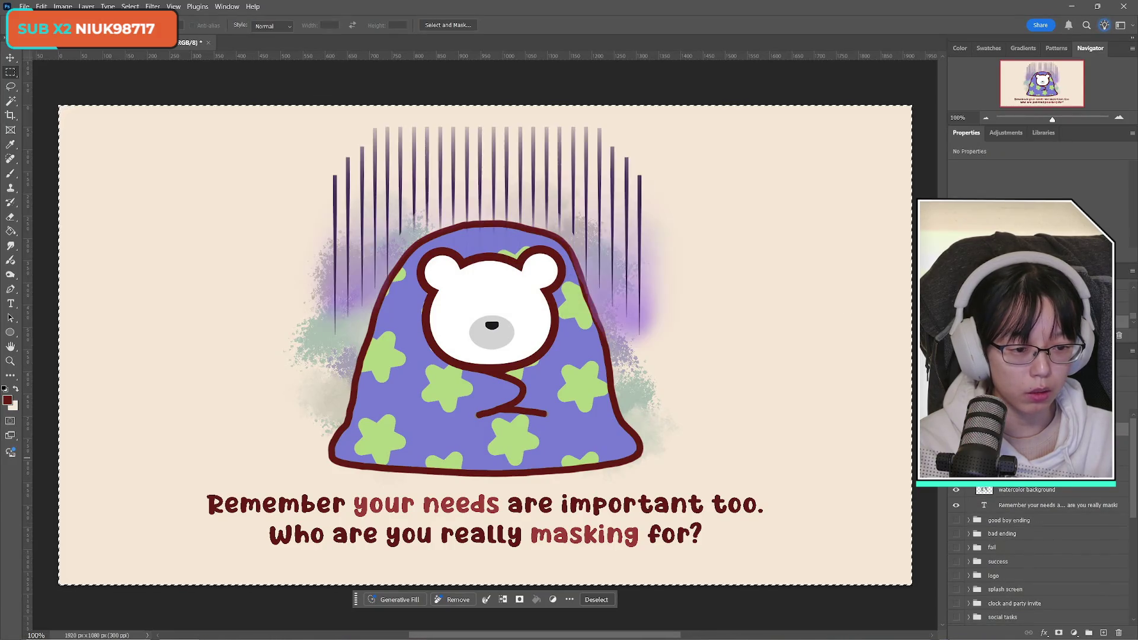
click(957, 459)
click(956, 469)
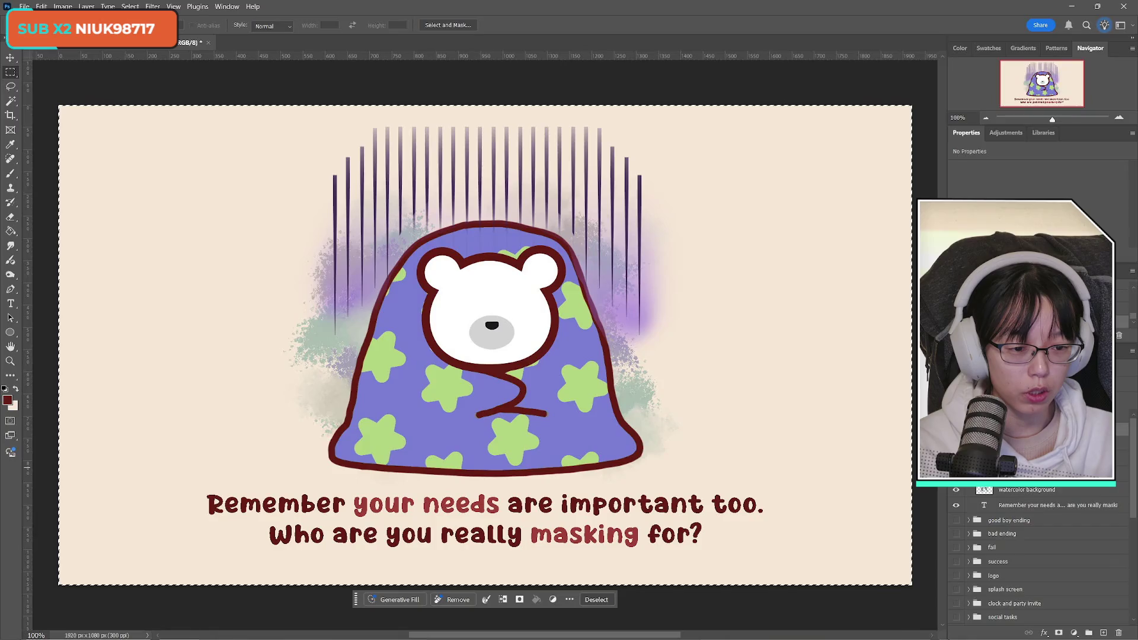
click(957, 462)
click(956, 461)
click(956, 475)
click(956, 475)
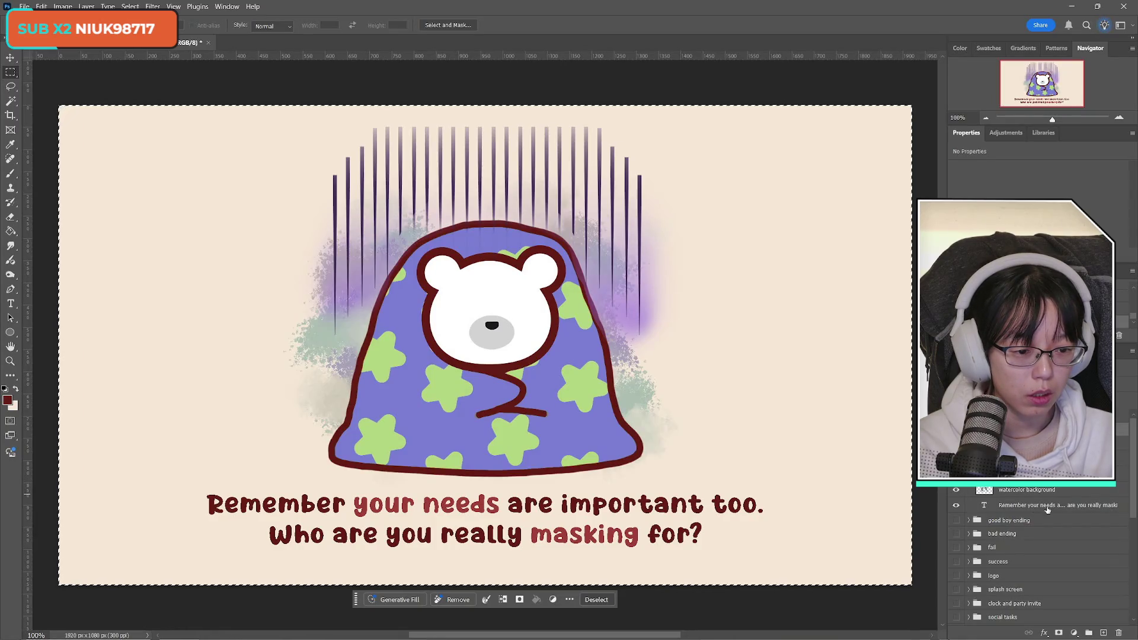
Create a new 1251×119 px document sized to the copied caption text layer
click(1048, 507)
click(25, 7)
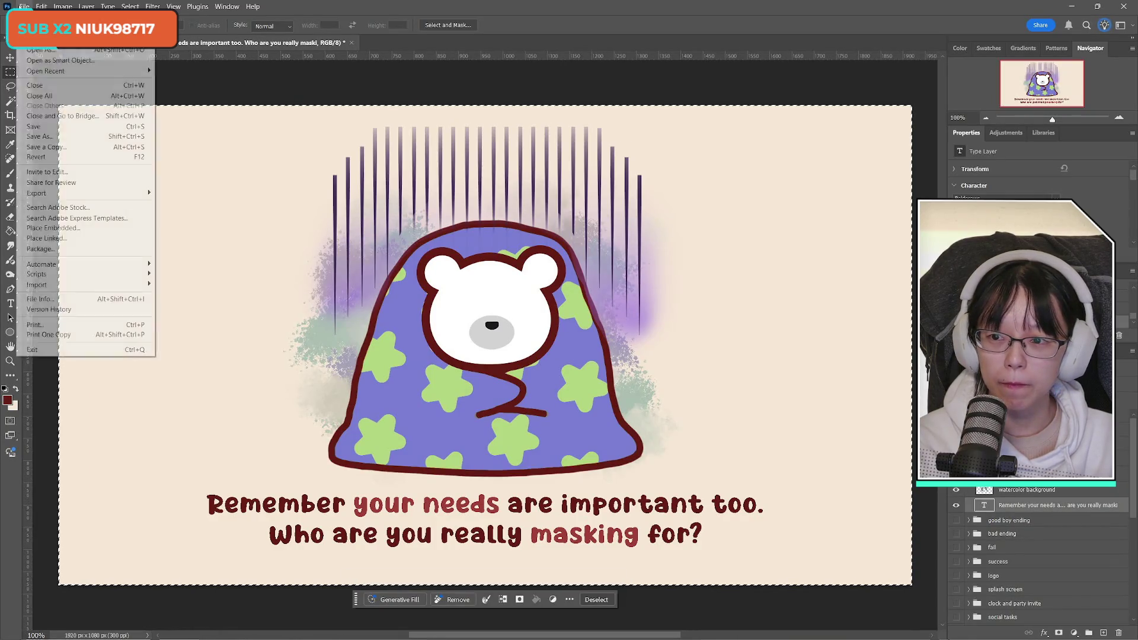
click(35, 39)
click(887, 543)
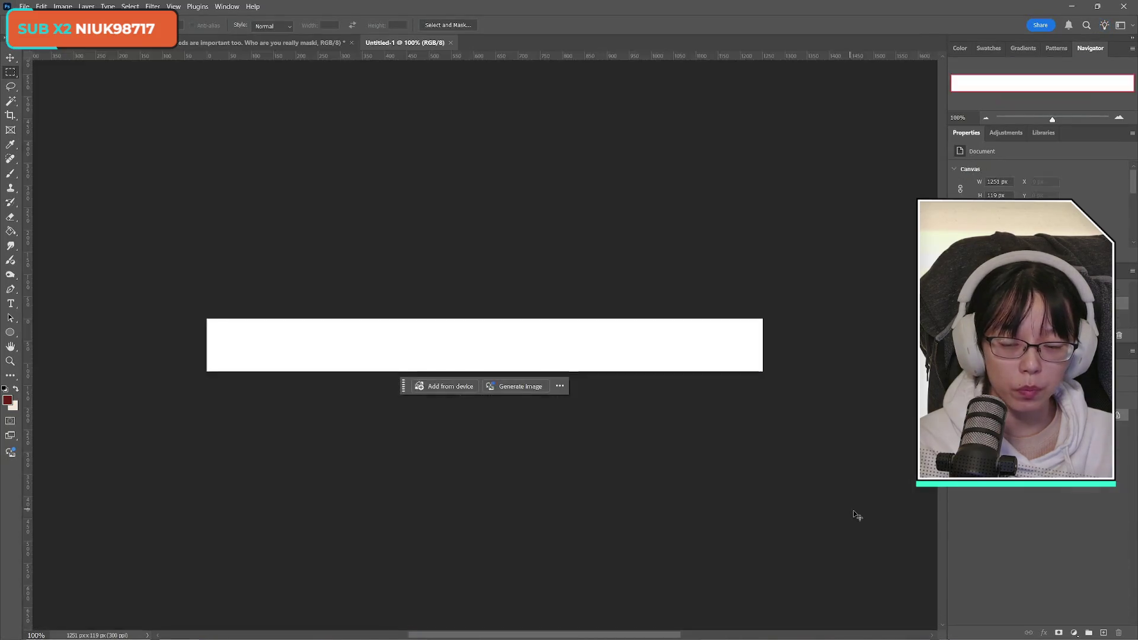
Paste the caption, hide the white Background, and choose PNG for a saved copy
key(ctrl+v)
click(956, 425)
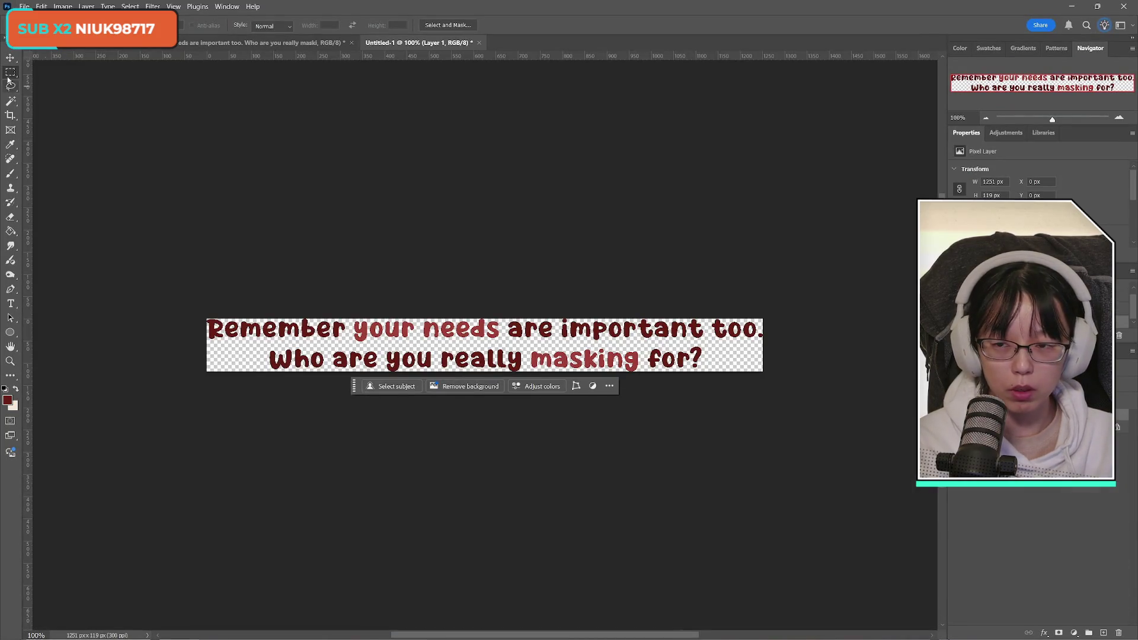
click(24, 7)
click(53, 147)
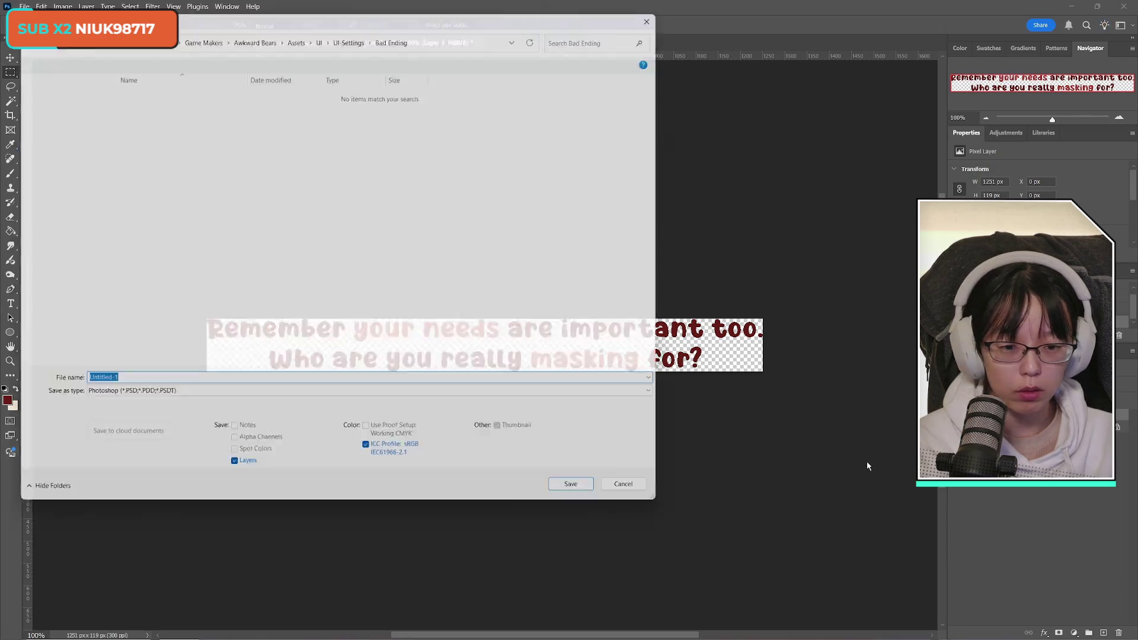
click(178, 399)
key(Escape)
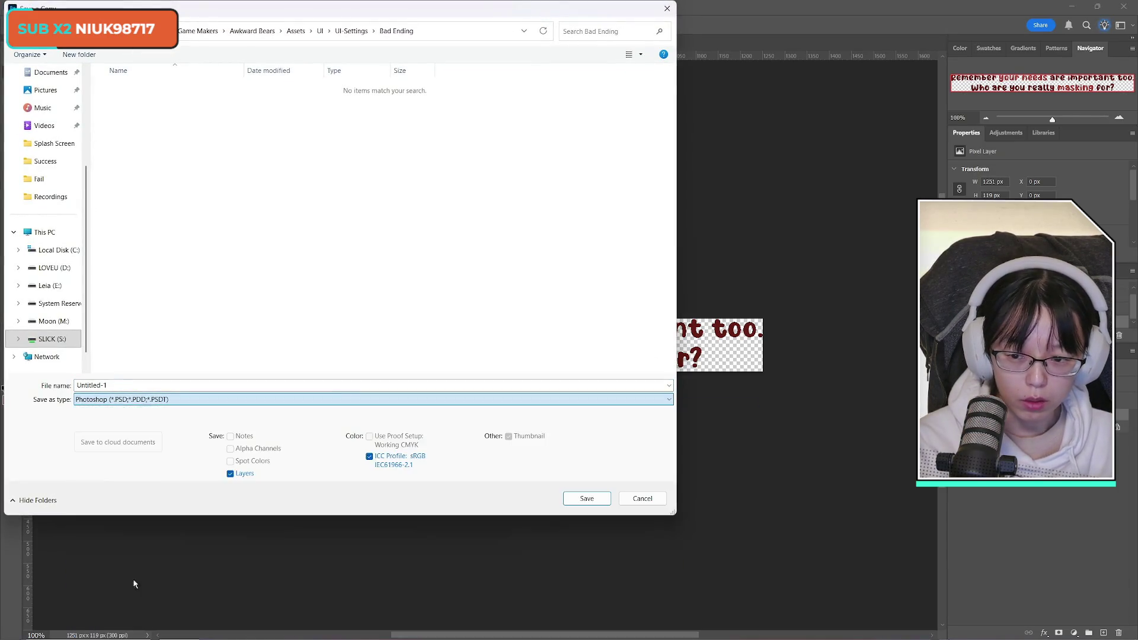
key(p)
key(n)
key(g)
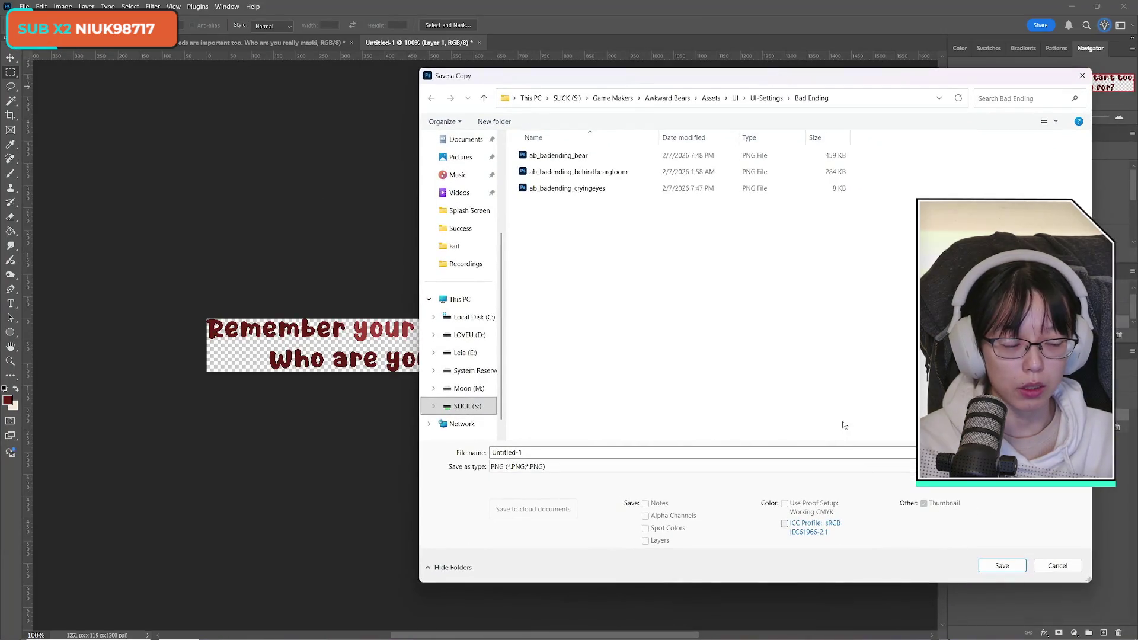
Name the PNG after an existing bad-ending file, save it in Bad Ending, and close the document
click(621, 172)
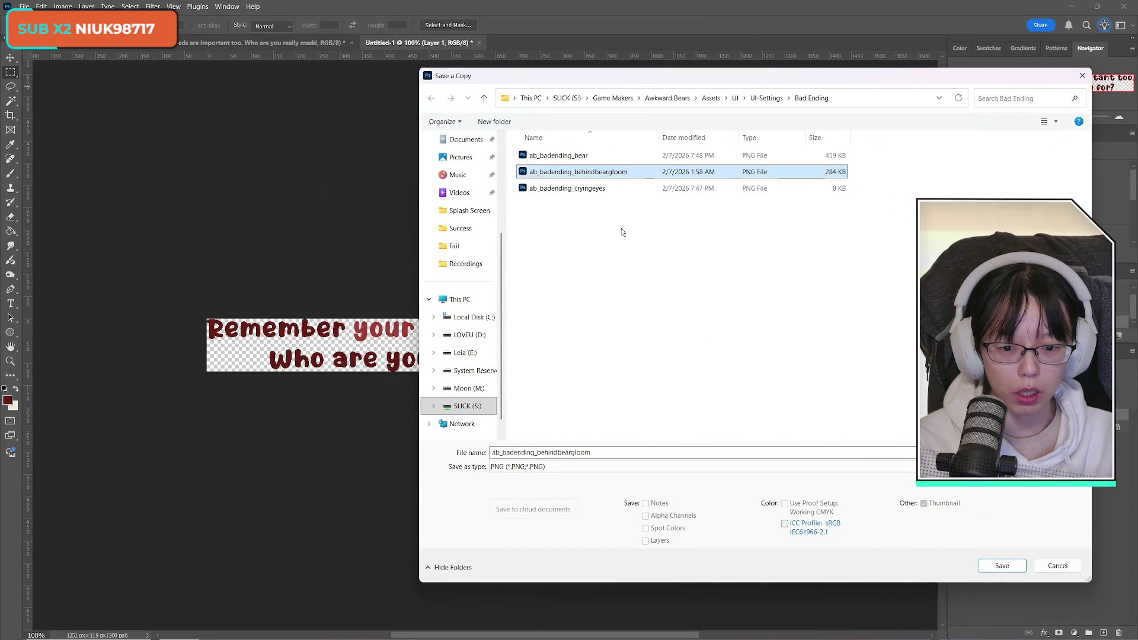
drag(538, 452, 593, 452)
key(BackSpace)
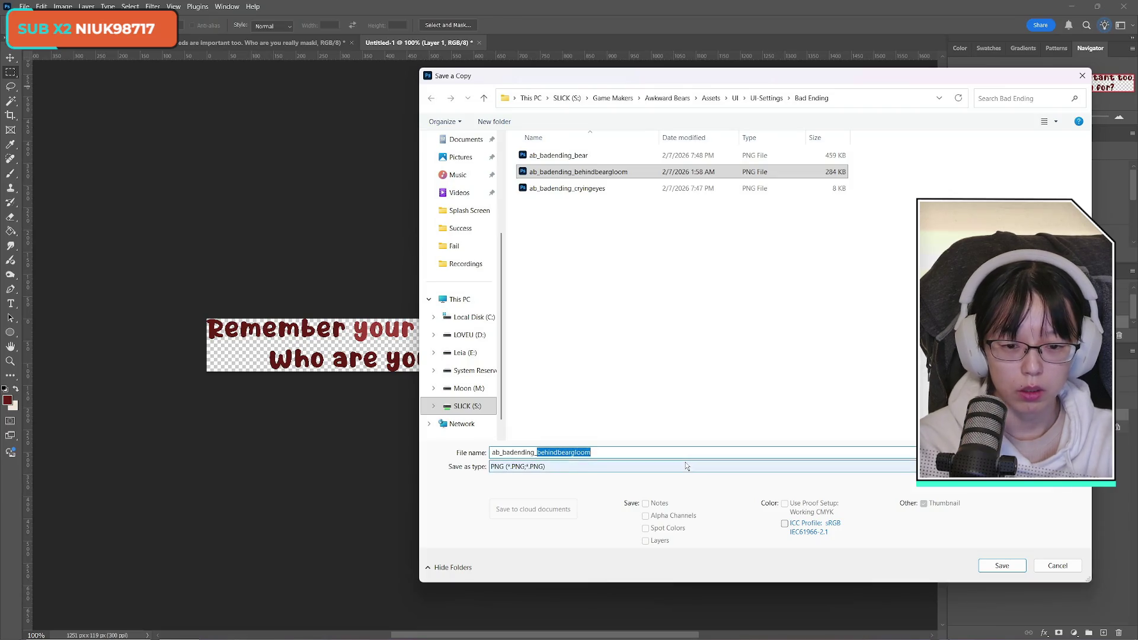
text(text)
key(Return)
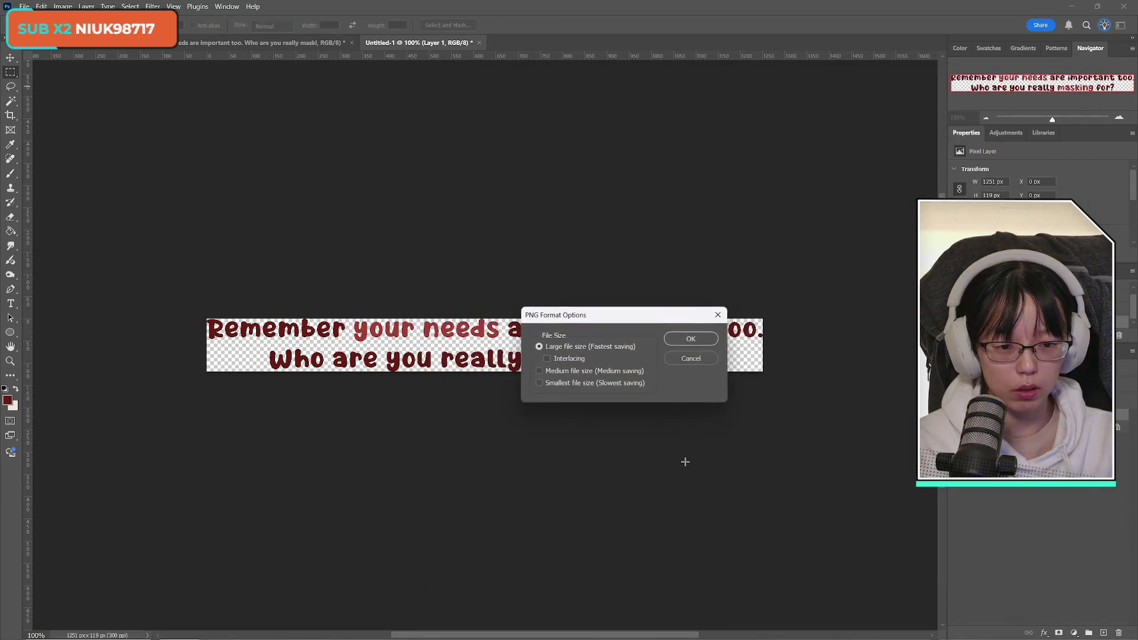
key(Return)
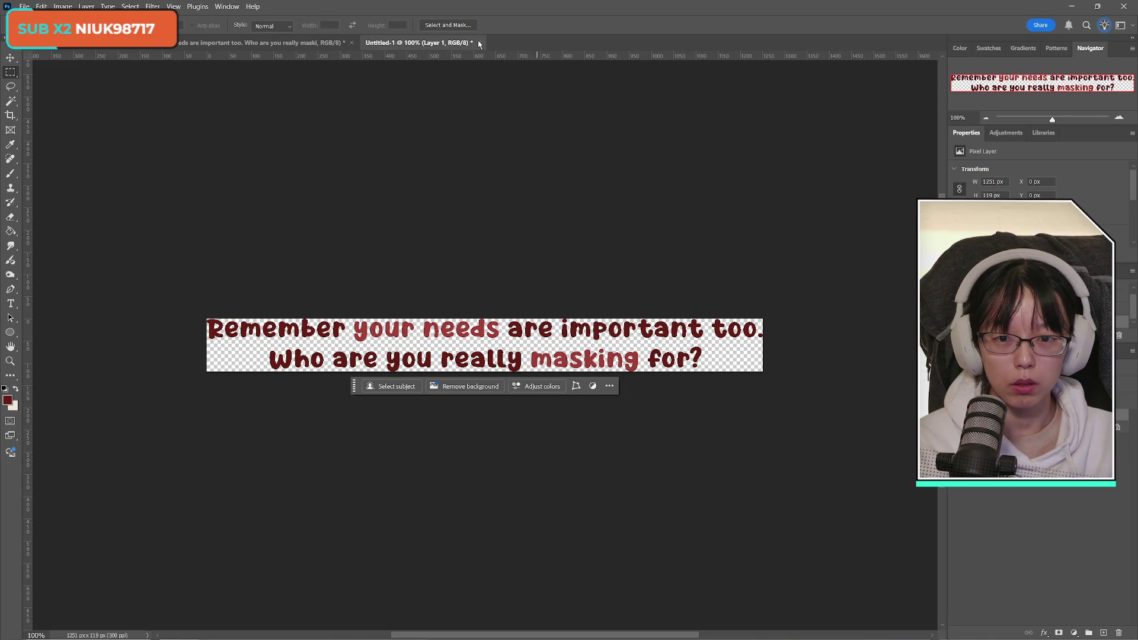
click(479, 42)
Close the caption document unsaved and select the self-care caption layer in the bear-and-dog artwork
click(584, 242)
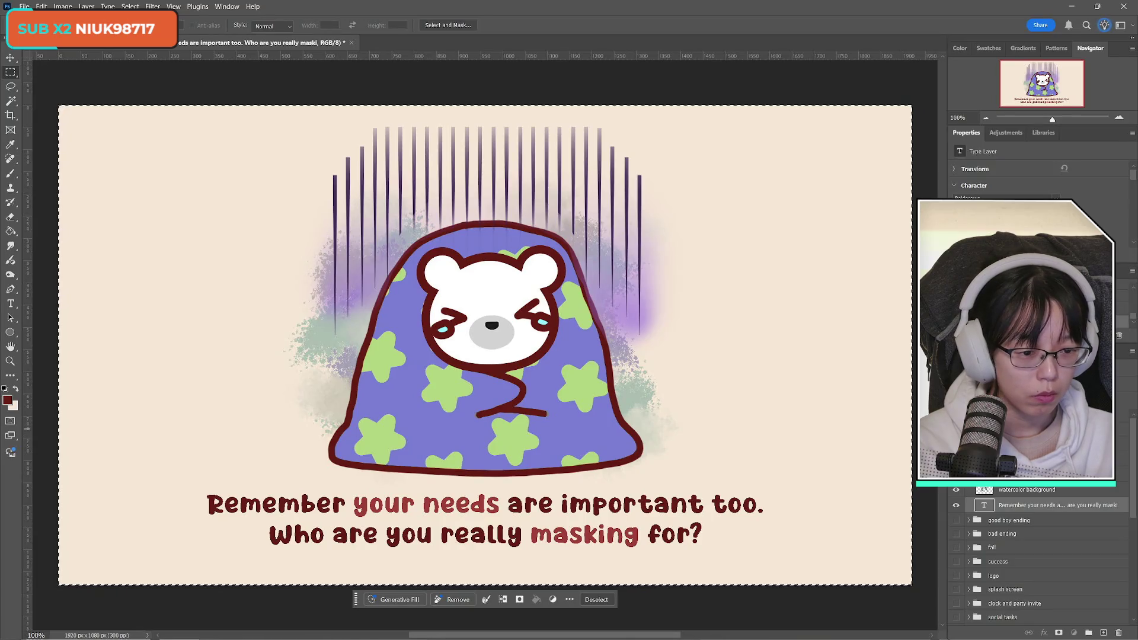
click(957, 521)
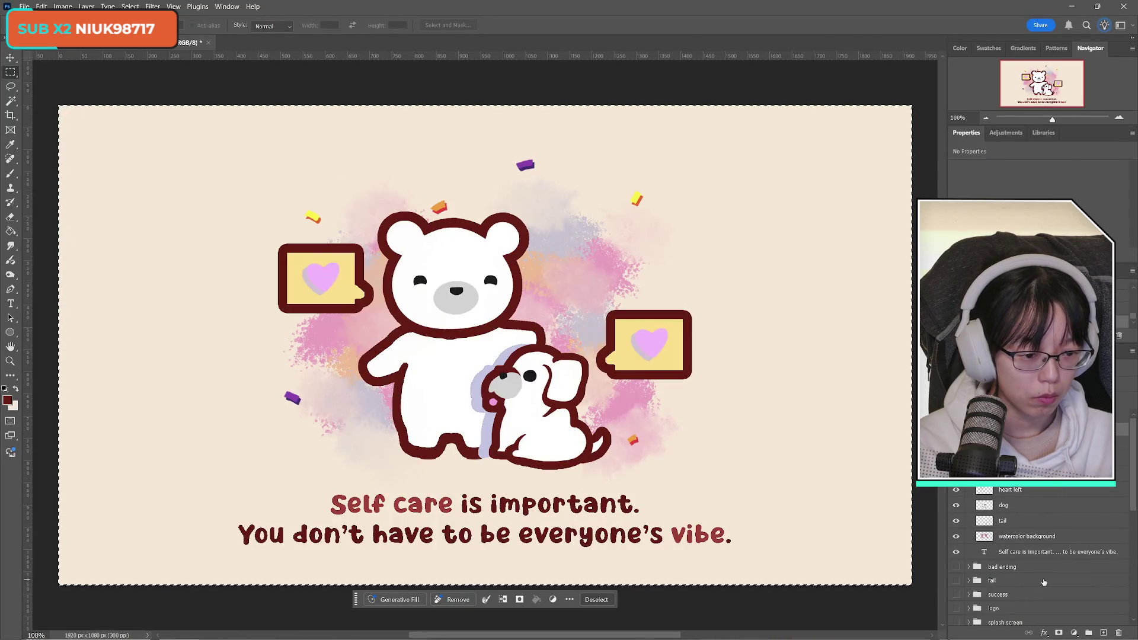
click(1043, 553)
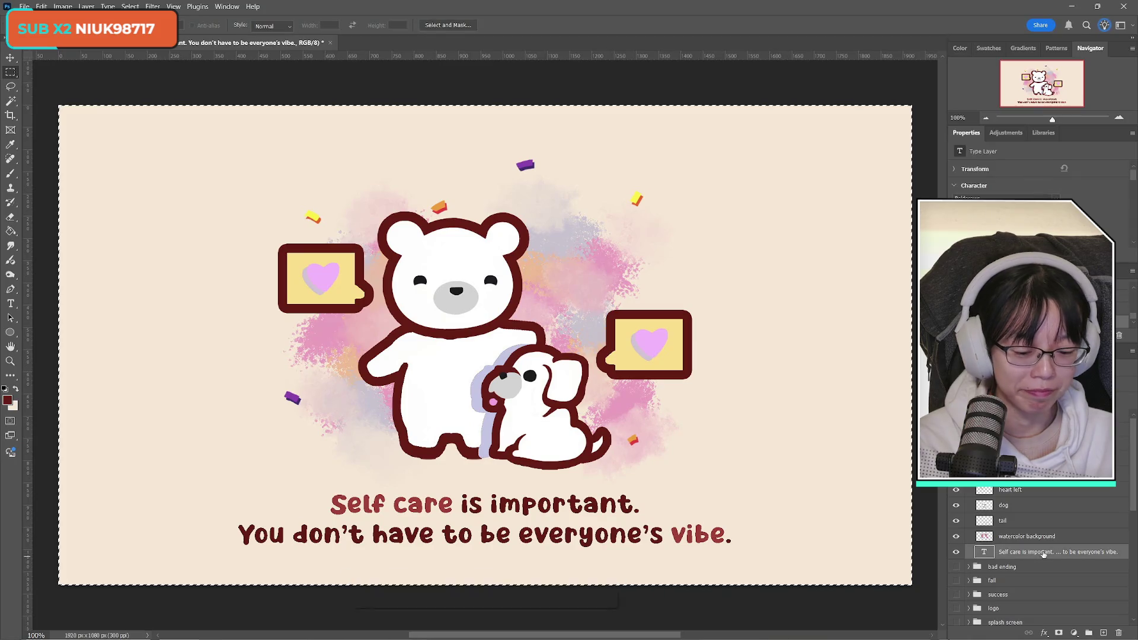
click(24, 6)
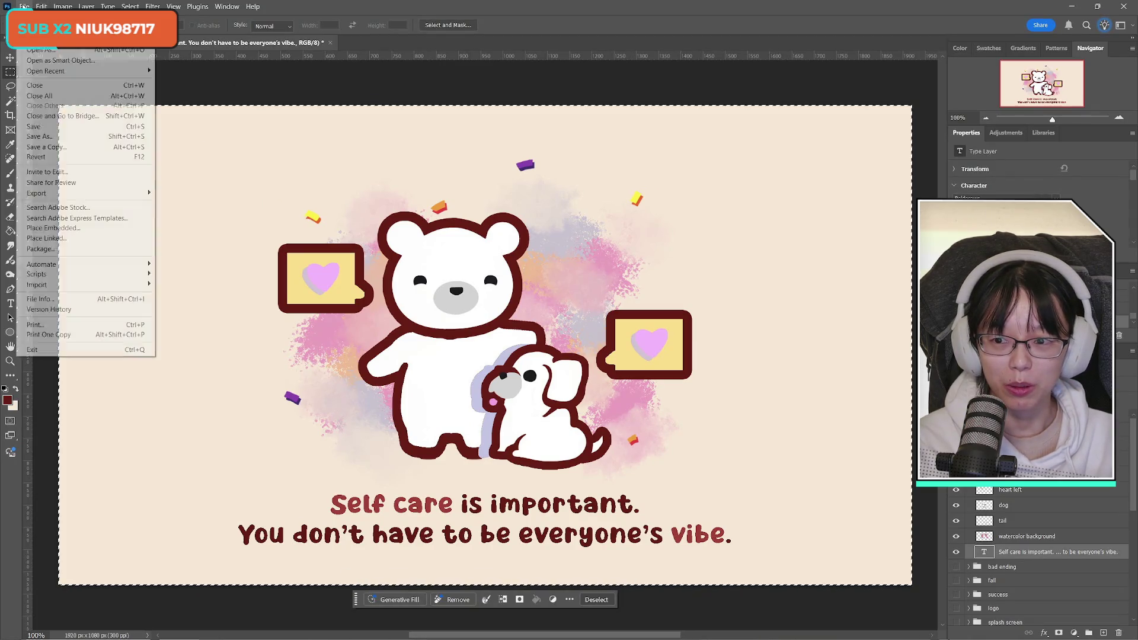
click(62, 147)
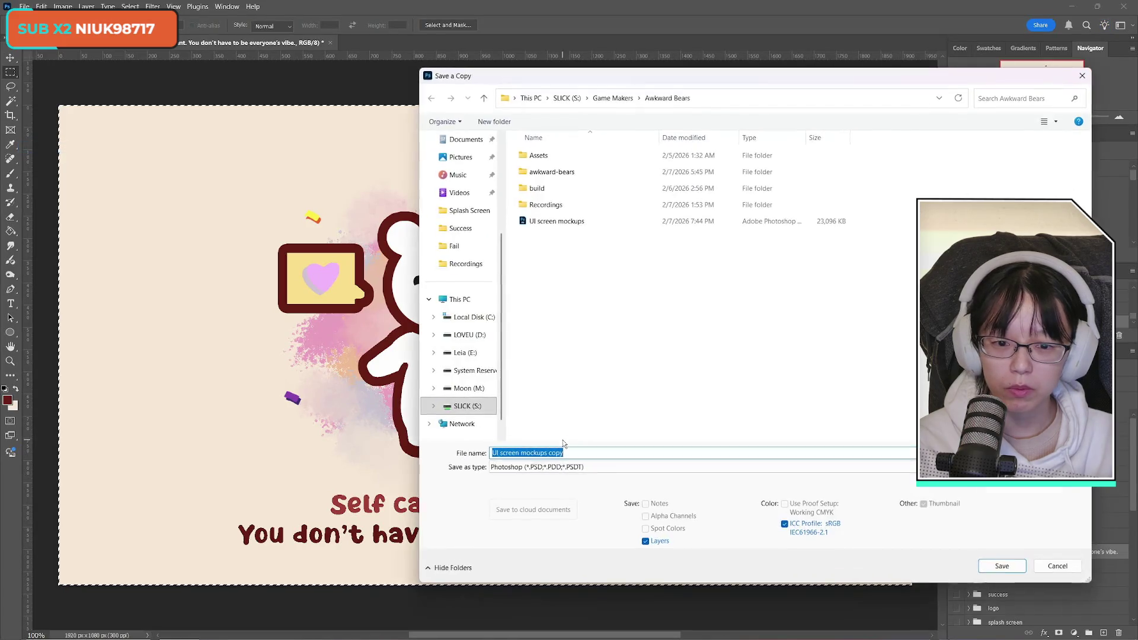
key(Return)
Paste the self-care caption into a new 1108×119 px clipboard document on transparency
click(24, 6)
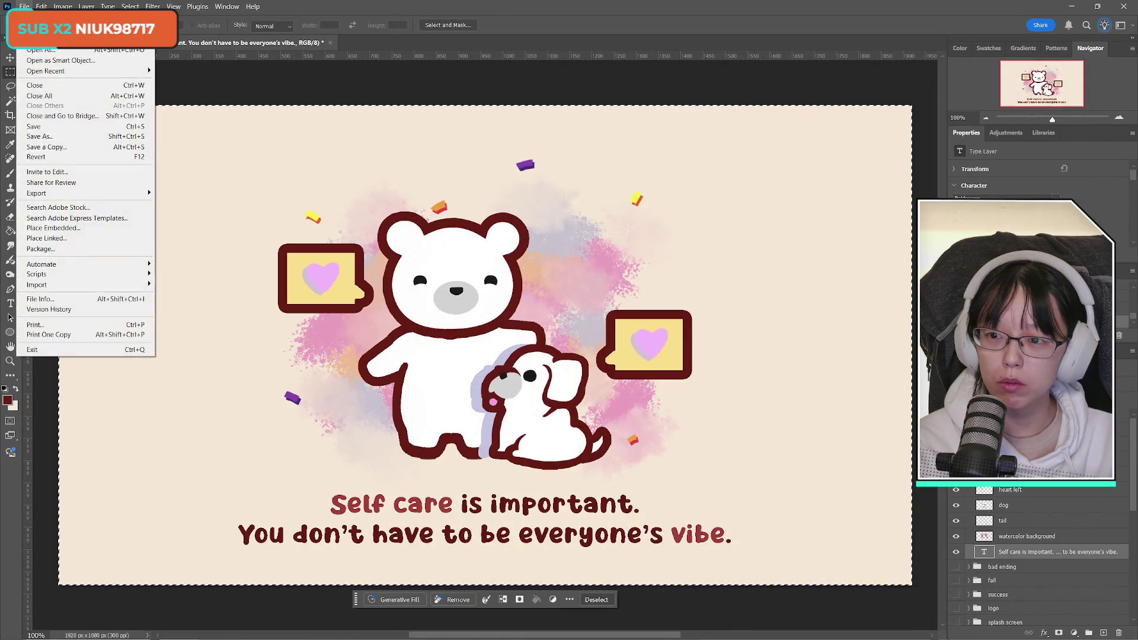
click(36, 16)
key(Return)
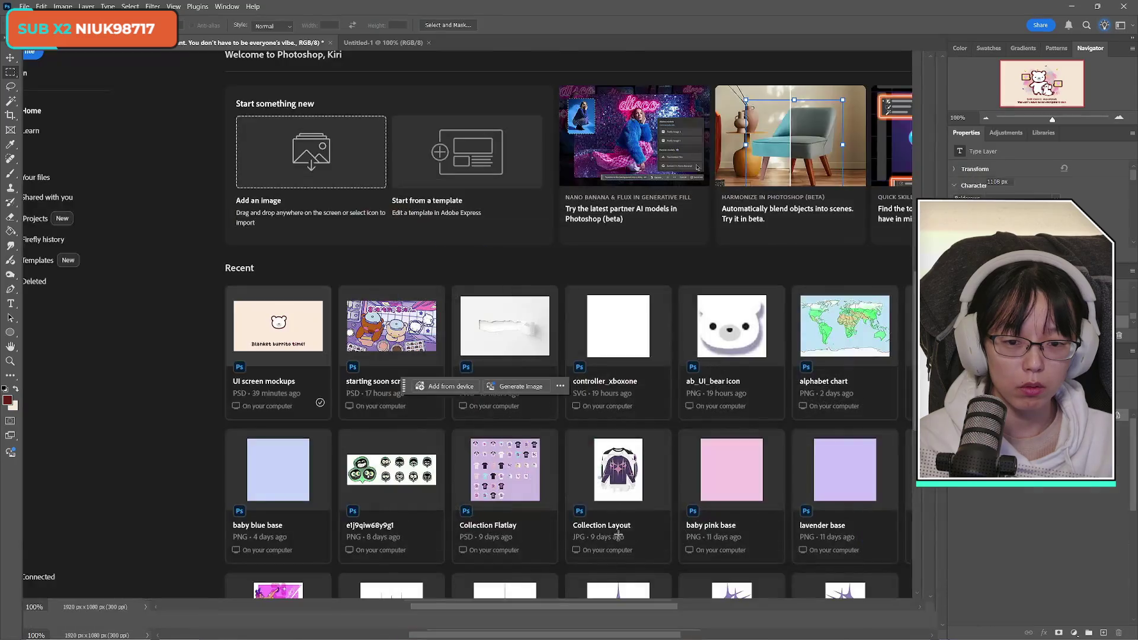
key(ctrl+v)
click(955, 332)
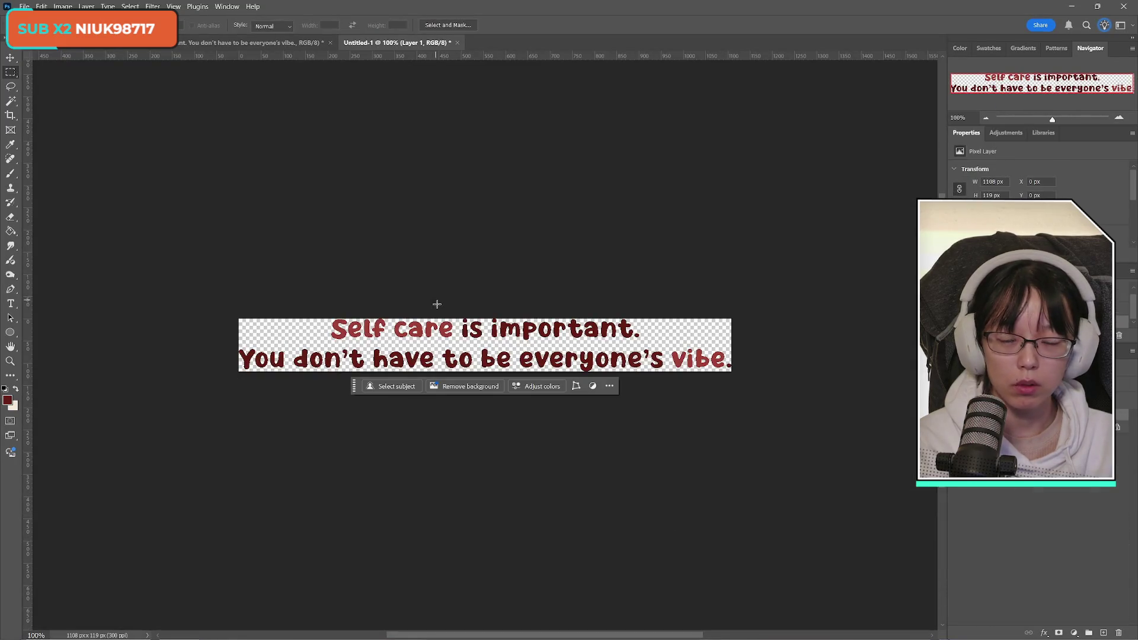
Start a PNG copy save targeting the UI Settings > Good Boy Ending folder
click(24, 7)
click(36, 146)
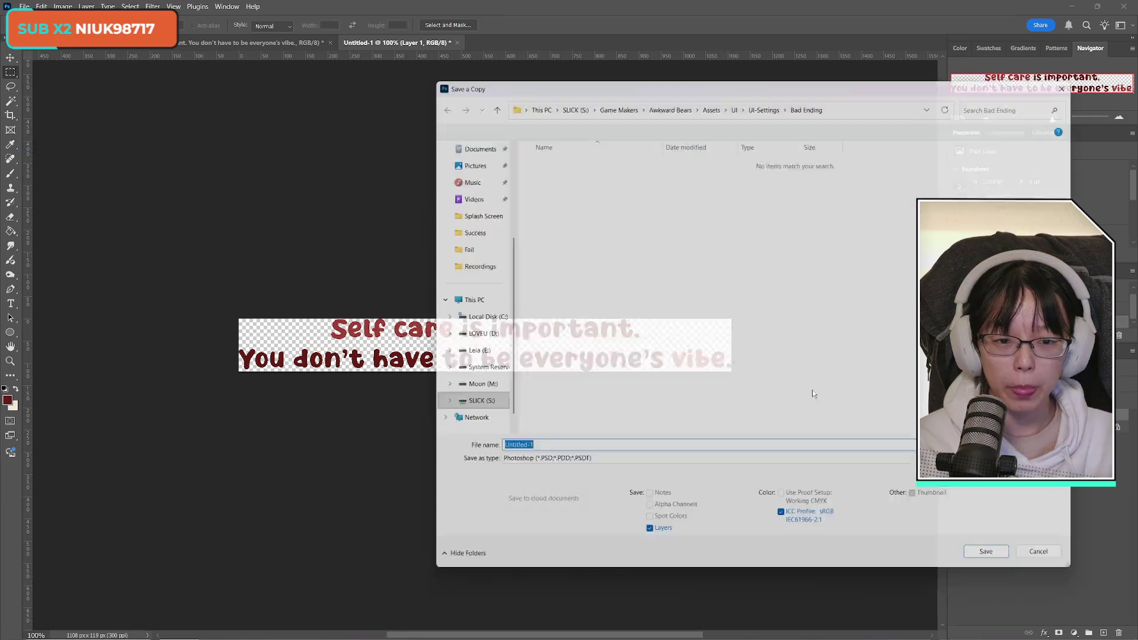
click(655, 467)
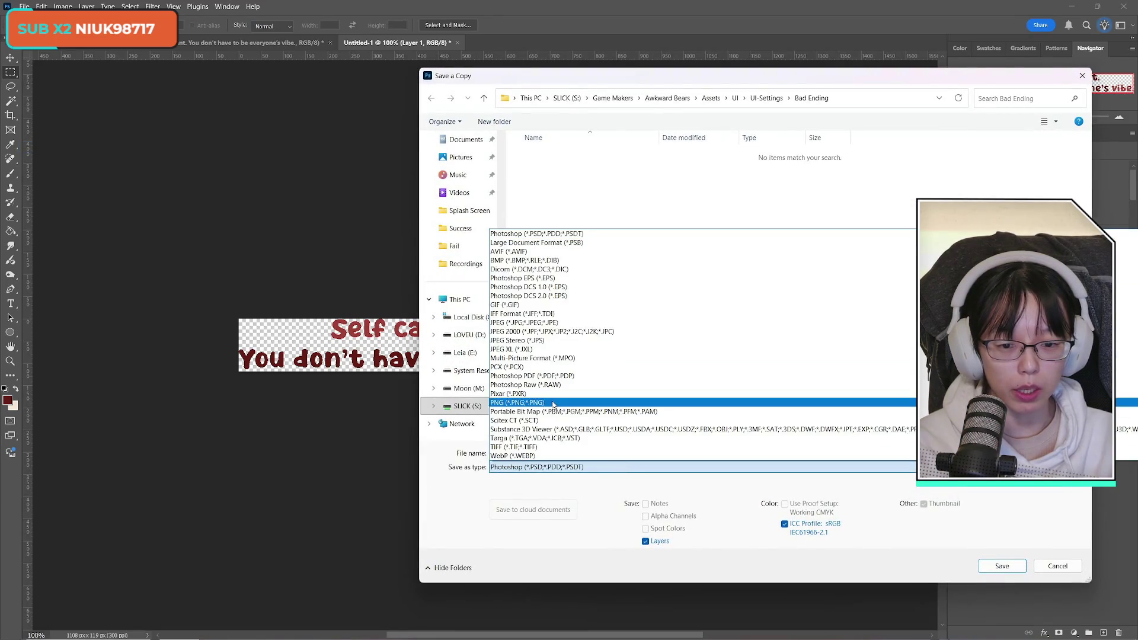
click(640, 315)
click(766, 98)
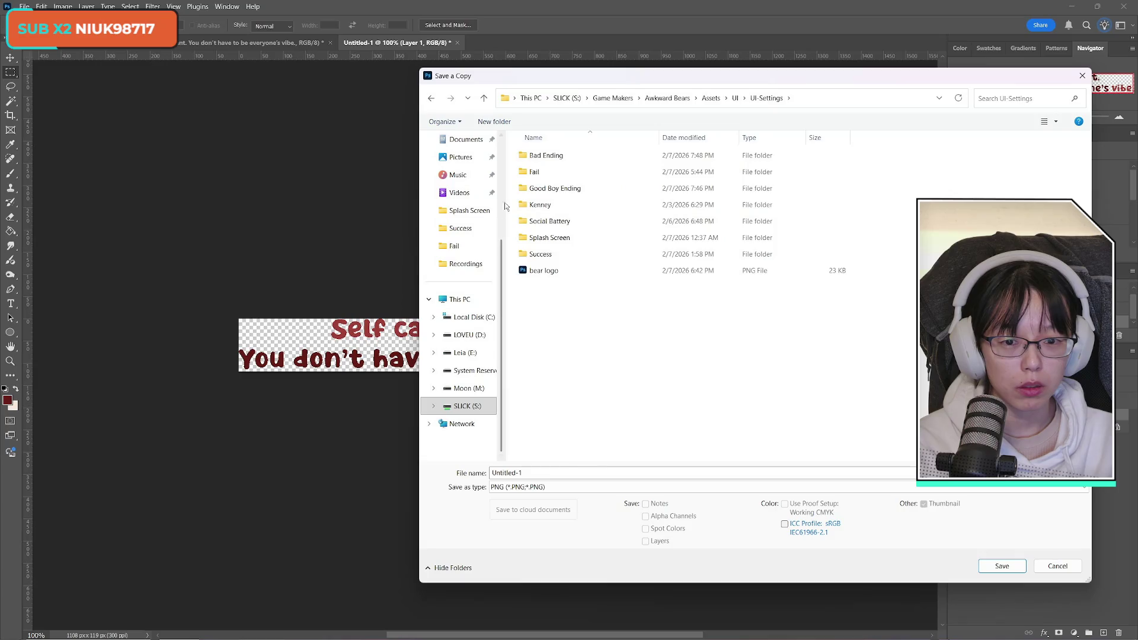
click(581, 189)
double_click(581, 191)
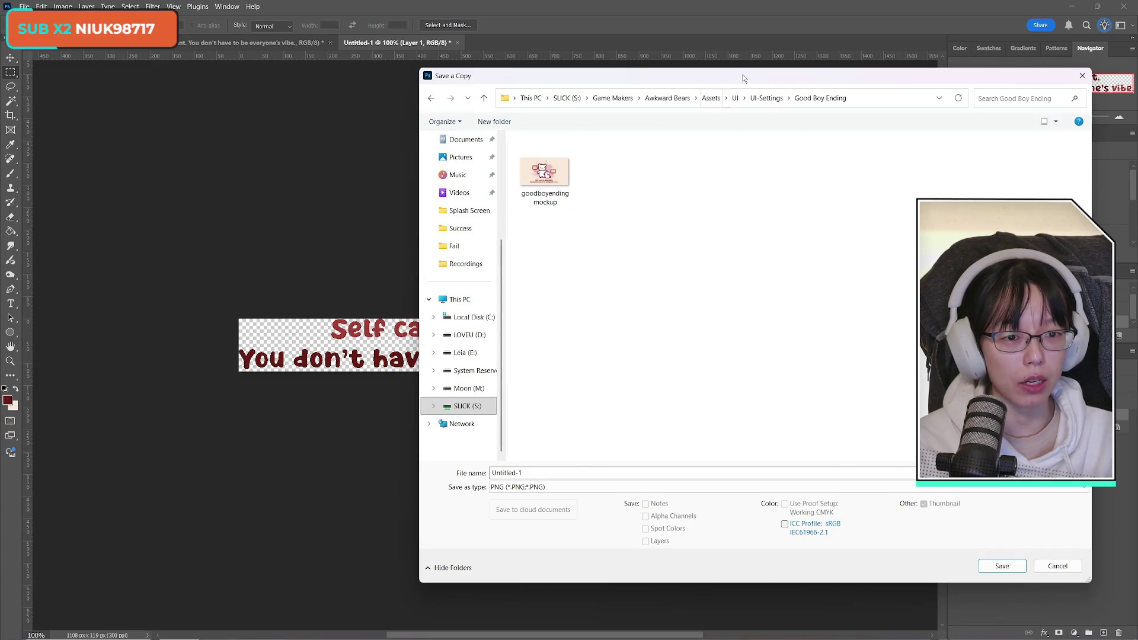
drag(743, 76, 774, 76)
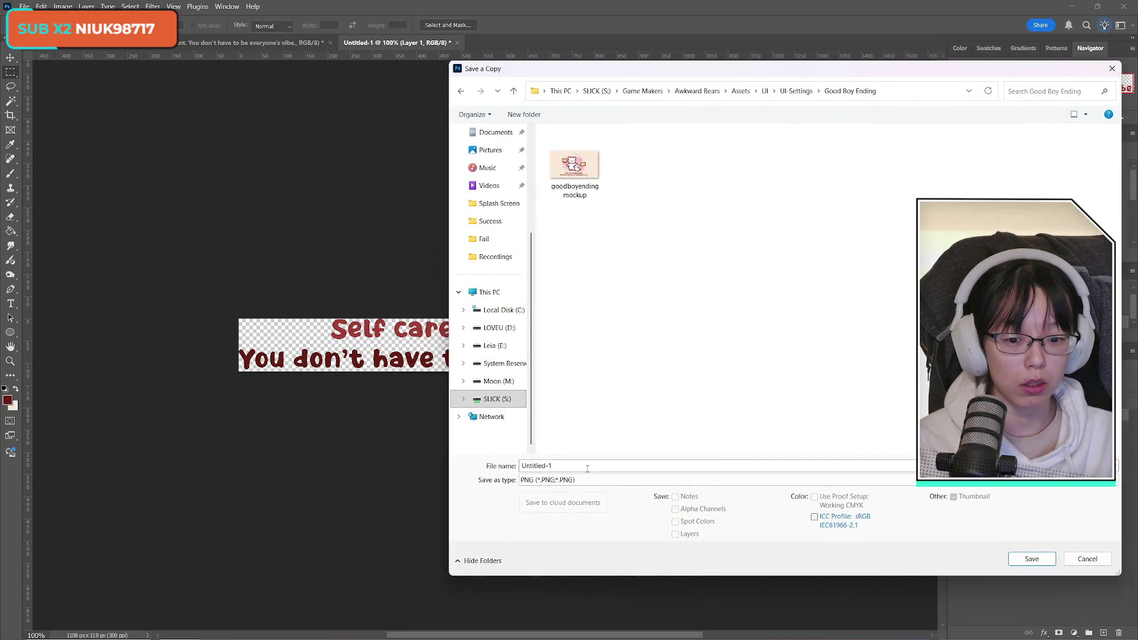
Name the file from the mockup's name without 'mockup' and save it as a goodboyending PNG
click(585, 152)
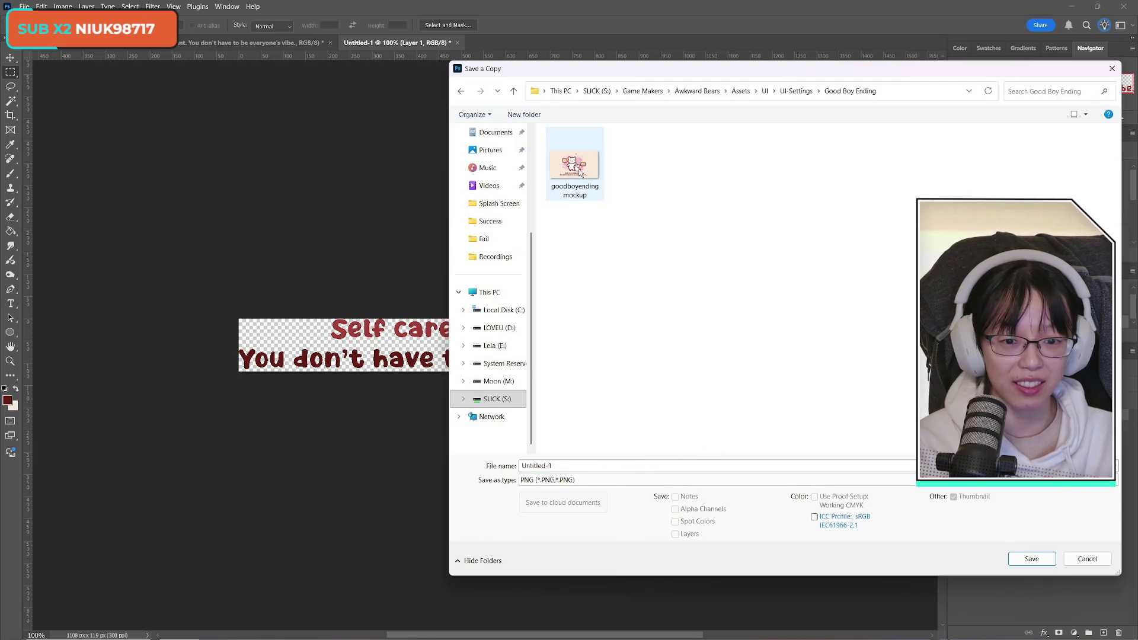
click(617, 466)
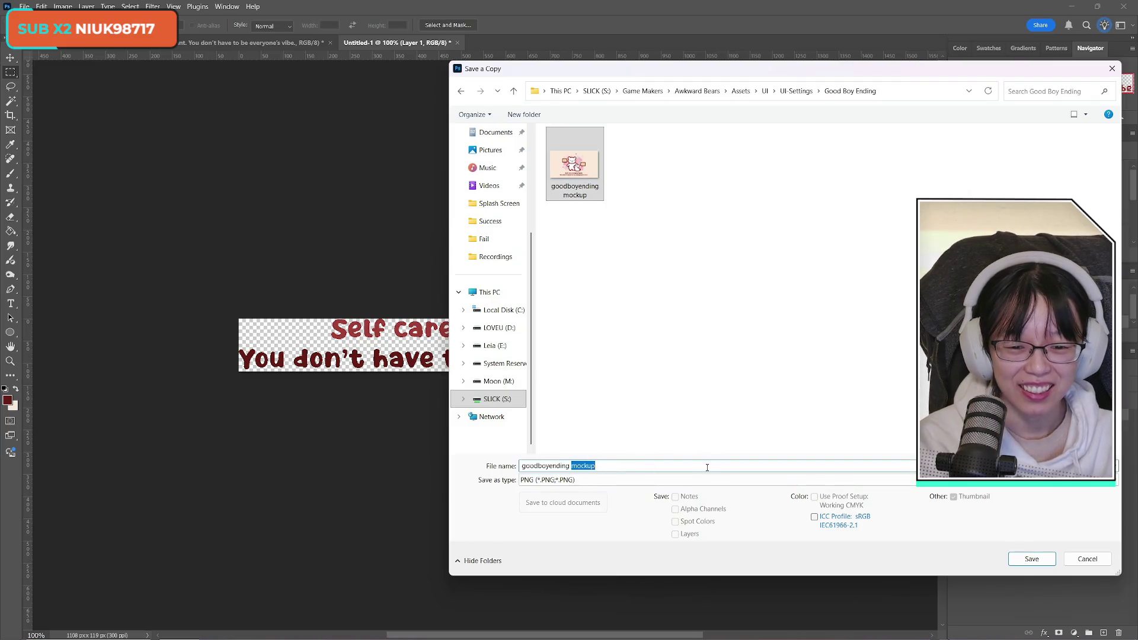
key(BackSpace)
key(BackSpace)
text(.)
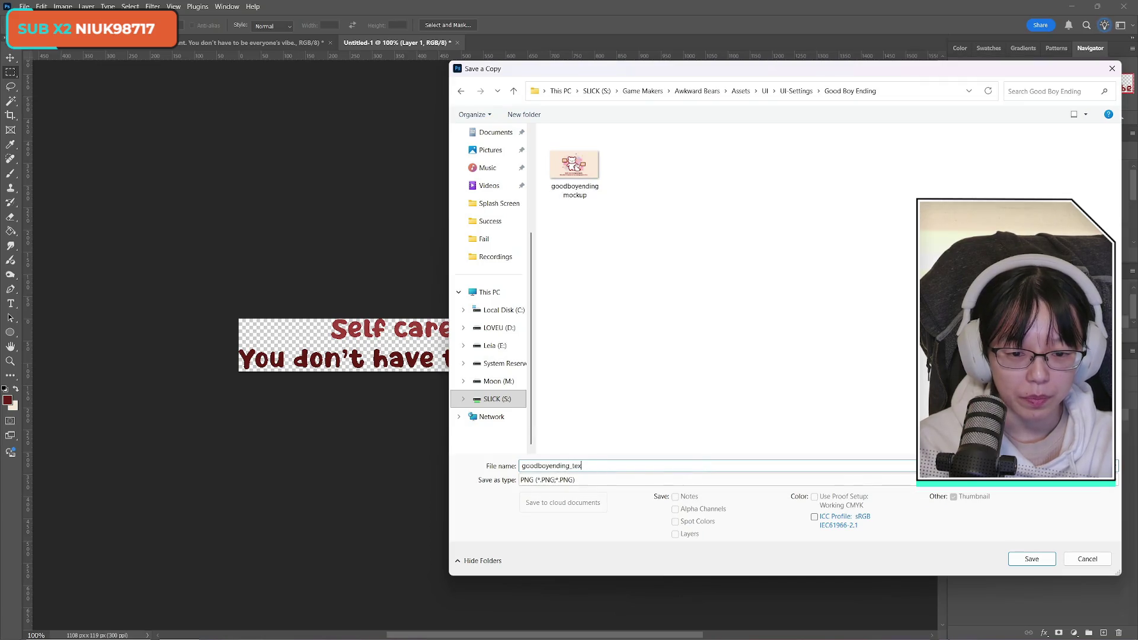
key(Return)
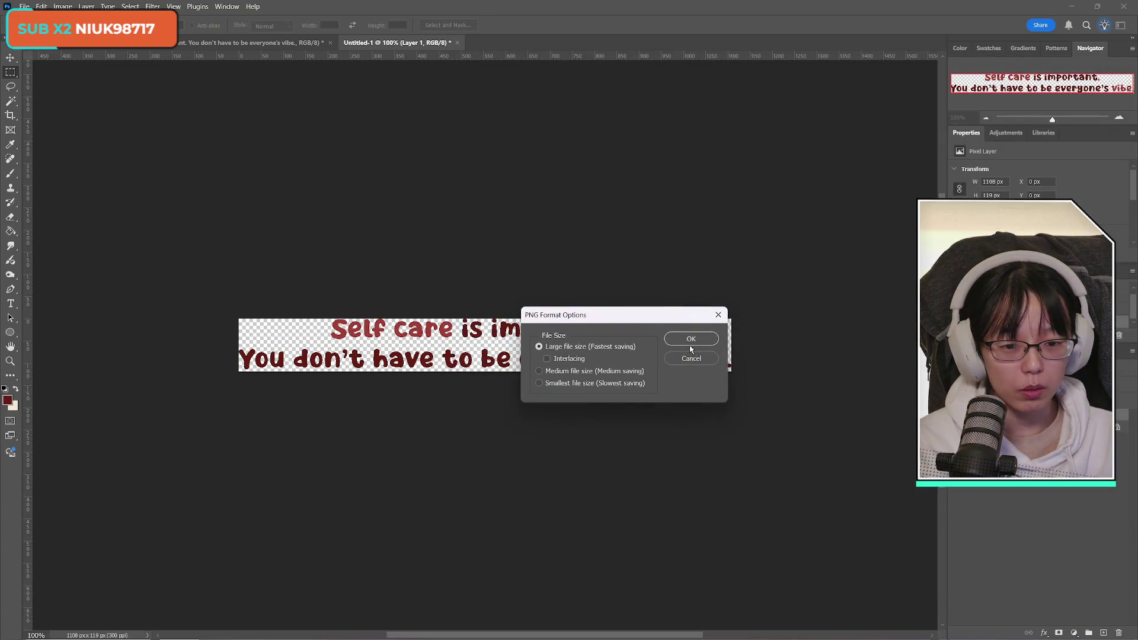
click(691, 343)
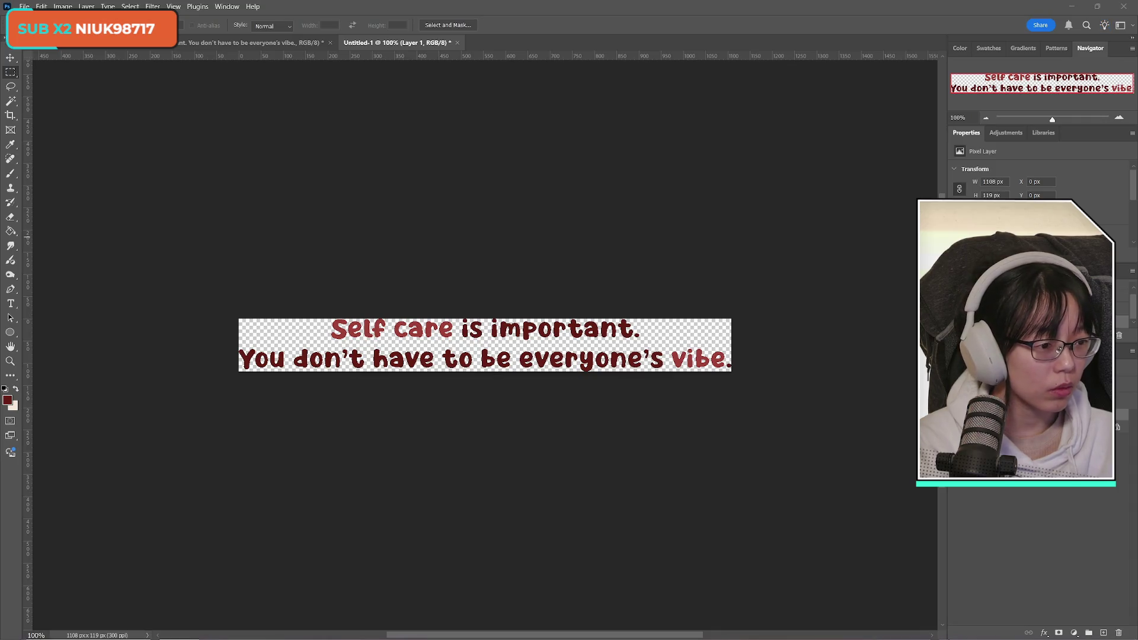
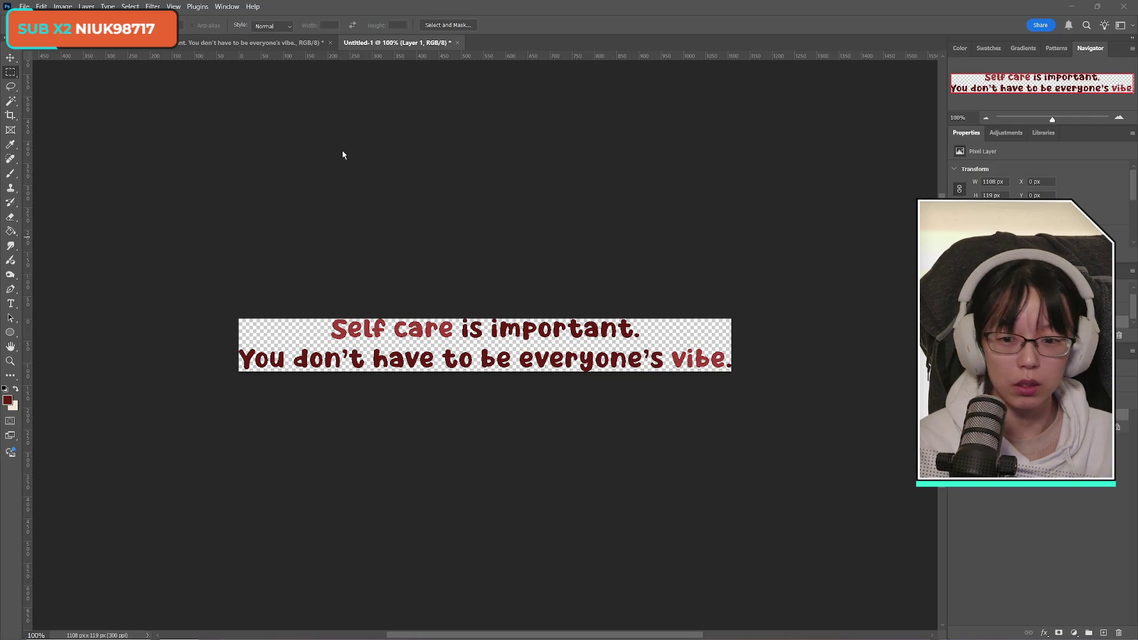
On the bear-and-dog illustration, hide the Self care caption layer and select the watercolor background layer
click(262, 40)
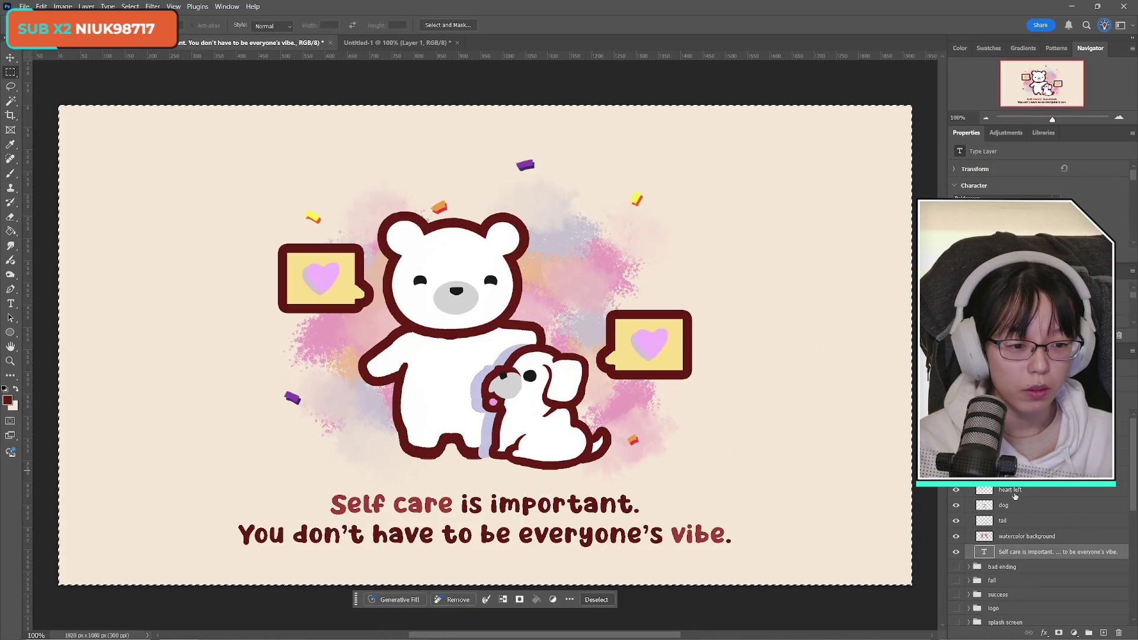
click(955, 553)
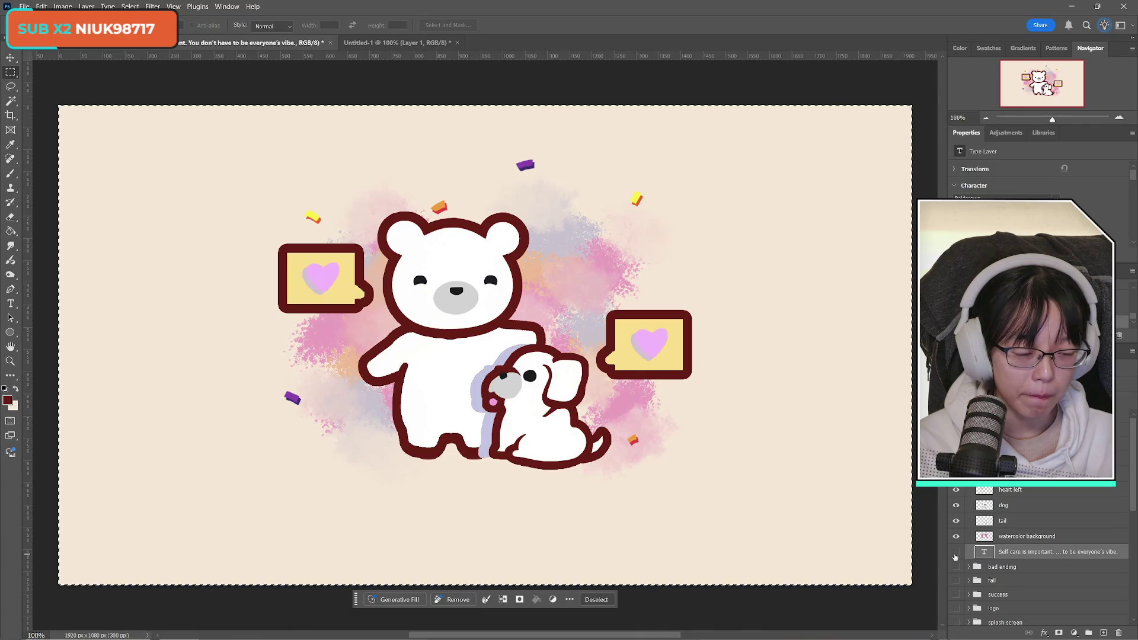
click(1029, 536)
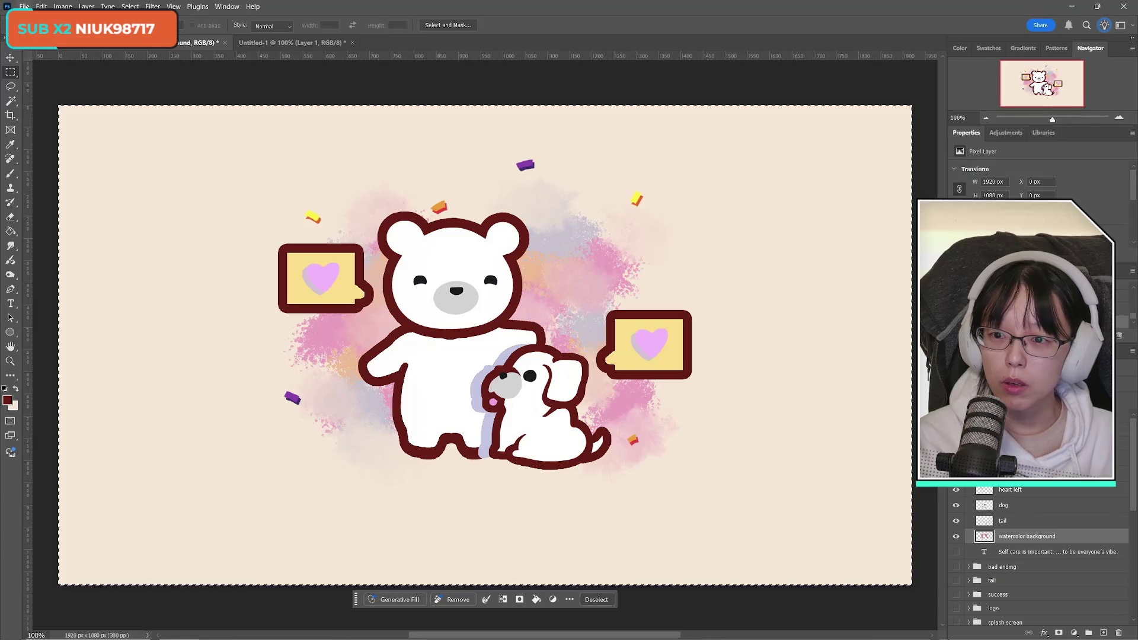
Paste the watercolor into a new clipboard-sized document and lower its layer opacity
click(25, 6)
click(36, 54)
double_click(565, 413)
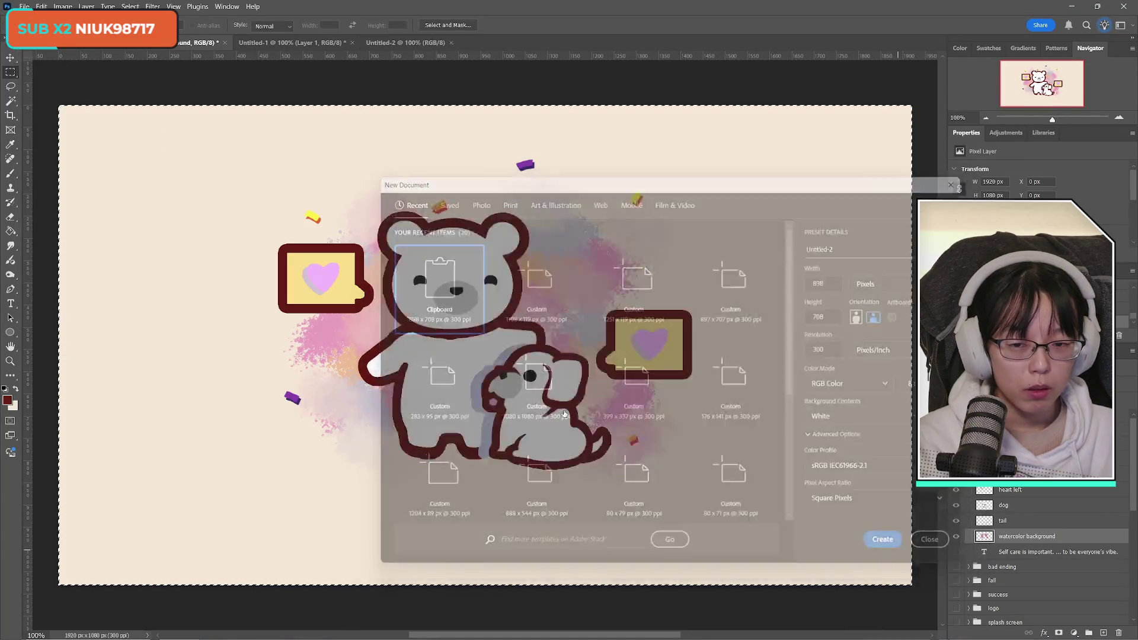
key(ctrl+v)
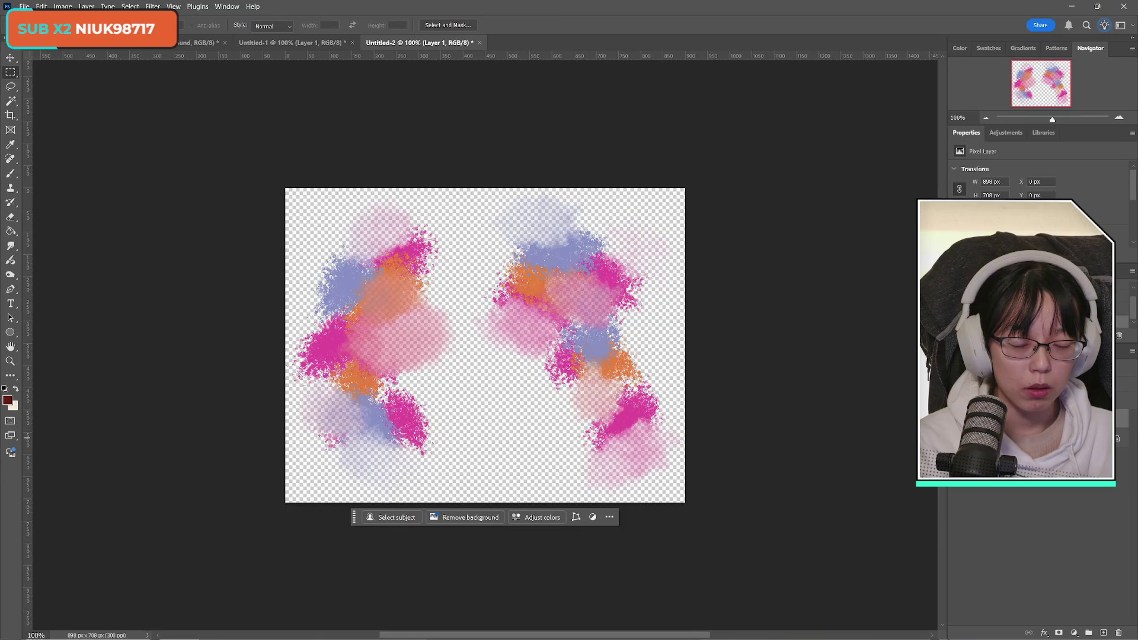
click(185, 42)
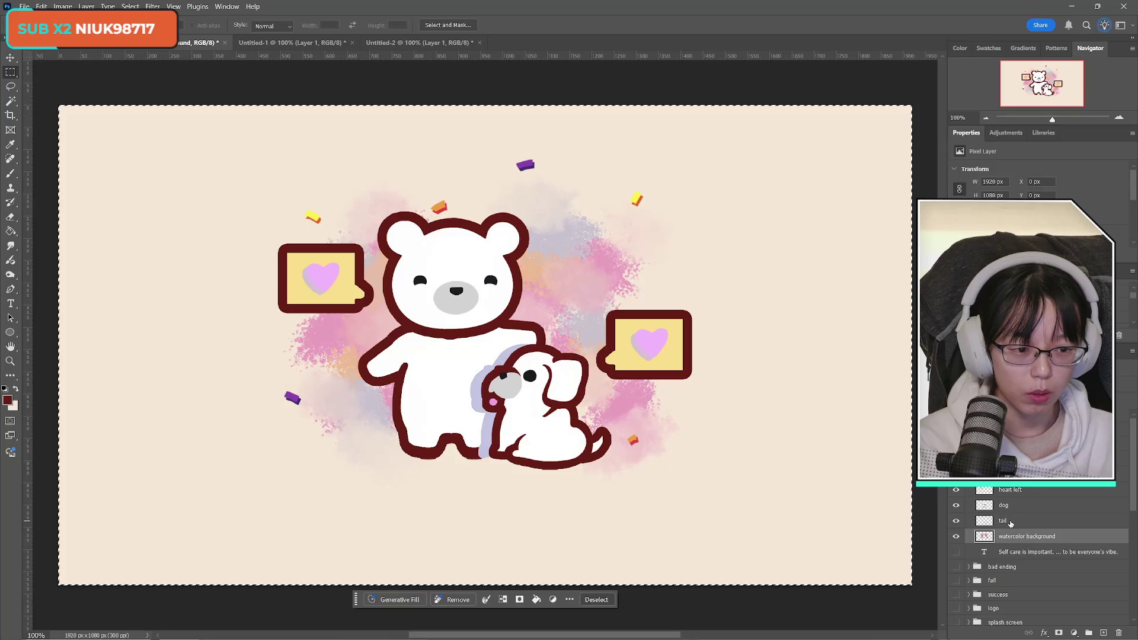
click(418, 43)
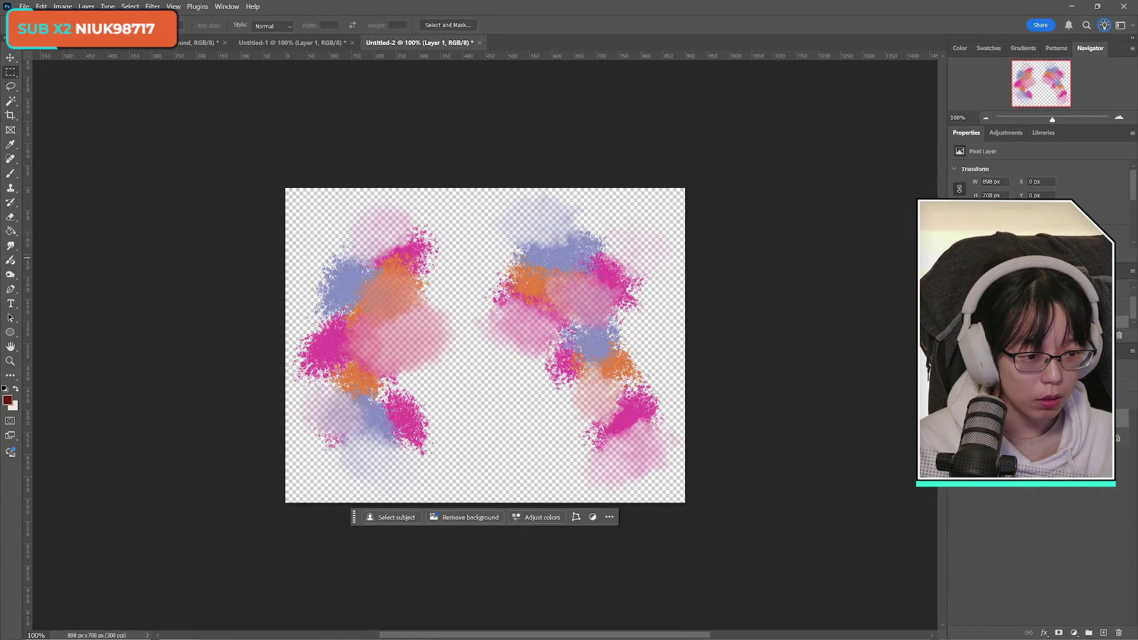
key(1)
key(5)
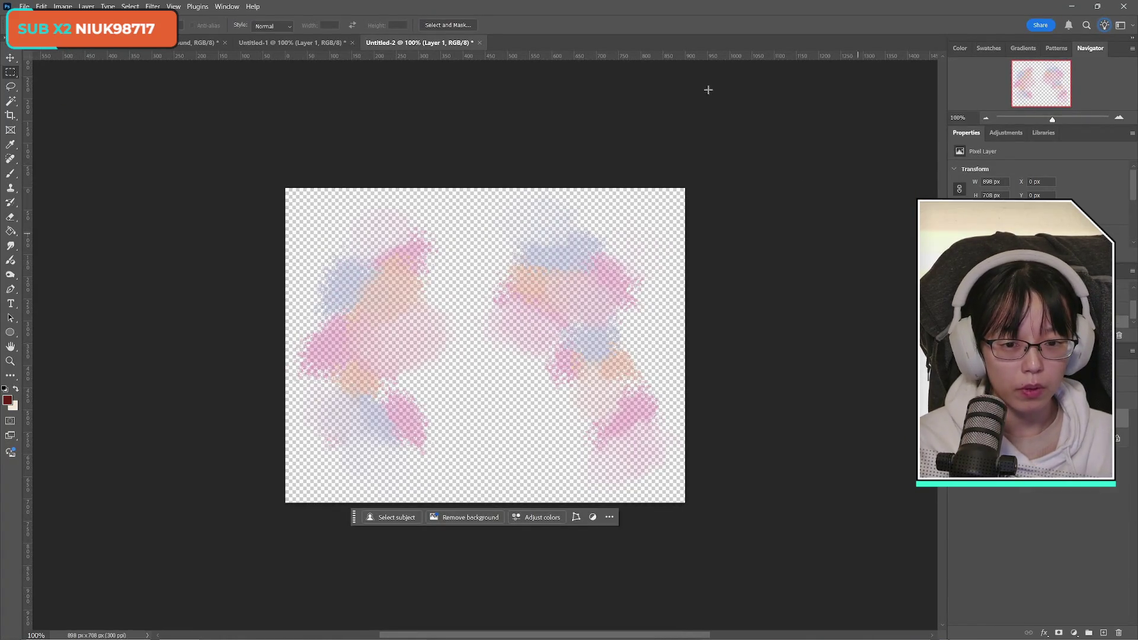
Save a PNG copy named ab_goodboyending_watercolorbackground in the Good Boy Ending folder
click(24, 6)
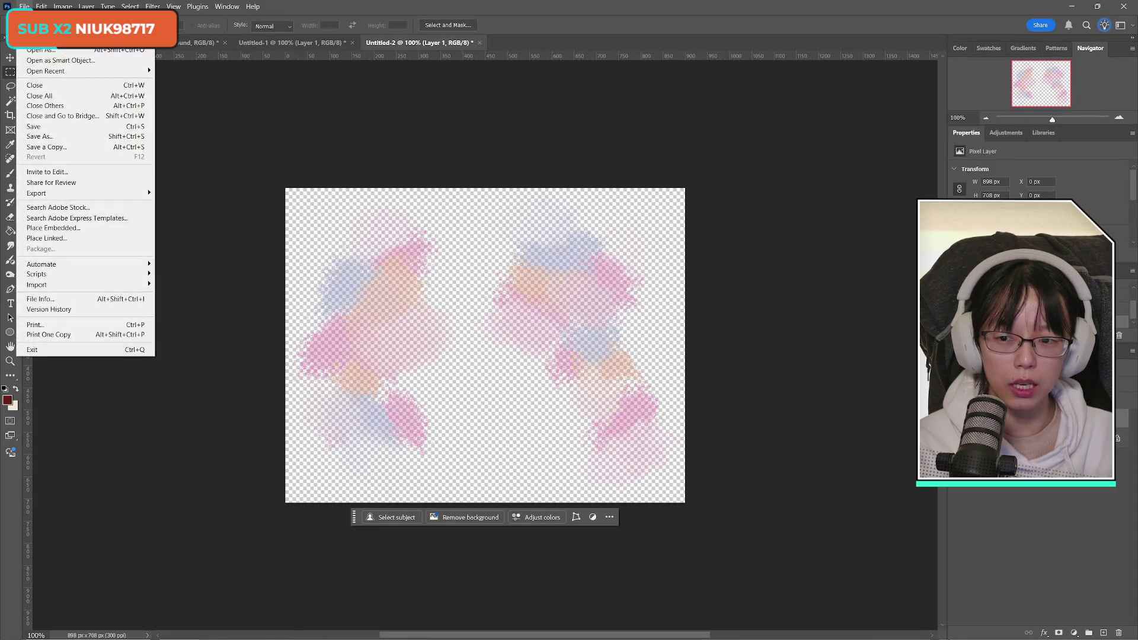
click(58, 147)
click(601, 461)
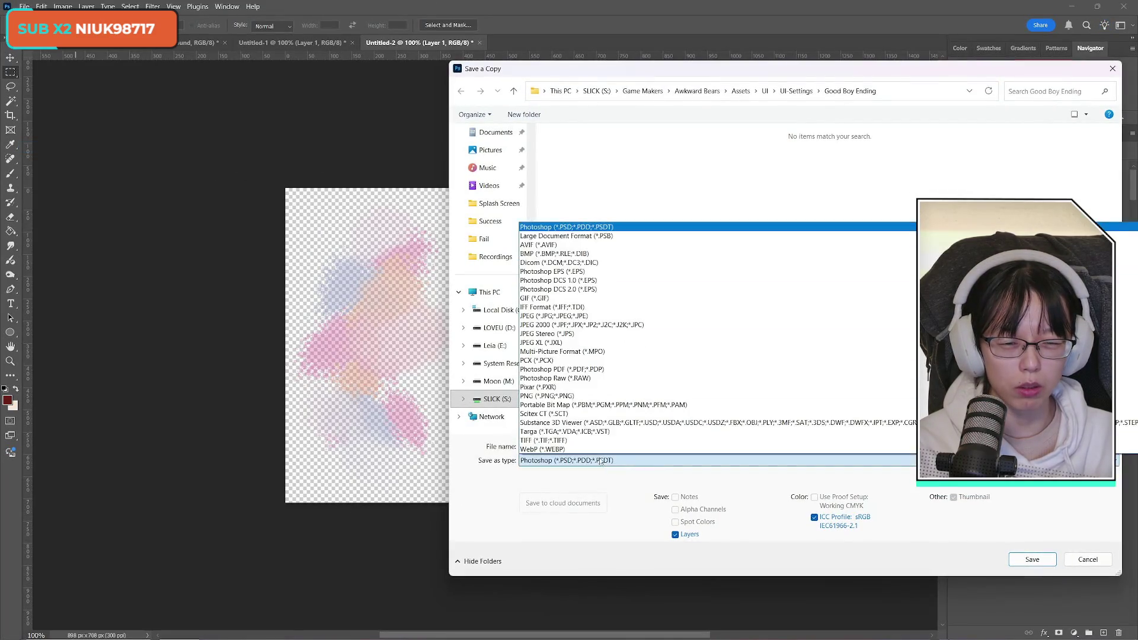
click(593, 393)
click(584, 181)
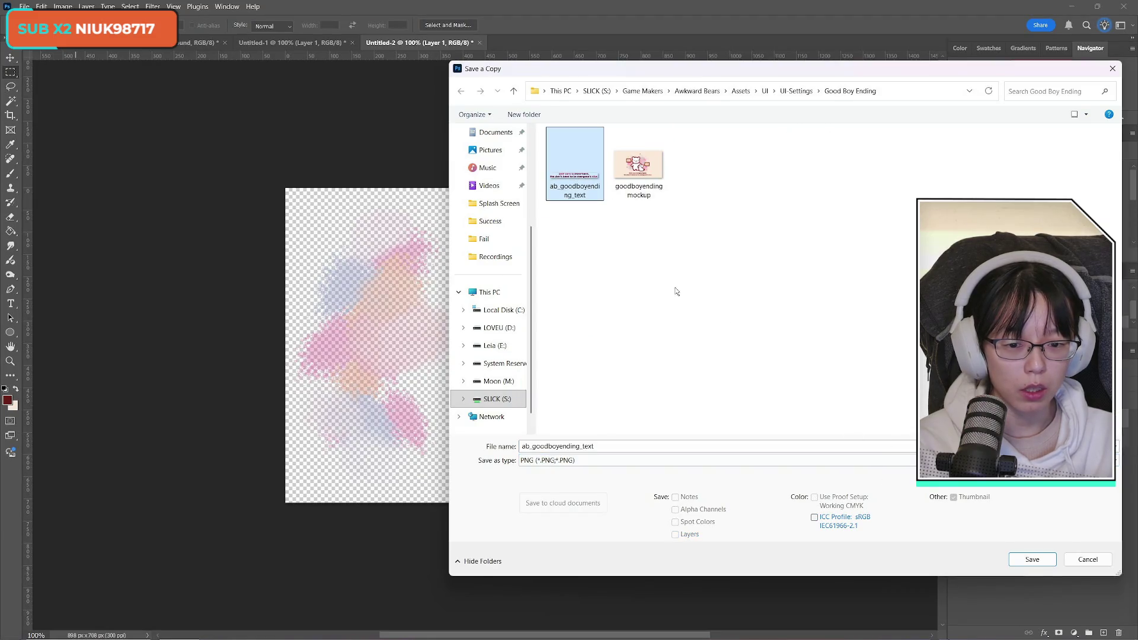
click(588, 446)
text(ab_goodboyending_watercolorbackgrou)
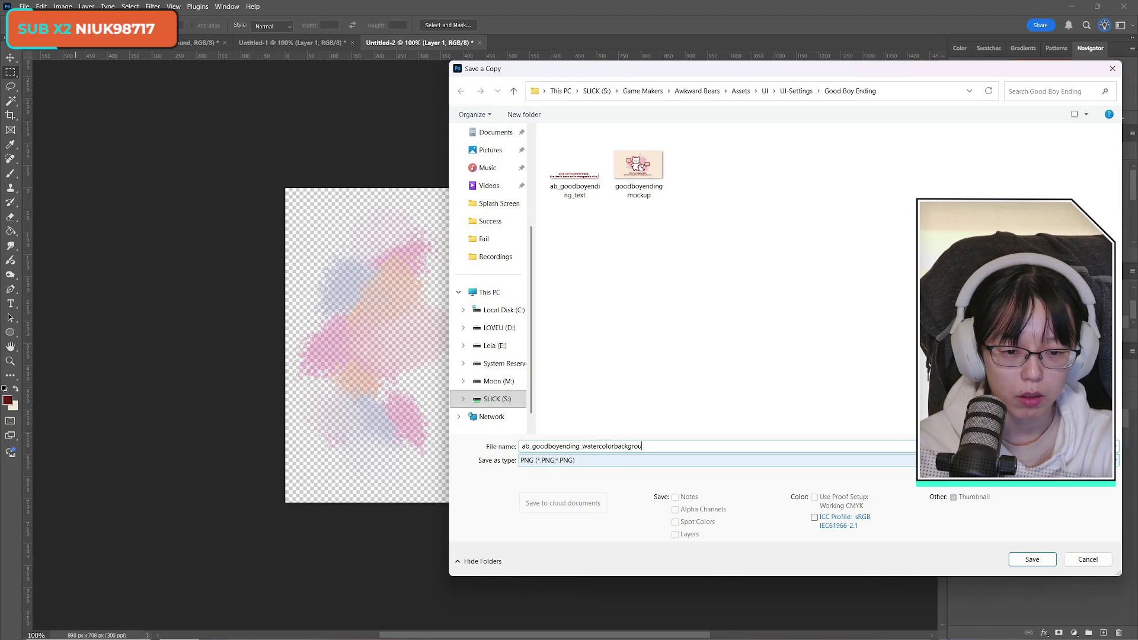
key(Return)
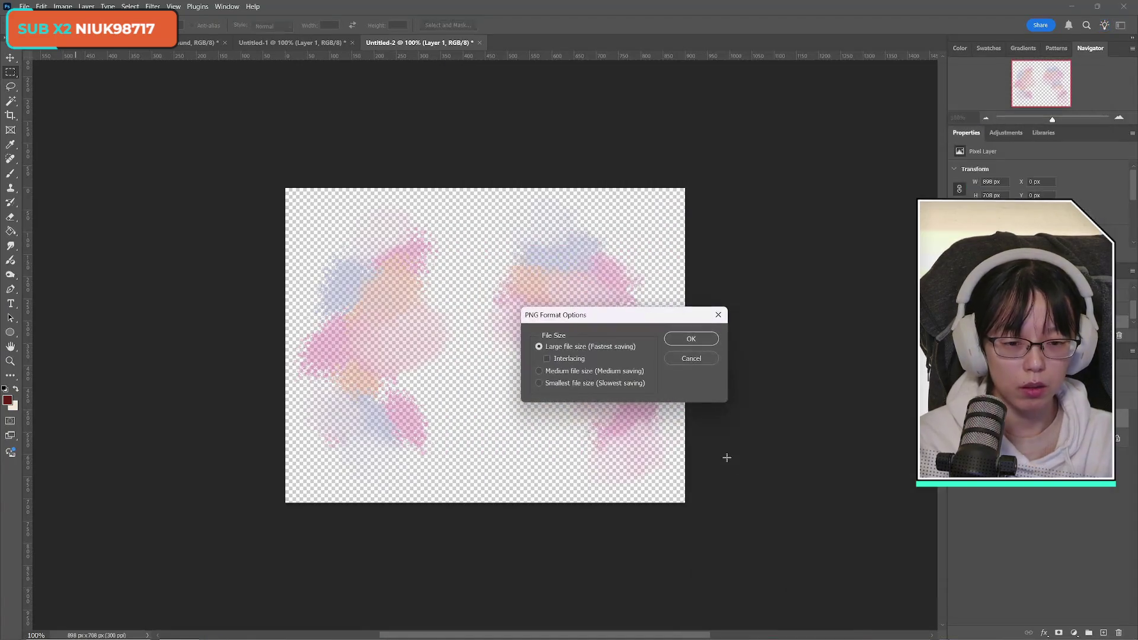
key(Return)
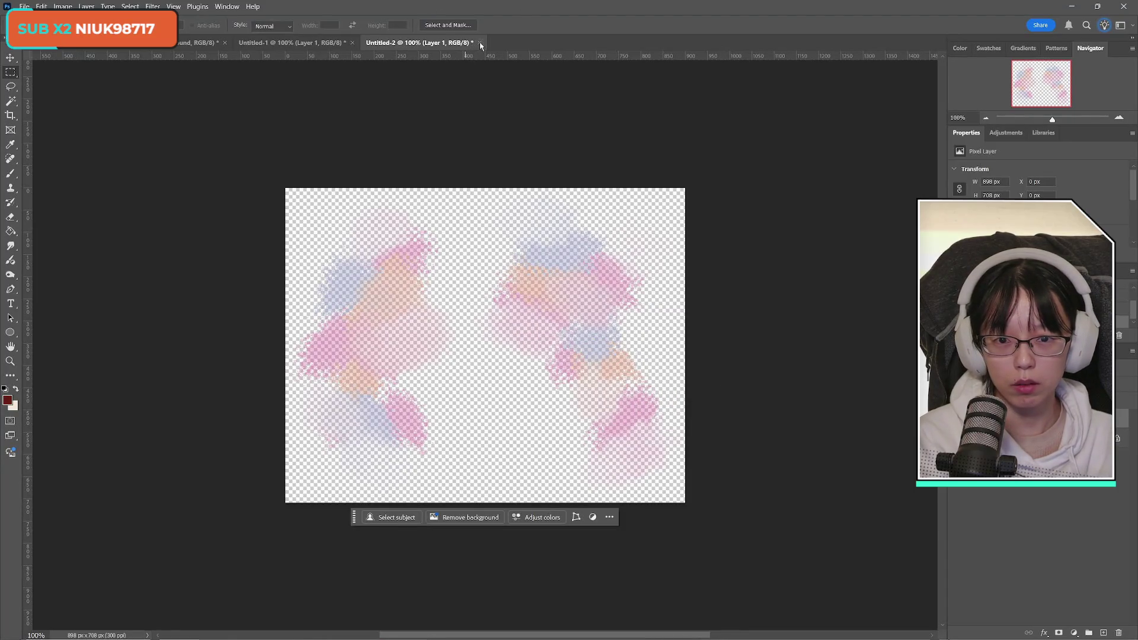
click(199, 42)
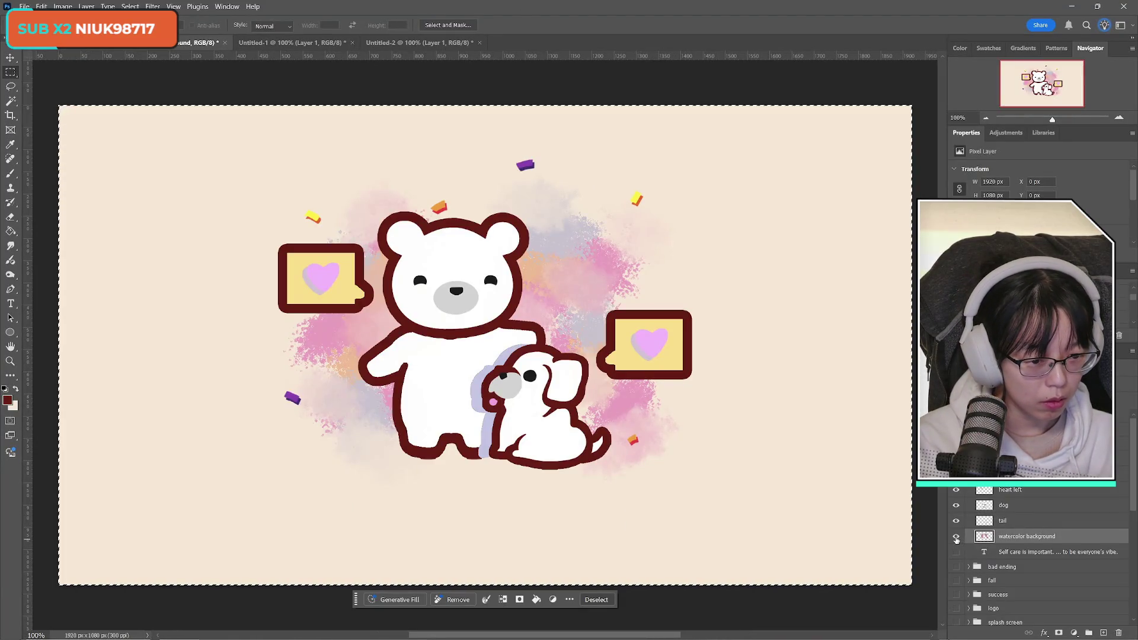
Hide the watercolor layer and put the tail into a new clipboard-sized document
click(956, 539)
click(1008, 521)
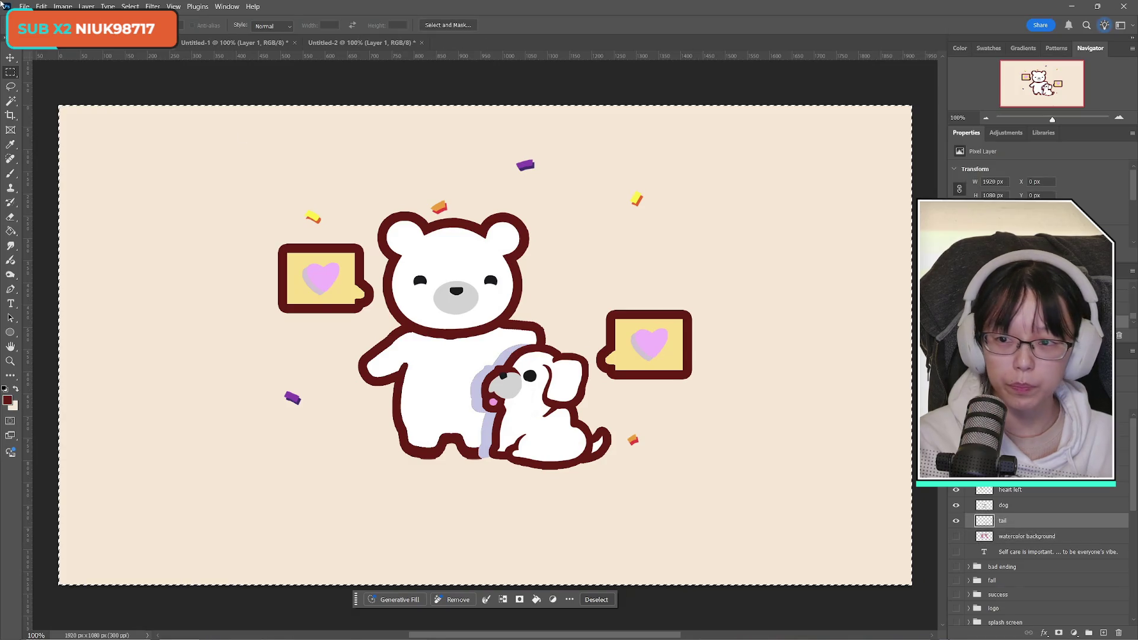
click(25, 6)
click(36, 19)
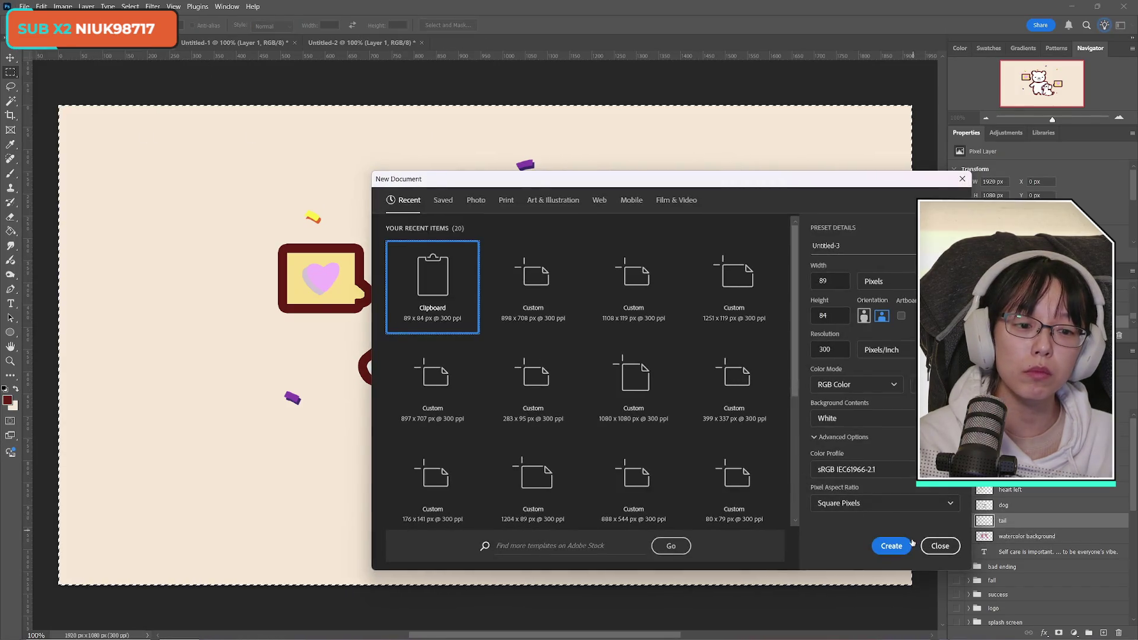
click(891, 544)
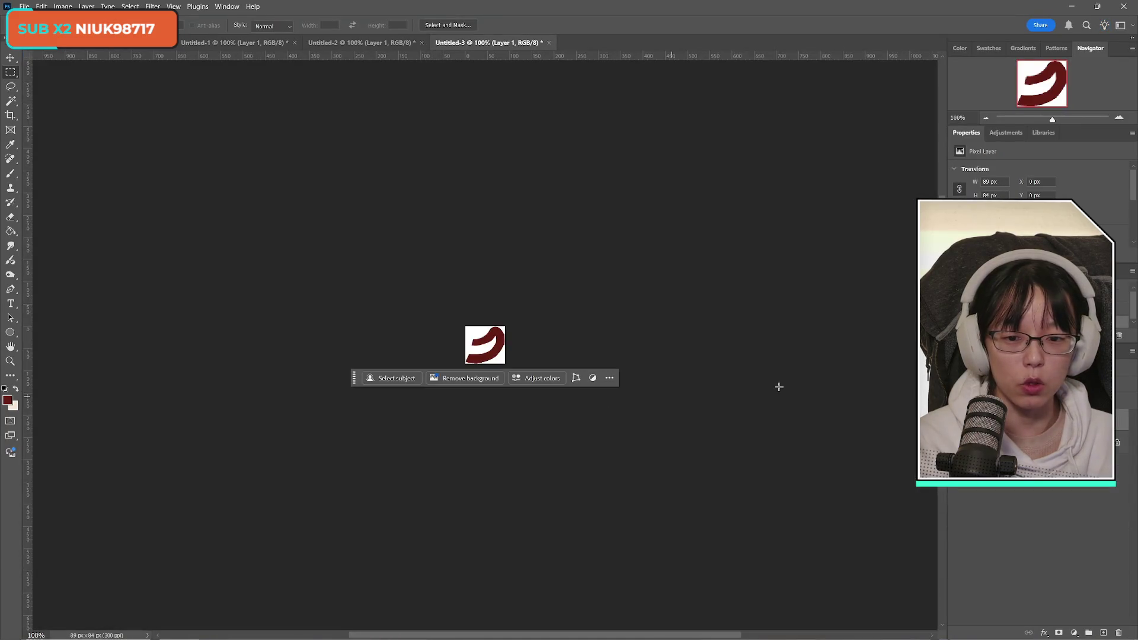
Save the tail document as a PNG copy named ab_goodboyending_tail
click(24, 6)
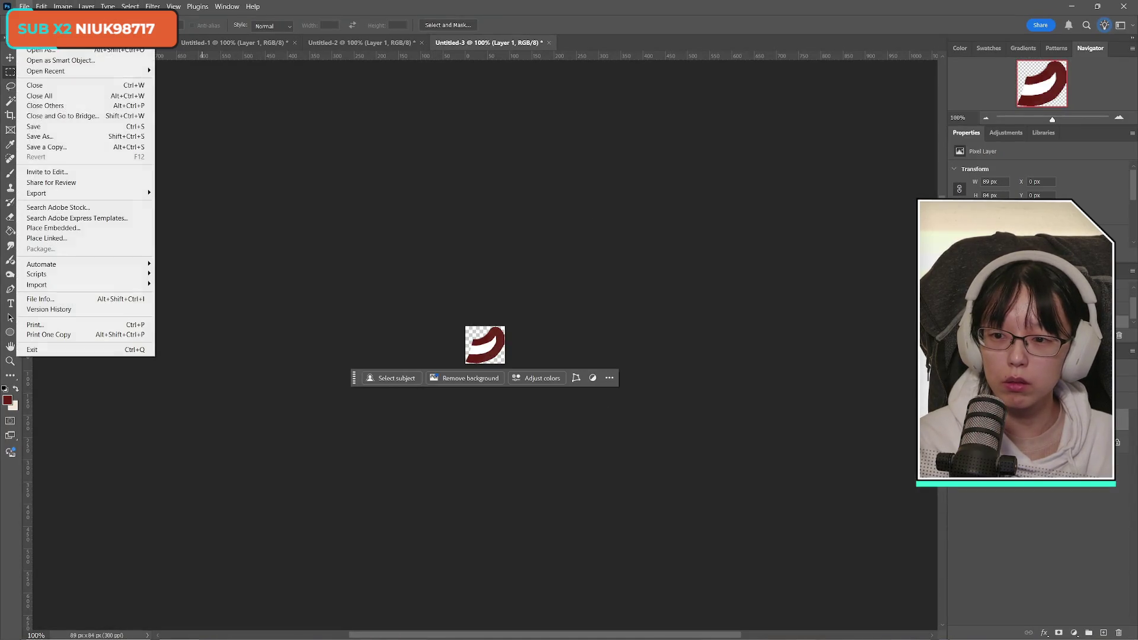
click(52, 148)
click(658, 460)
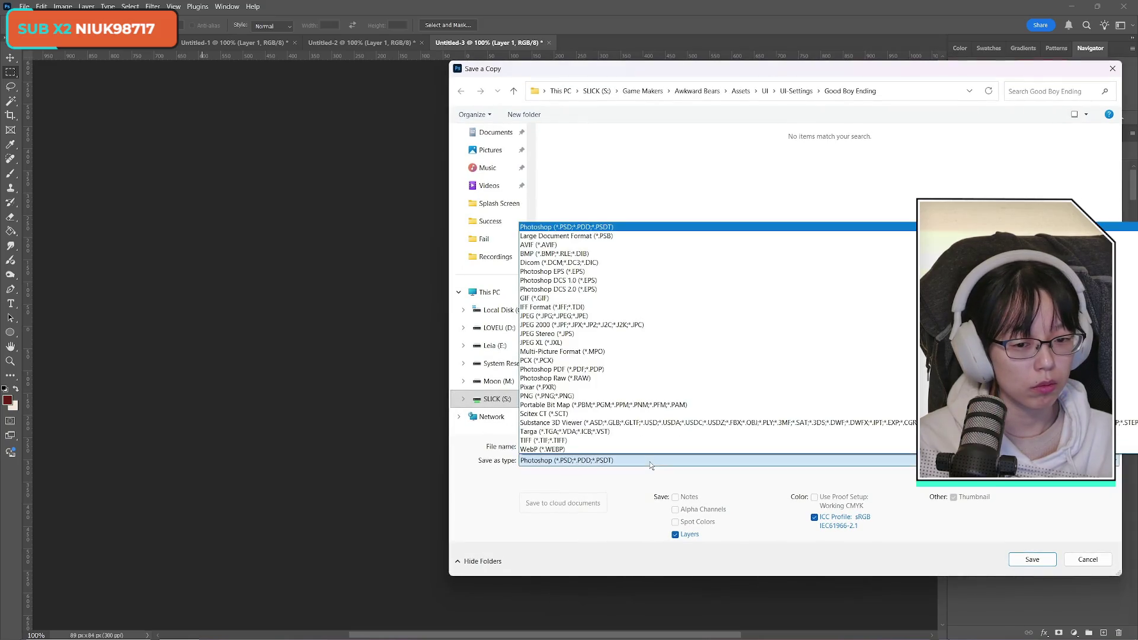
click(564, 395)
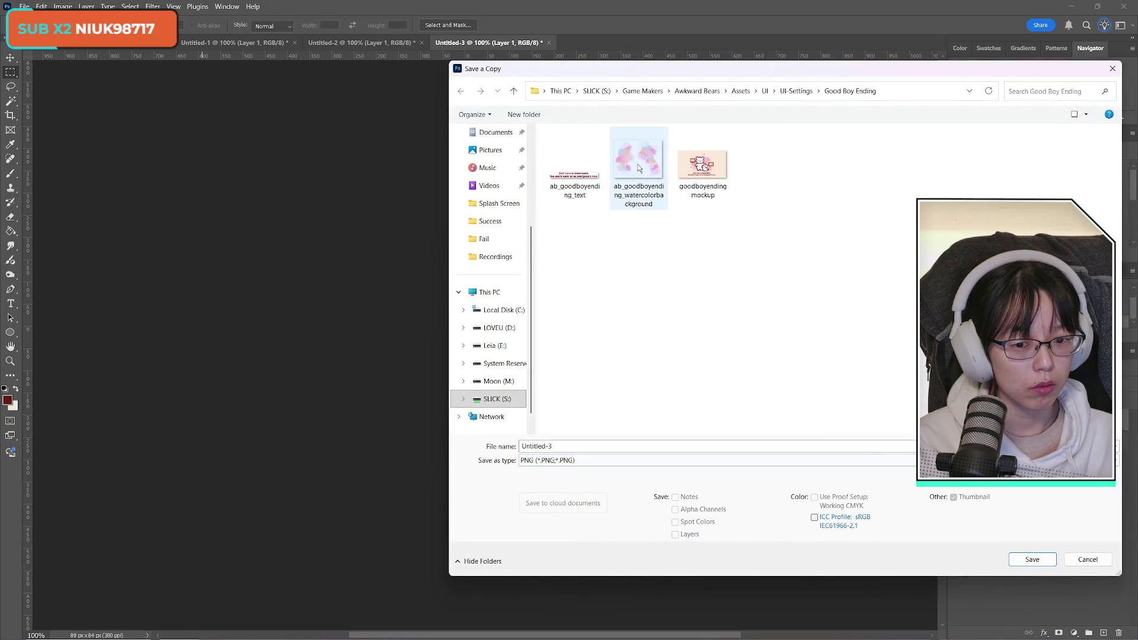
click(580, 172)
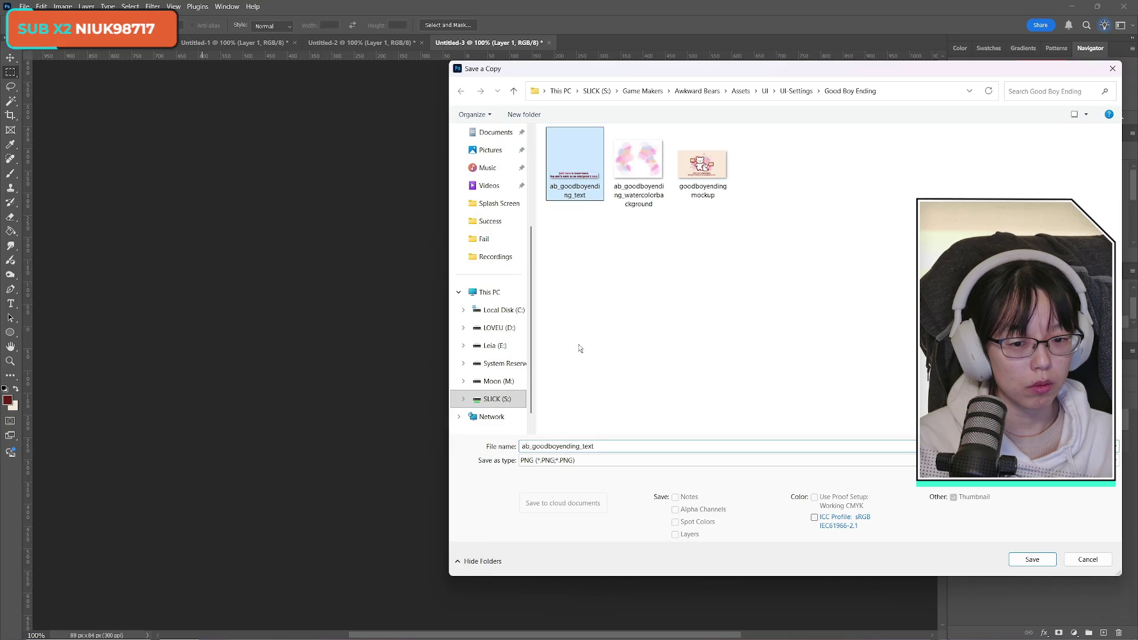
click(621, 444)
key(BackSpace)
key(BackSpace)
key(BackSpace)
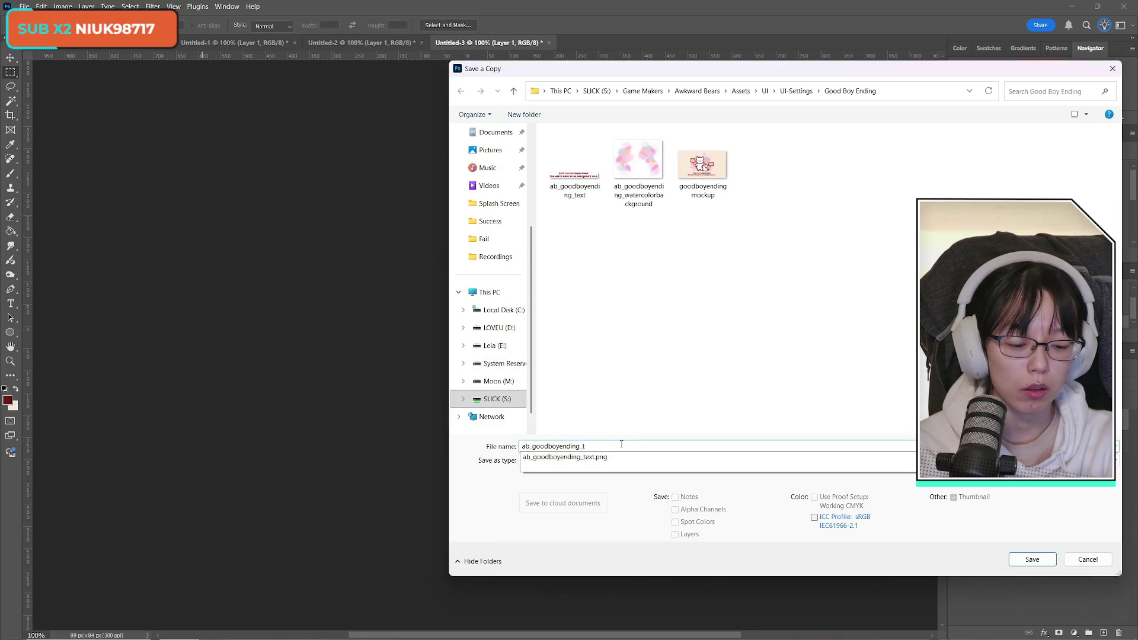
text(ail)
key(Return)
key(Return)
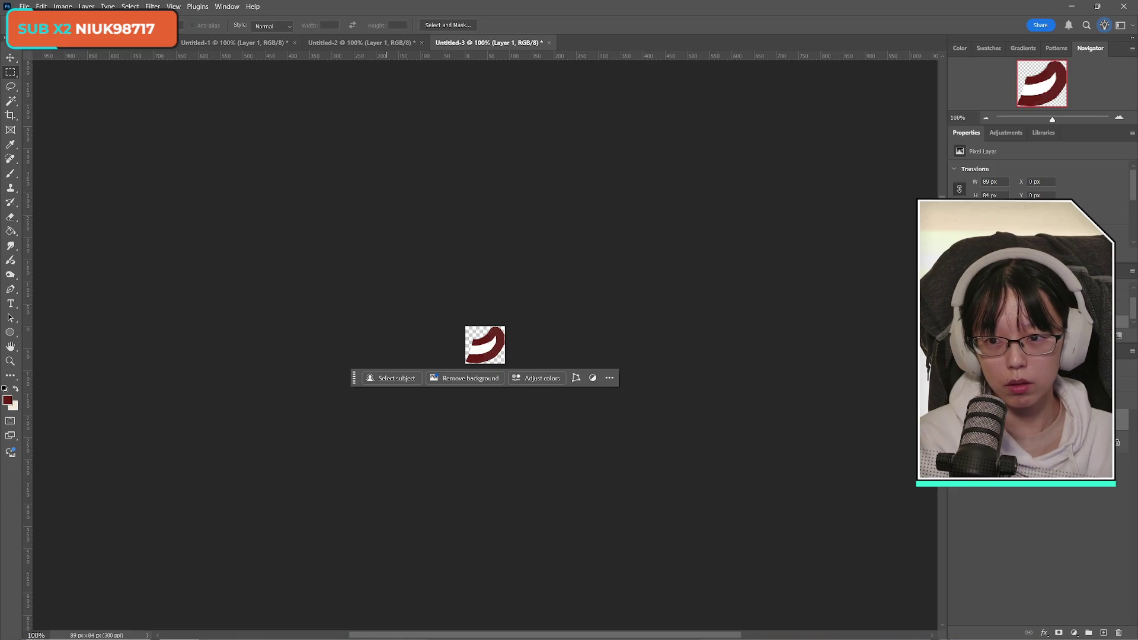
key(ctrl+Tab)
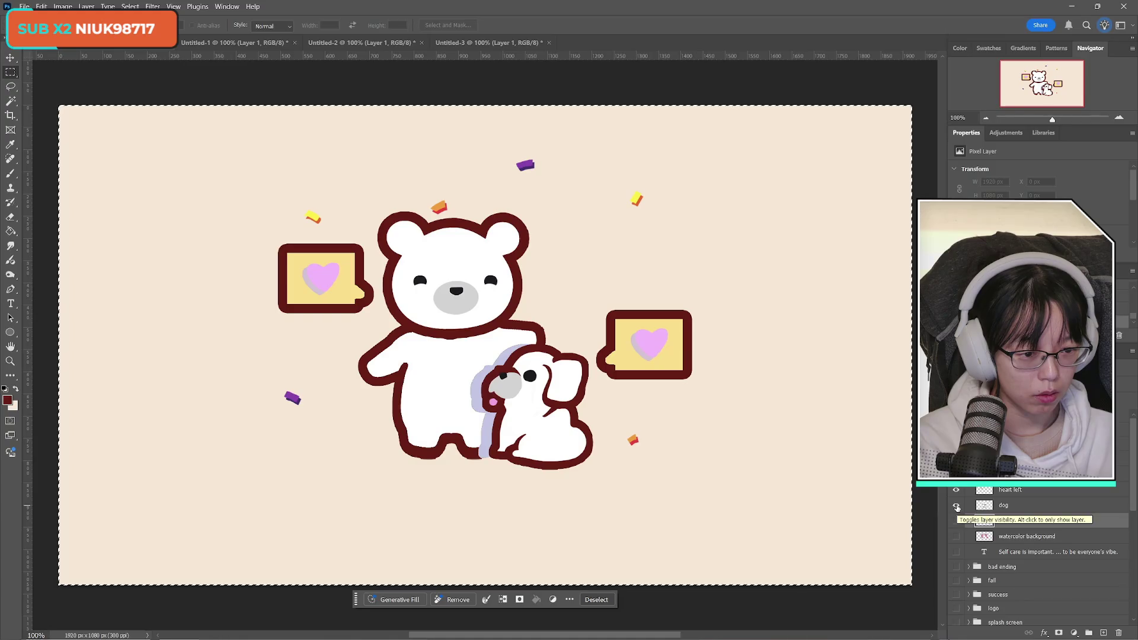
Hide the tail layer and rename the dog layer to 'bear dog'
click(1001, 506)
click(956, 506)
click(956, 506)
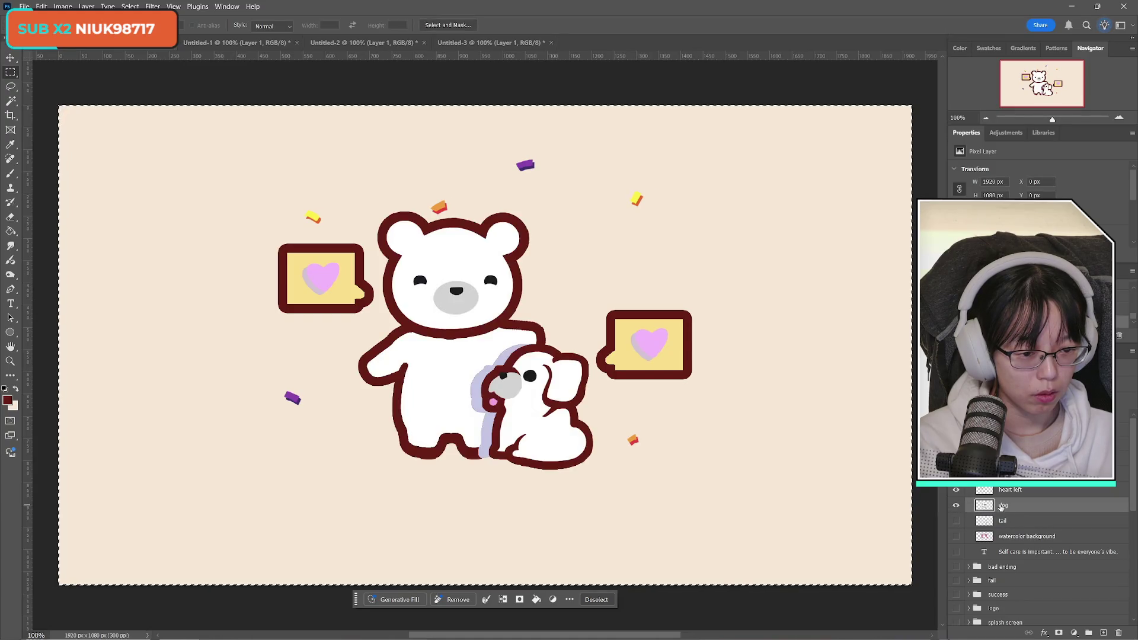
double_click(1002, 506)
text(bear)
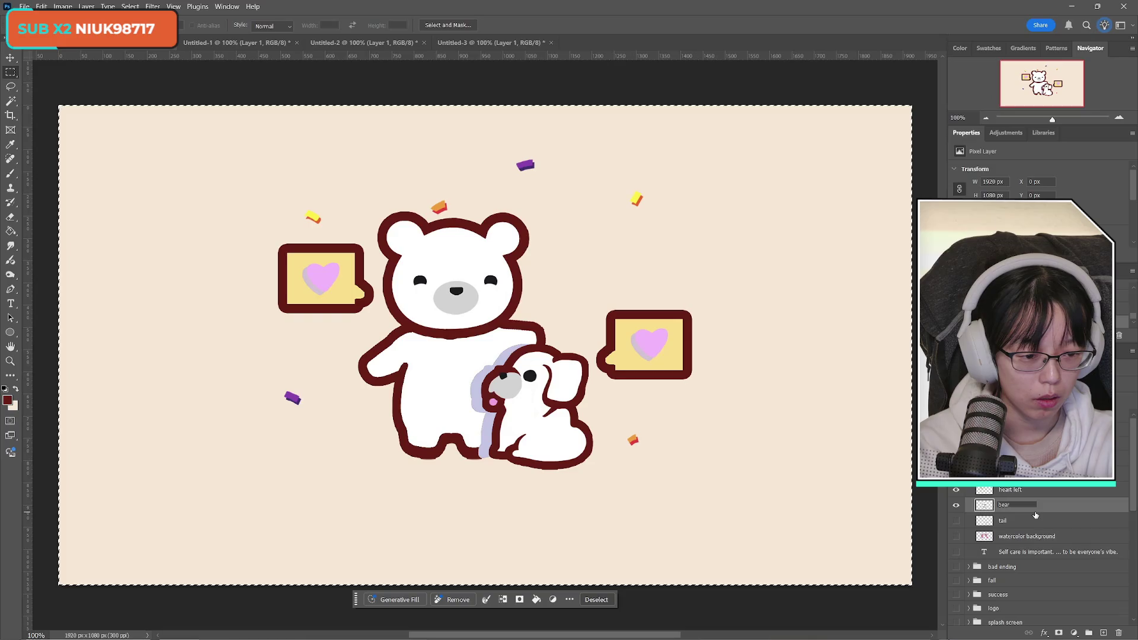
text( dog)
key(Return)
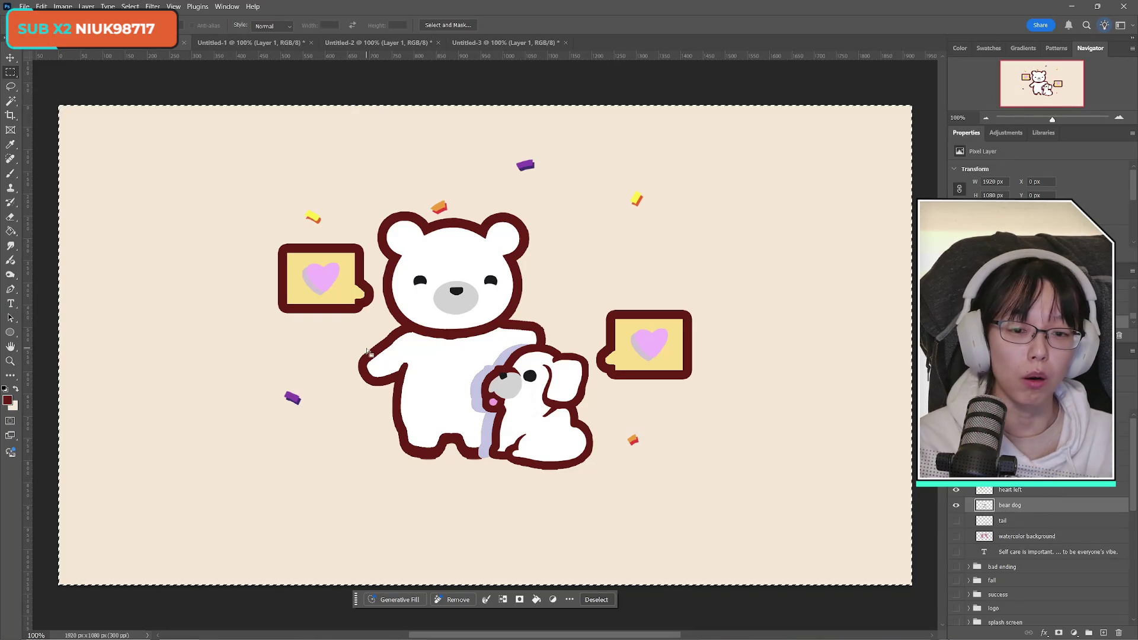
Save a PNG copy of the illustration into Assets/UI/UI-Settings/Good Boy Ending
click(24, 7)
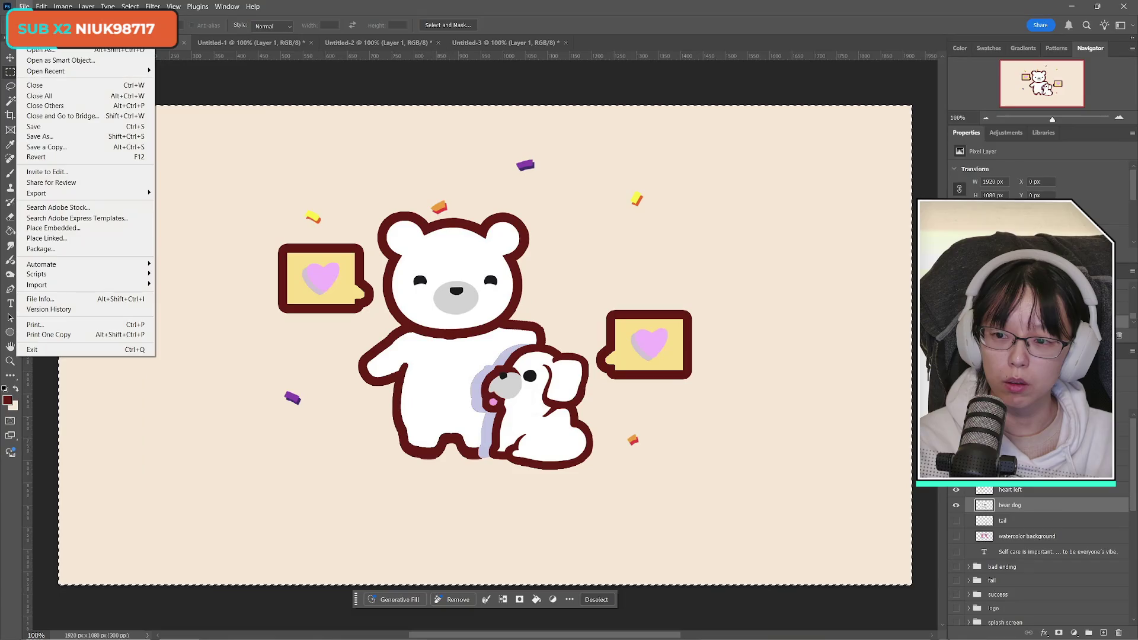
click(48, 148)
click(623, 461)
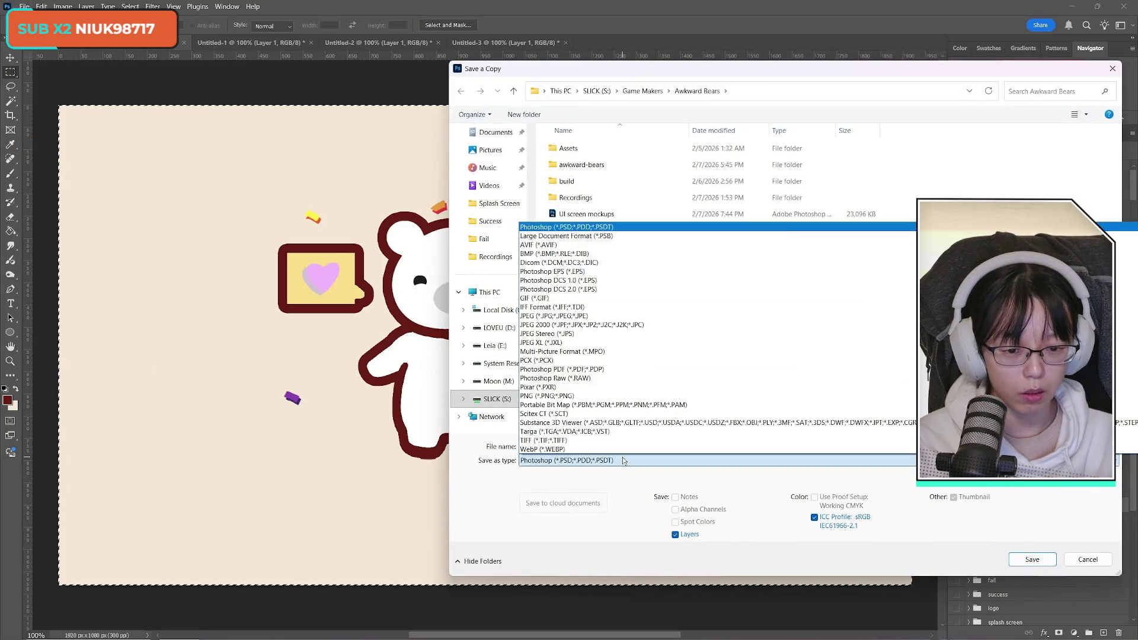
click(584, 395)
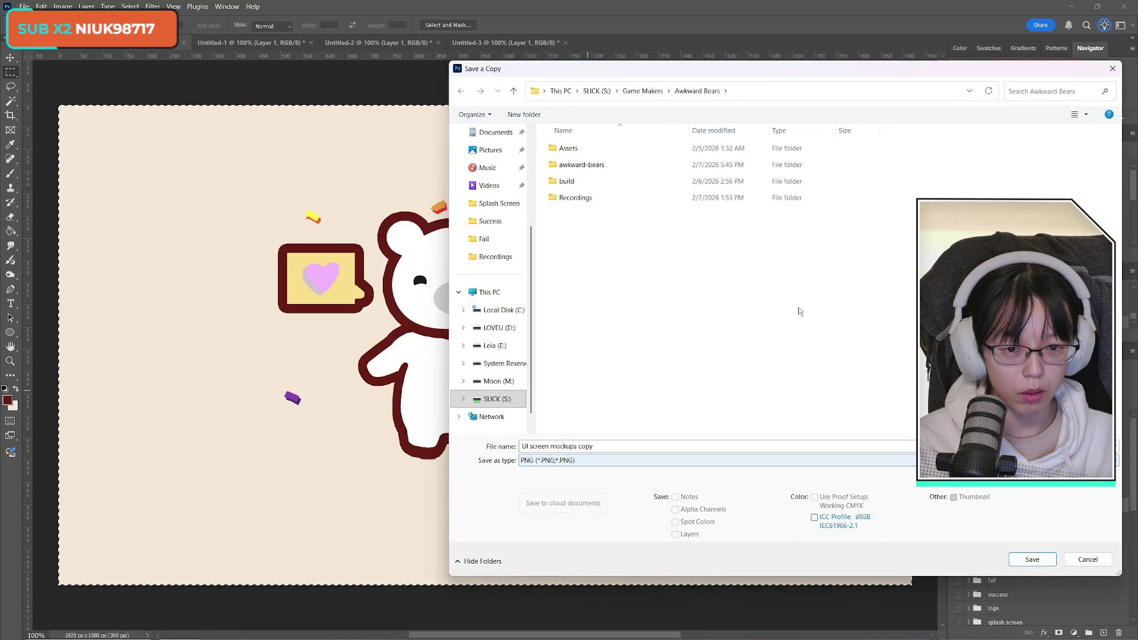
double_click(598, 152)
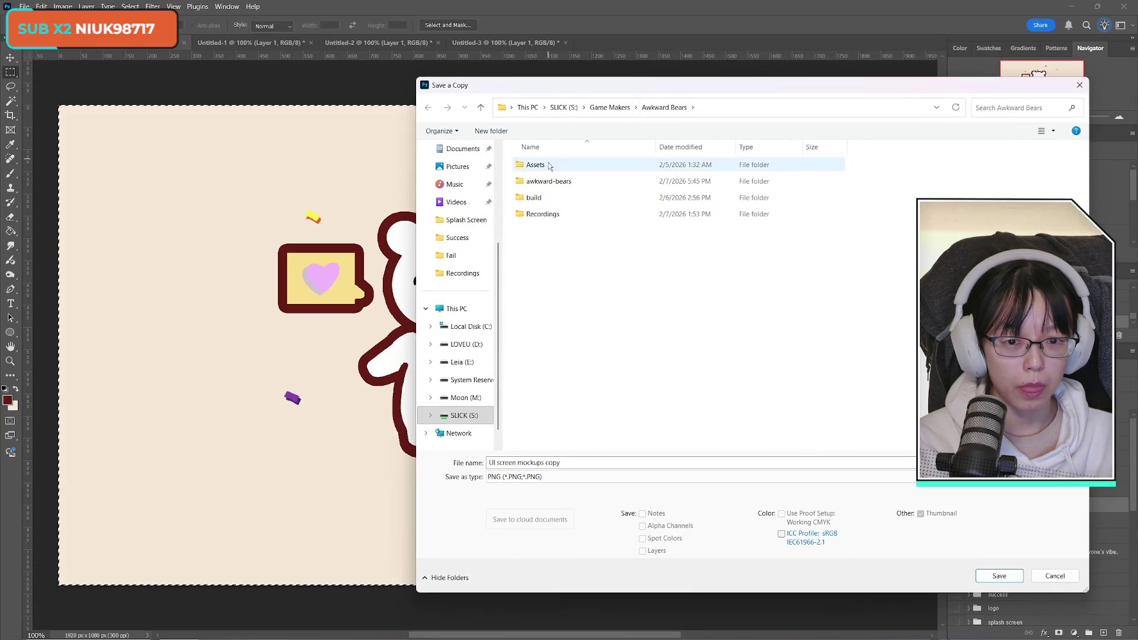
double_click(559, 214)
double_click(617, 199)
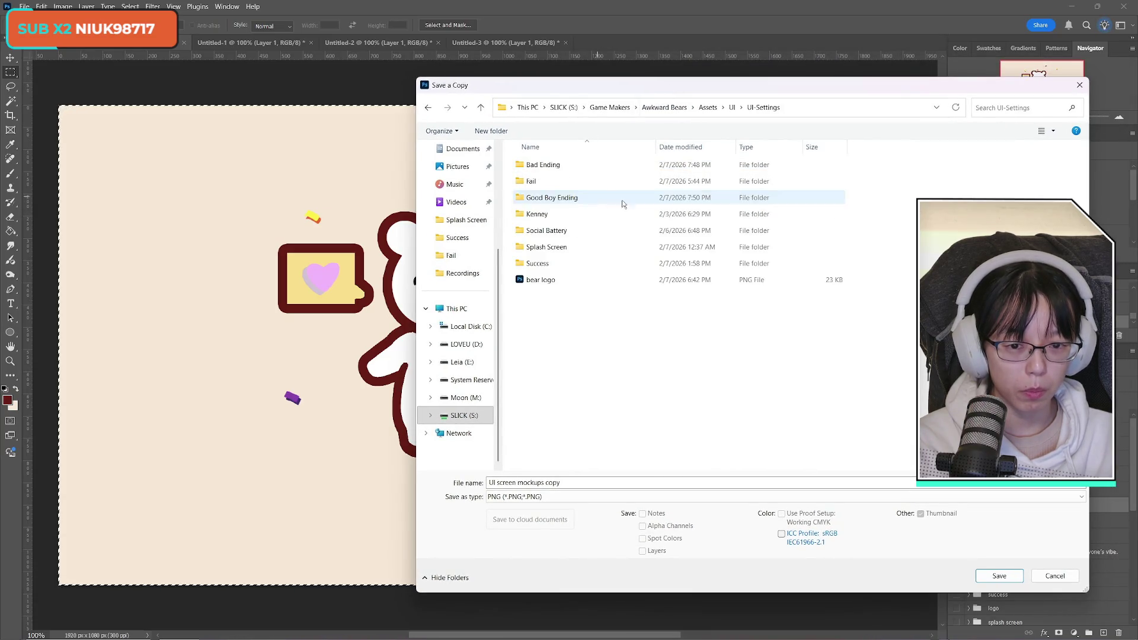
mouse_move(641, 96)
mouse_down()
mouse_move(5, 510)
mouse_move(0, 533)
mouse_move(579, 116)
mouse_move(667, 93)
mouse_up()
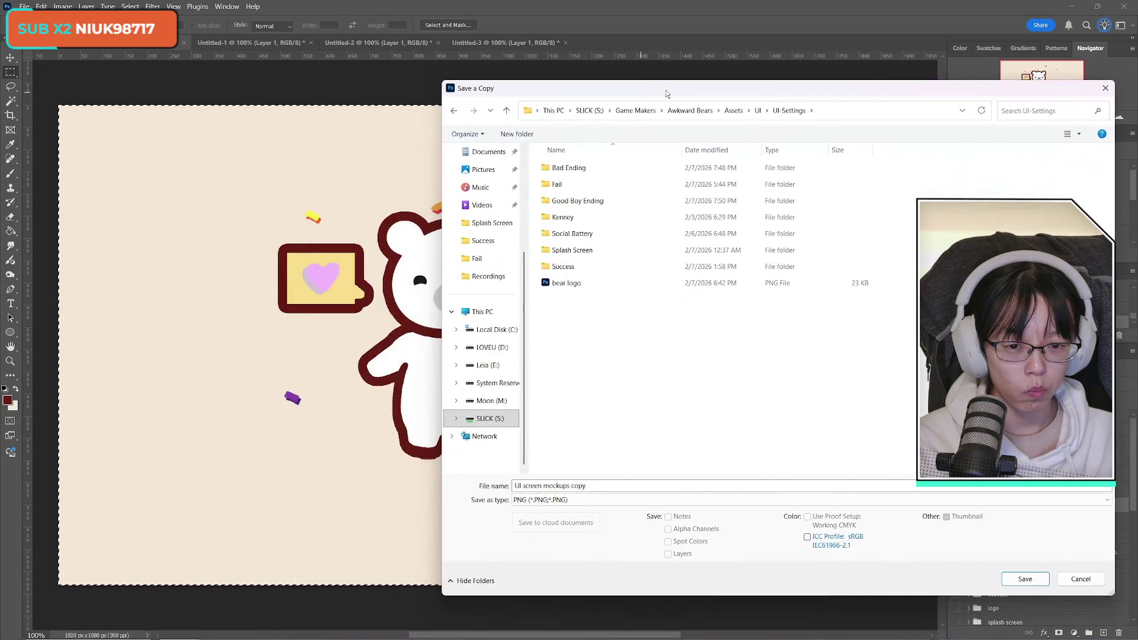
double_click(604, 201)
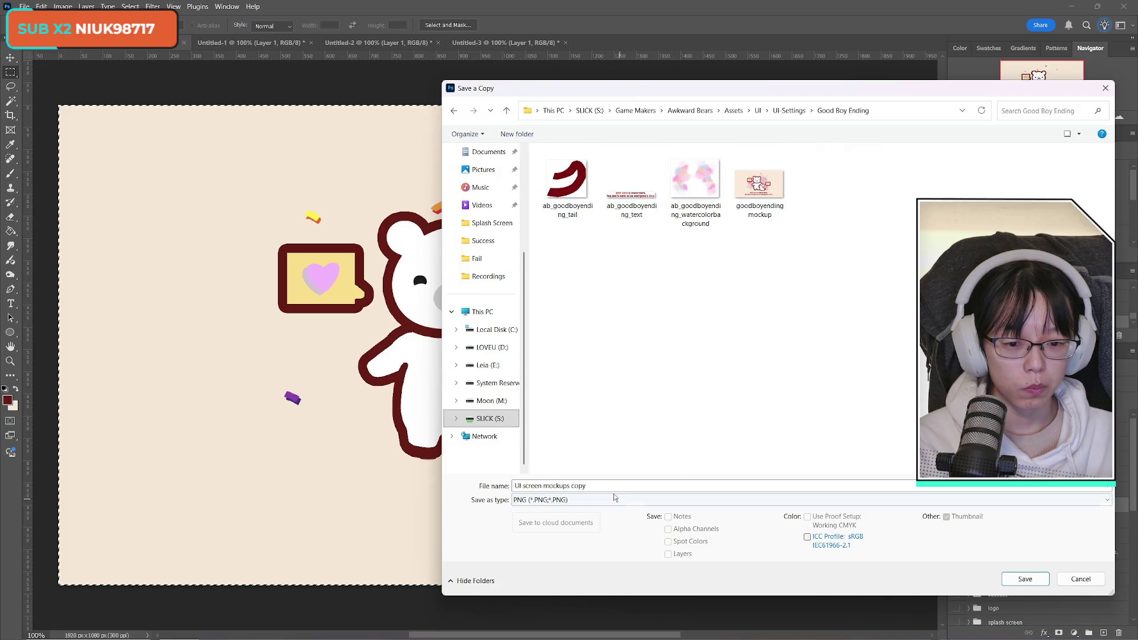
click(568, 181)
click(610, 486)
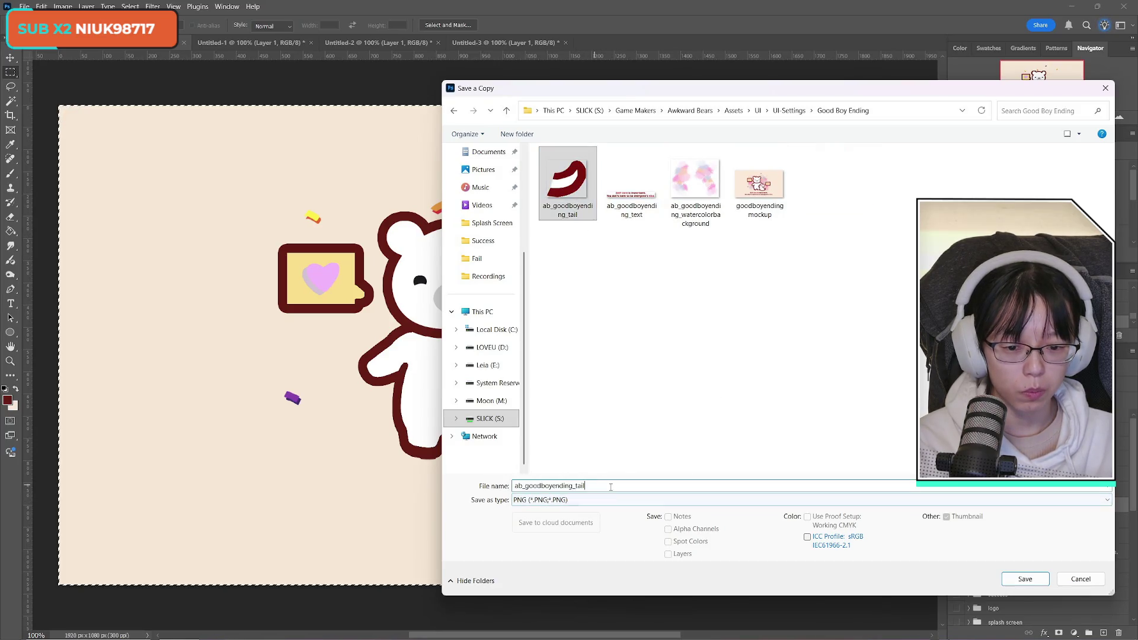
key(BackSpace)
key(BackSpace)
key(BackSpace)
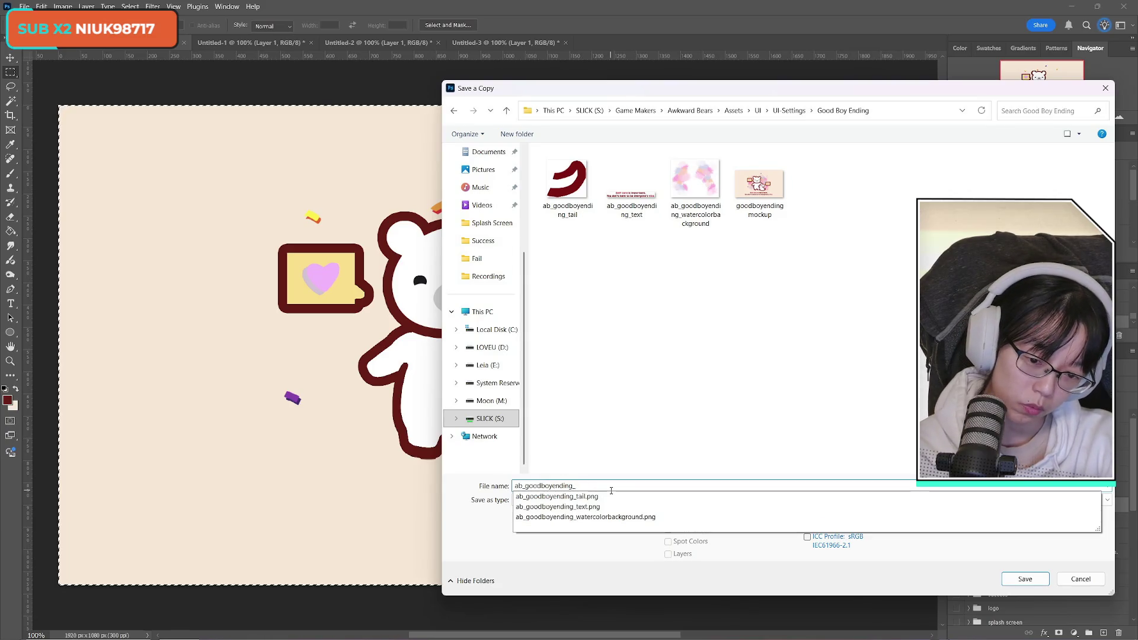
text(beardog)
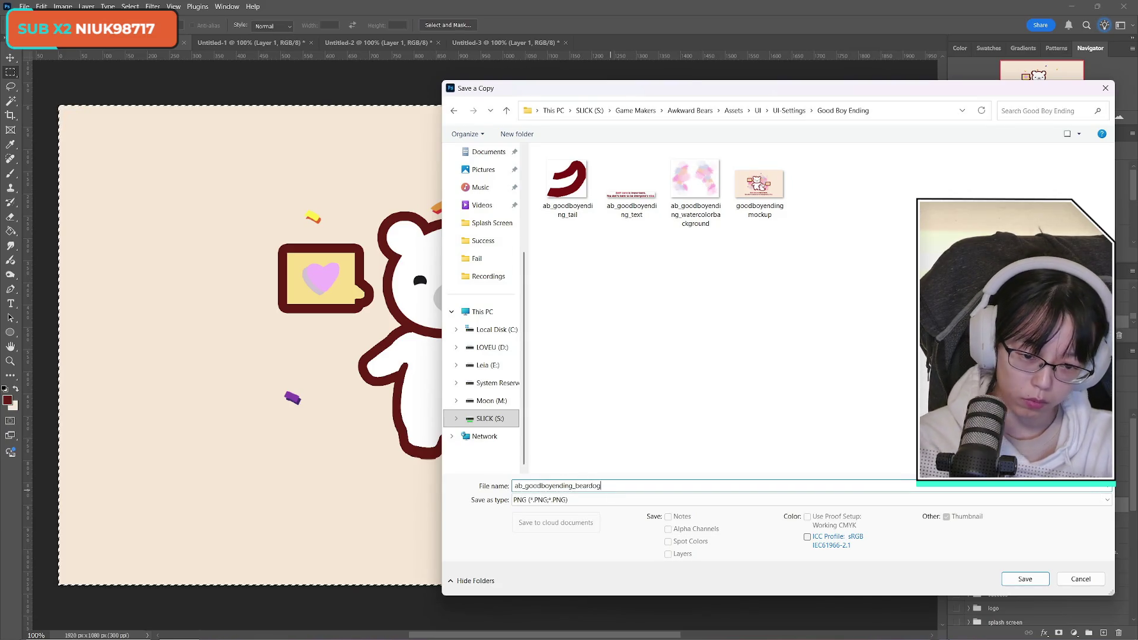
key(Return)
key(Return)
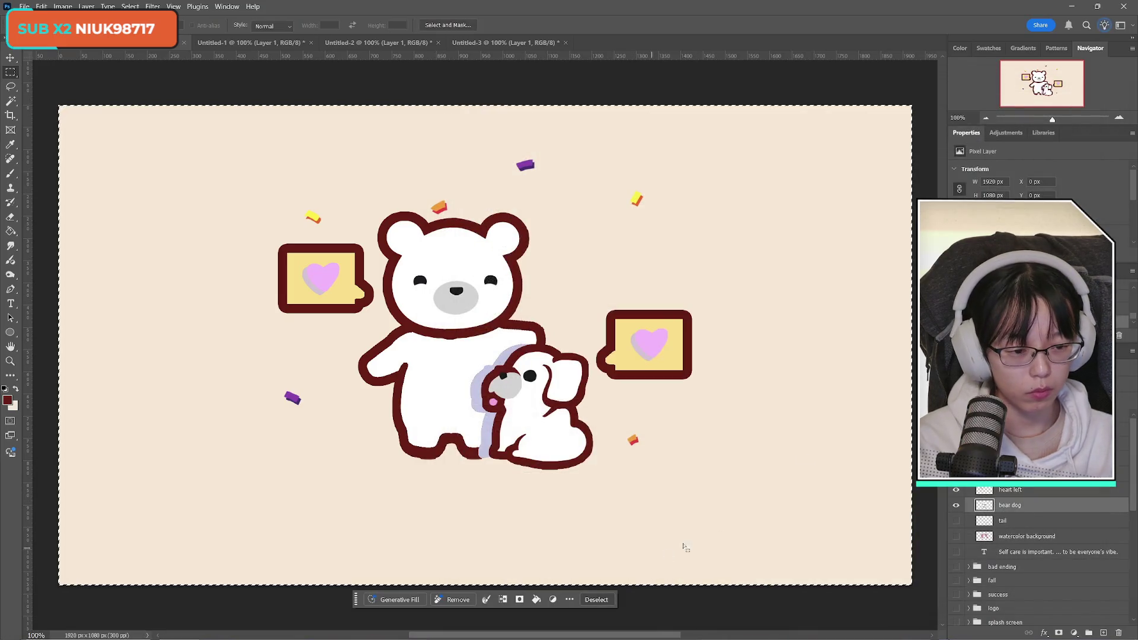
Paste the bear-and-dog artwork into a new clipboard-sized document
click(512, 43)
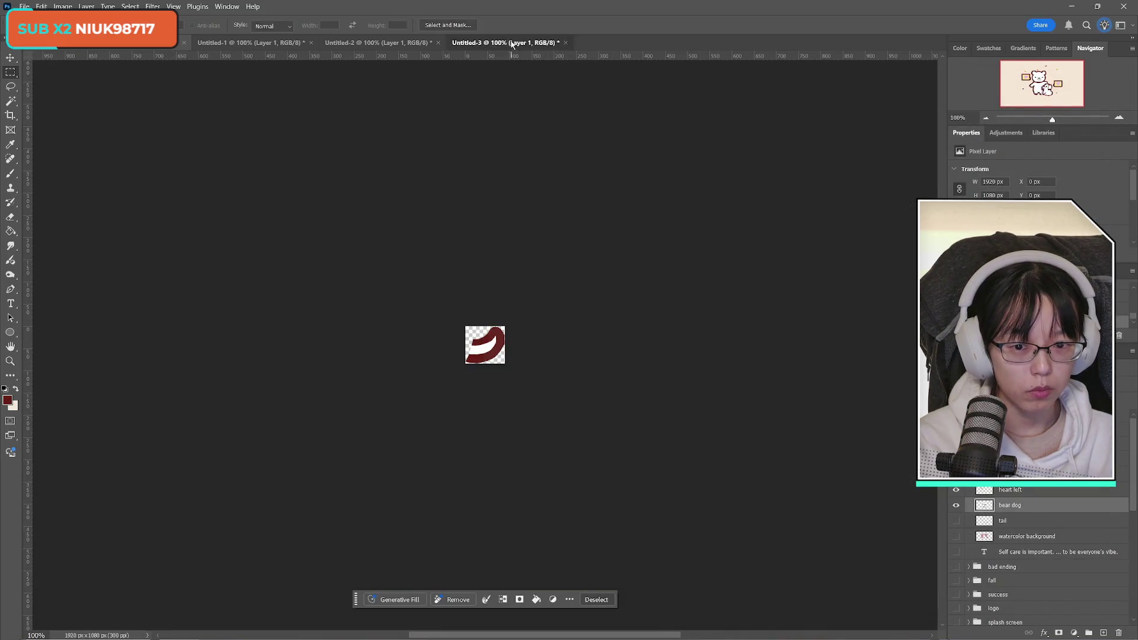
click(90, 50)
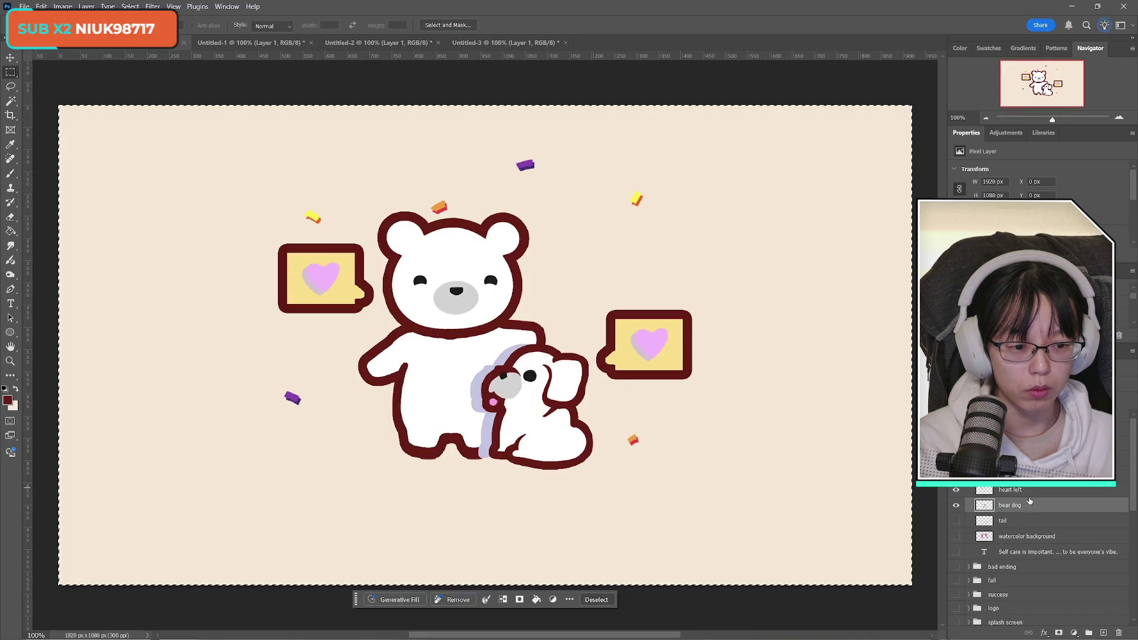
click(24, 7)
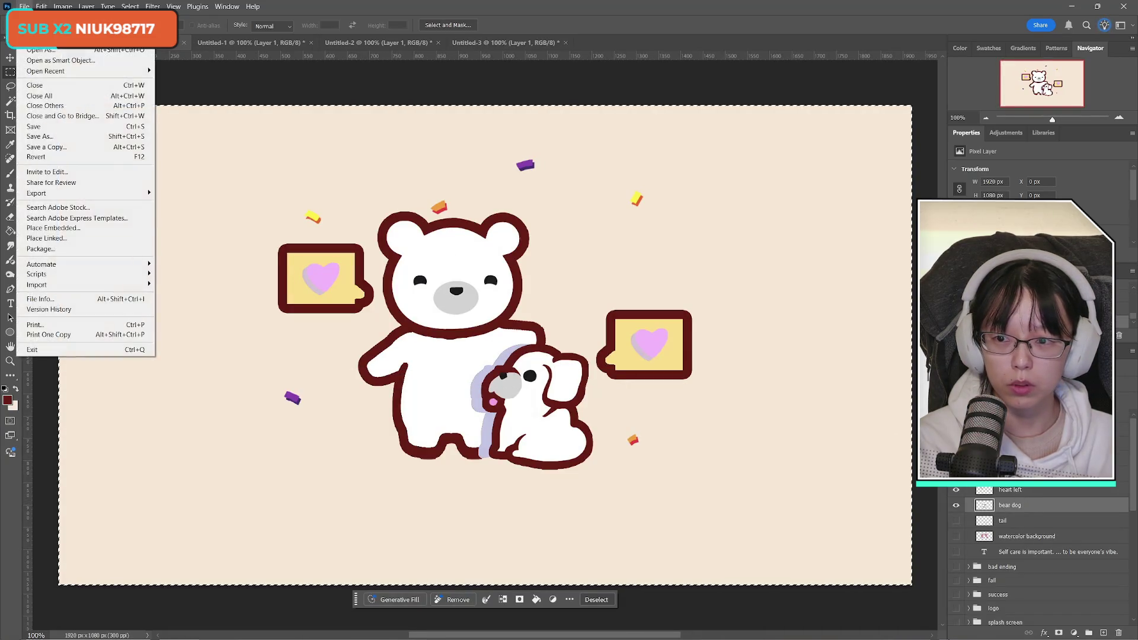
click(36, 55)
click(884, 547)
key(ctrl+v)
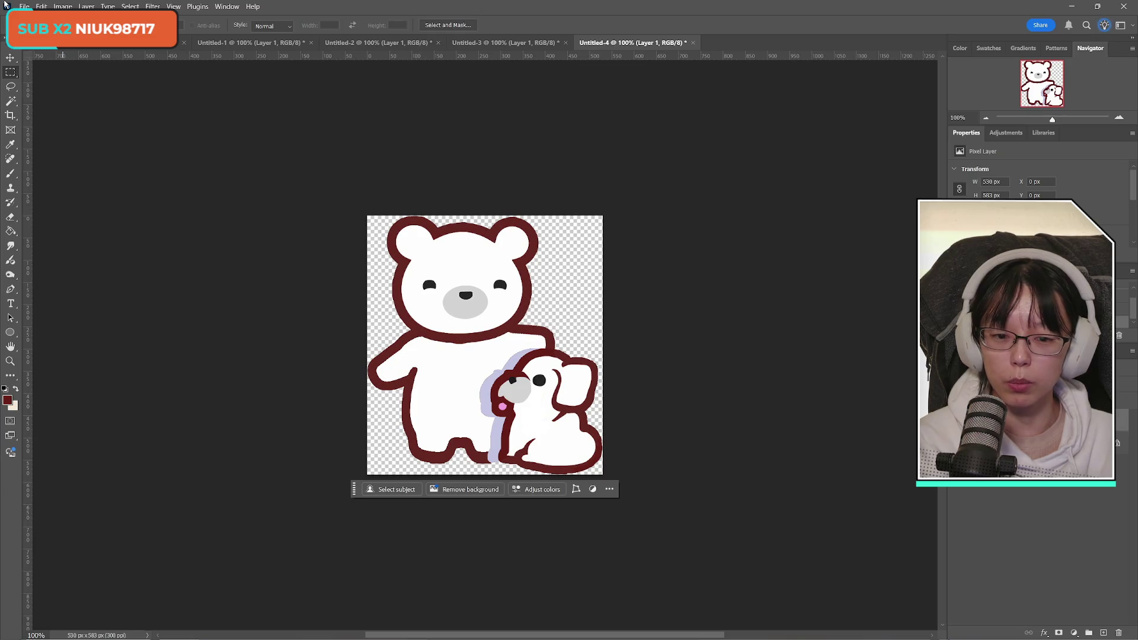
Save it as PNG ab_goodboyending_beardog, replacing the existing file with default PNG options
click(24, 7)
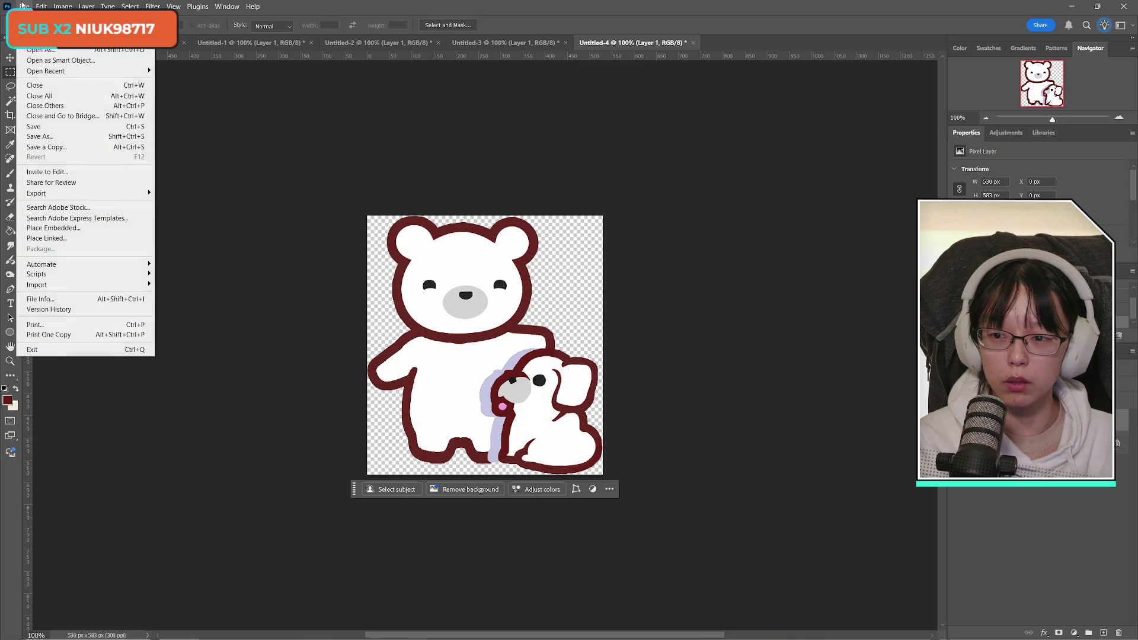
click(61, 148)
click(592, 481)
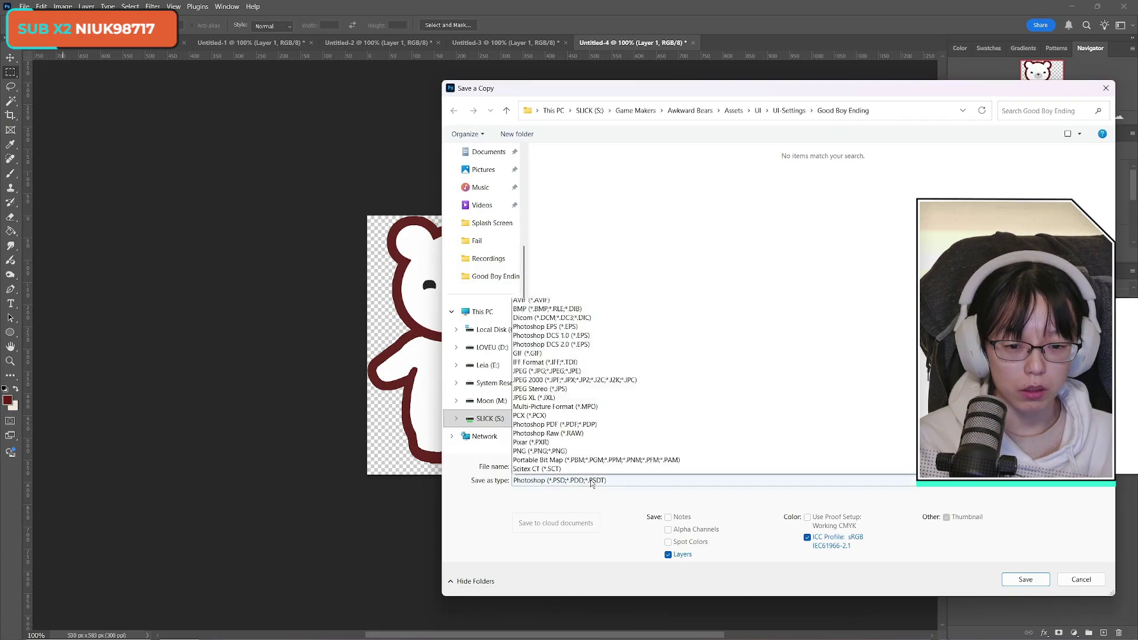
click(541, 416)
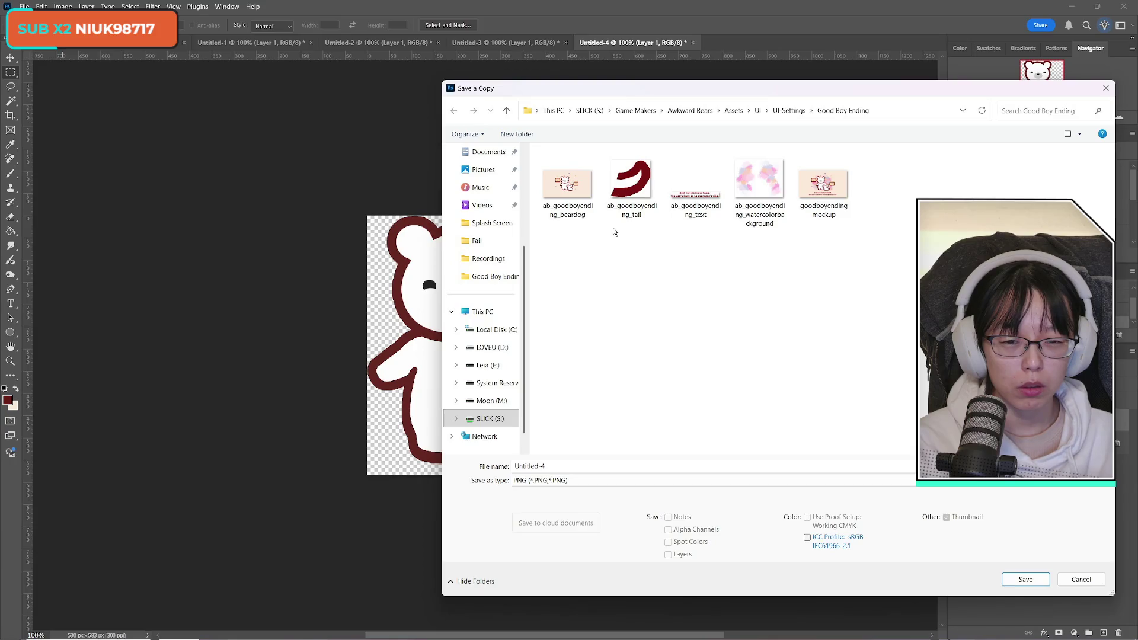
click(567, 185)
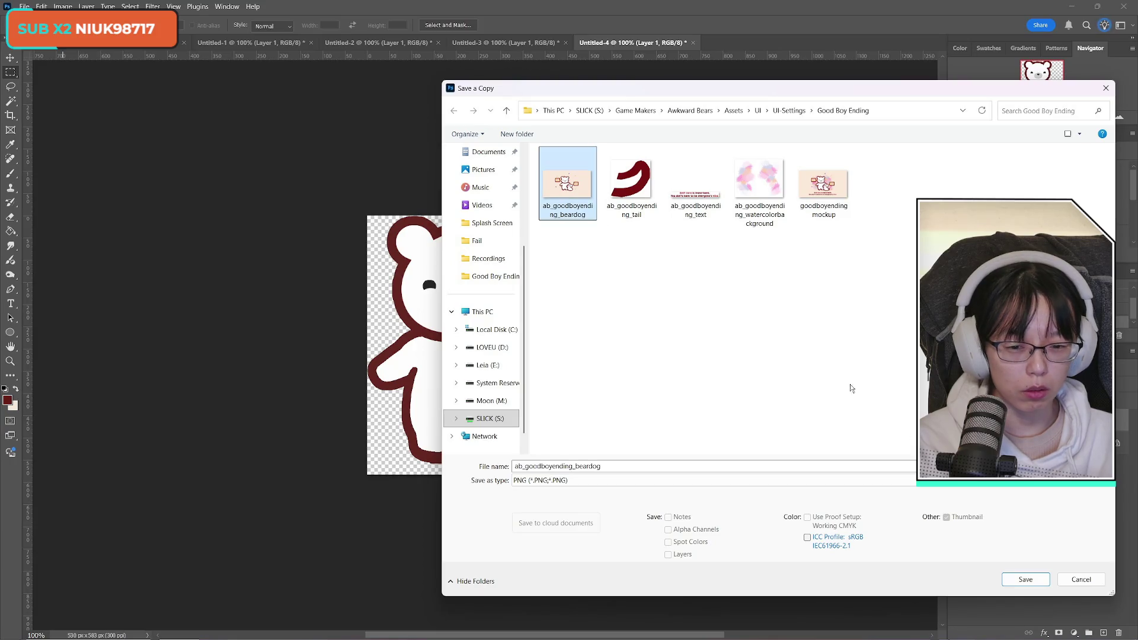
click(1027, 580)
click(620, 326)
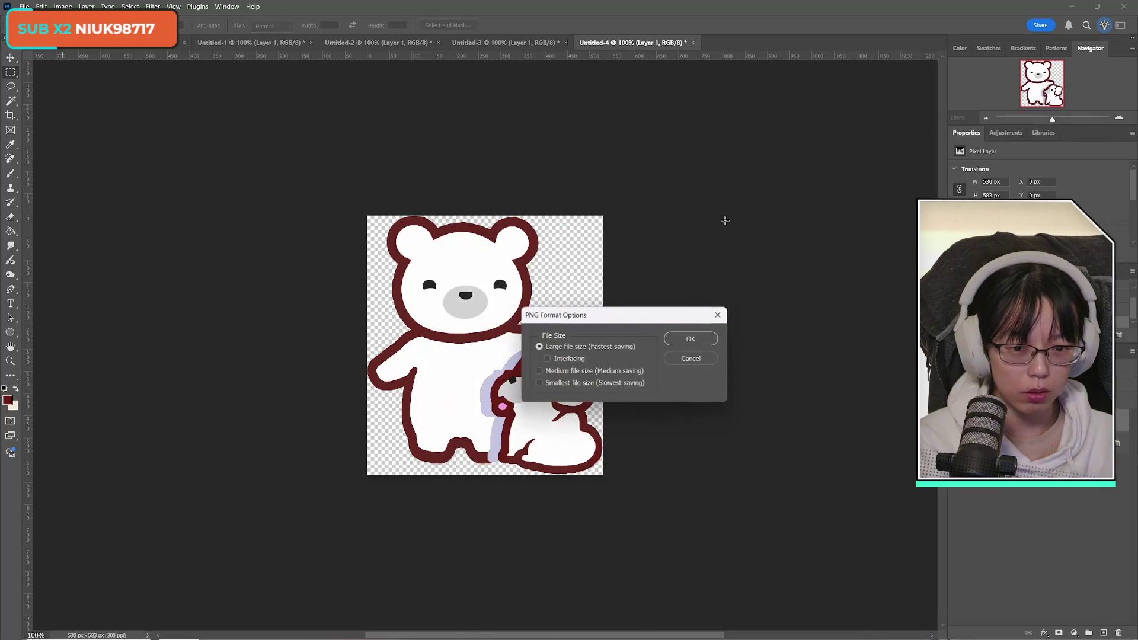
click(691, 339)
click(252, 43)
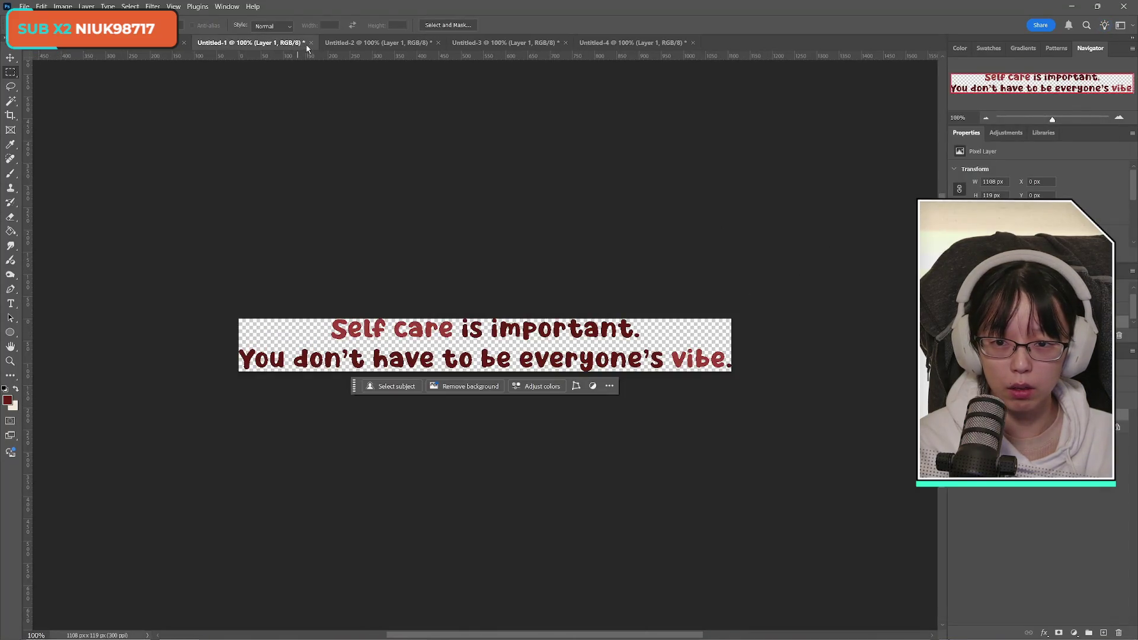
Close the text, watercolour, tail and bear-and-dog documents without saving
click(311, 43)
click(586, 244)
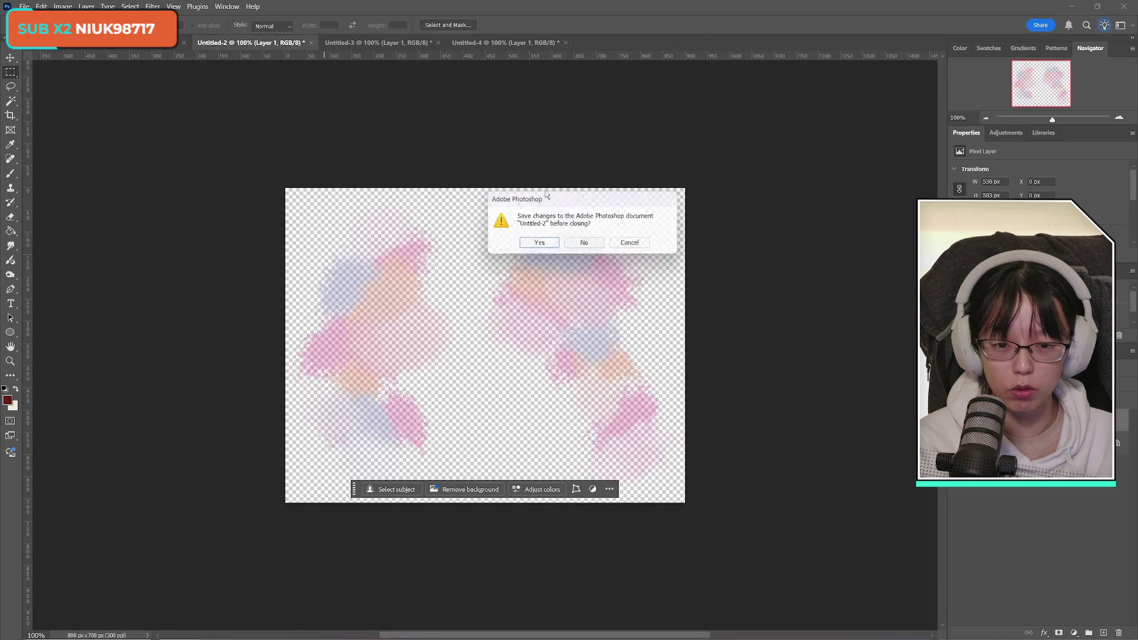
click(586, 244)
click(306, 42)
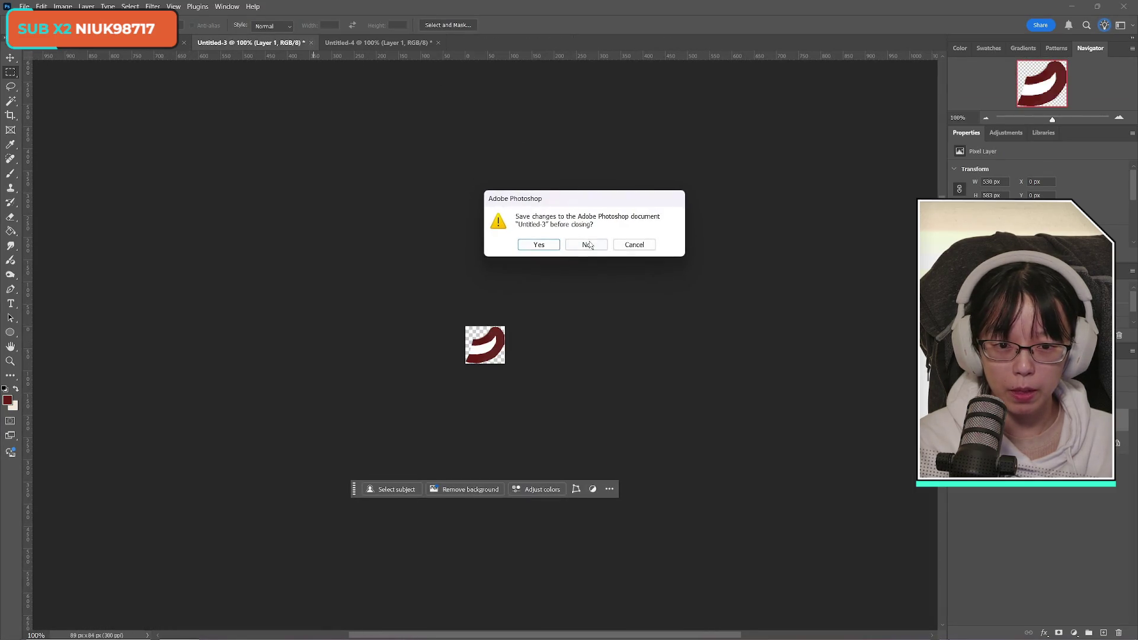
key(n)
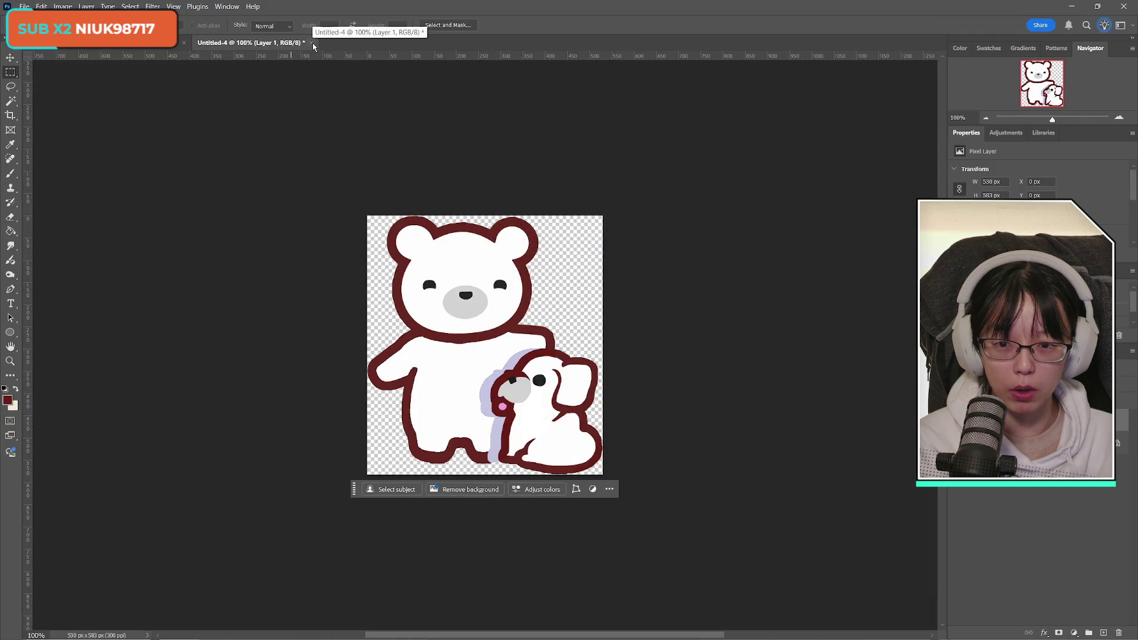
click(311, 43)
key(n)
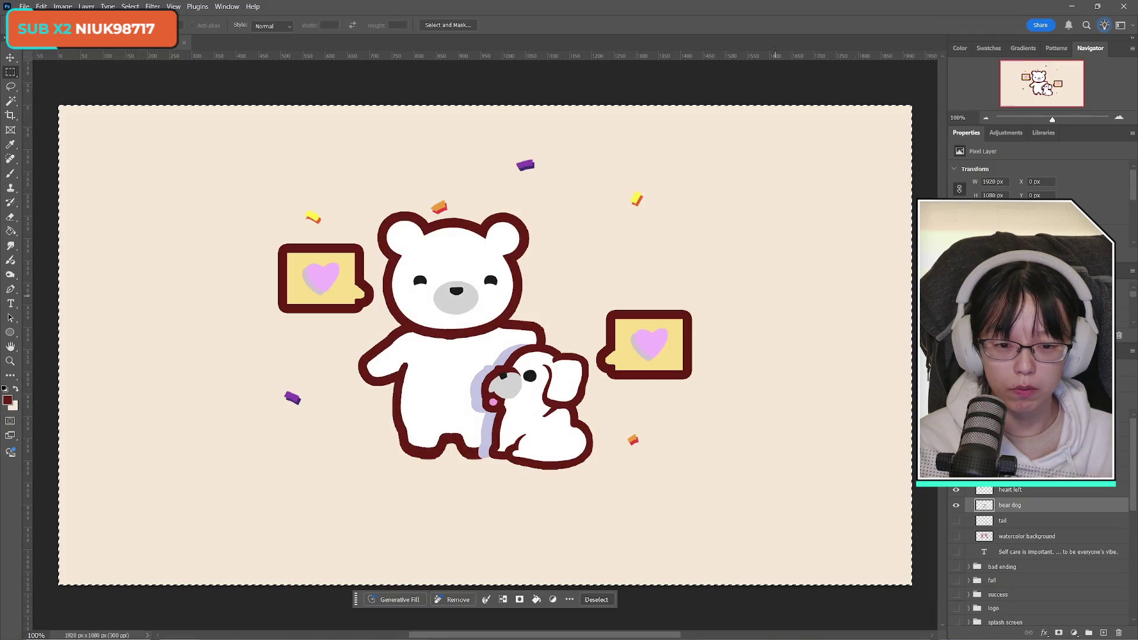
Hide the bear dog layer and paste the heart left card into a new clipboard-sized document
click(956, 506)
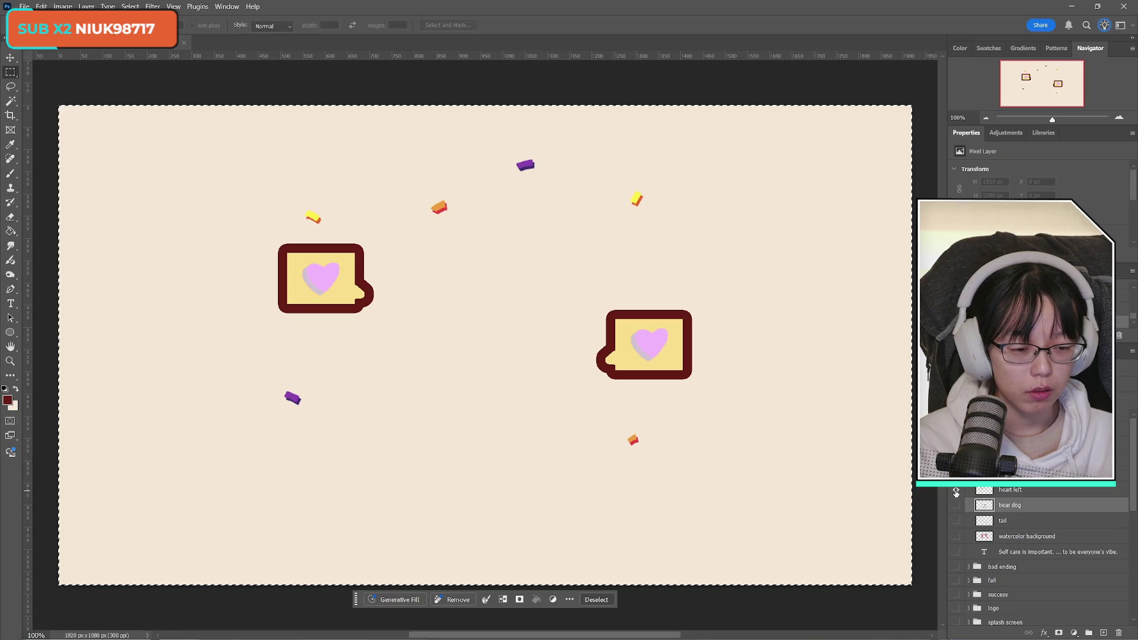
click(956, 490)
click(956, 490)
click(1025, 490)
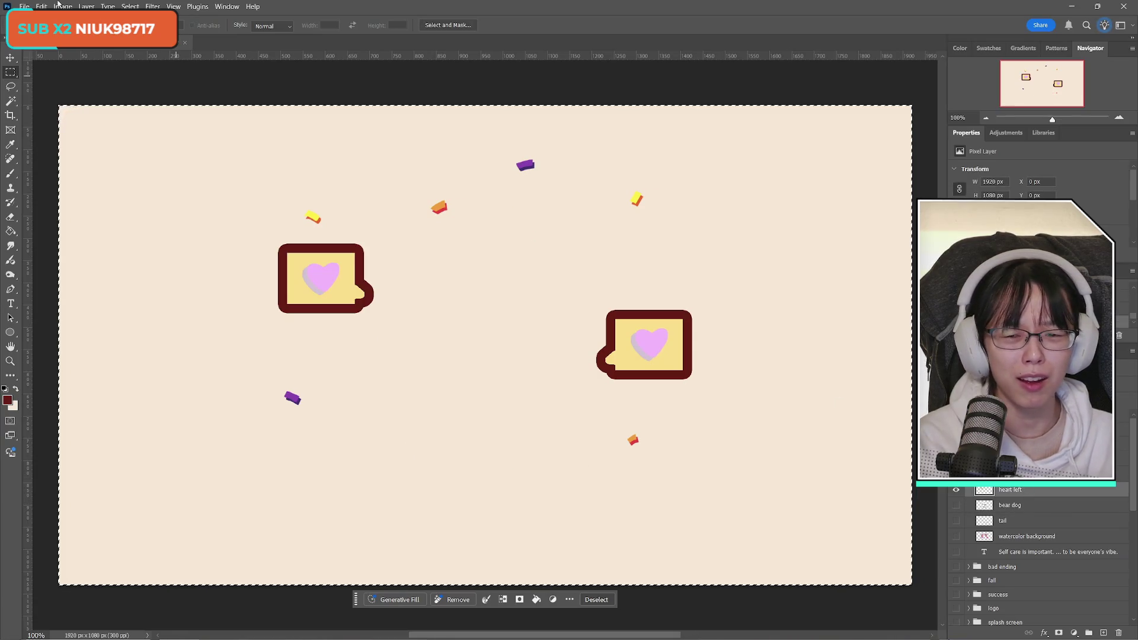
key(ctrl+n)
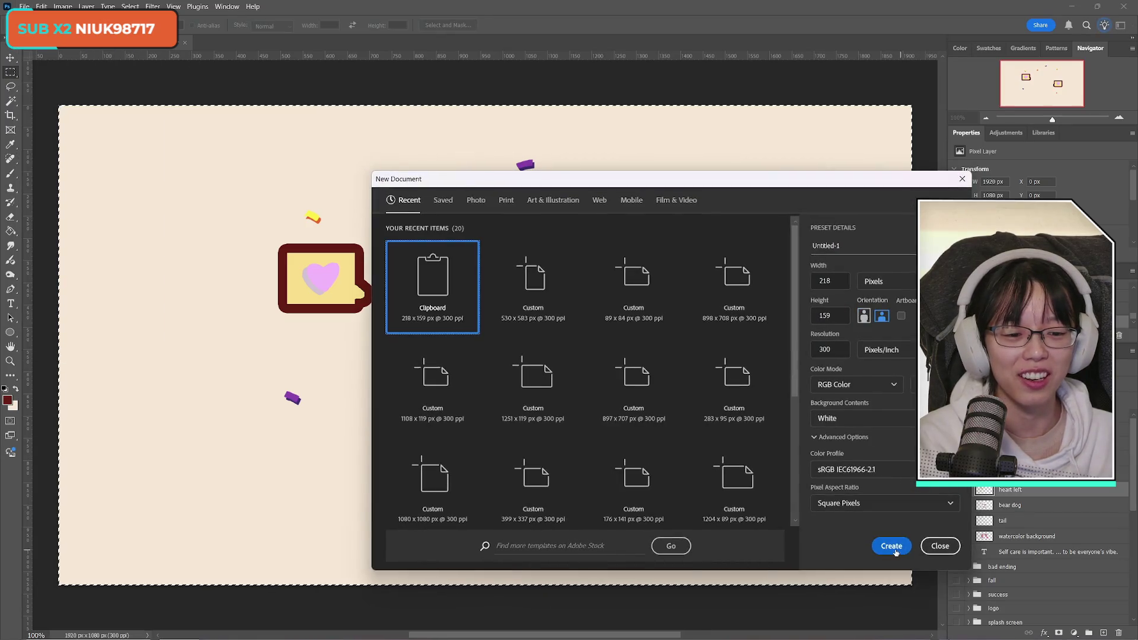
click(890, 544)
key(ctrl+v)
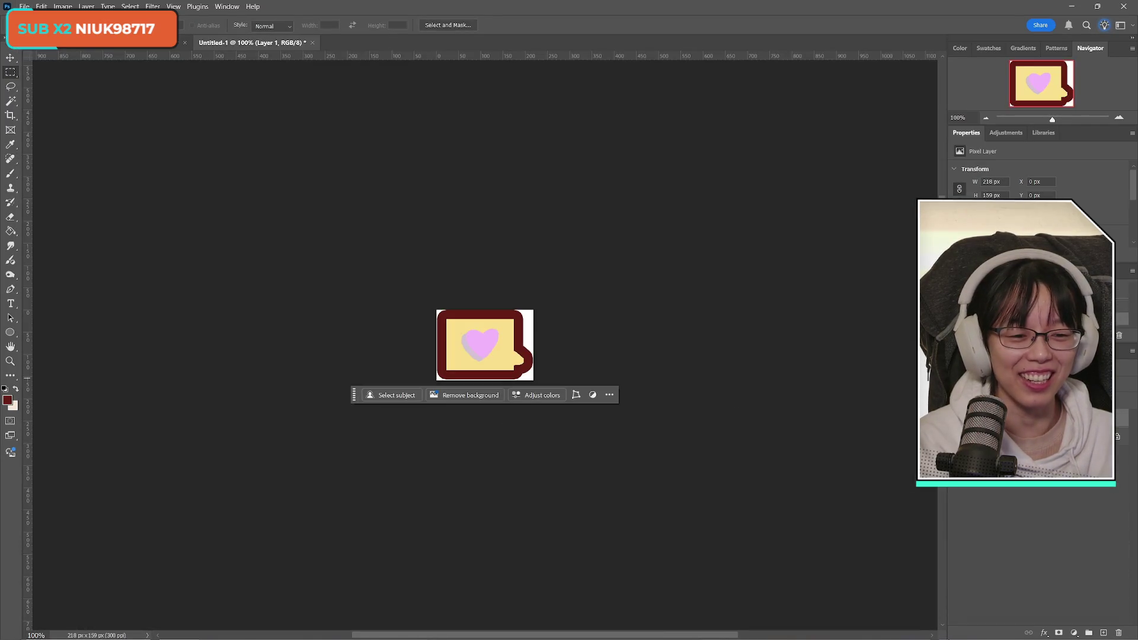
Save the heart card as a PNG copy named ab_goodboyending_heart
click(24, 6)
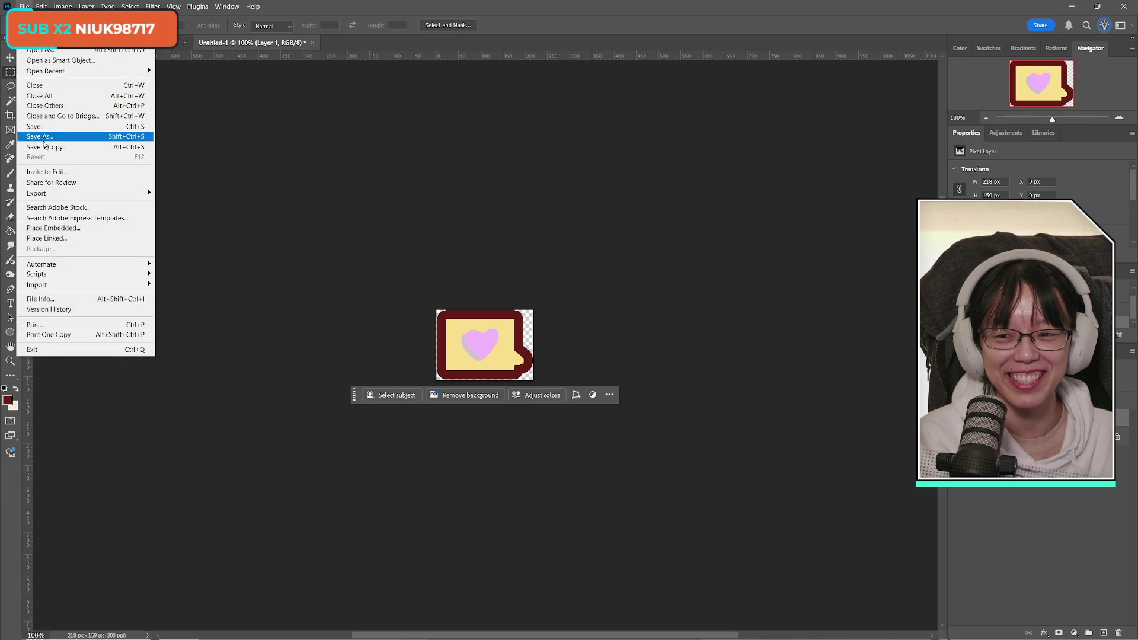
click(142, 146)
click(593, 480)
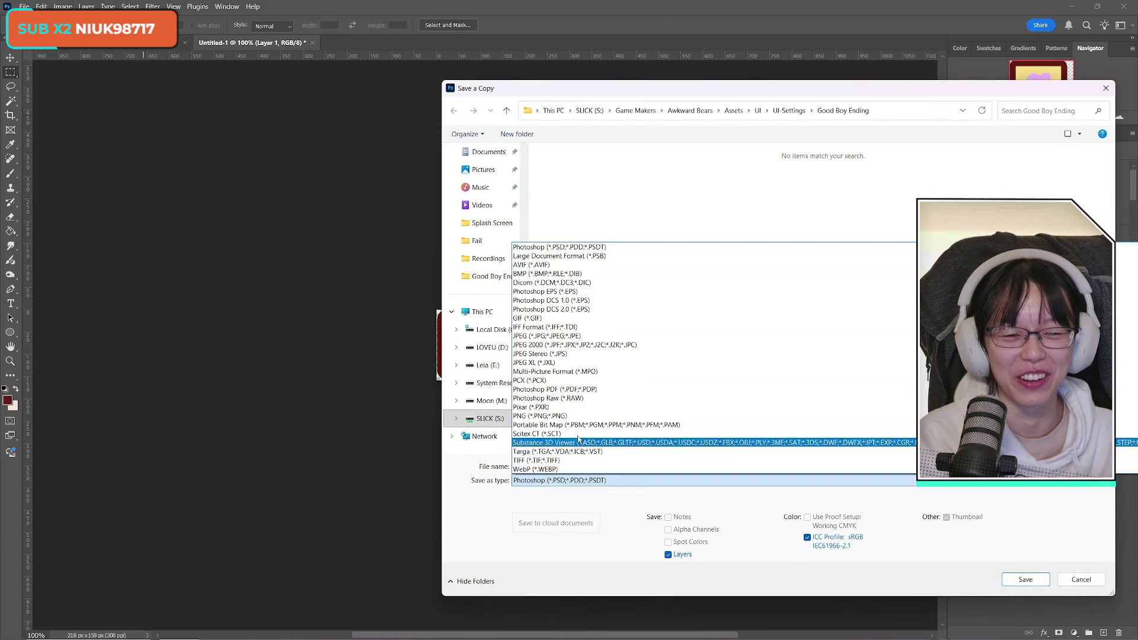
click(574, 418)
click(568, 181)
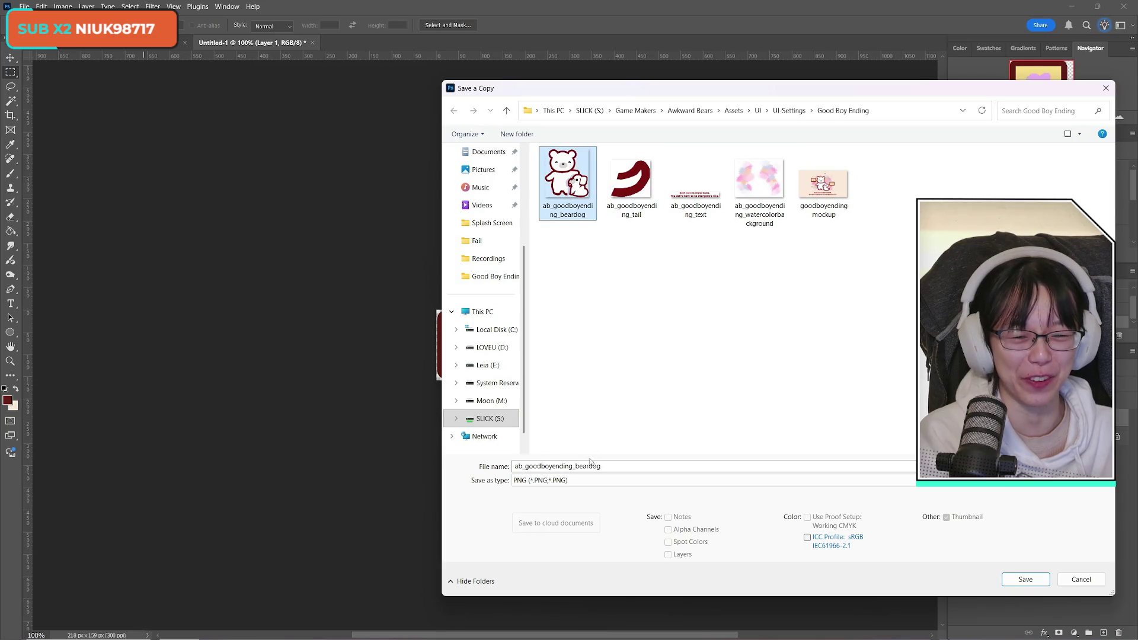
click(576, 466)
key(End)
key(BackSpace)
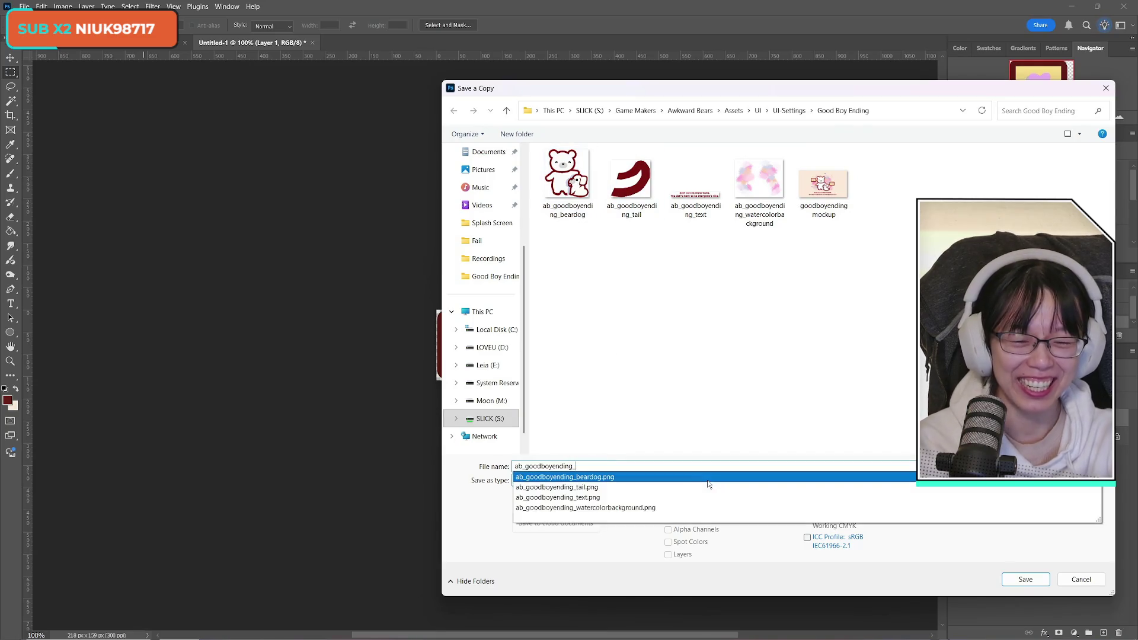
mouse_move(649, 80)
mouse_down()
mouse_move(1034, 88)
mouse_move(600, 79)
mouse_up()
text(heartle)
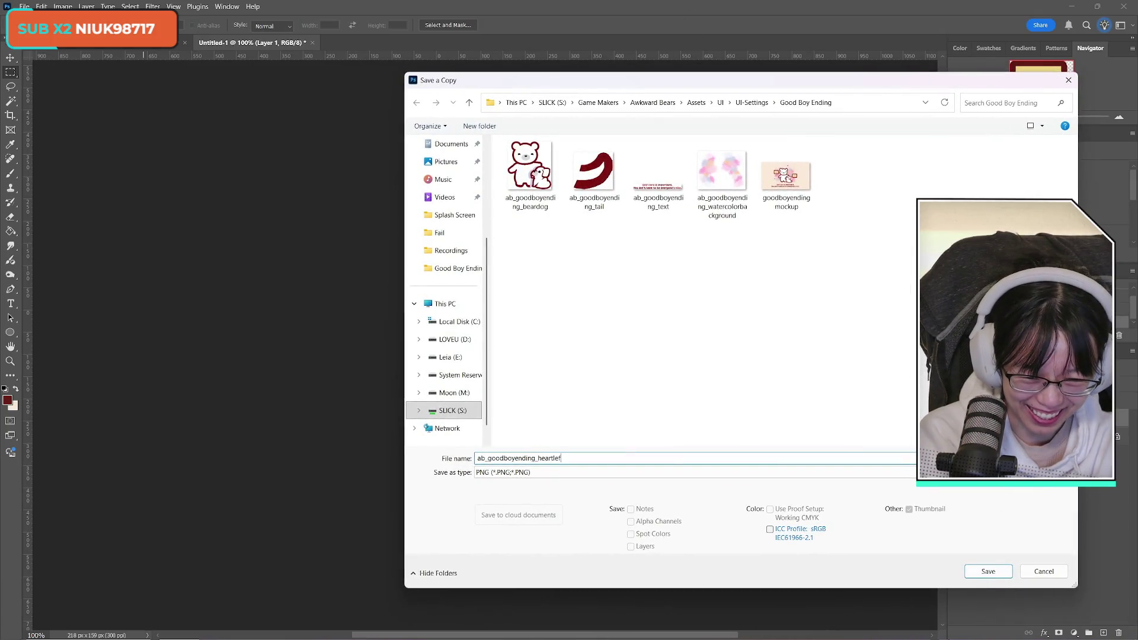
key(Return)
key(Return)
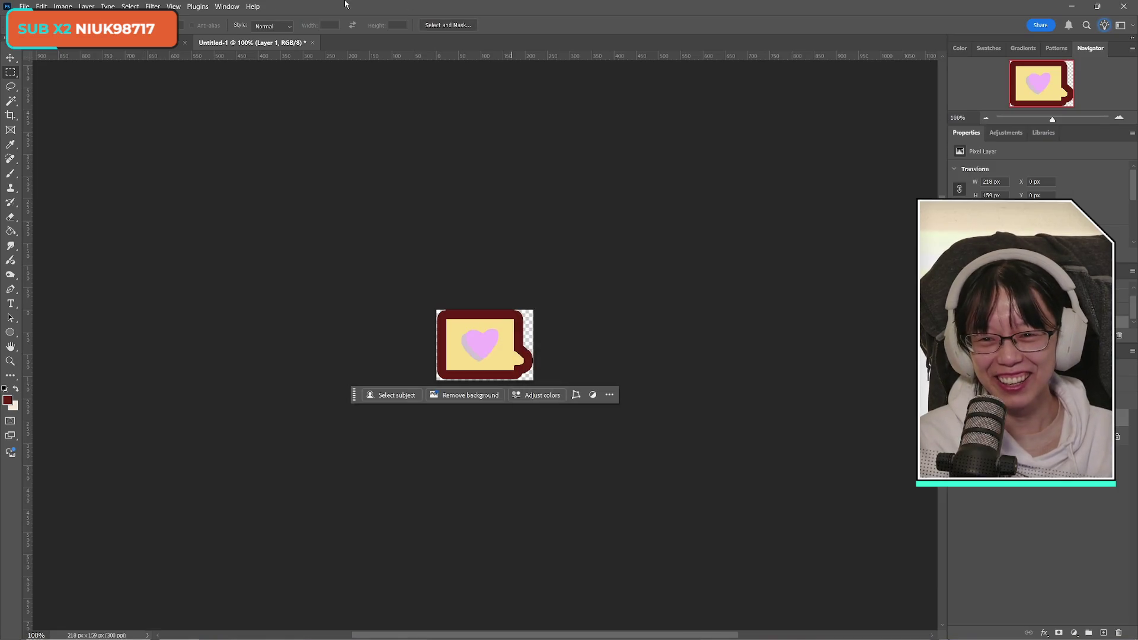
key(ctrl+Tab)
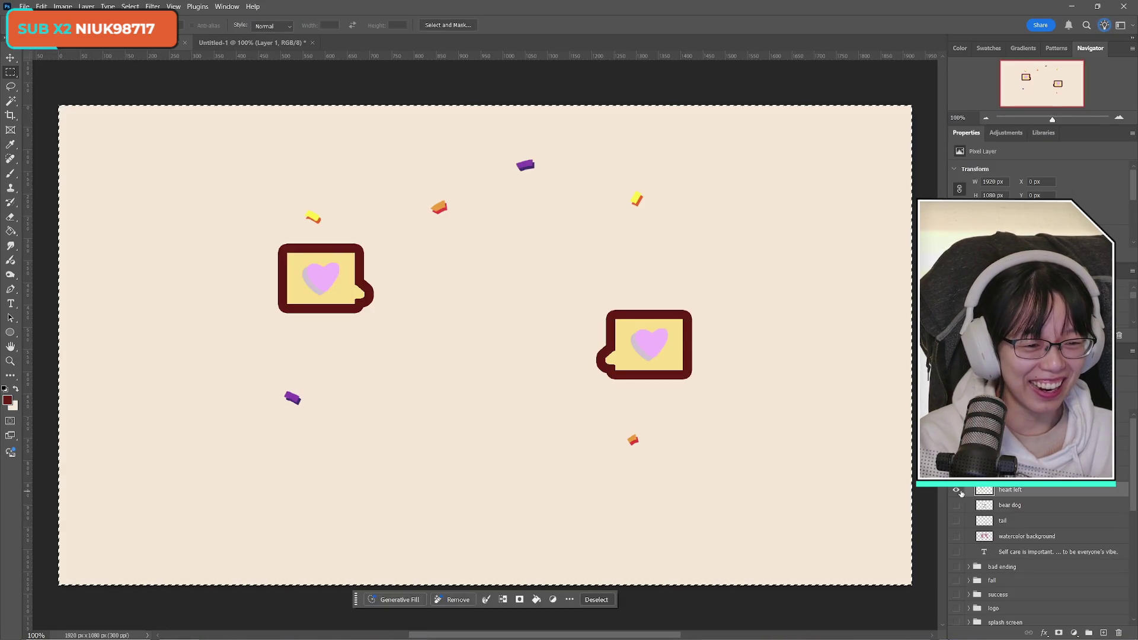
Start a PNG copy of the scene and browse to Assets/UI/UI-Settings/Good Boy Ending
click(24, 6)
click(76, 147)
click(560, 472)
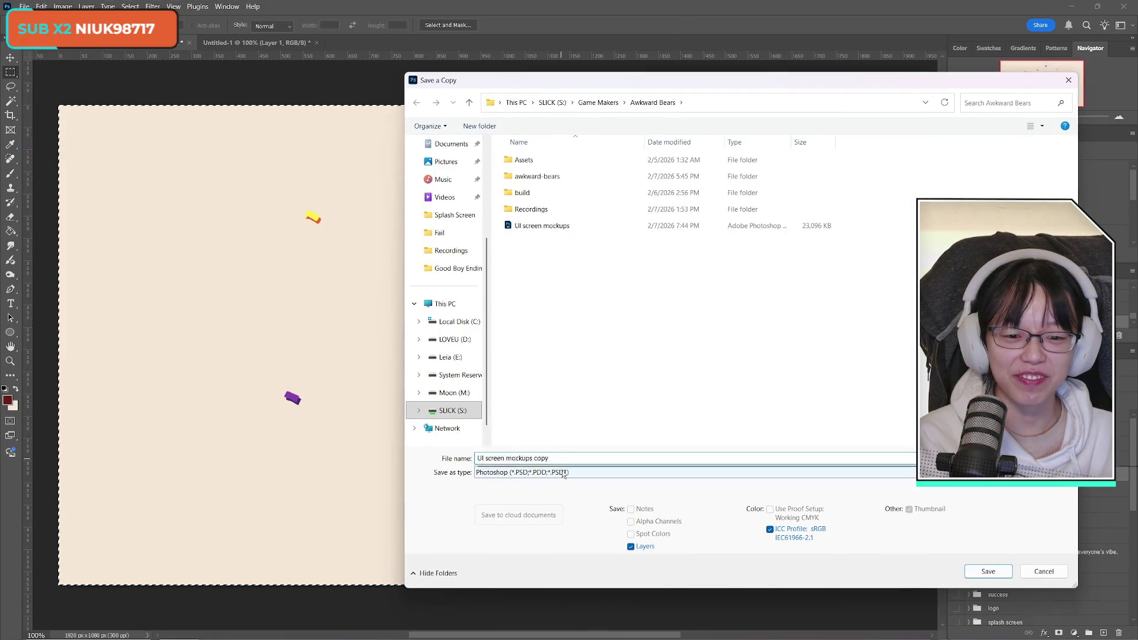
click(555, 408)
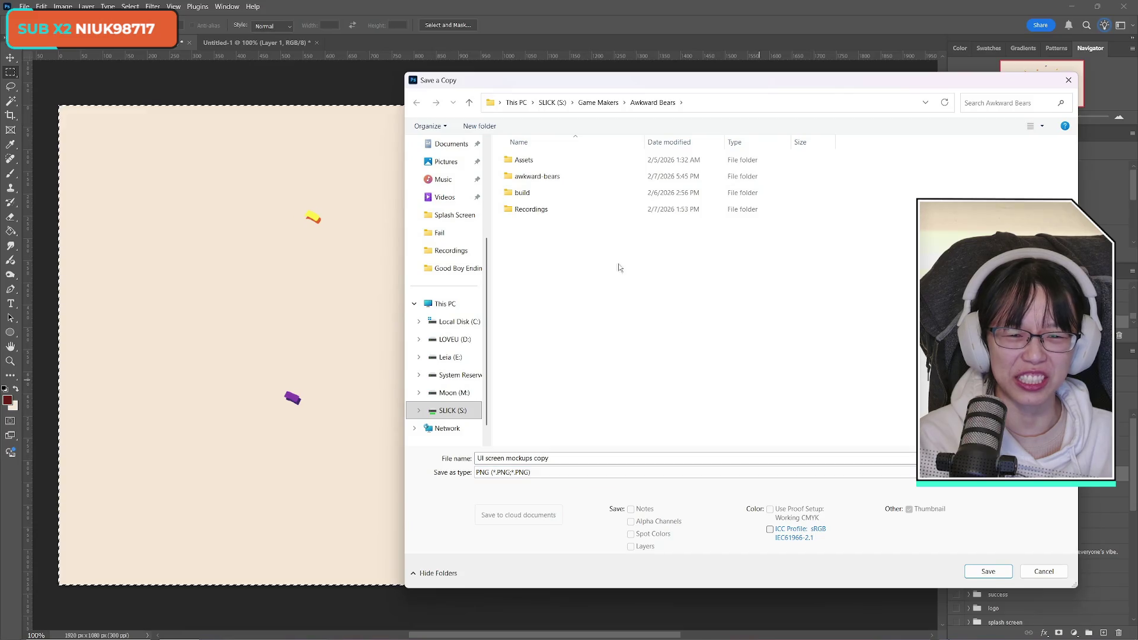
double_click(579, 160)
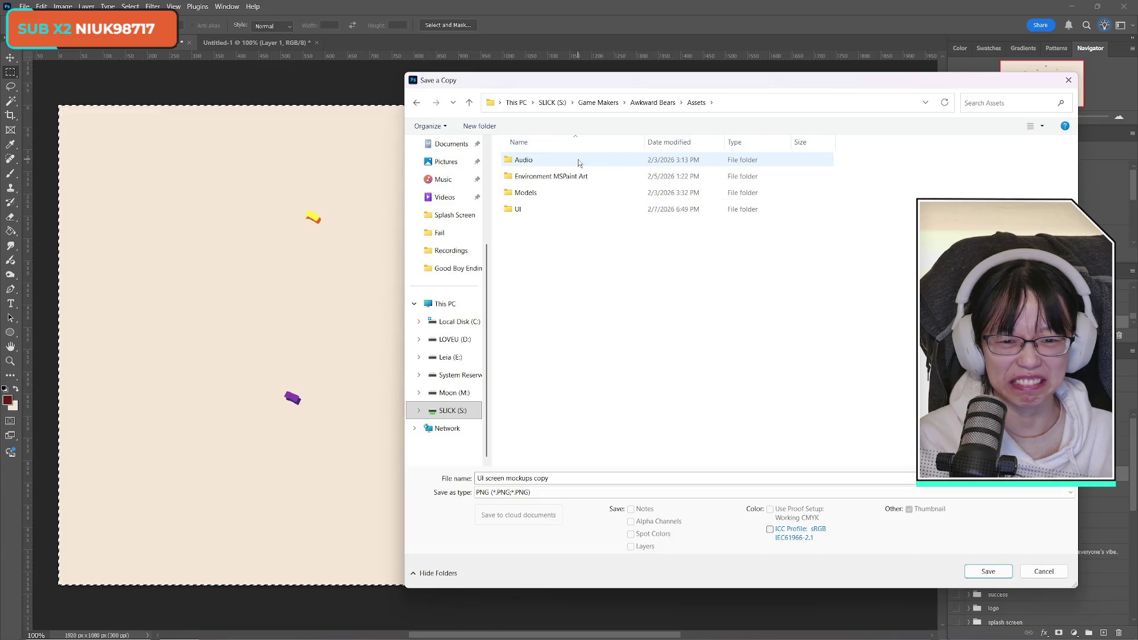
double_click(549, 211)
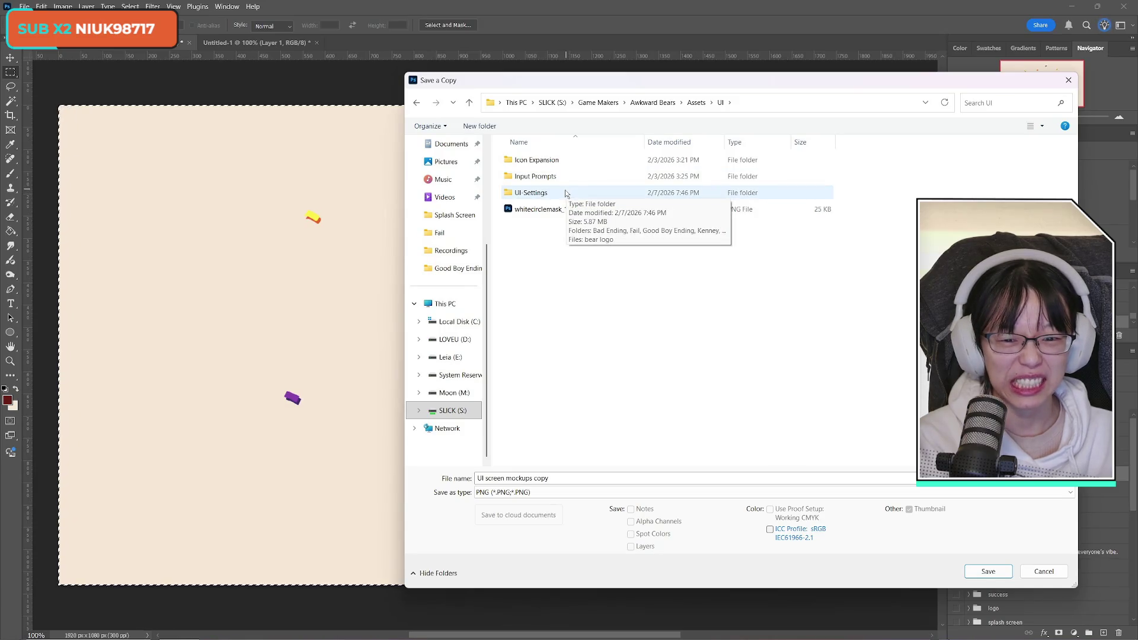
double_click(549, 195)
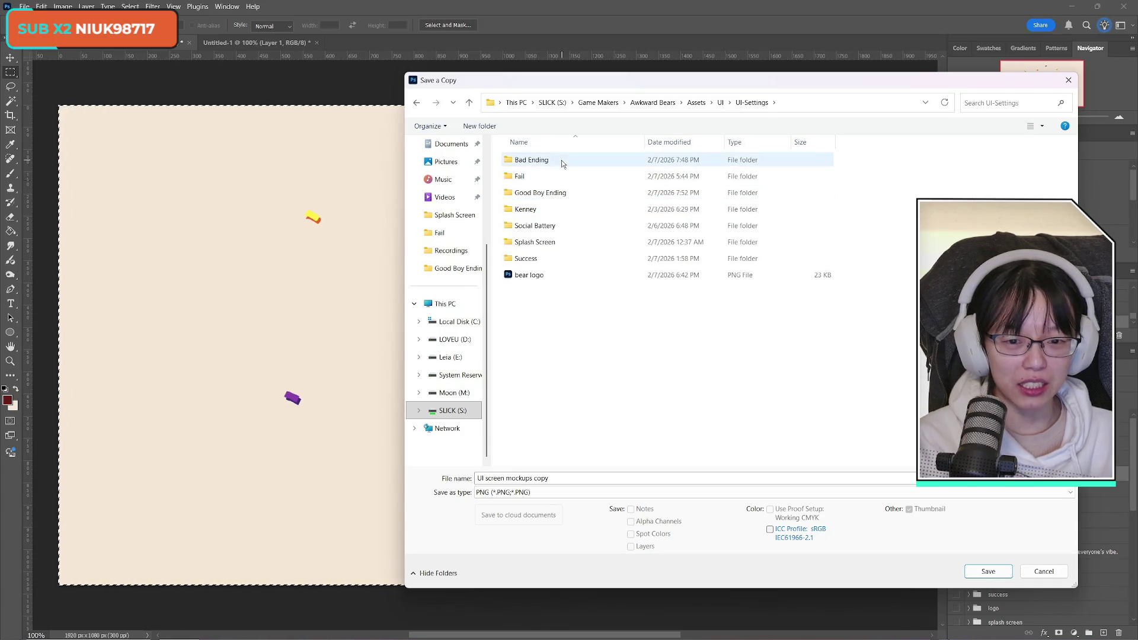
double_click(552, 193)
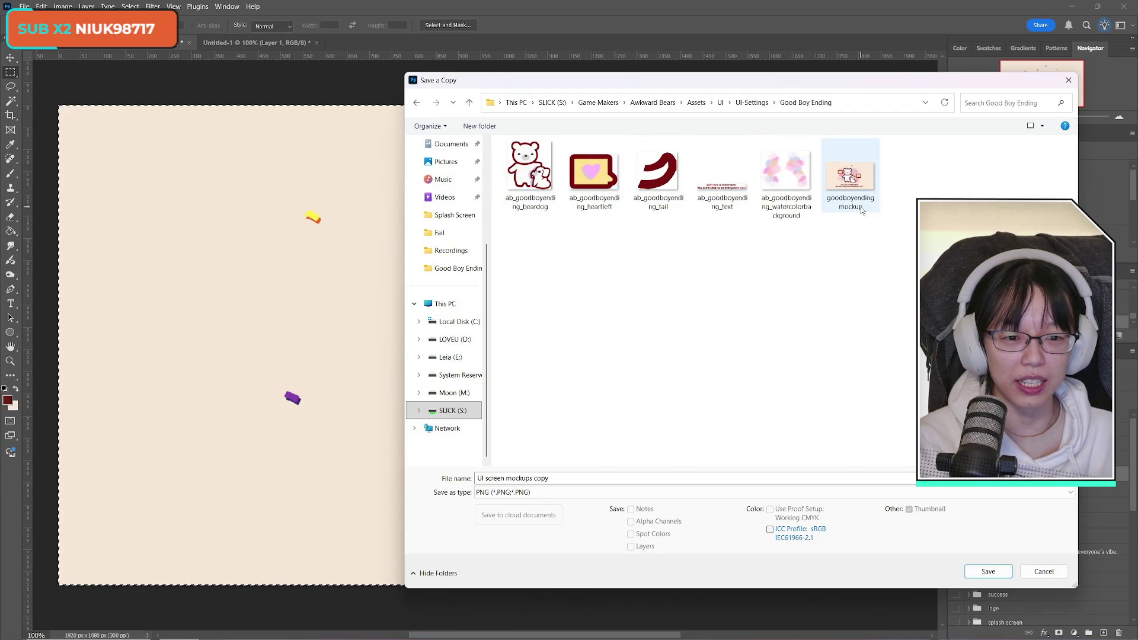
Save it as ab_goodboyending_heartright, then hide the right heart bubble layer
click(595, 178)
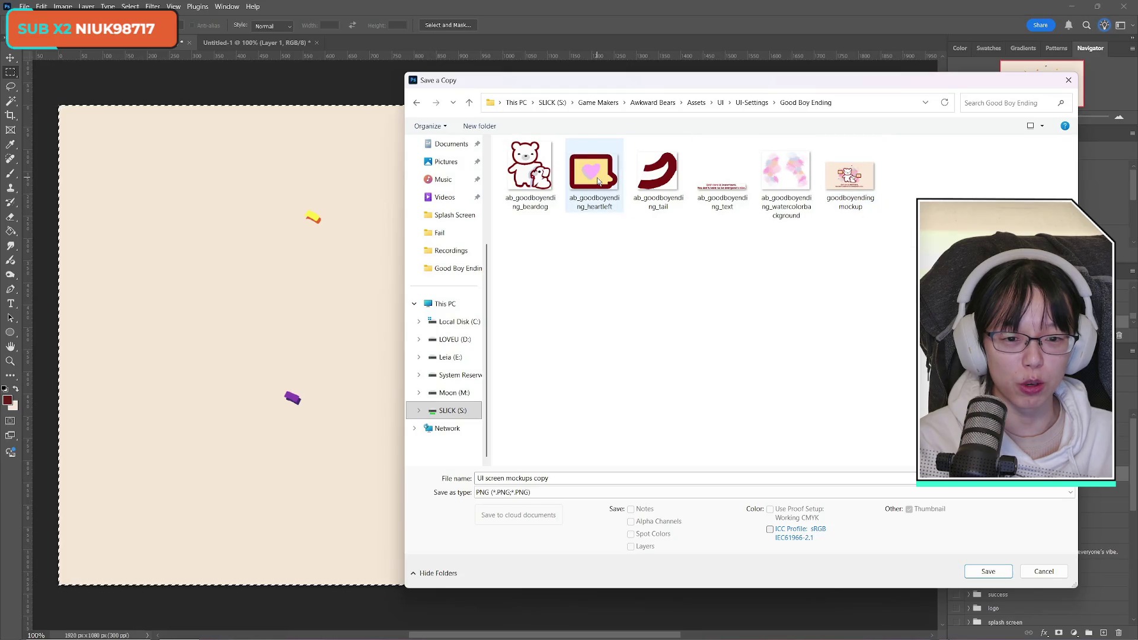
click(589, 479)
key(BackSpace)
key(BackSpace)
key(BackSpace)
text(righ)
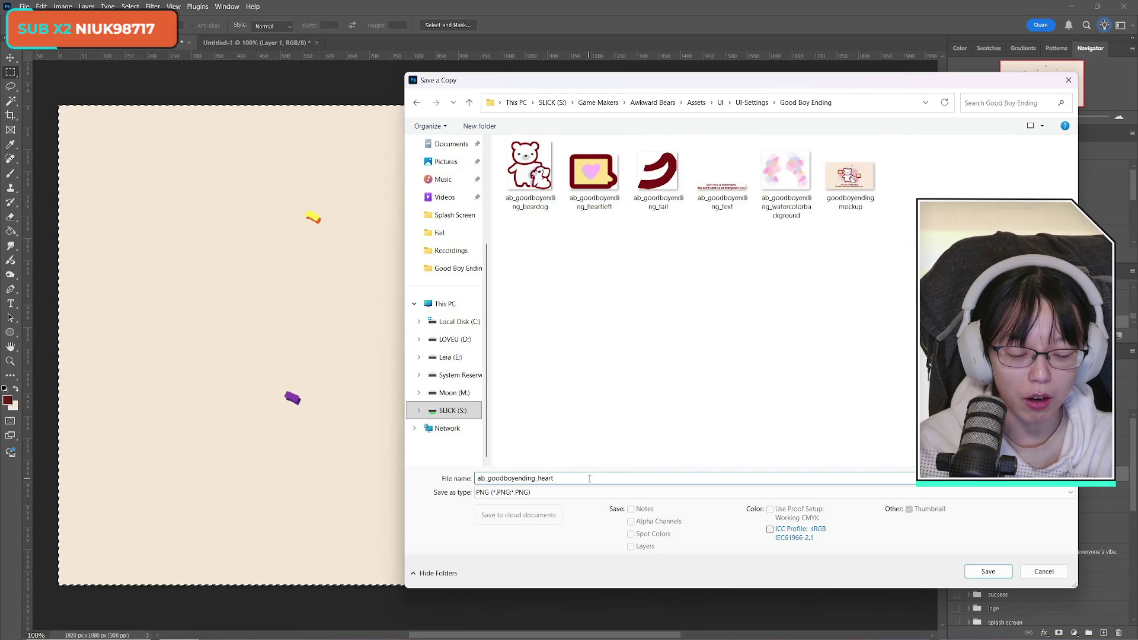
text(t)
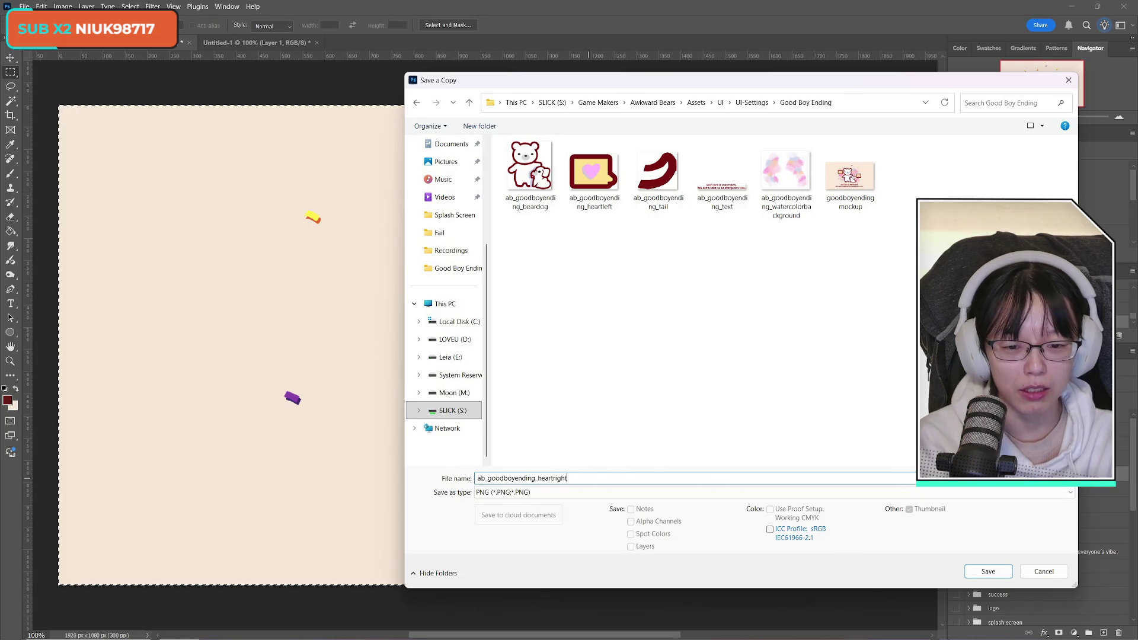
key(Return)
key(Return)
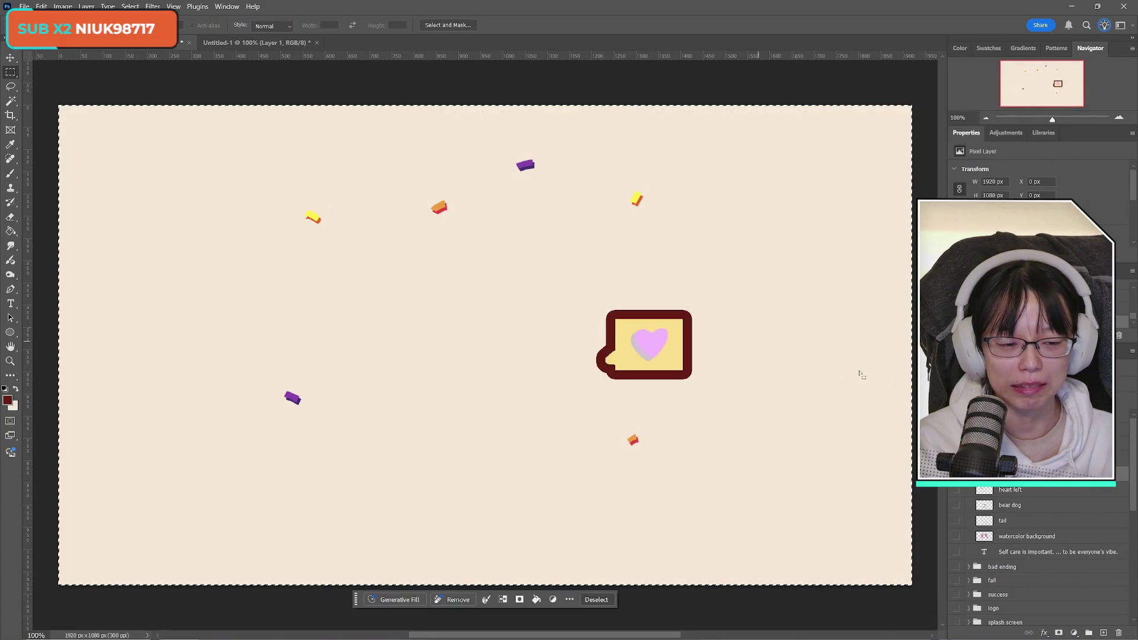
click(957, 427)
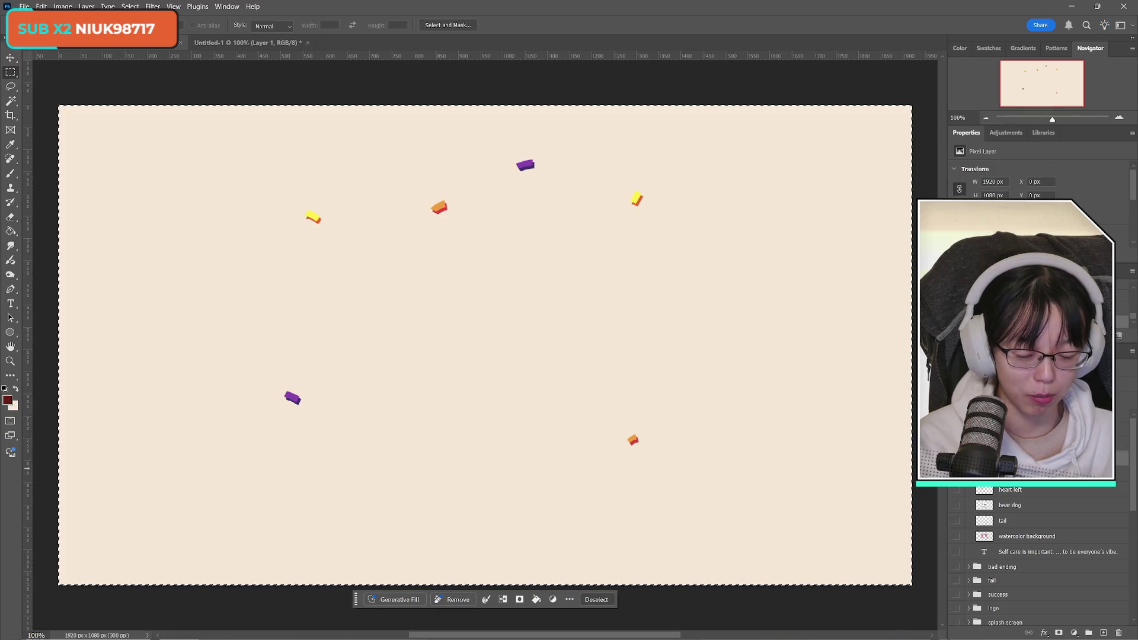
Paste the confetti into a new 810x646 document
key(alt+f)
key(n)
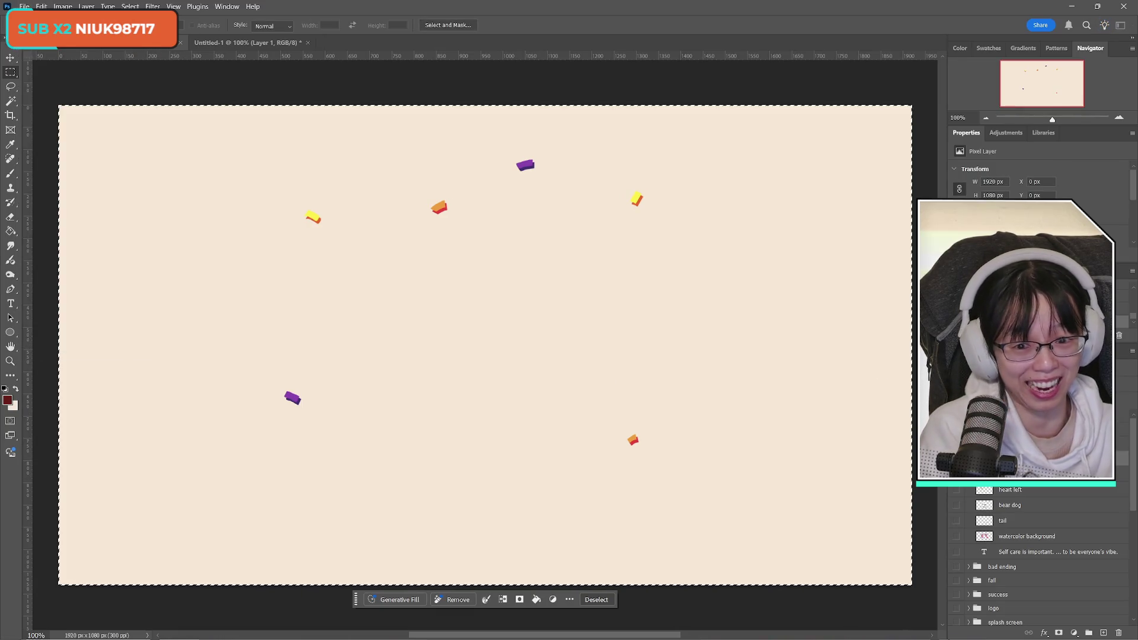
click(889, 544)
key(ctrl+v)
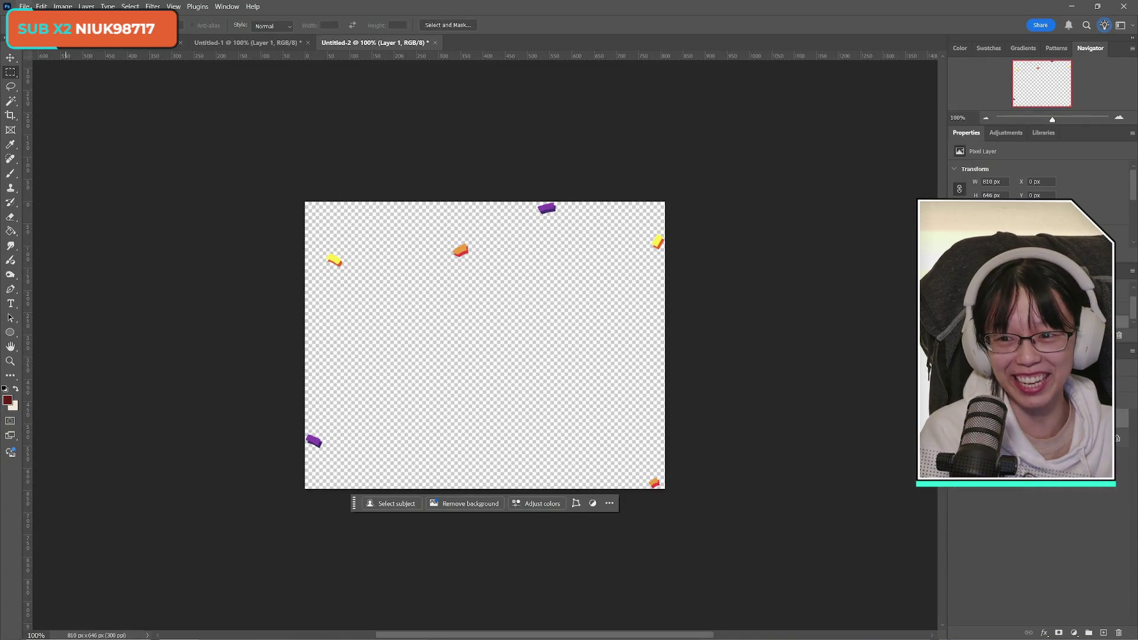
Save the confetti as a PNG copy named ab_goodboyending_confetti
click(24, 6)
click(46, 147)
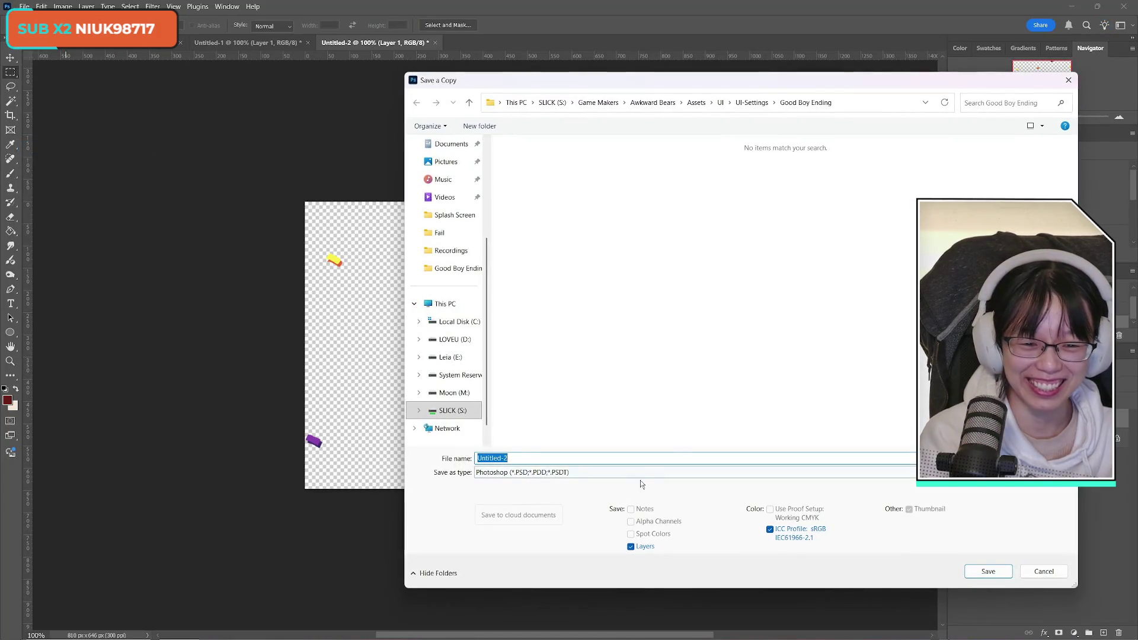
click(646, 472)
click(645, 408)
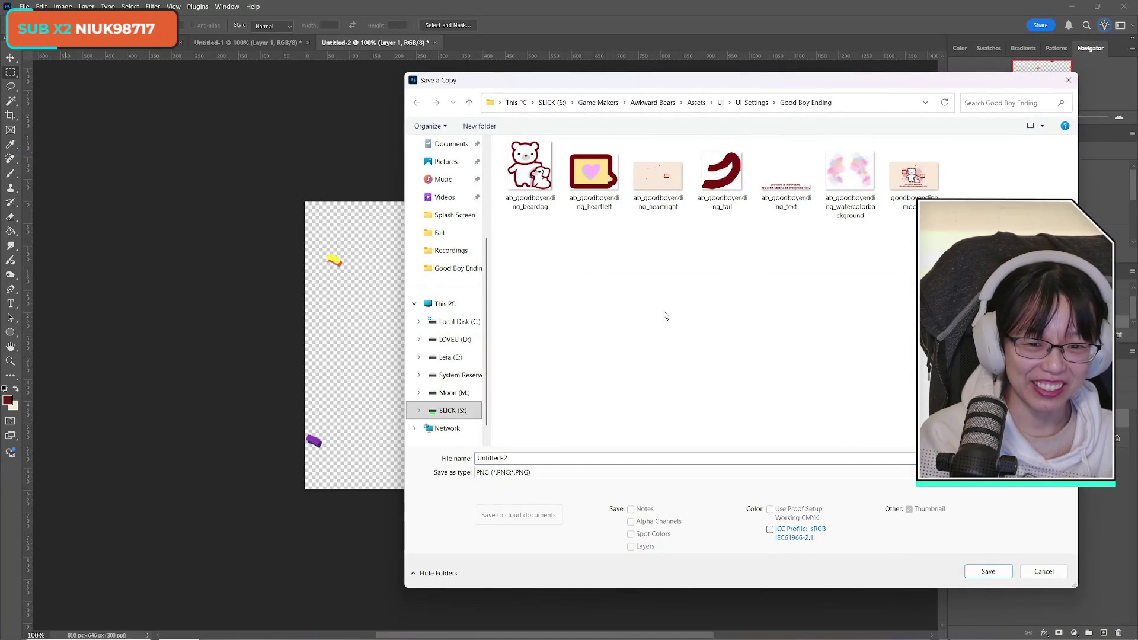
click(533, 172)
click(573, 458)
key(BackSpace)
key(BackSpace)
key(BackSpace)
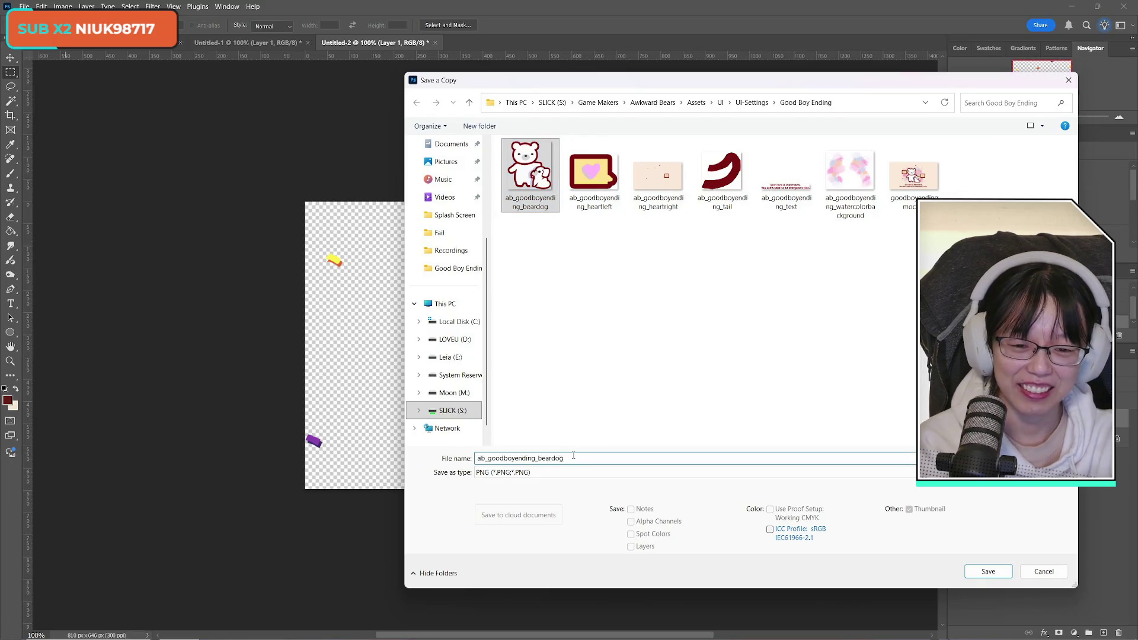
key(BackSpace)
key(BackSpace)
key(BackSpace)
text(confetti)
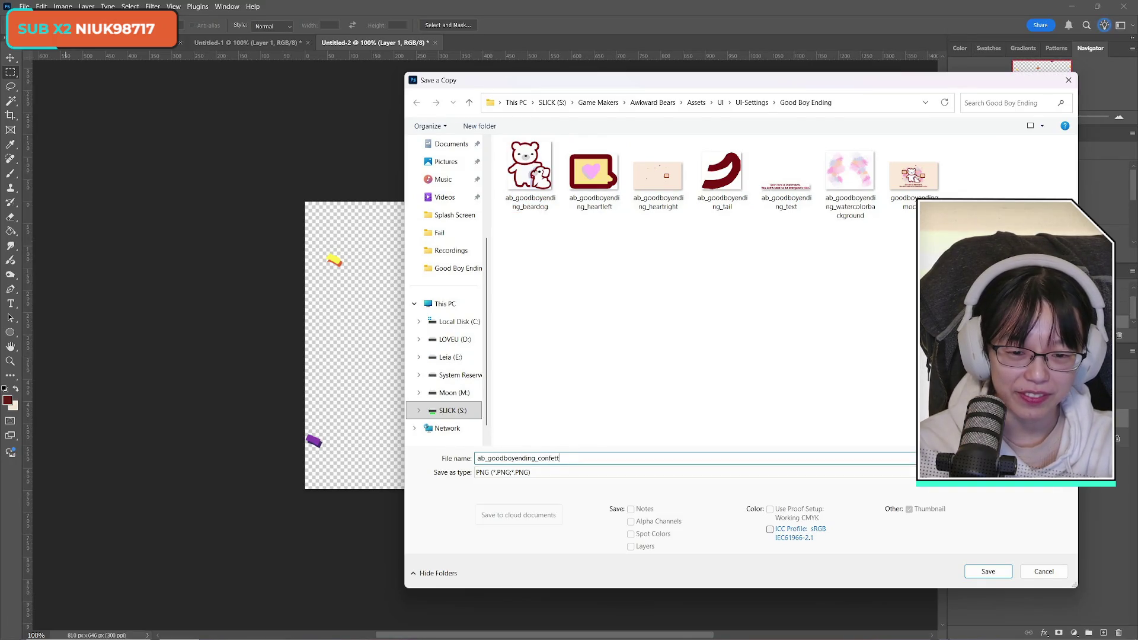
key(Return)
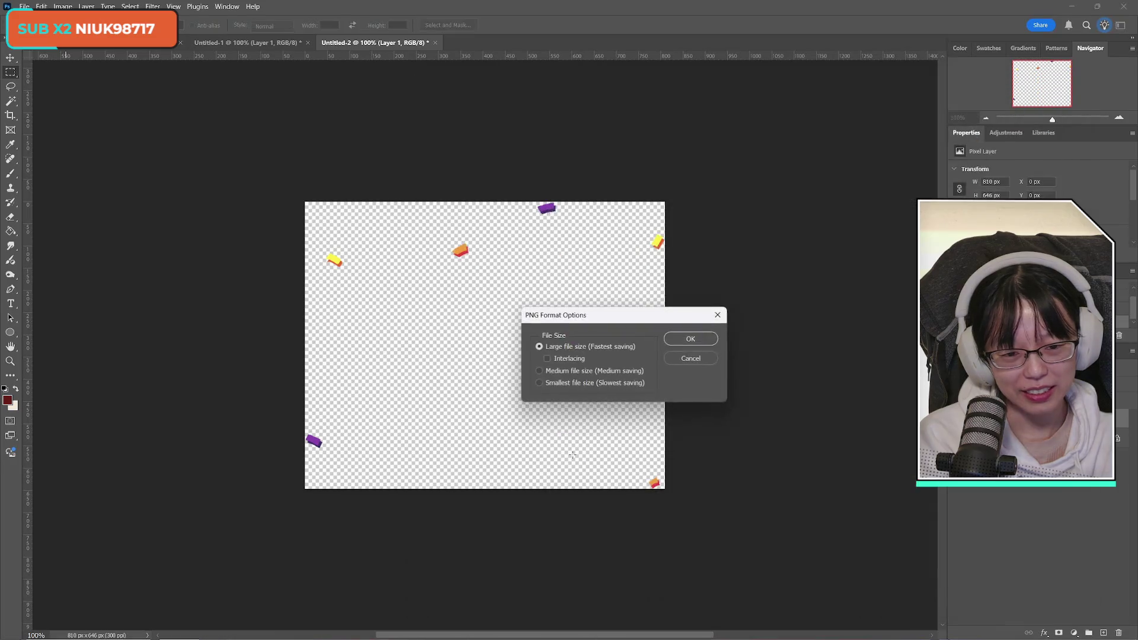
key(Return)
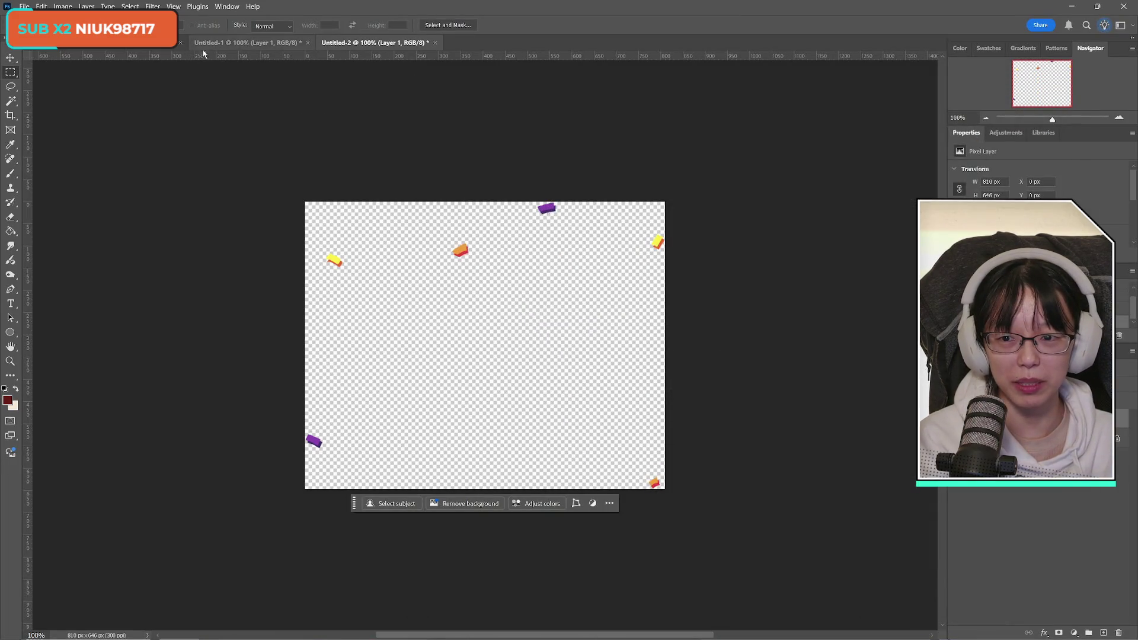
Close Untitled-1 and Untitled-2 without saving, and show the heart, bear dog, tail, background and text layers again
click(307, 43)
click(585, 245)
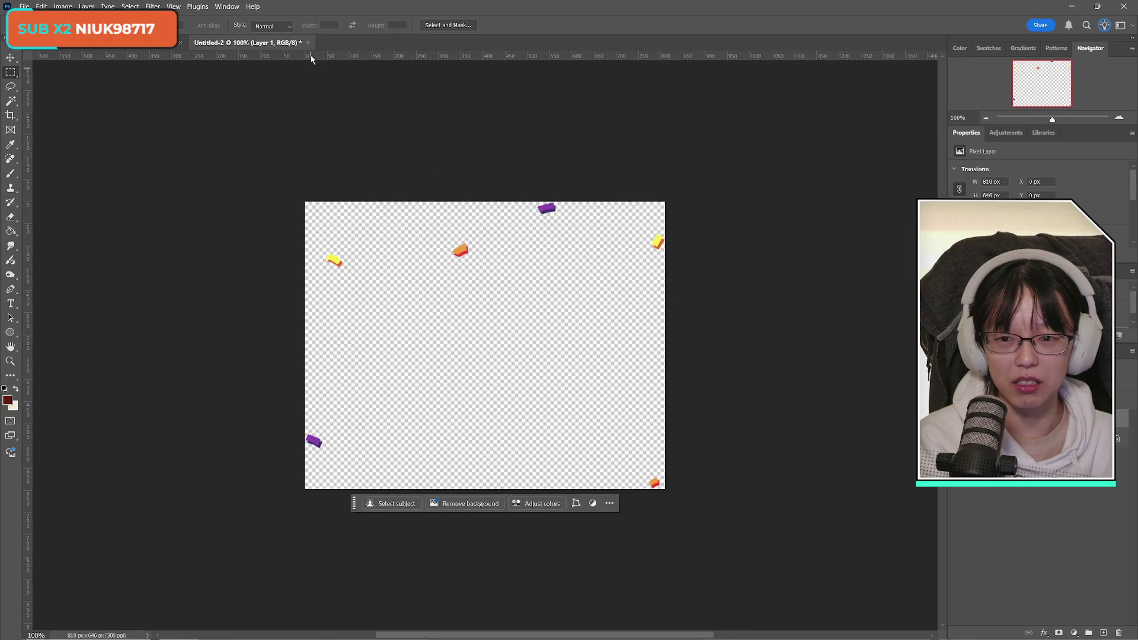
click(308, 43)
click(586, 245)
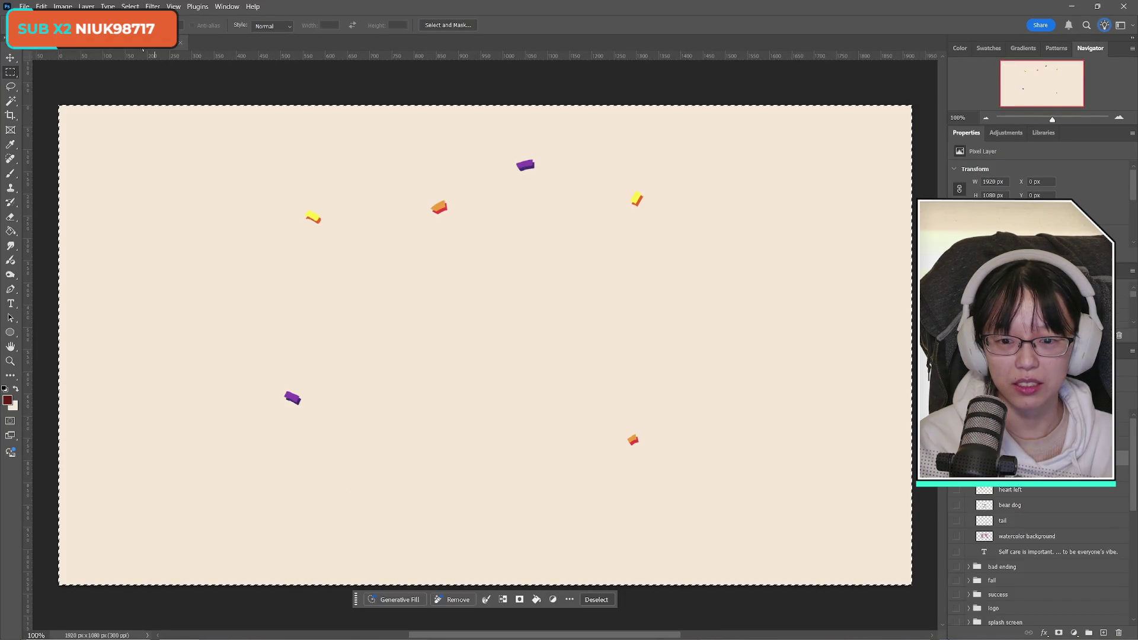
drag(956, 490, 957, 552)
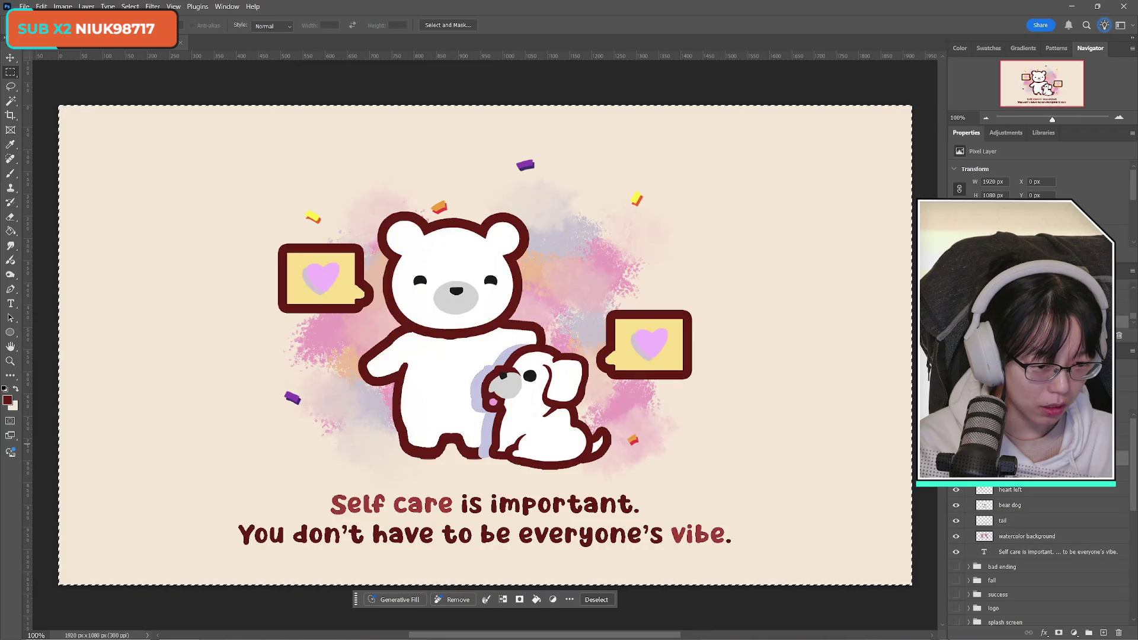
Show the bear-in-blanket illustration and start a Save a Copy as PNG
scroll(1031, 534, down, 5)
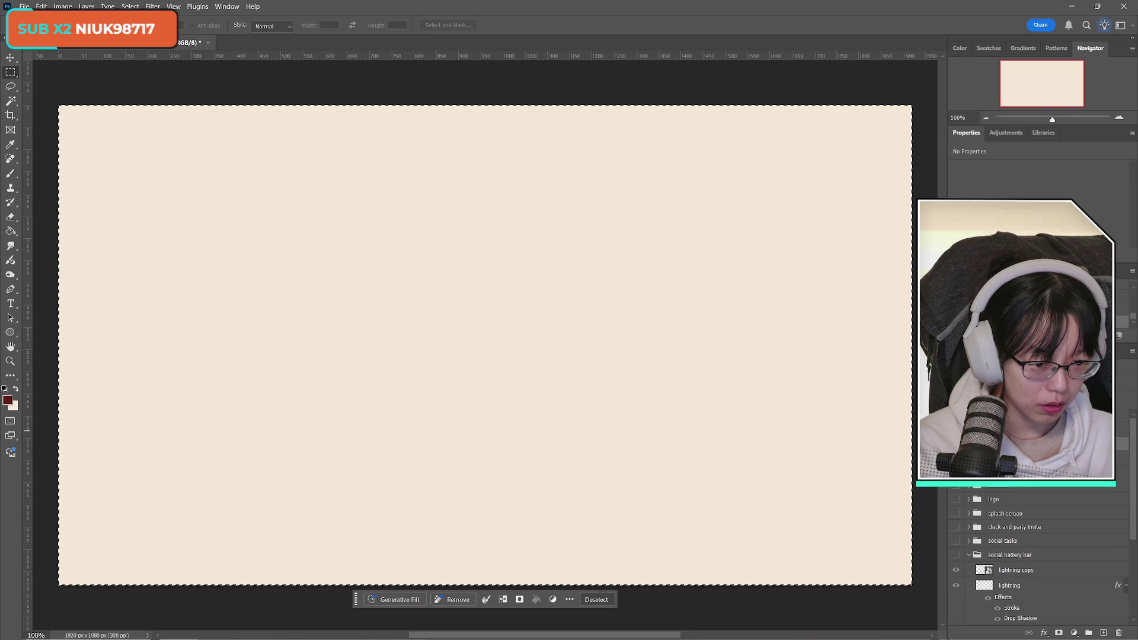
click(956, 471)
click(24, 7)
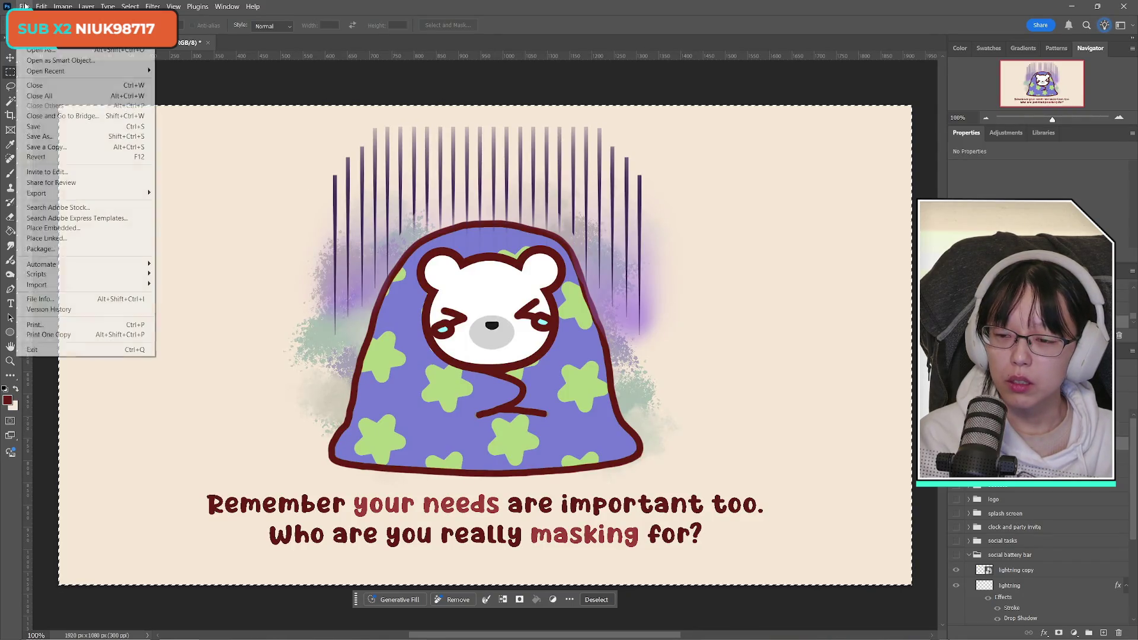
click(47, 147)
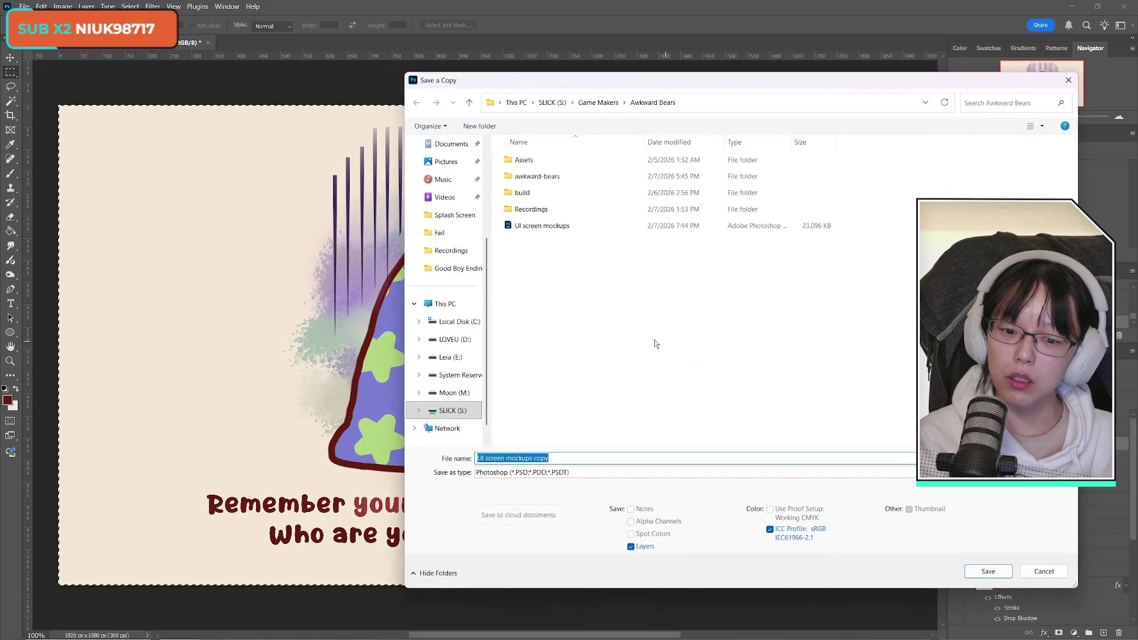
click(575, 475)
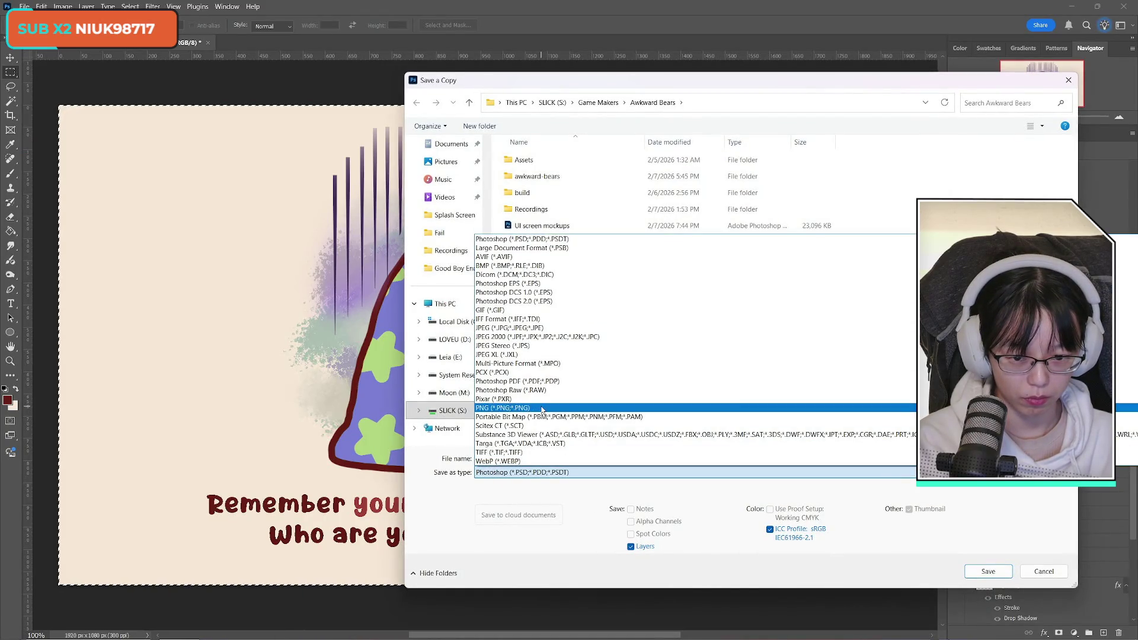
click(570, 407)
Browse to the Assets > UI > UI-Settings > Bad Ending folder
double_click(566, 158)
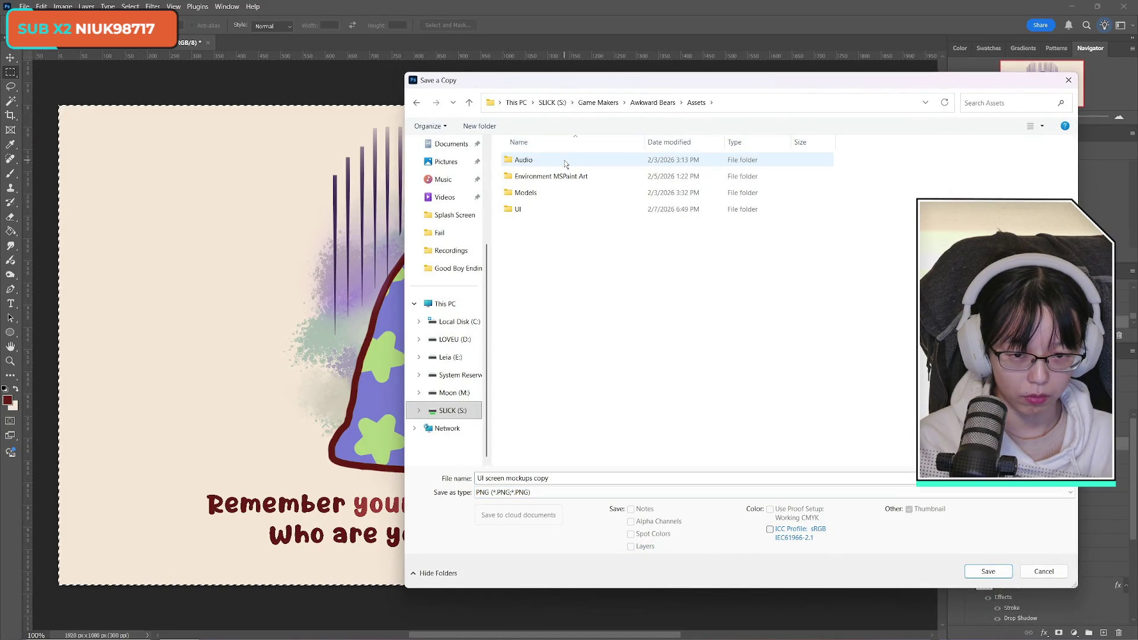
double_click(546, 209)
click(561, 196)
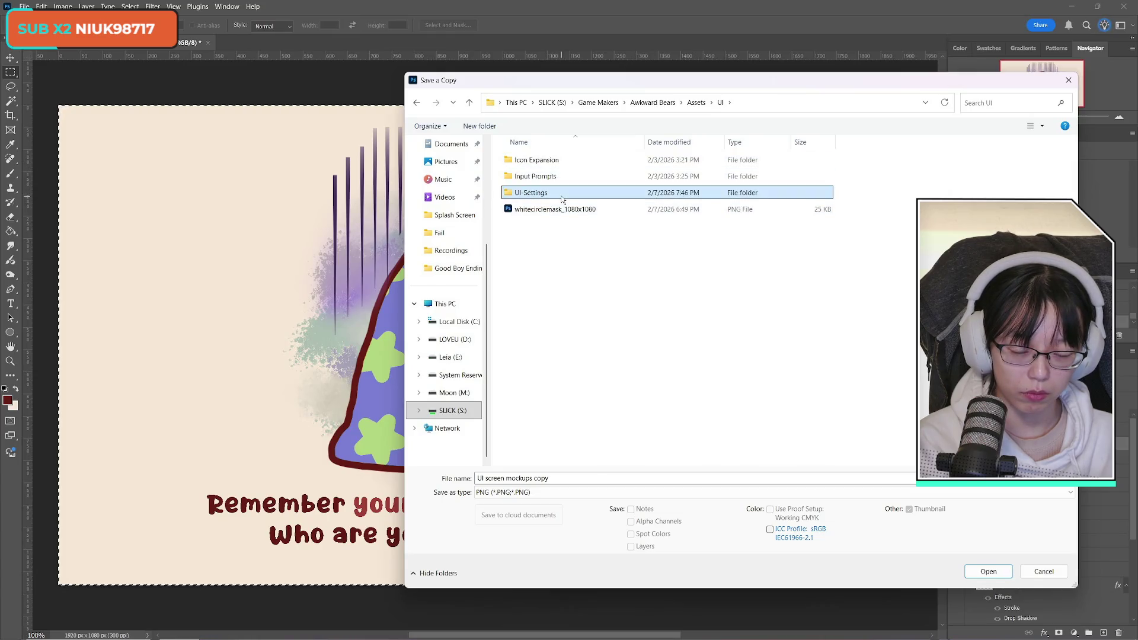
double_click(562, 195)
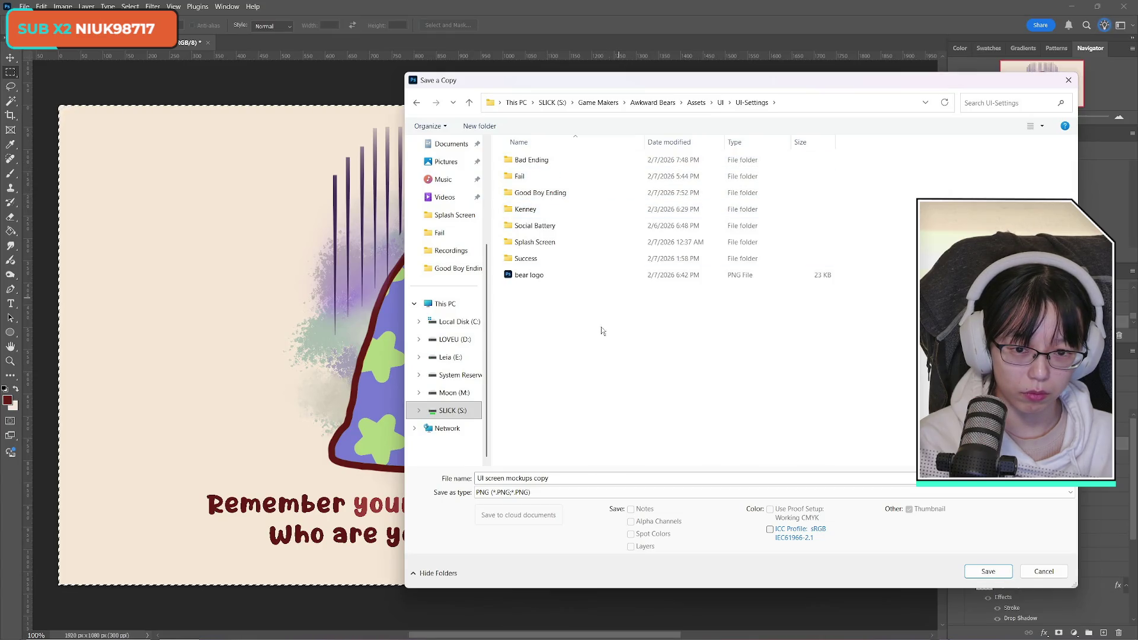
double_click(531, 160)
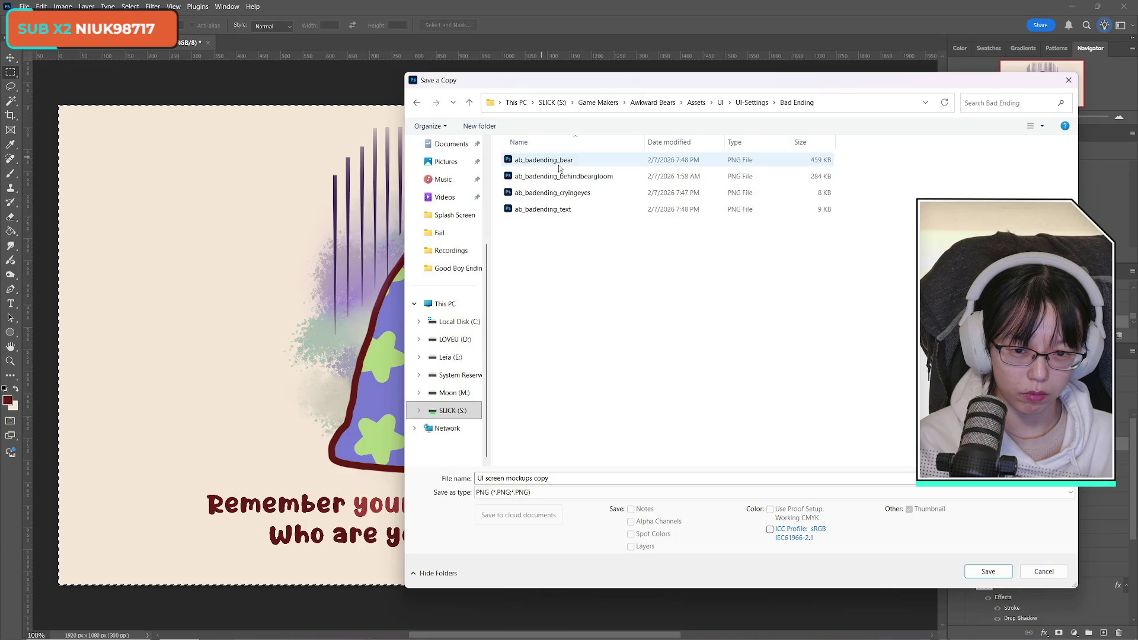
Name the copy ab_badending_mockup, save it with default PNG options, then hide the artwork
key(Down)
key(Up)
click(574, 478)
click(569, 479)
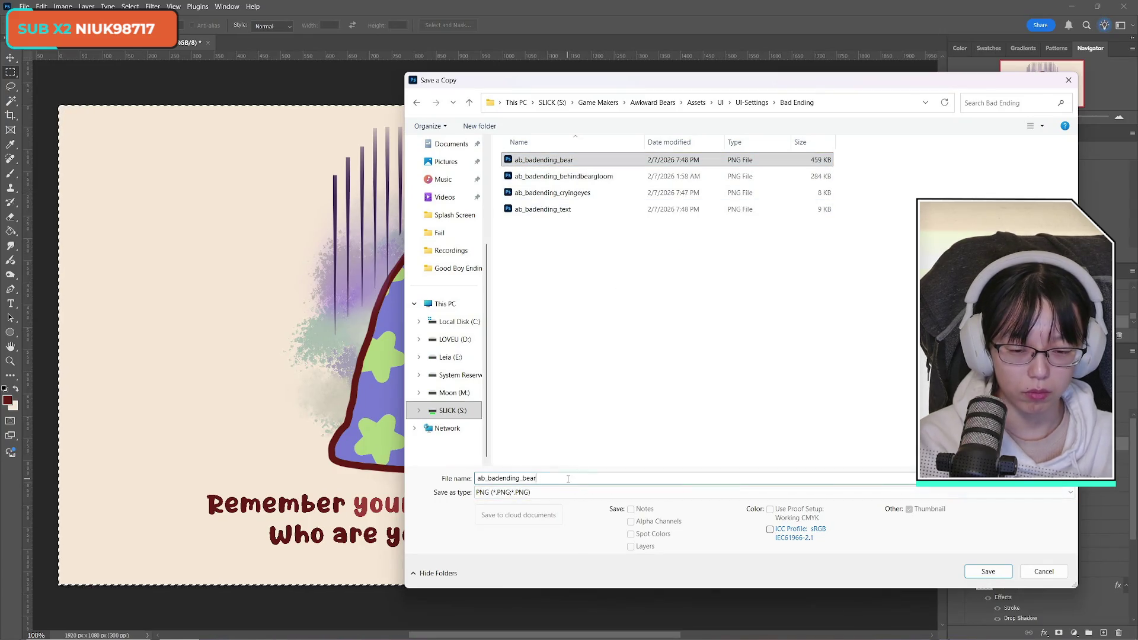
key(BackSpace)
key(BackSpace)
key(BackSpace)
text(mockuop)
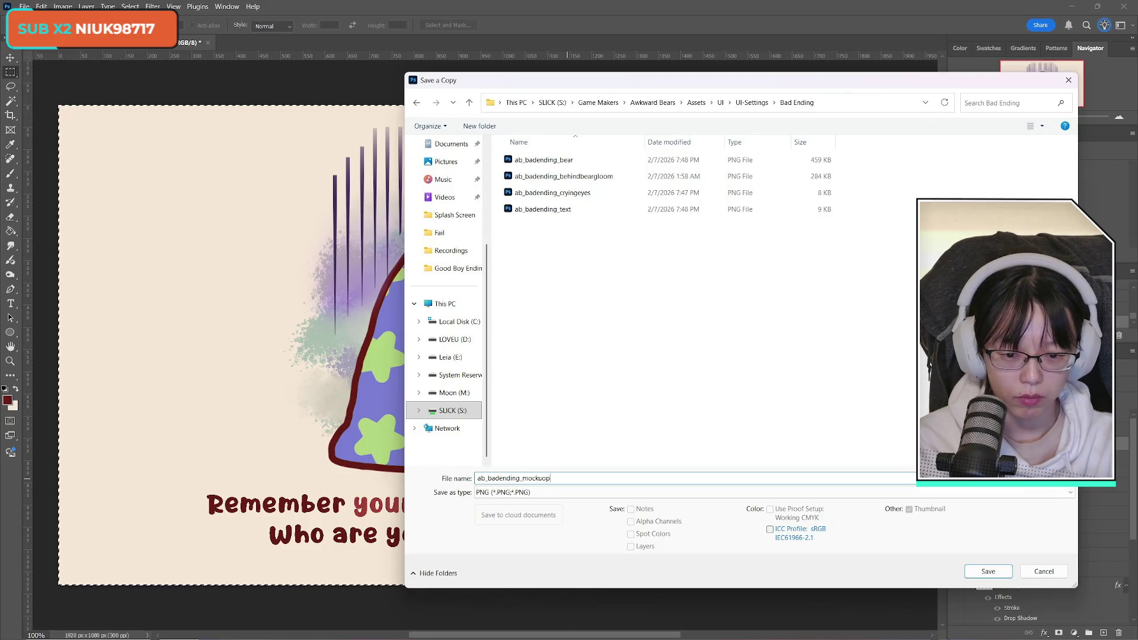
key(BackSpace)
text(p)
key(Return)
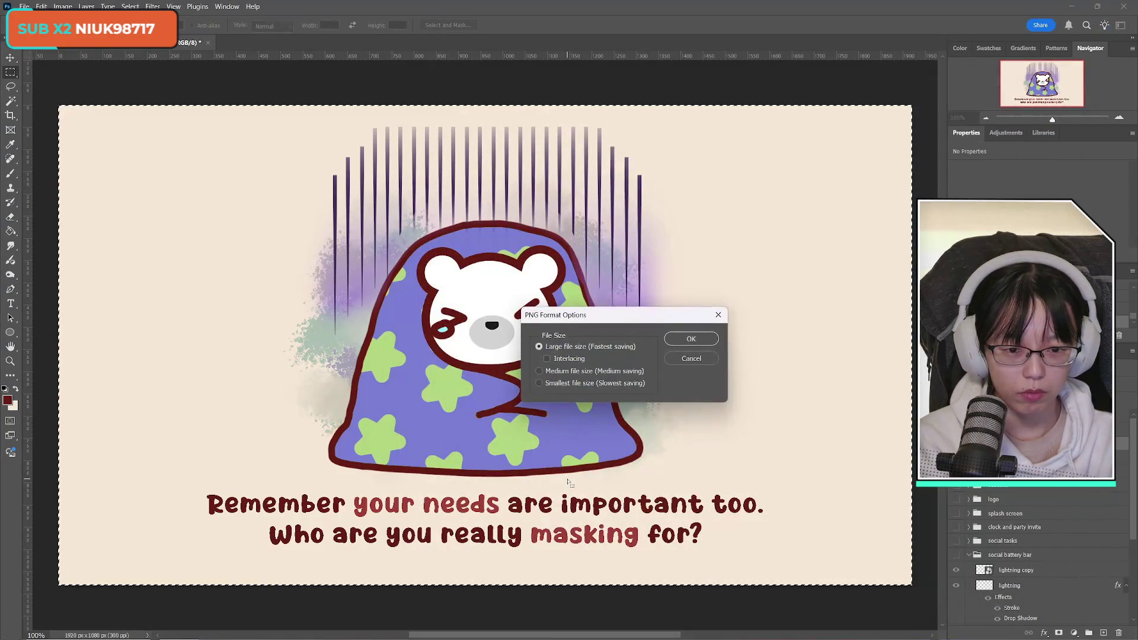
key(Return)
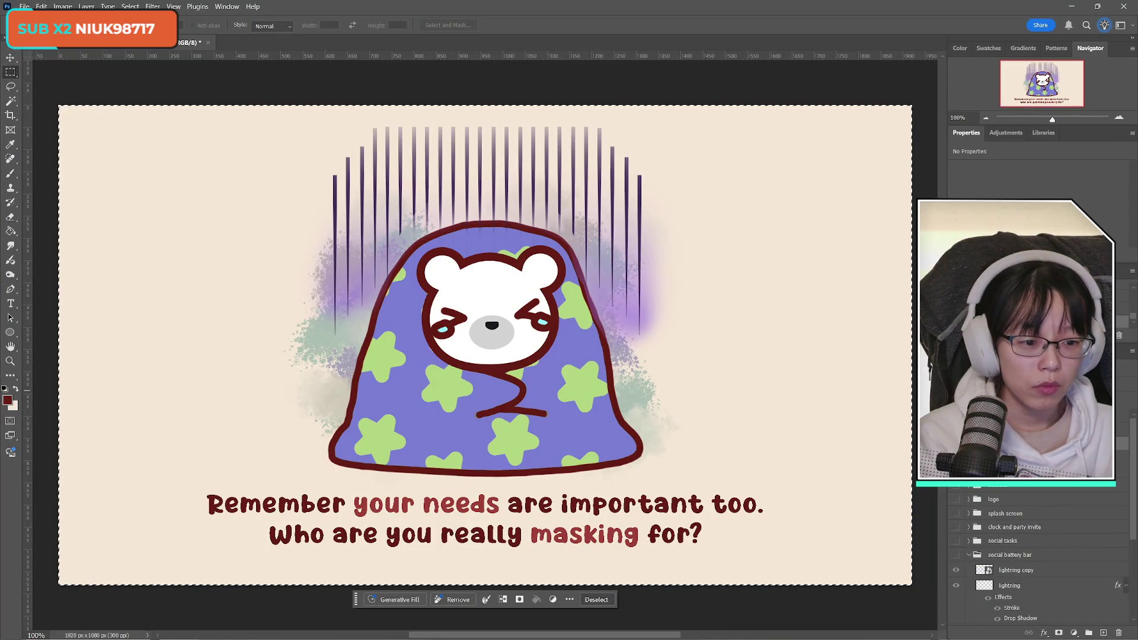
key(Delete)
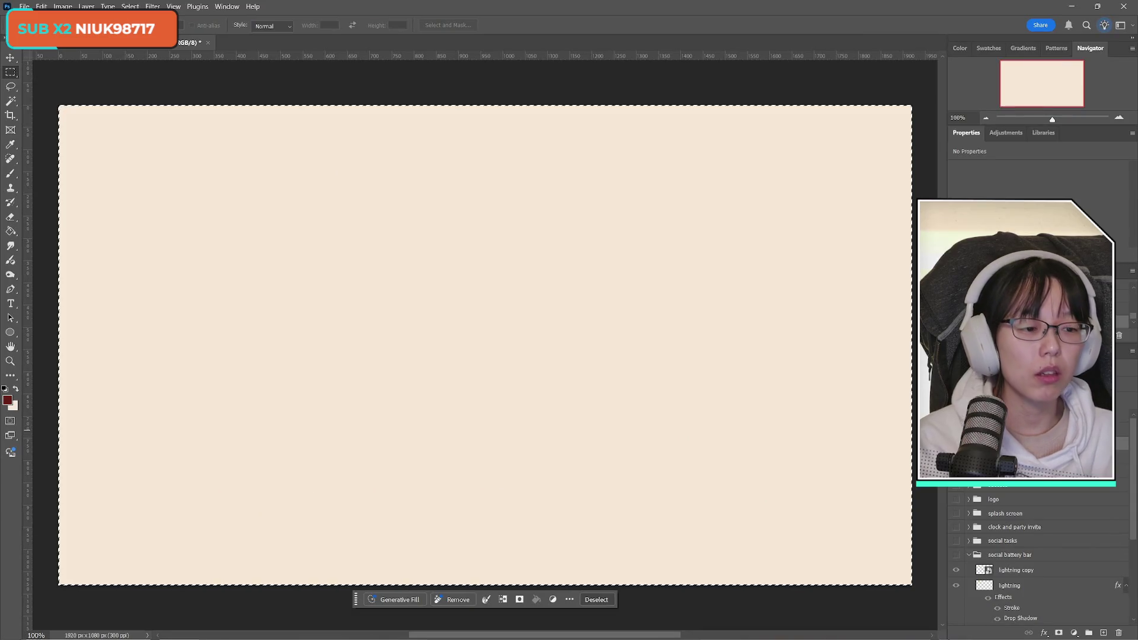
Clear the selection, select the whole canvas, and undo the last layer change with Ctrl+Z
key(ctrl+d)
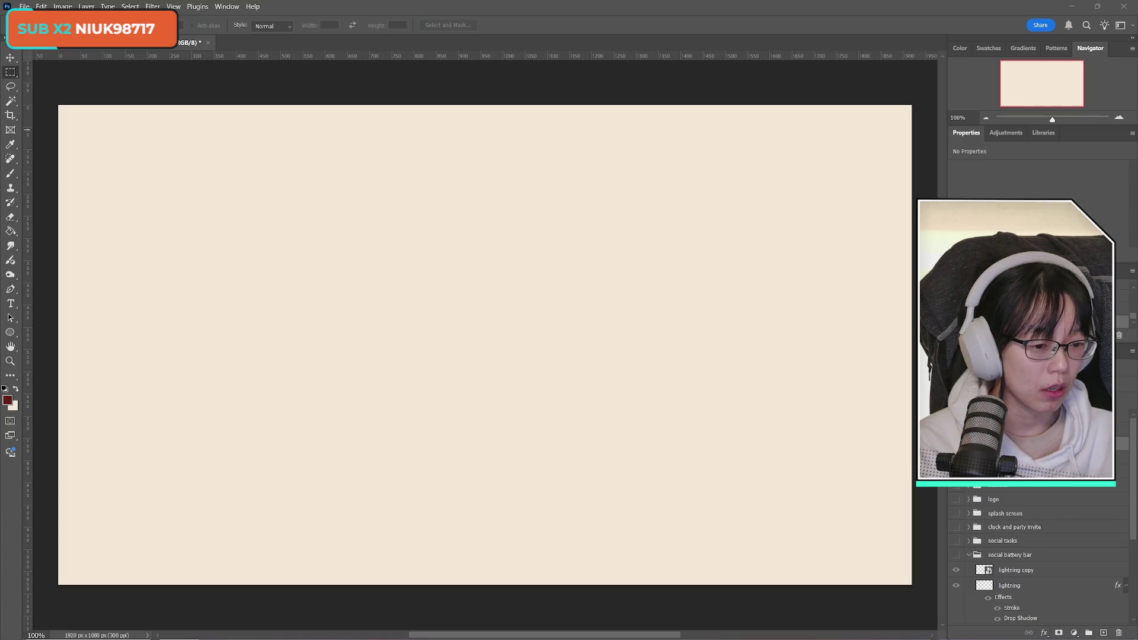
key(ctrl+a)
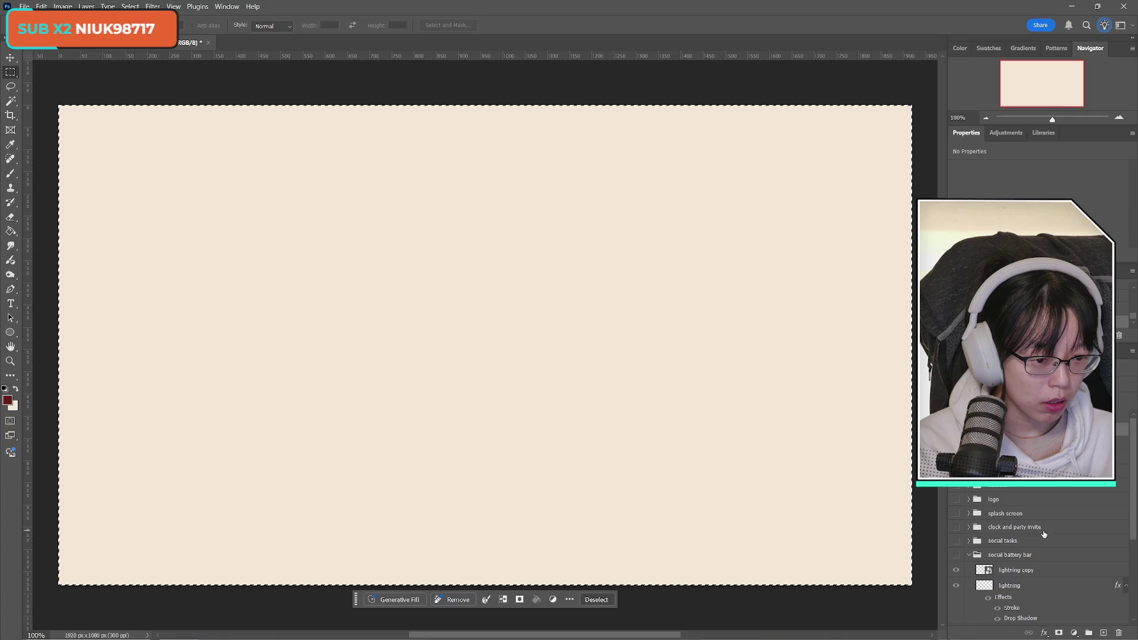
scroll(1083, 622, up, 1)
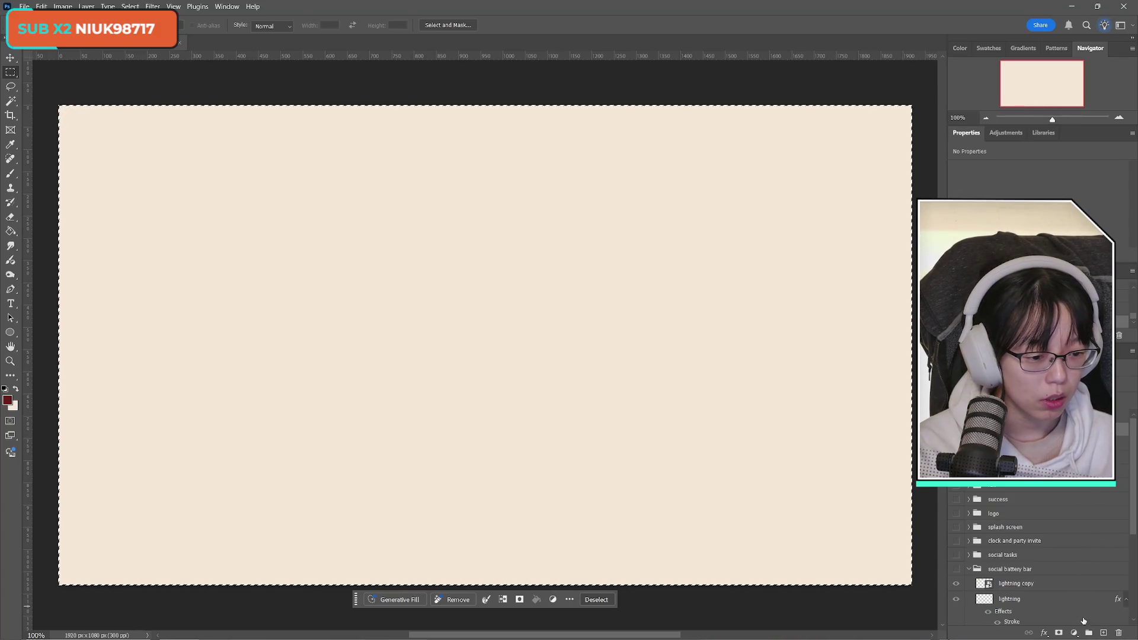
scroll(1065, 607, up, 1)
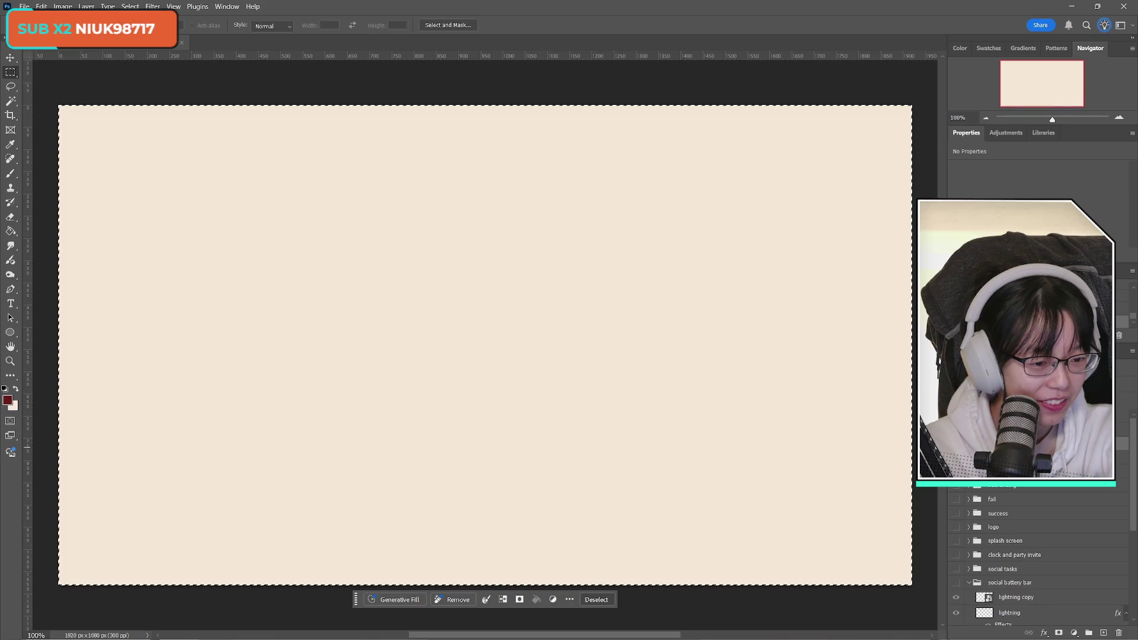
key(ctrl+z)
key(ctrl+z)
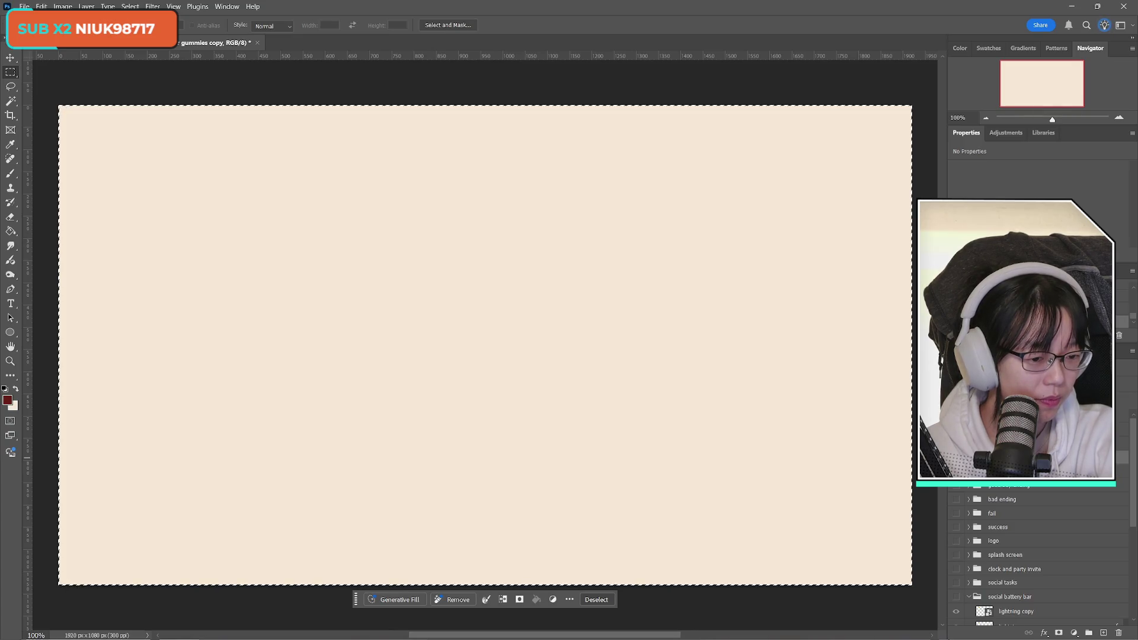
Step back and forth through the layers with Alt+[ and Alt+] to reach the needed group
key(alt+bracketleft)
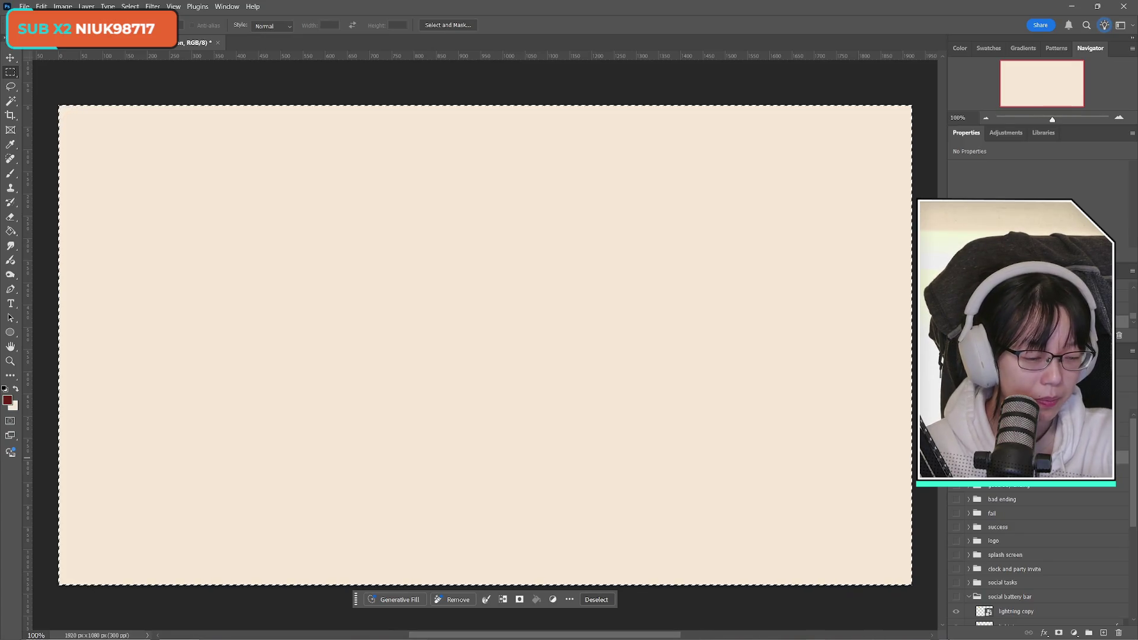
key(alt+bracketright)
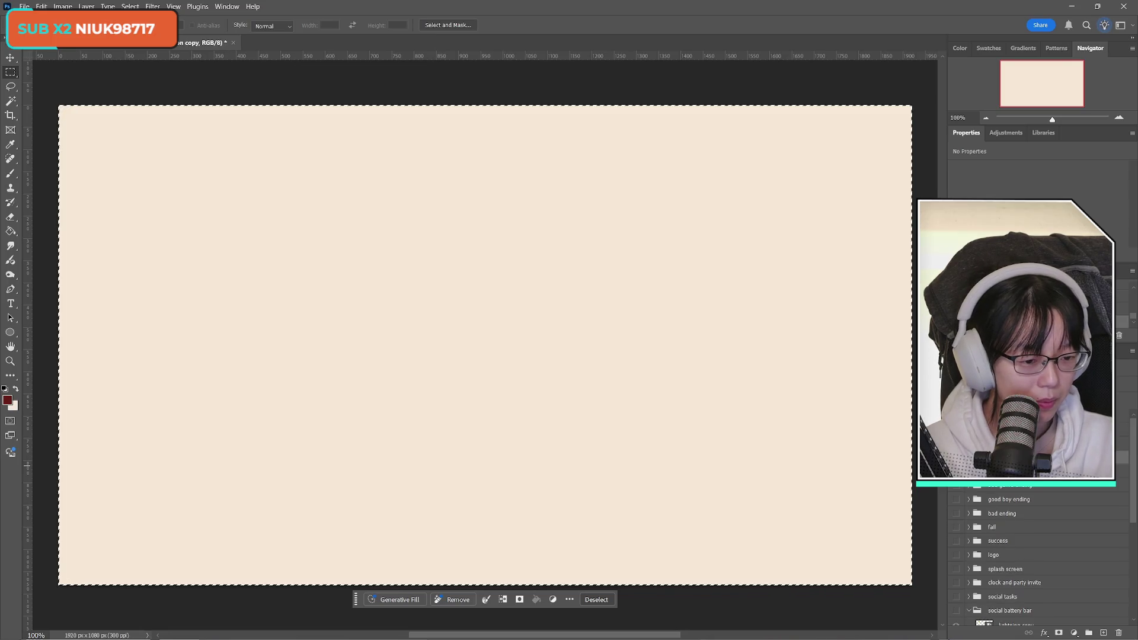
key(alt+bracketleft)
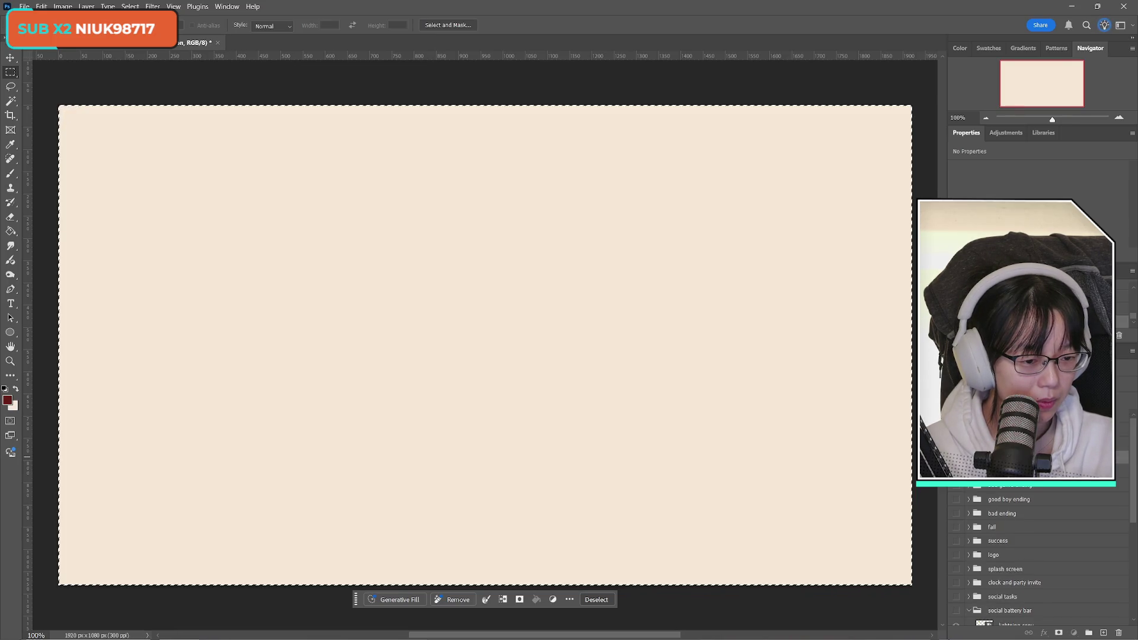
key(alt+bracketright)
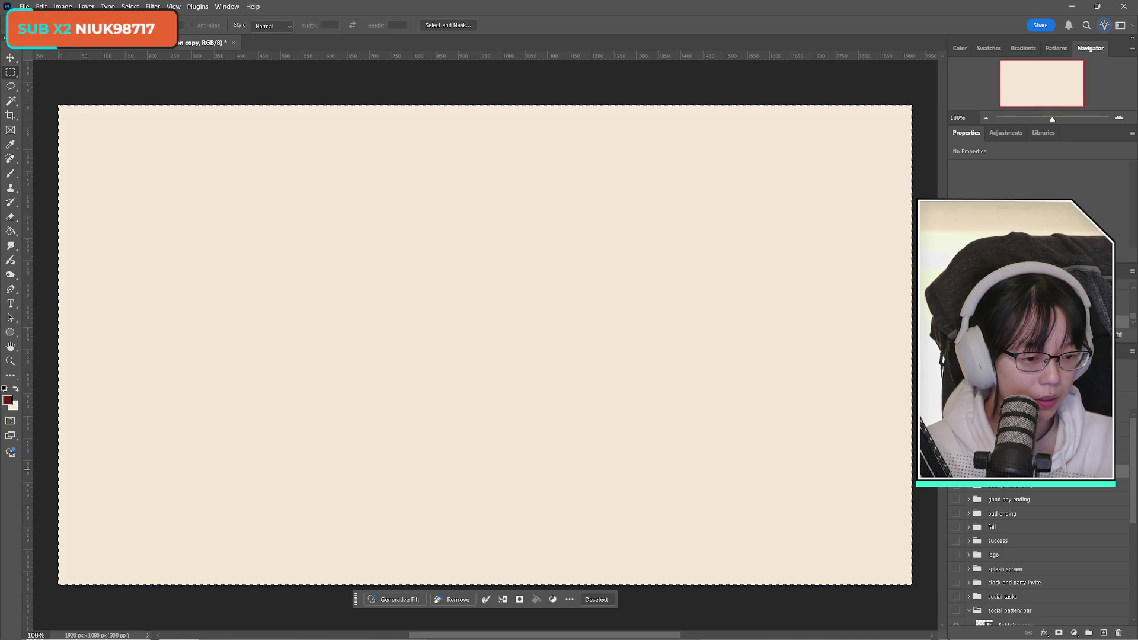
key(alt+bracketright)
key(alt+bracketright)
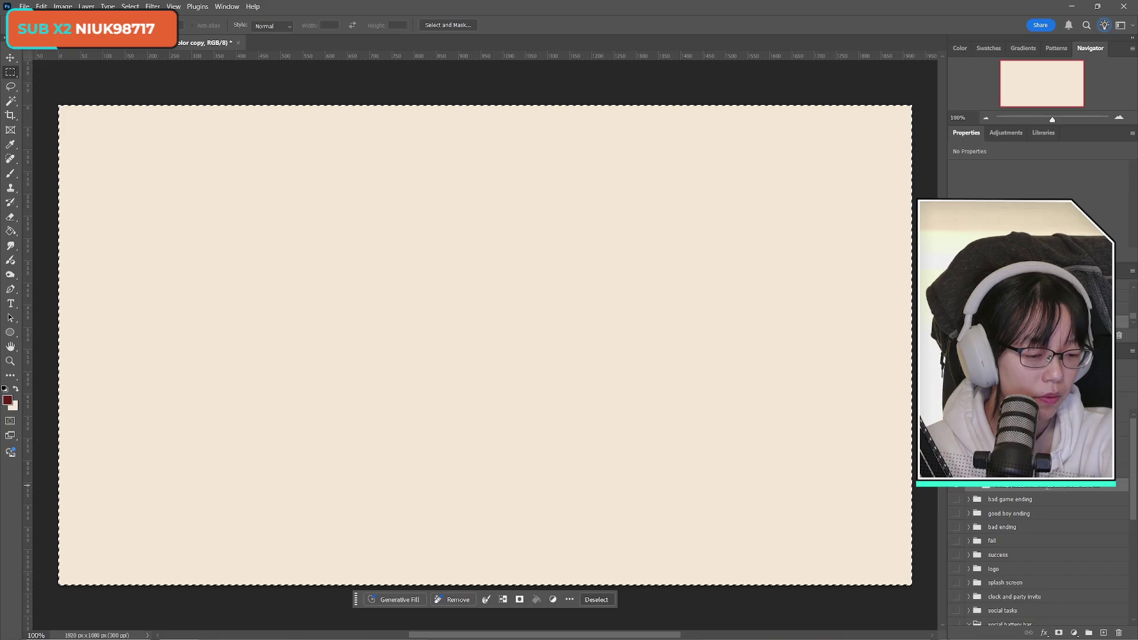
Rename the copied 4-reply group to '5-talk to everyone before social battery runs out'
click(1047, 488)
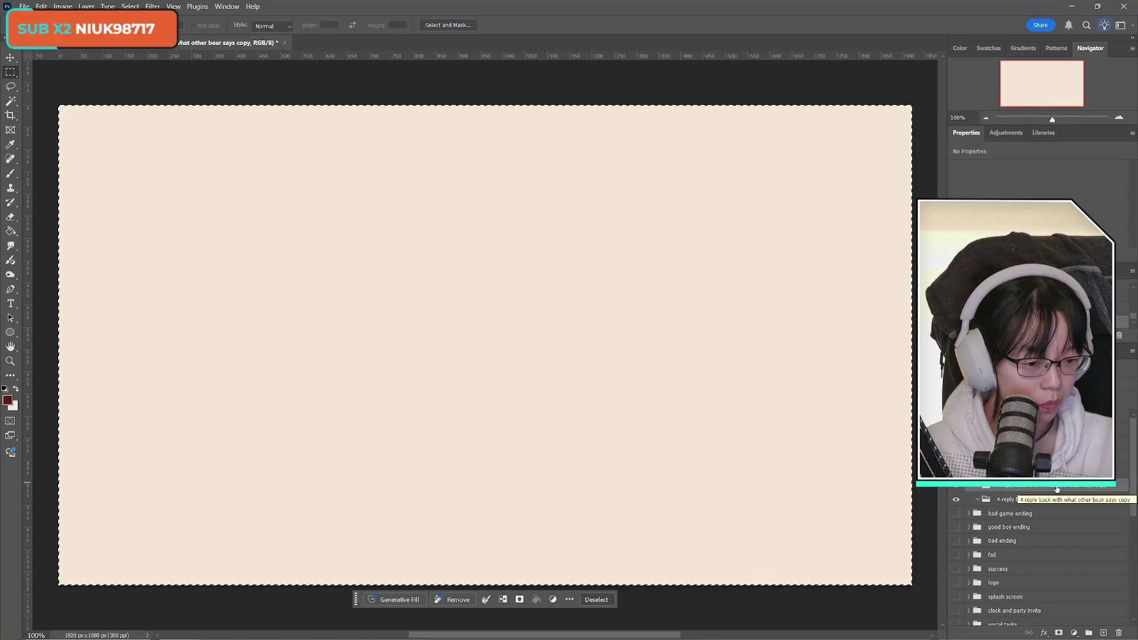
click(1044, 487)
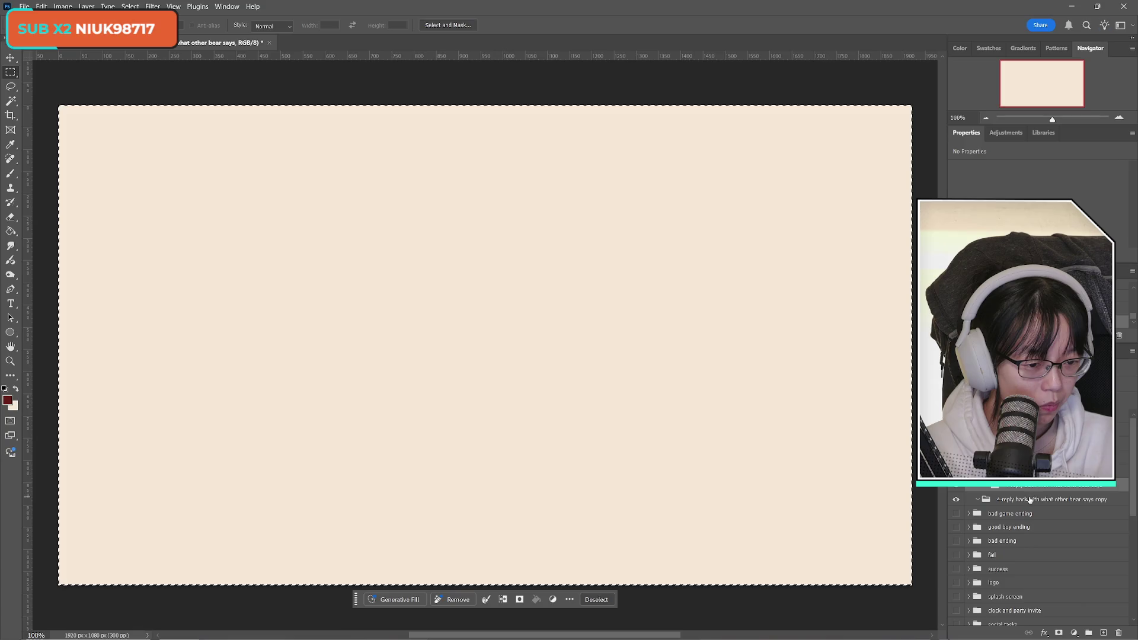
double_click(1036, 499)
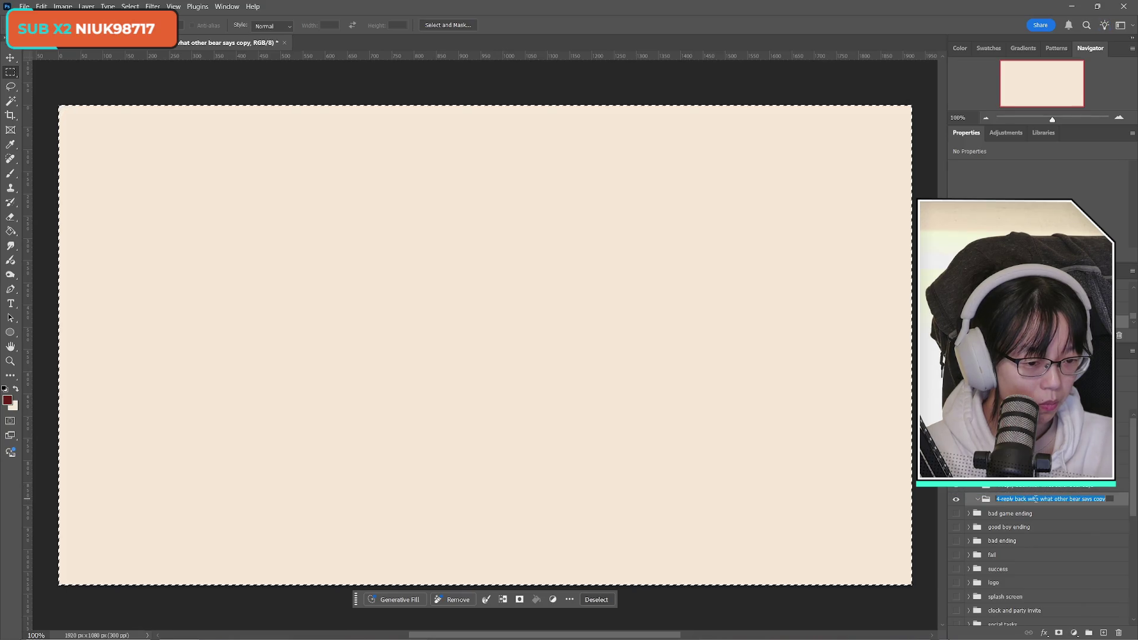
text(5-)
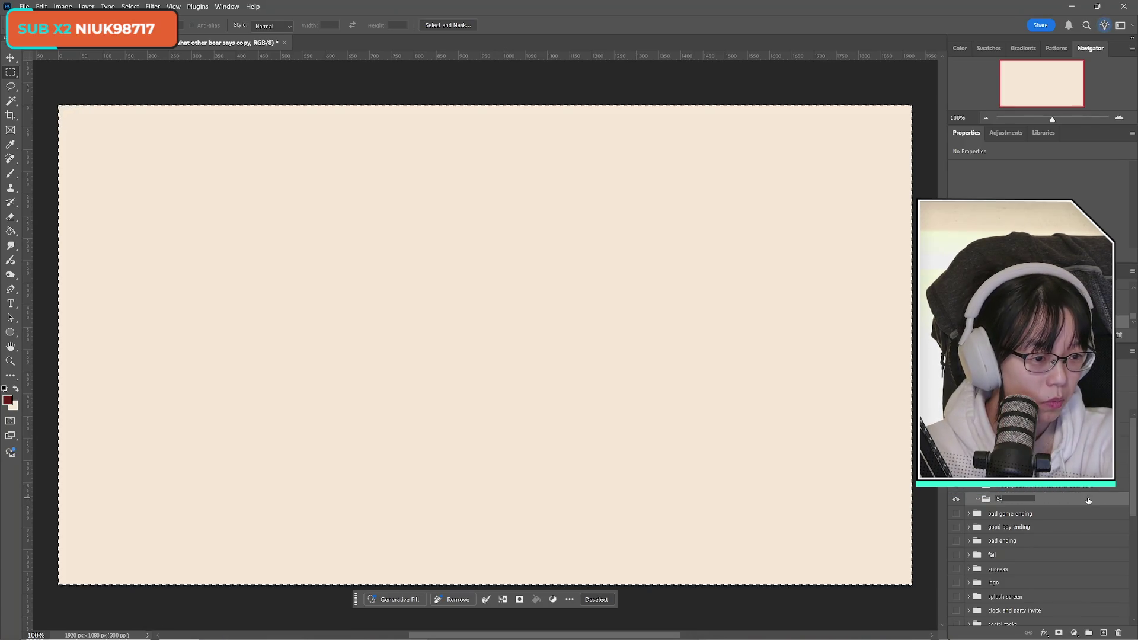
text(talk to)
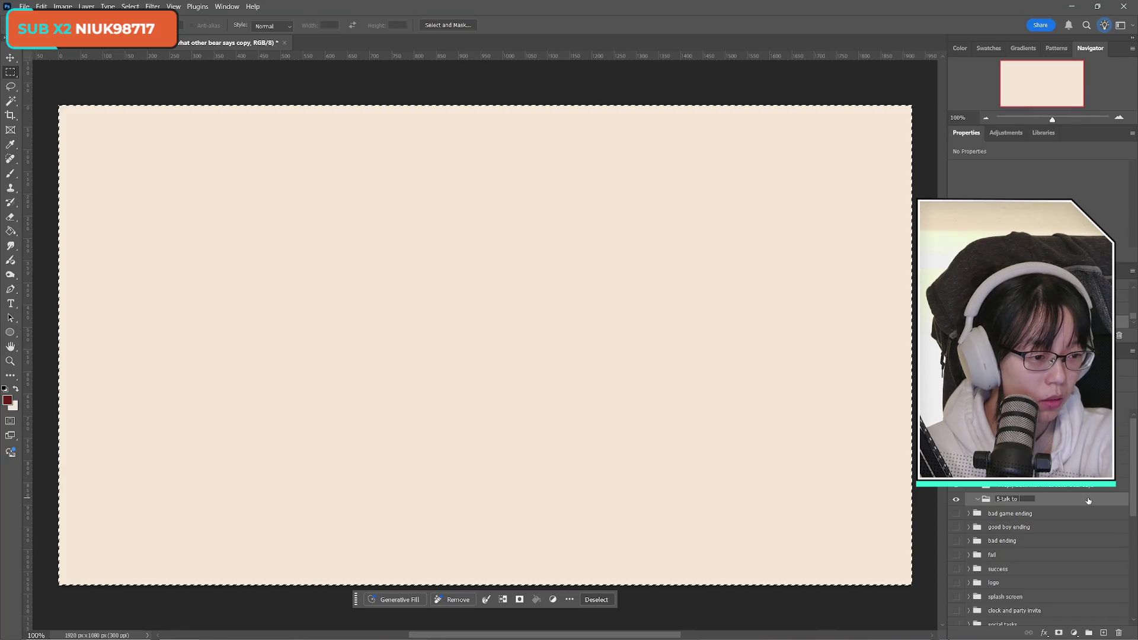
key(BackSpace)
key(BackSpace)
key(BackSpace)
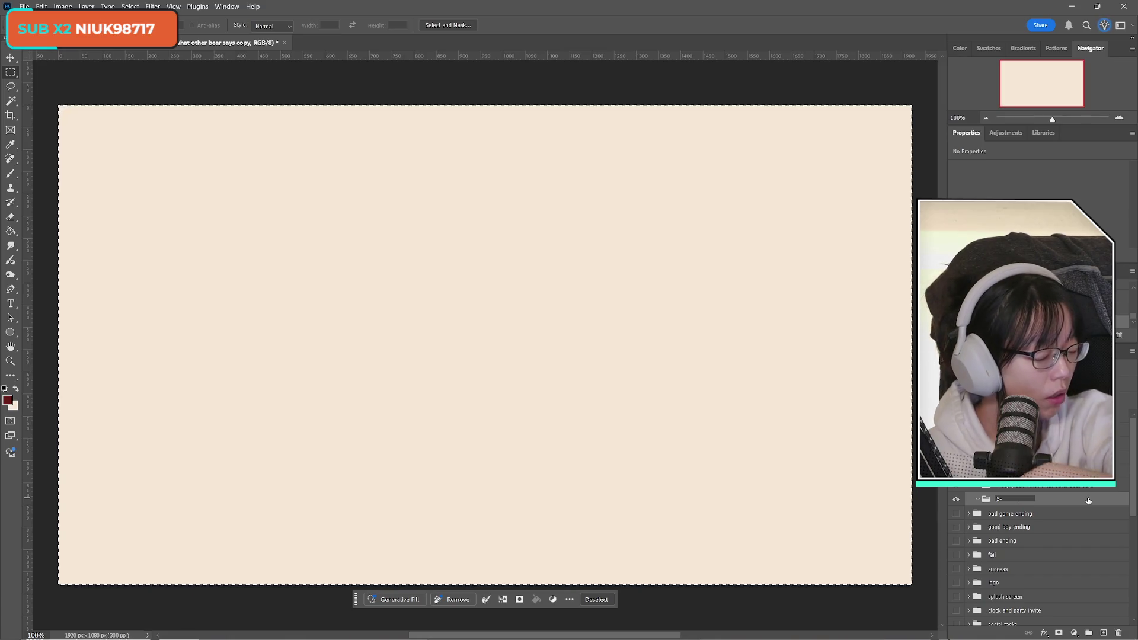
text(ta)
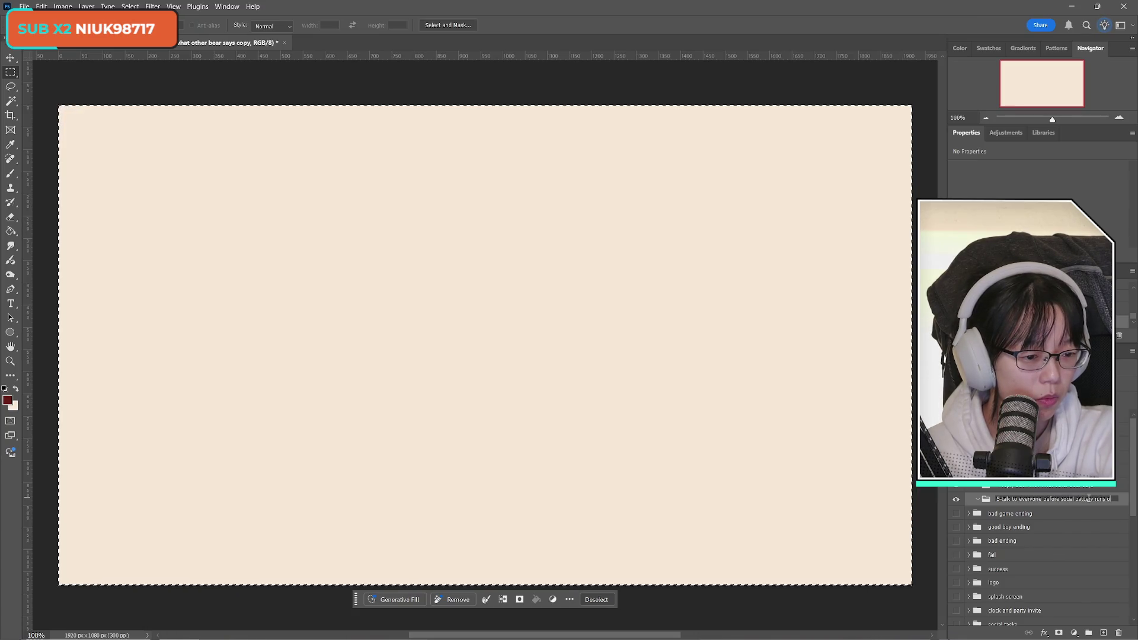
key(Return)
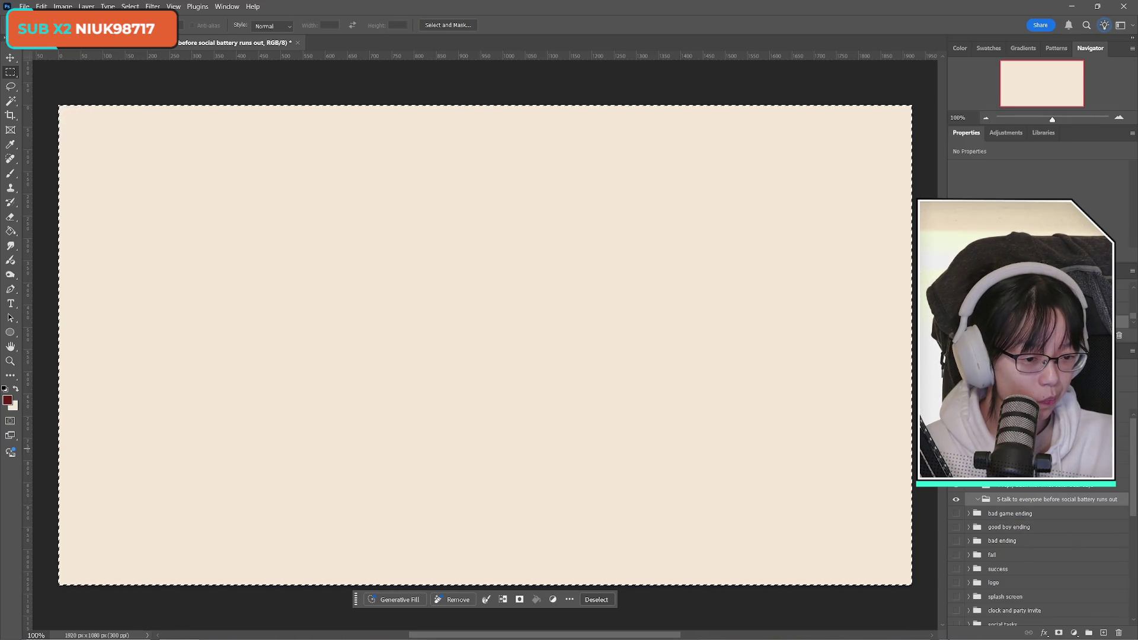
Select the layer above the renamed group and save the document
click(1062, 491)
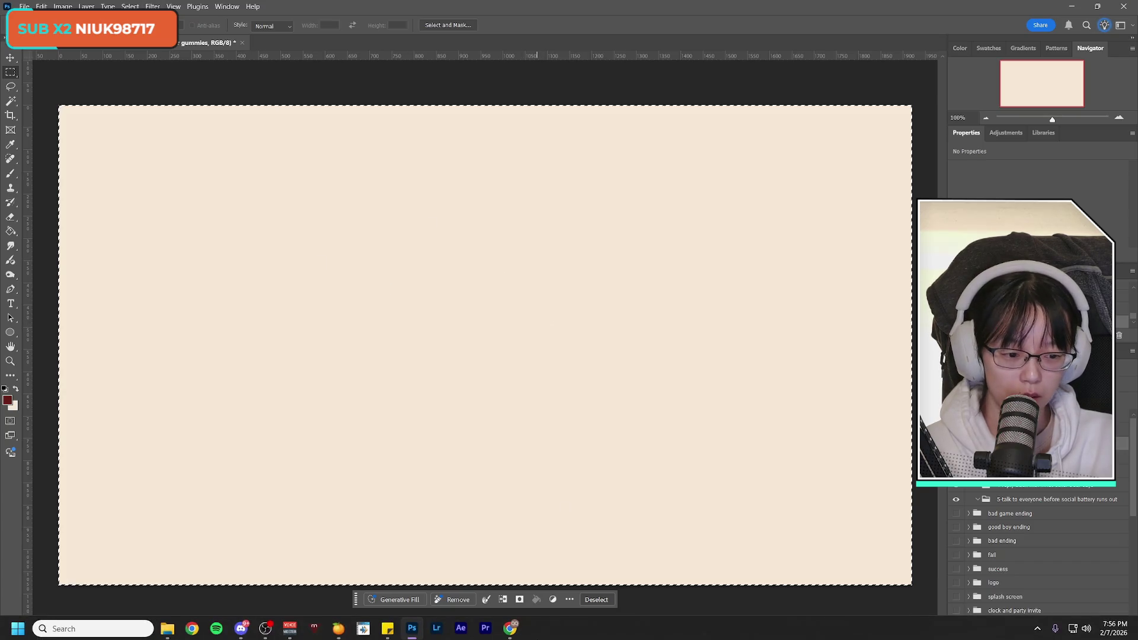
click(24, 6)
click(71, 122)
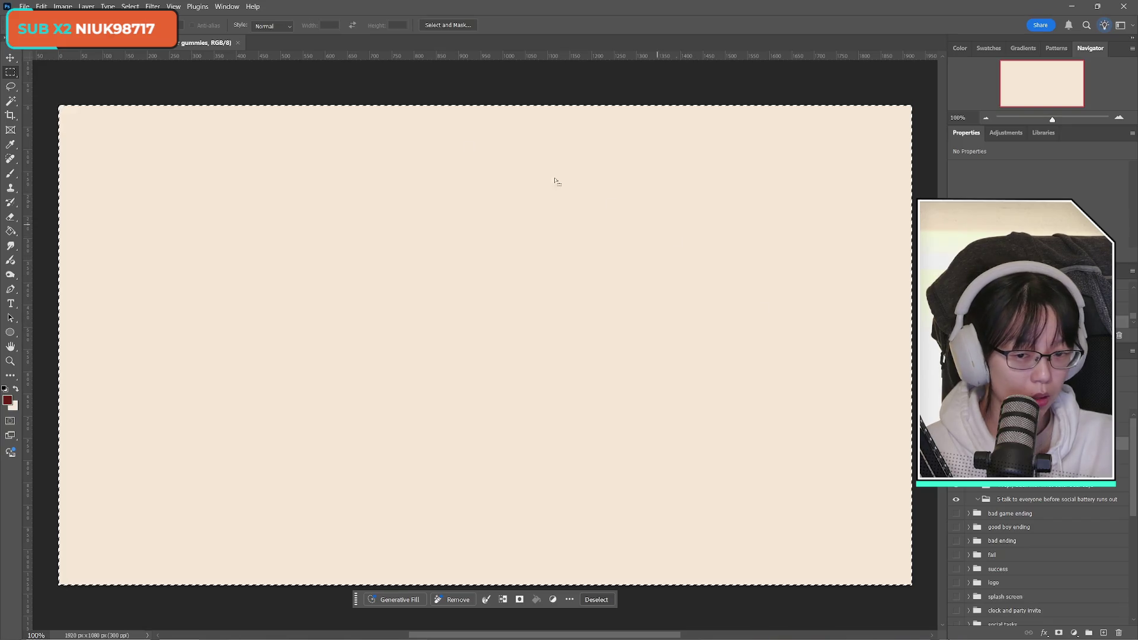
Enlarge the 2D viewport above the timeline, preview the Circle animation, and save the scene
key(ctrl+d)
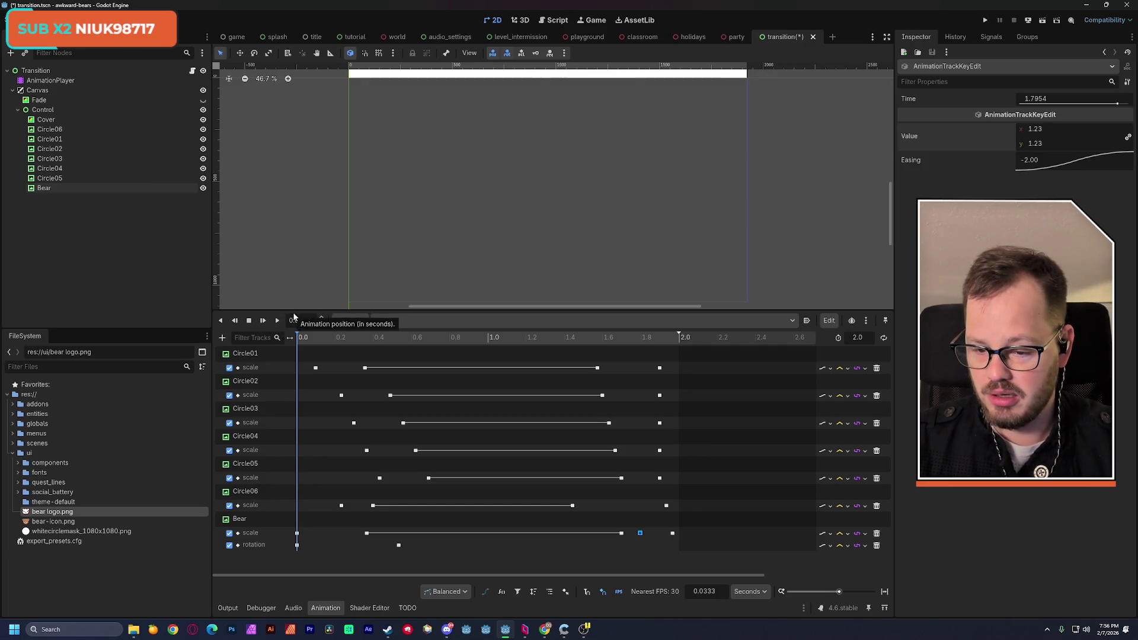
drag(293, 314, 301, 410)
scroll(438, 259, up, 2)
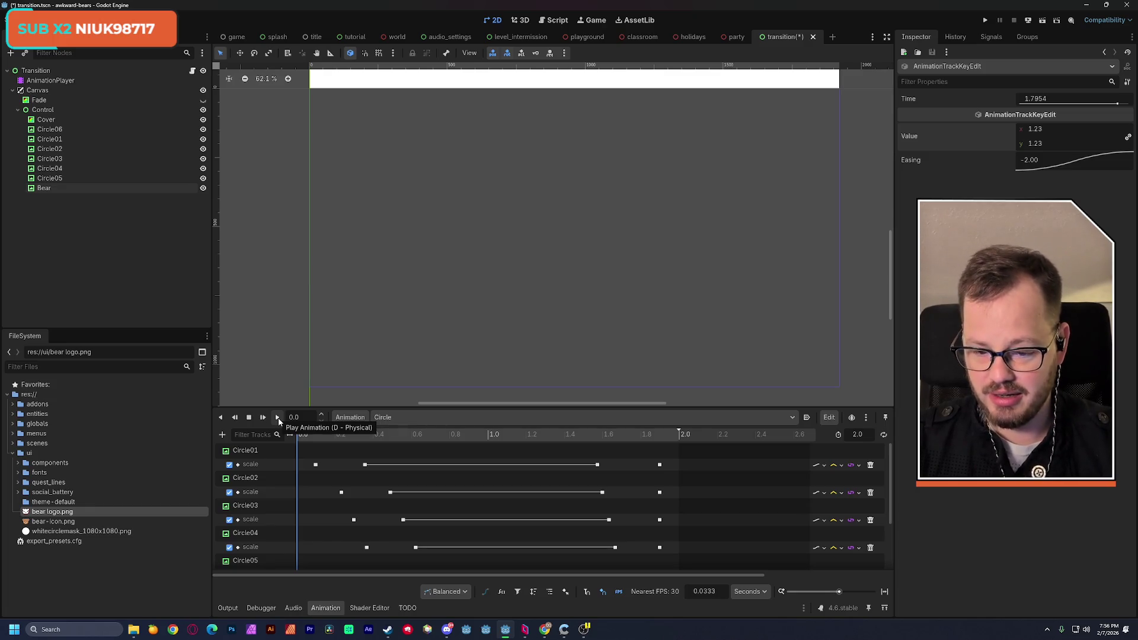
click(277, 418)
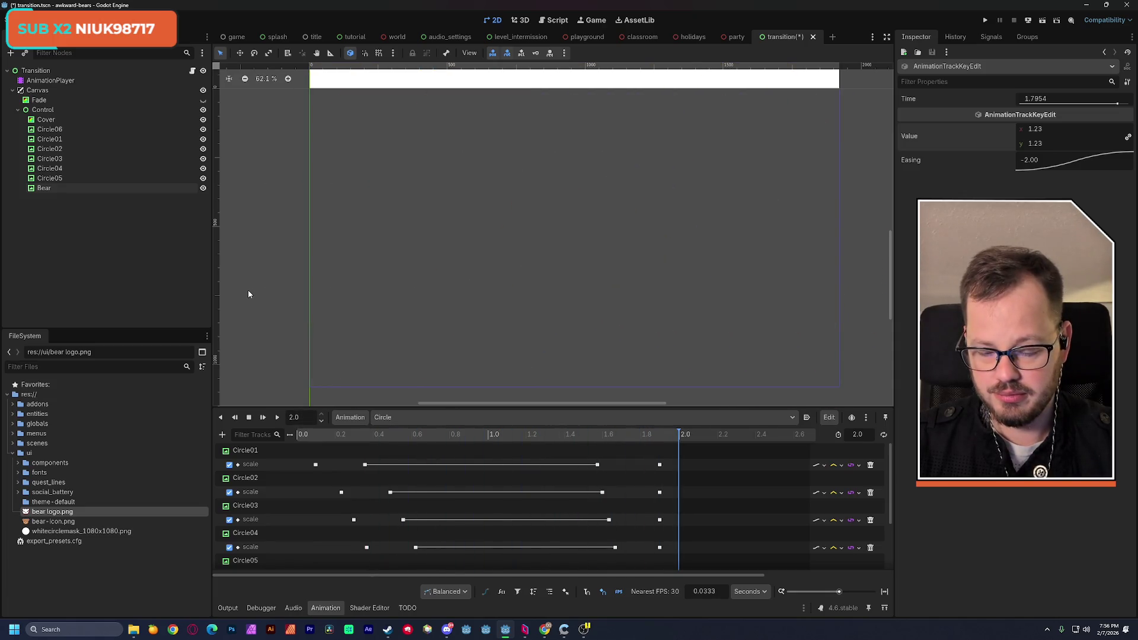
click(277, 418)
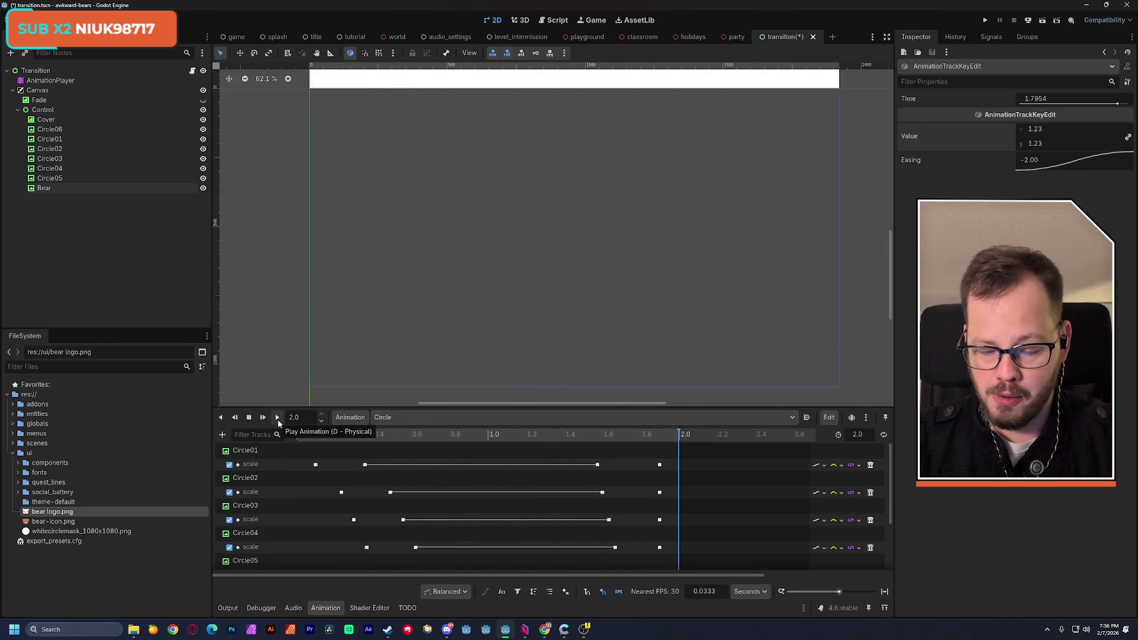
click(277, 418)
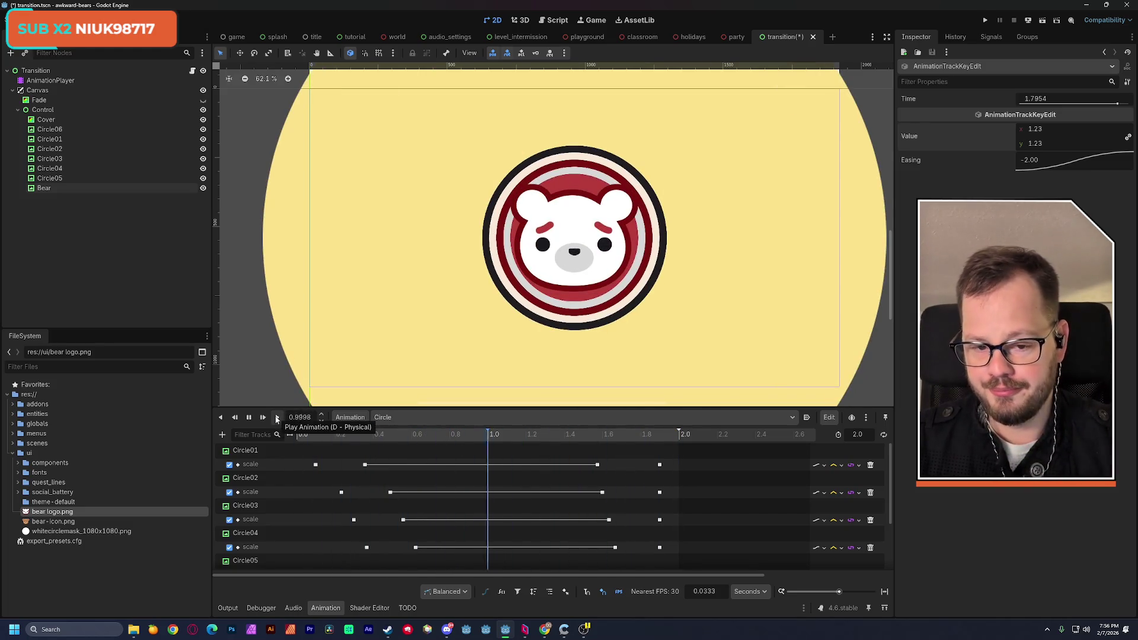
click(277, 418)
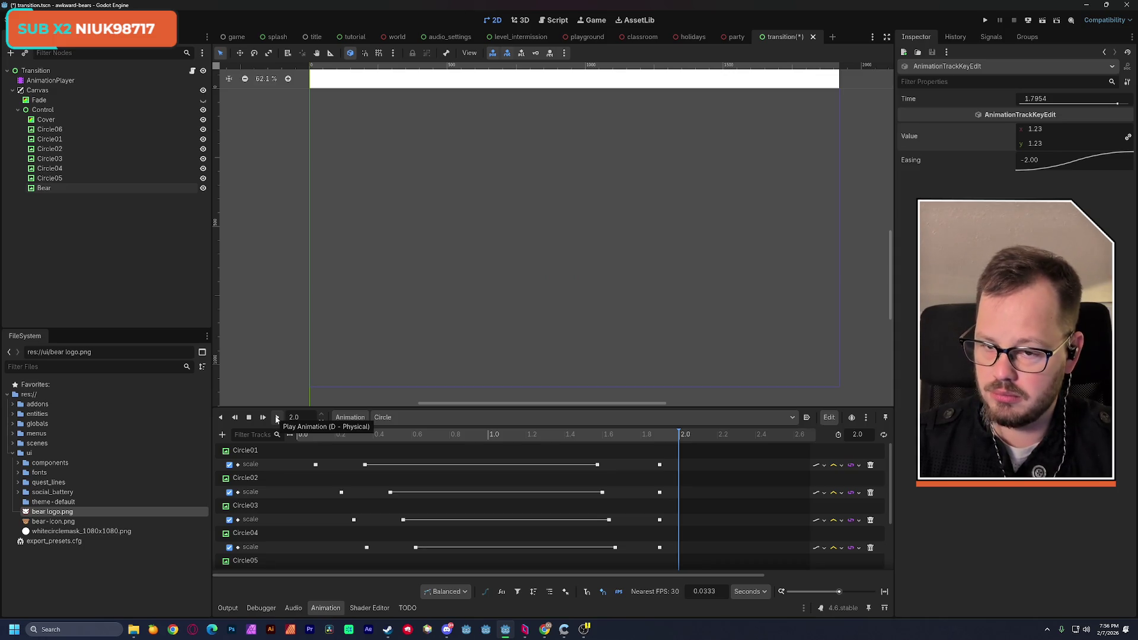
key(ctrl+s)
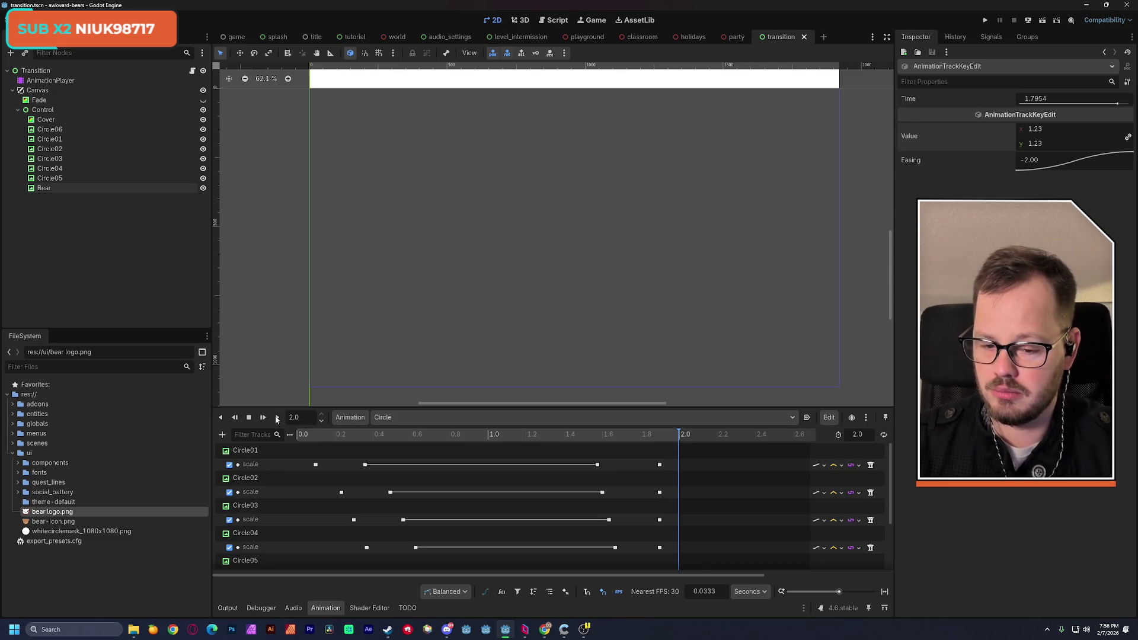
Scrub to about 0.77 s, select Circle01, and replay Circle backward and forward
click(277, 419)
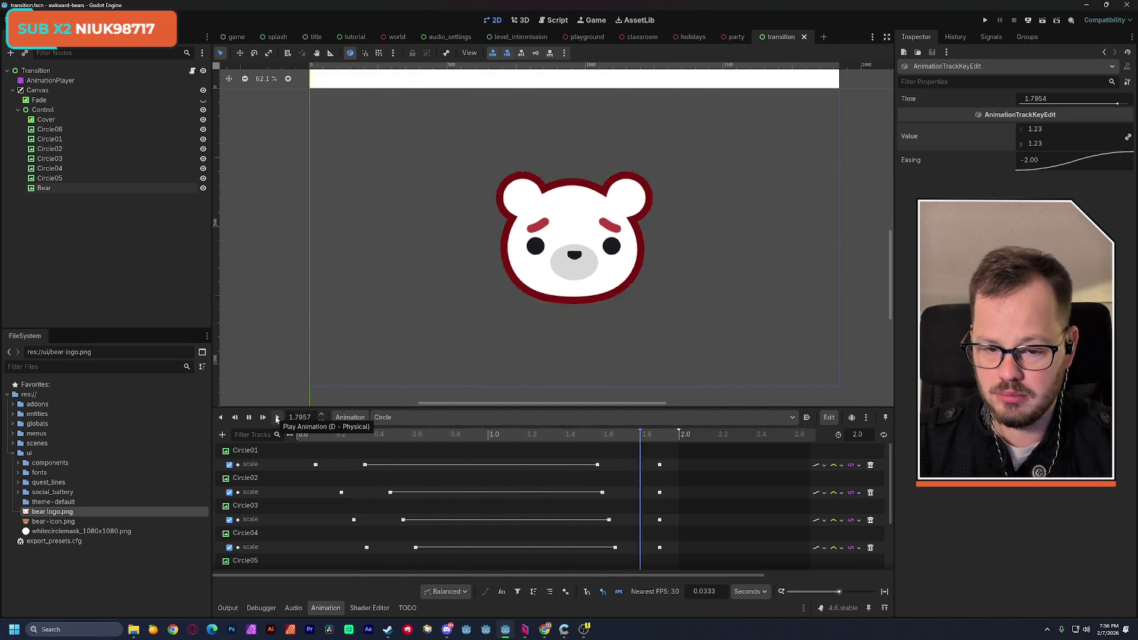
drag(377, 439, 445, 439)
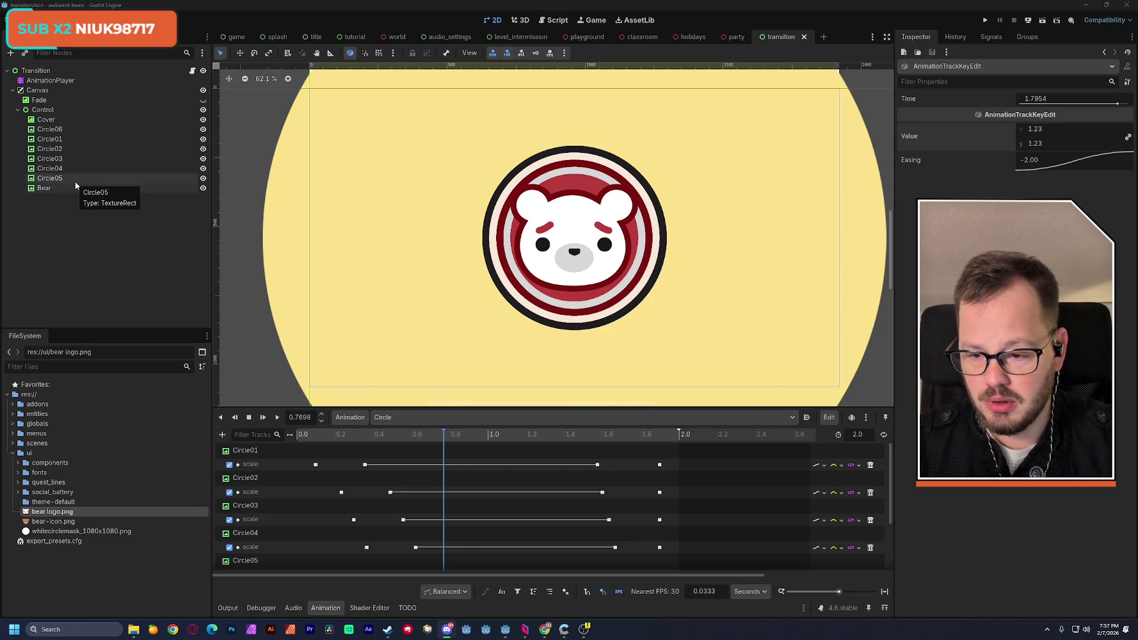
click(63, 140)
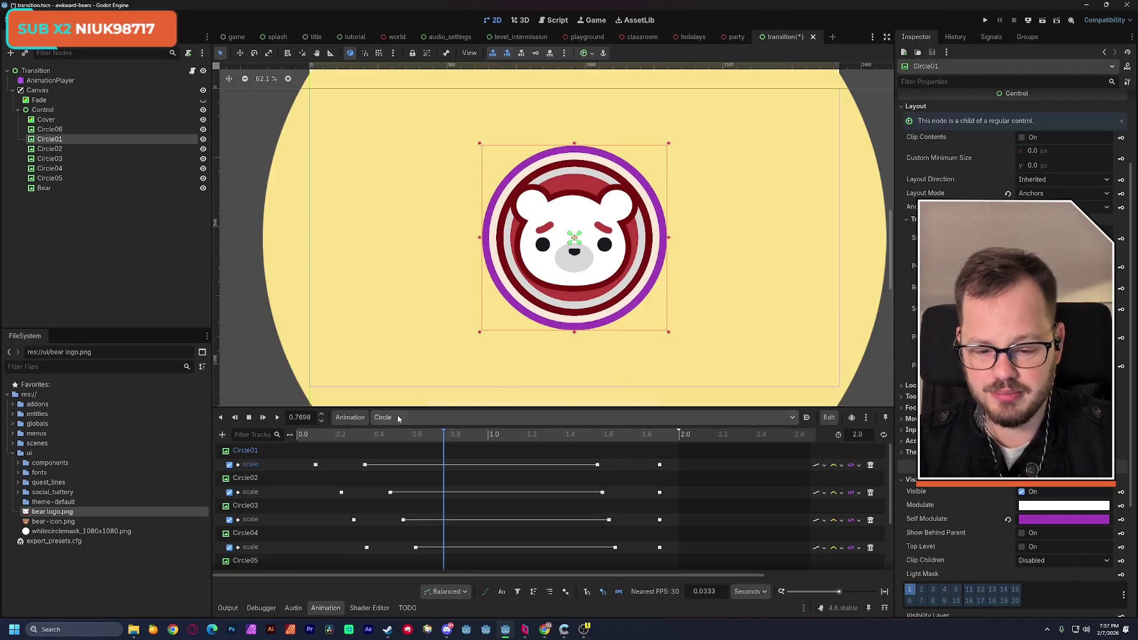
click(235, 417)
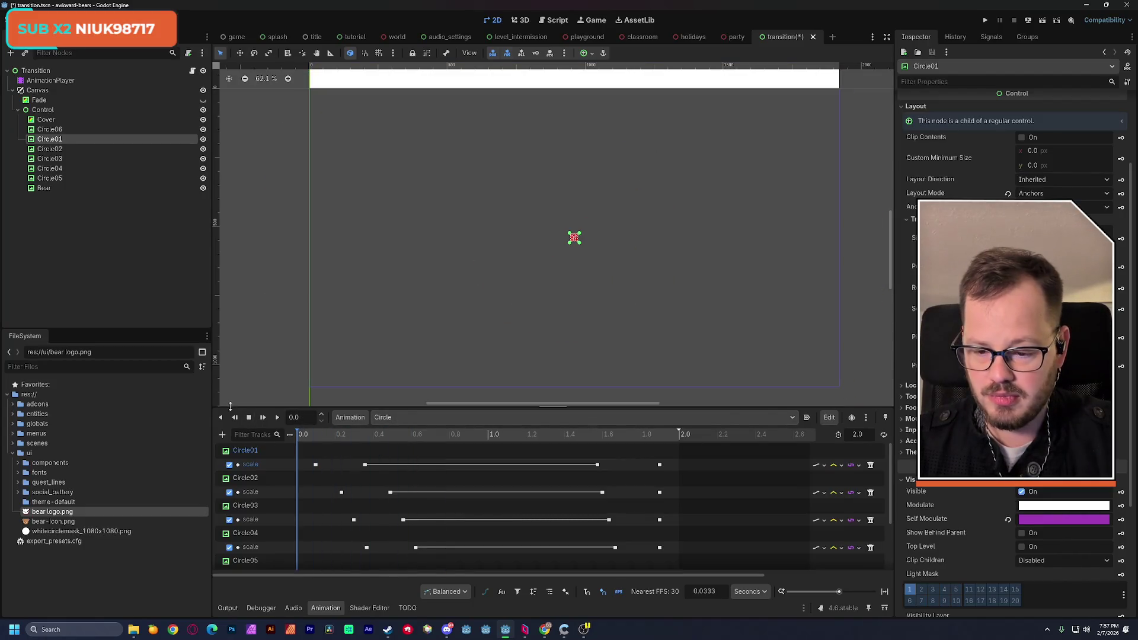
click(278, 418)
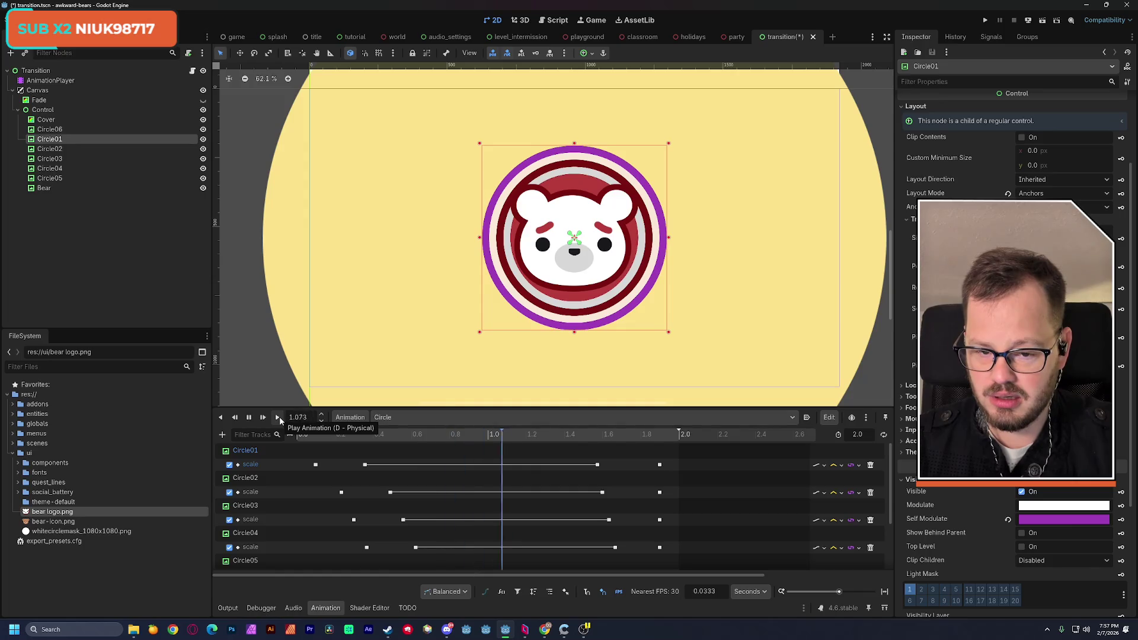
click(278, 417)
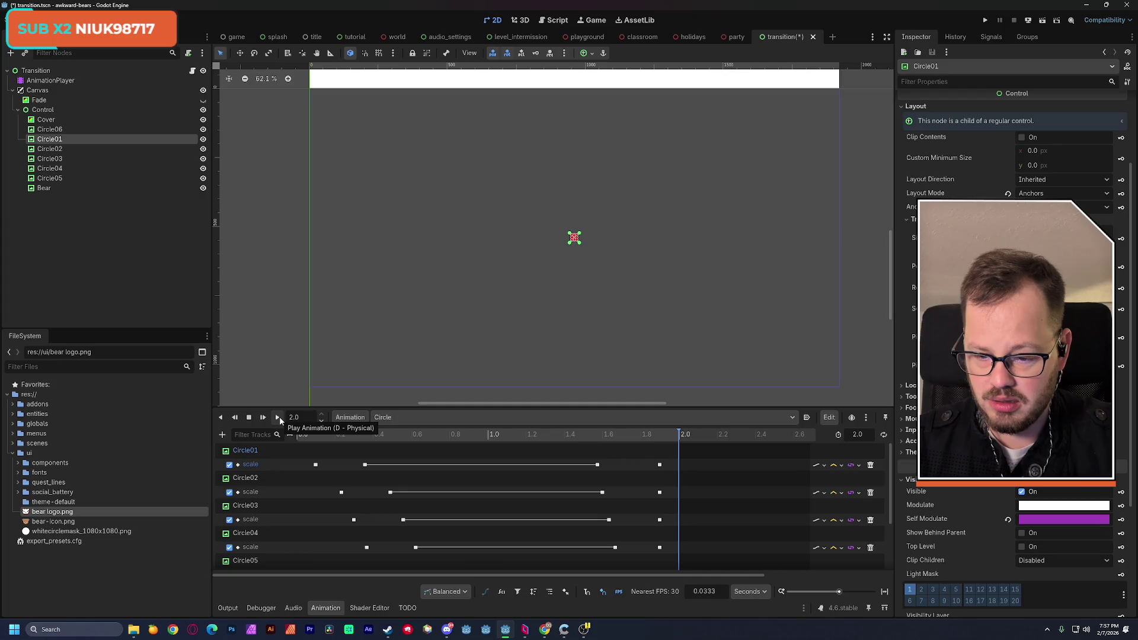
click(280, 417)
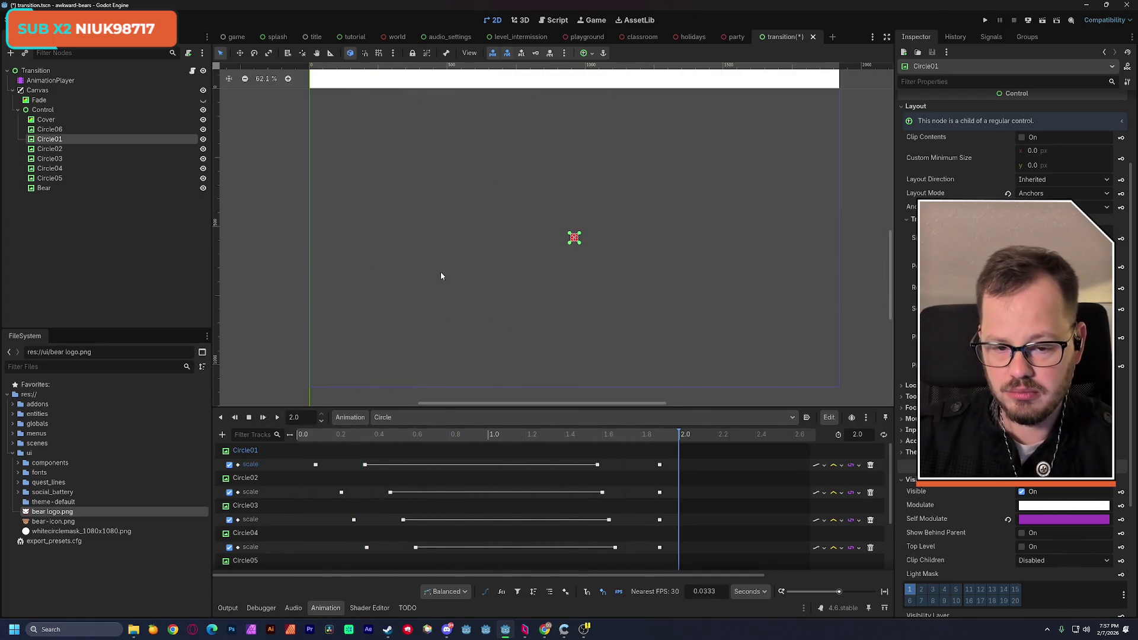
scroll(441, 270, down, 1)
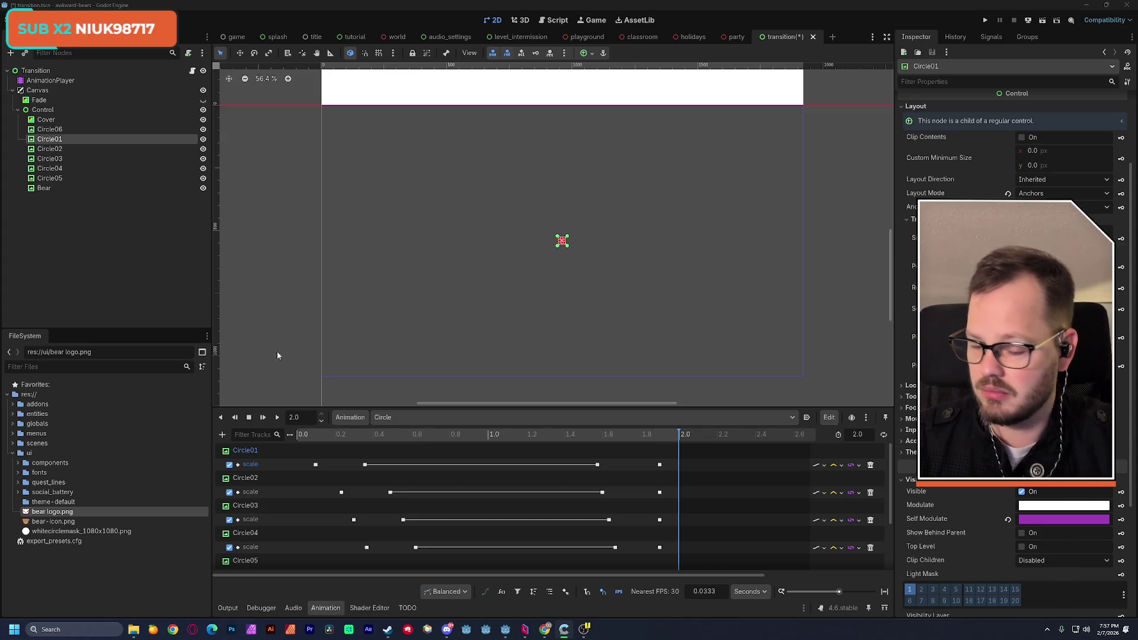
click(262, 417)
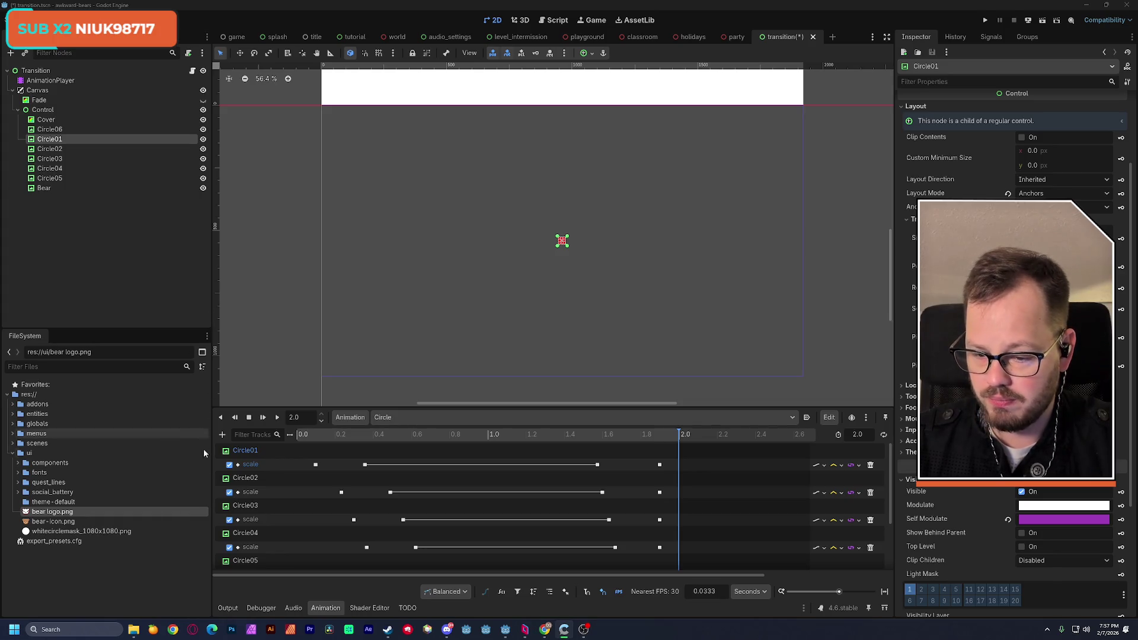
click(277, 418)
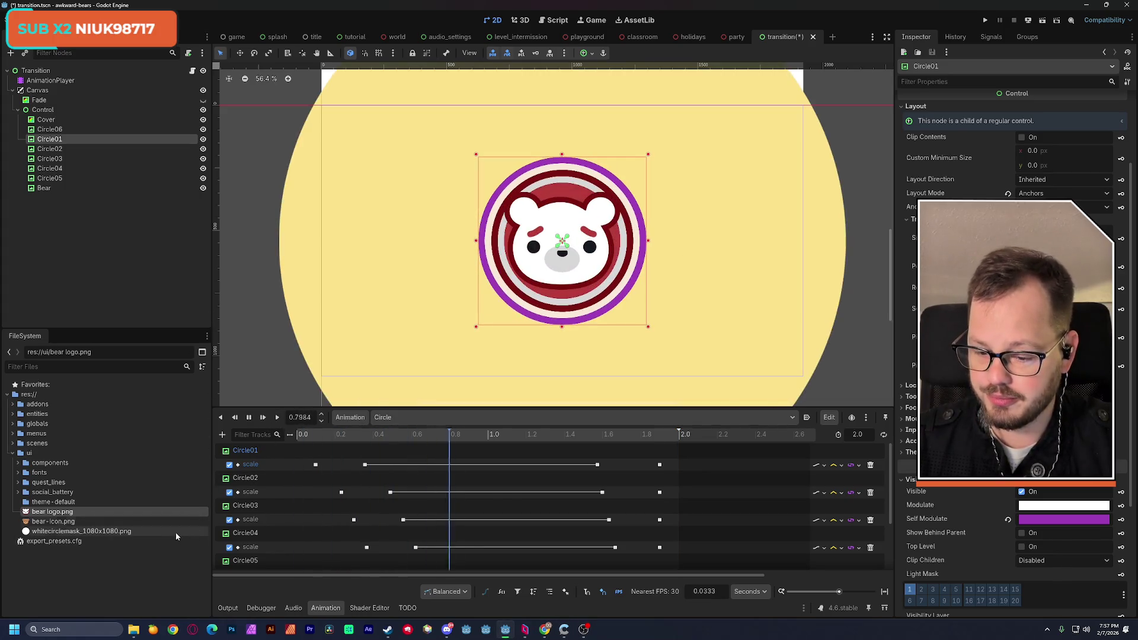
Clear the bear logo.png selection, replay Circle repeatedly, and scrub to about 1.25 s
click(157, 570)
click(141, 297)
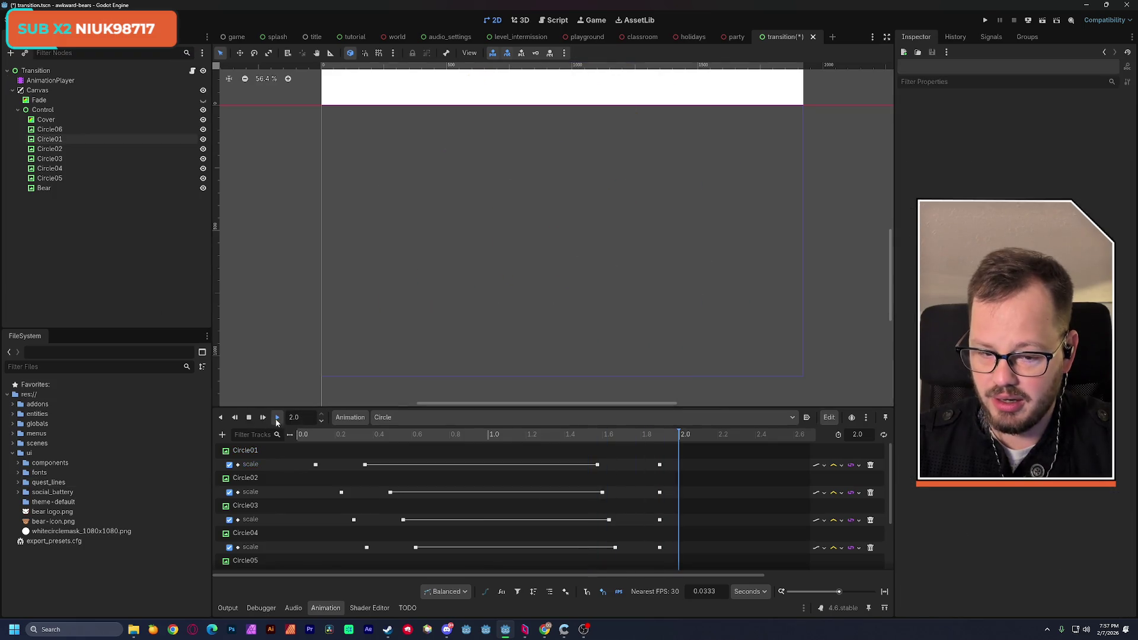
click(277, 418)
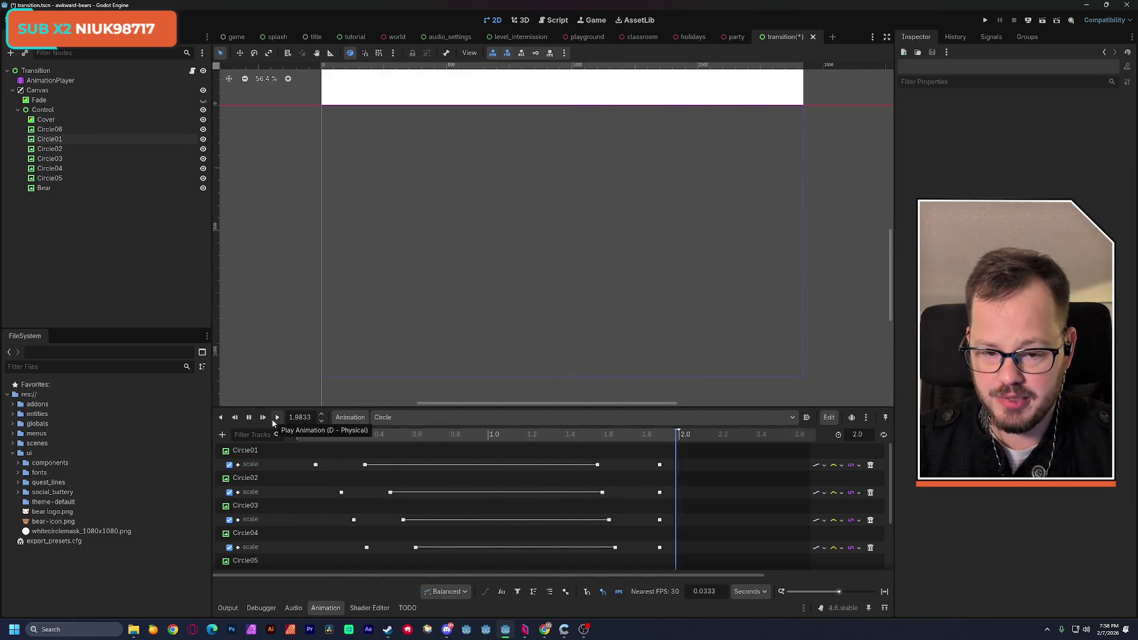
click(276, 419)
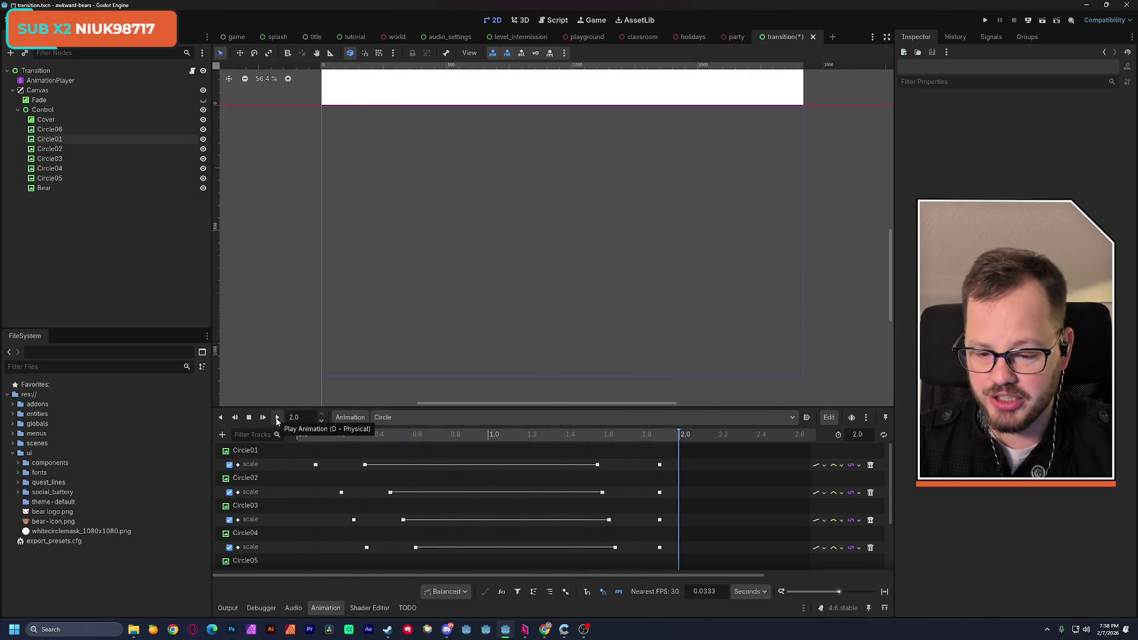
click(277, 419)
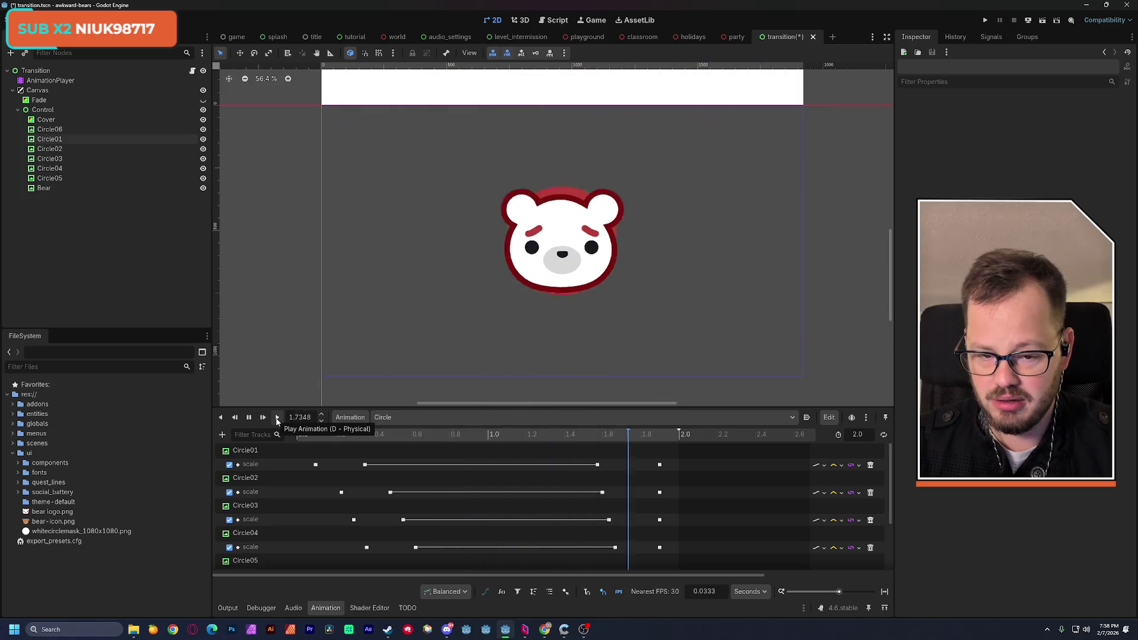
click(276, 419)
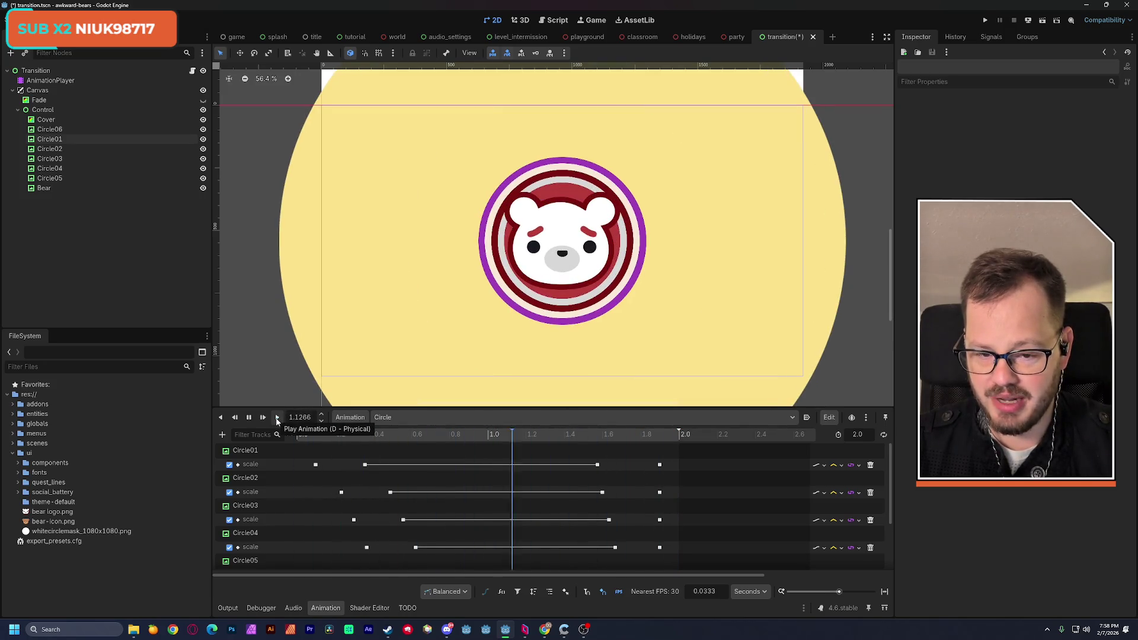
click(277, 419)
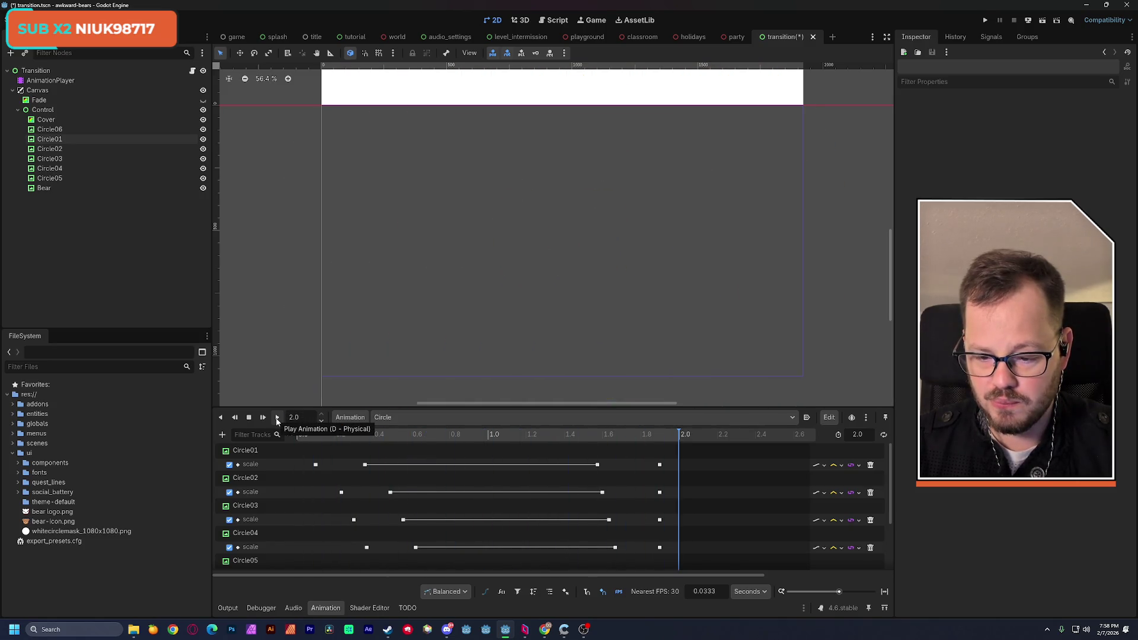
drag(462, 435, 537, 439)
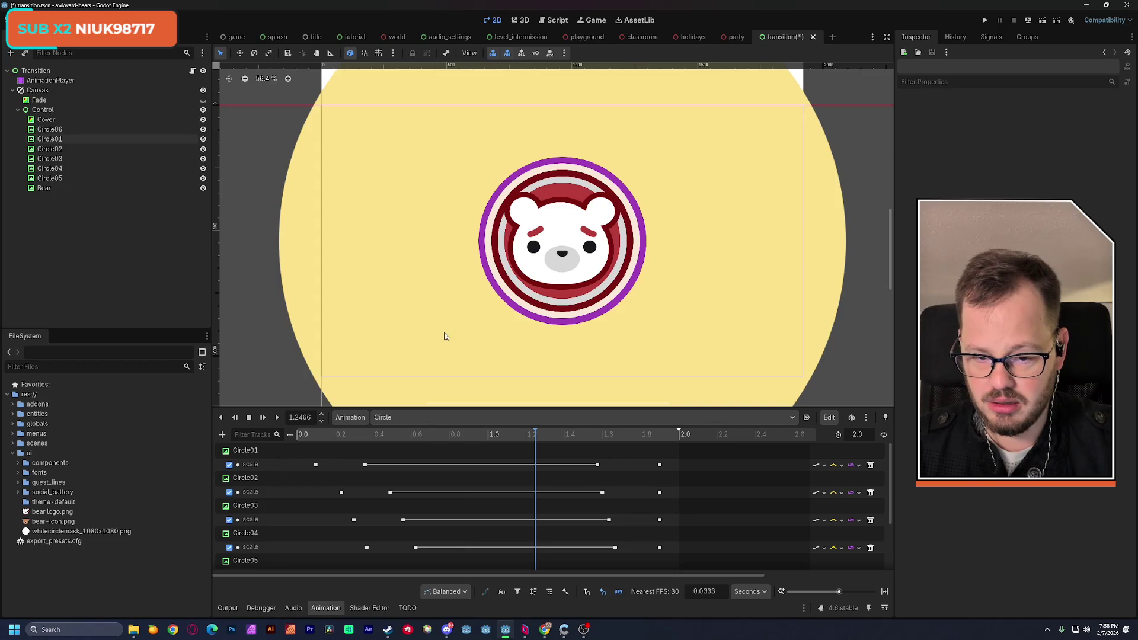
click(69, 131)
click(69, 138)
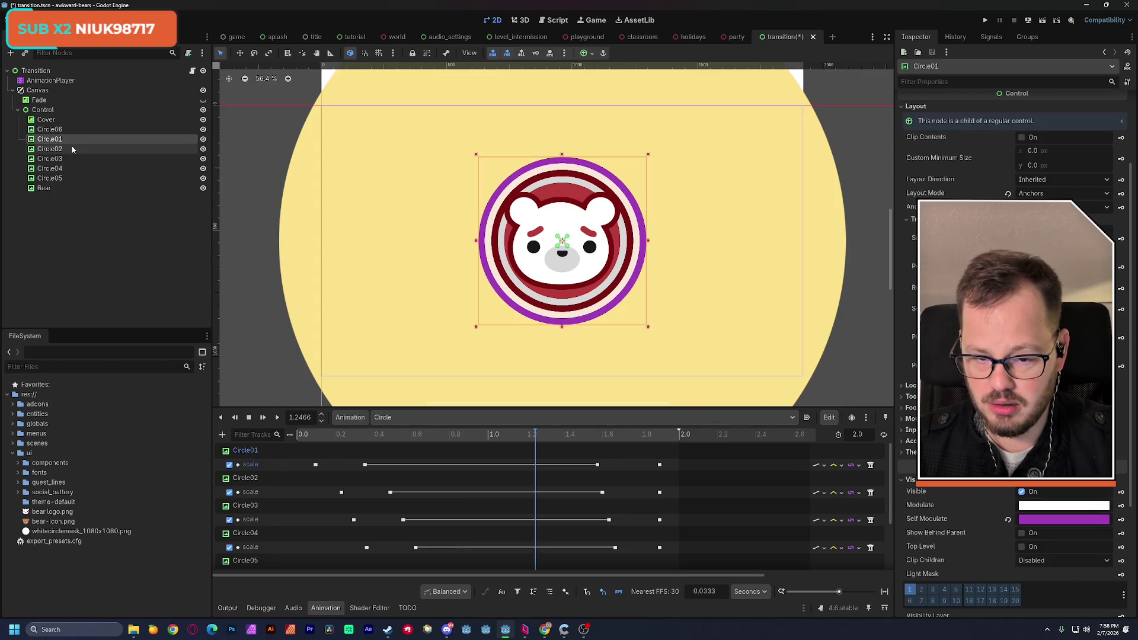
click(1028, 521)
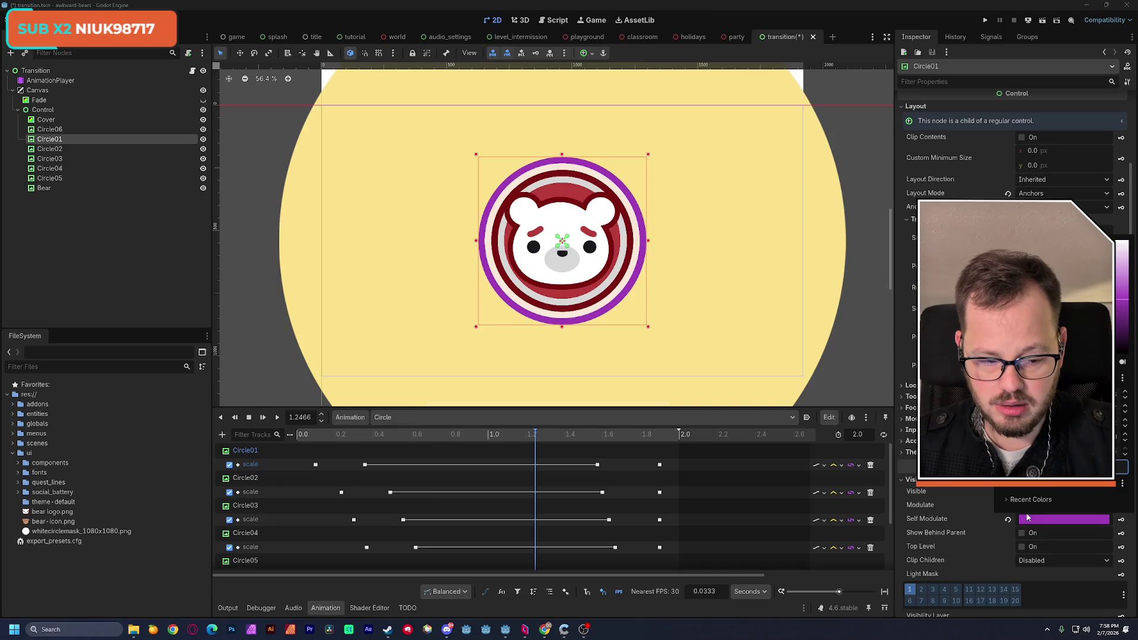
click(567, 192)
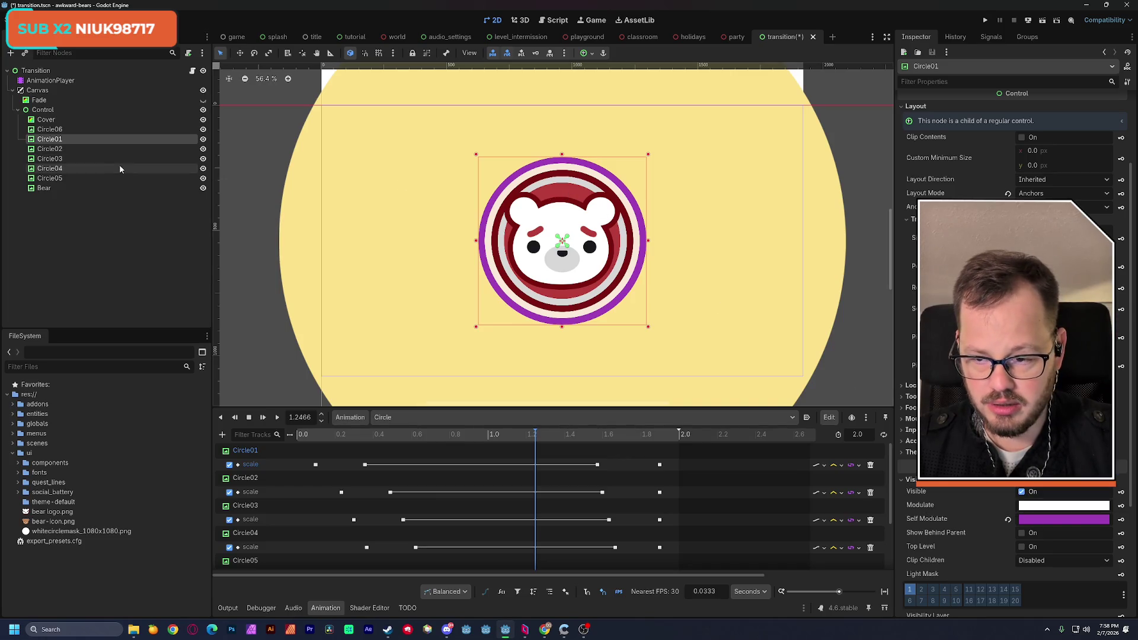
click(111, 178)
click(1028, 366)
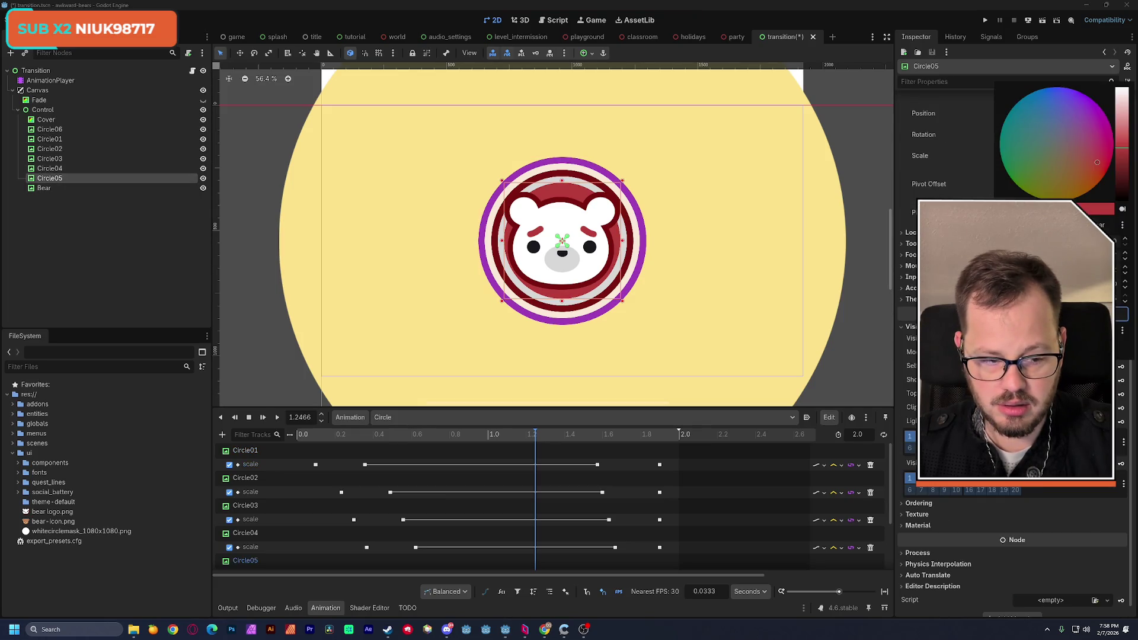
key(Escape)
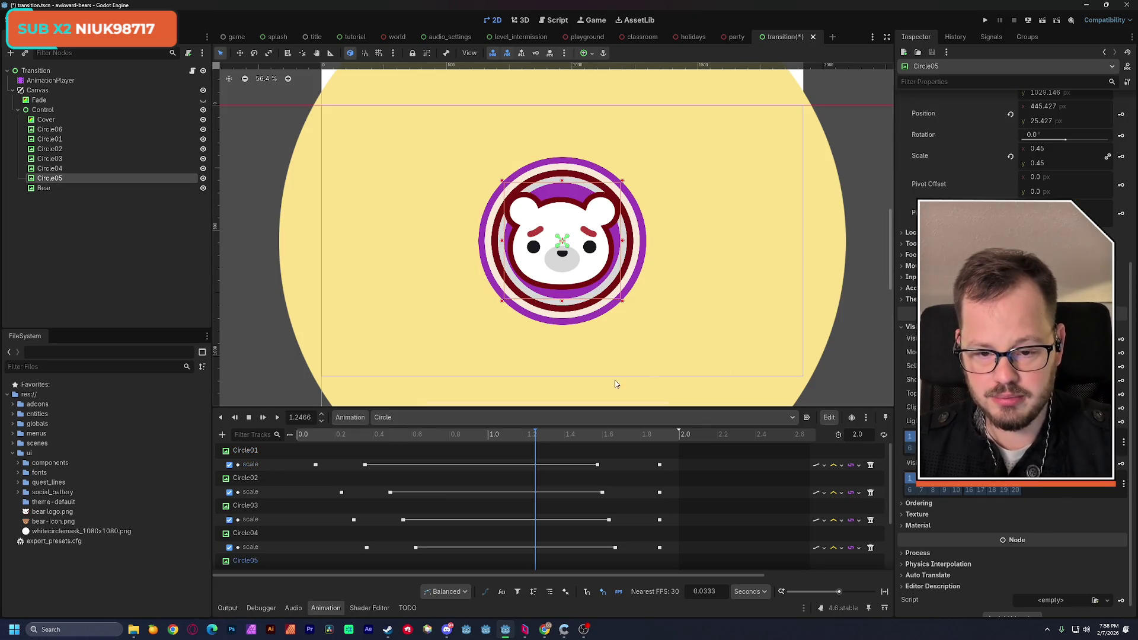
click(74, 306)
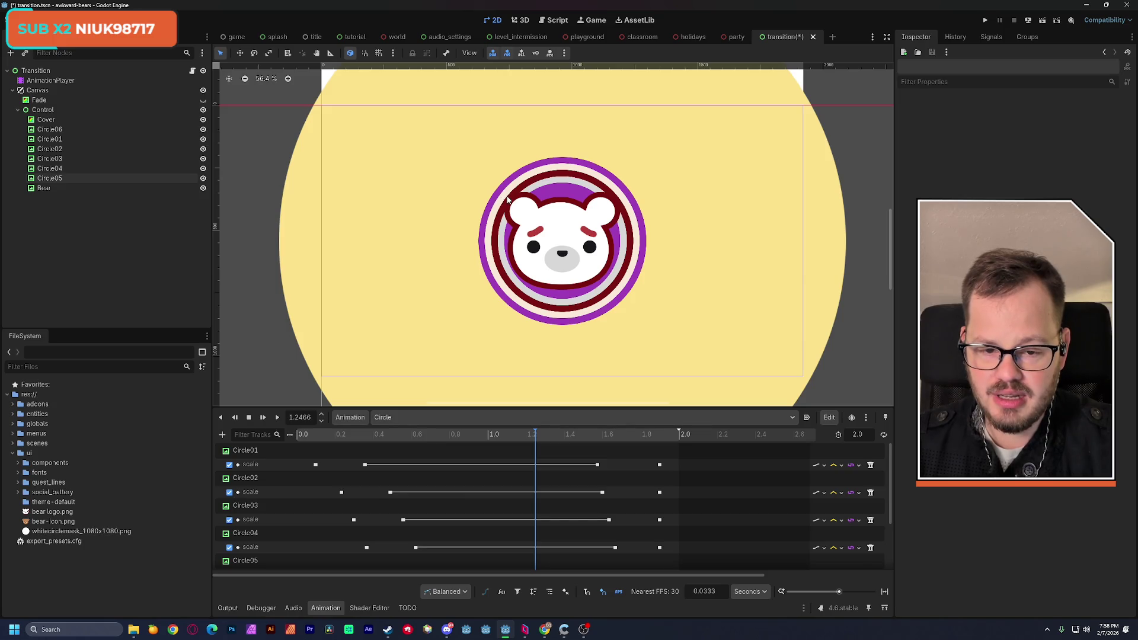
scroll(546, 248, up, 5)
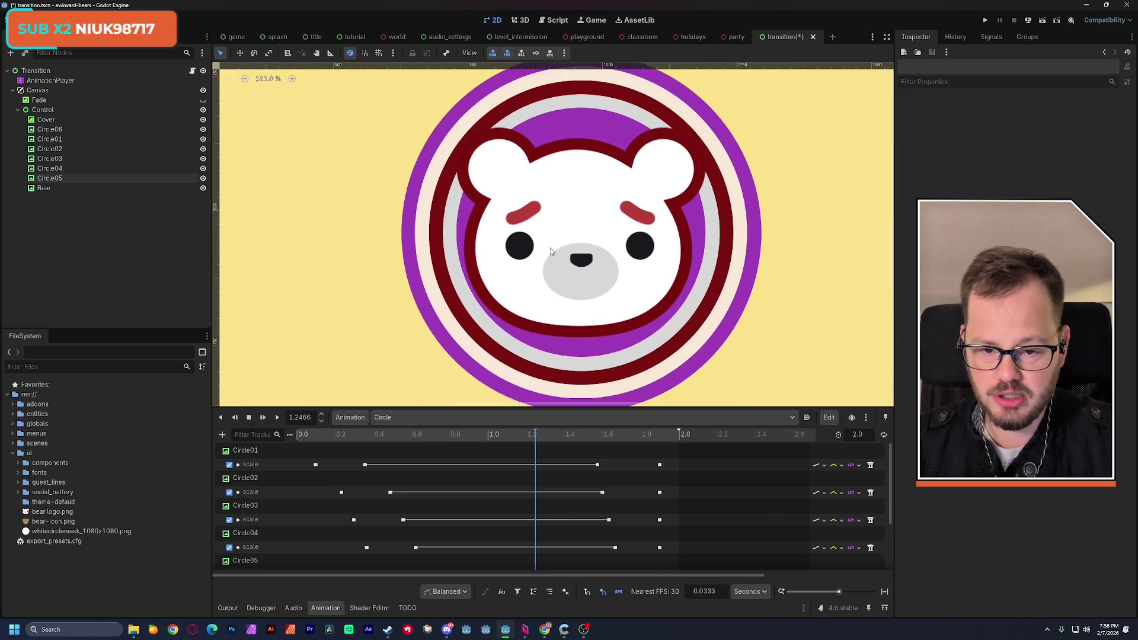
drag(509, 248, 499, 245)
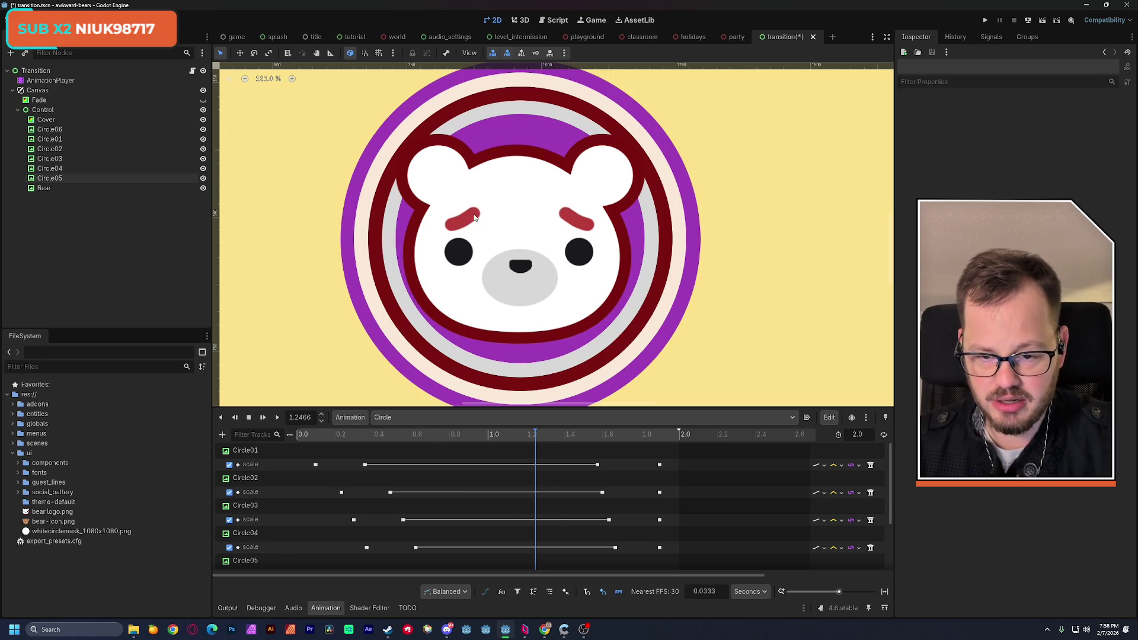
scroll(474, 152, down, 4)
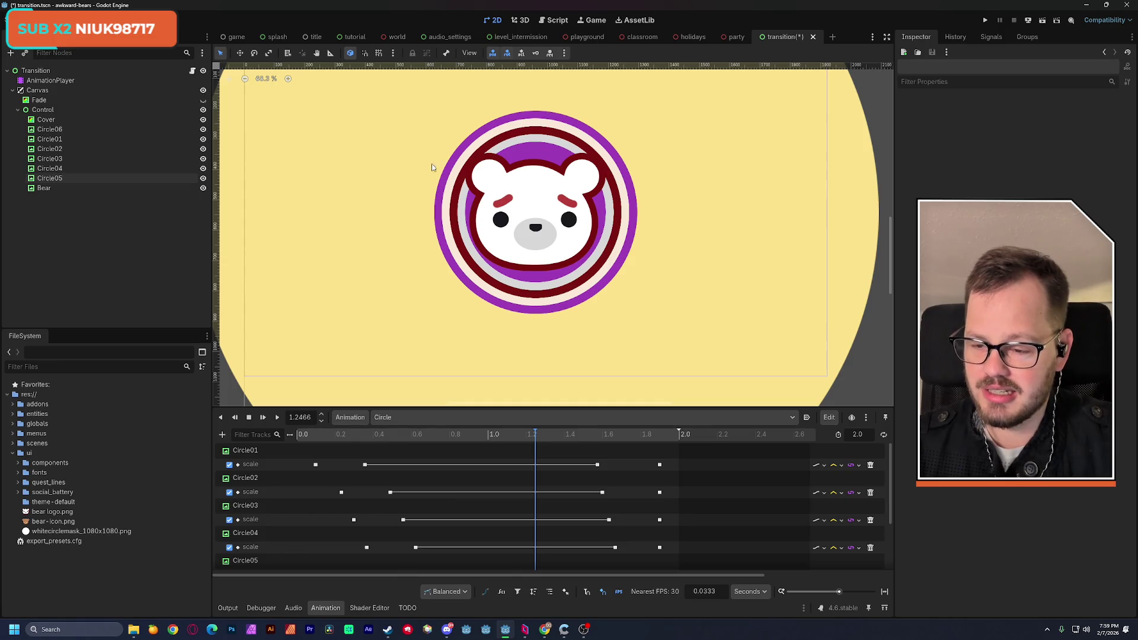
click(104, 157)
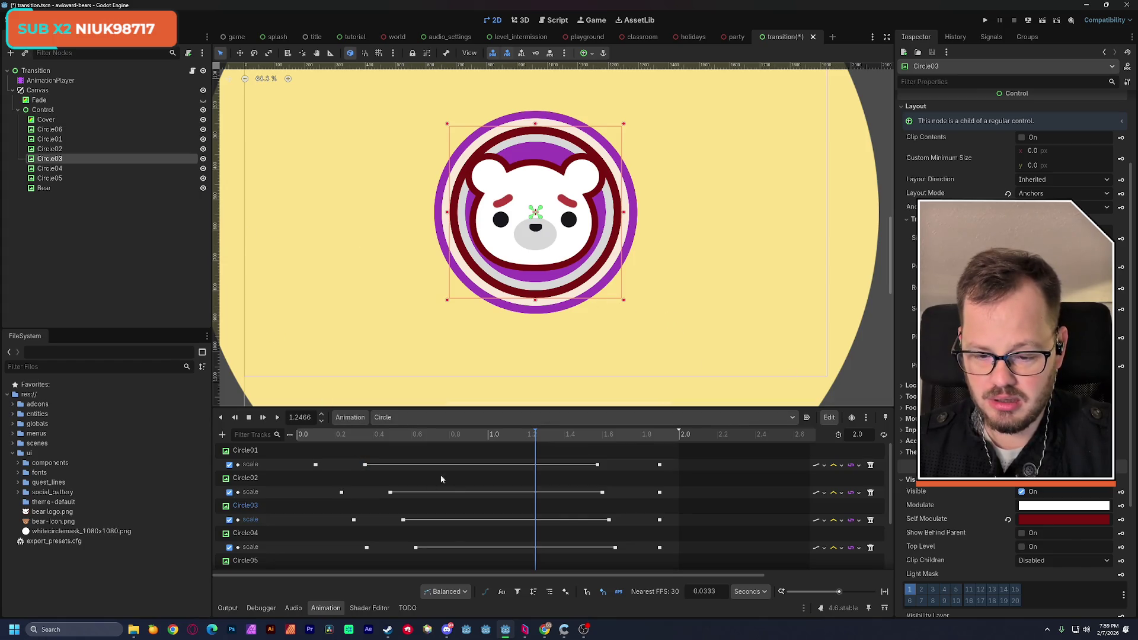
Select the Bear scale keyframe near 0.37 s and move it to 0.8667 s
scroll(409, 485, down, 3)
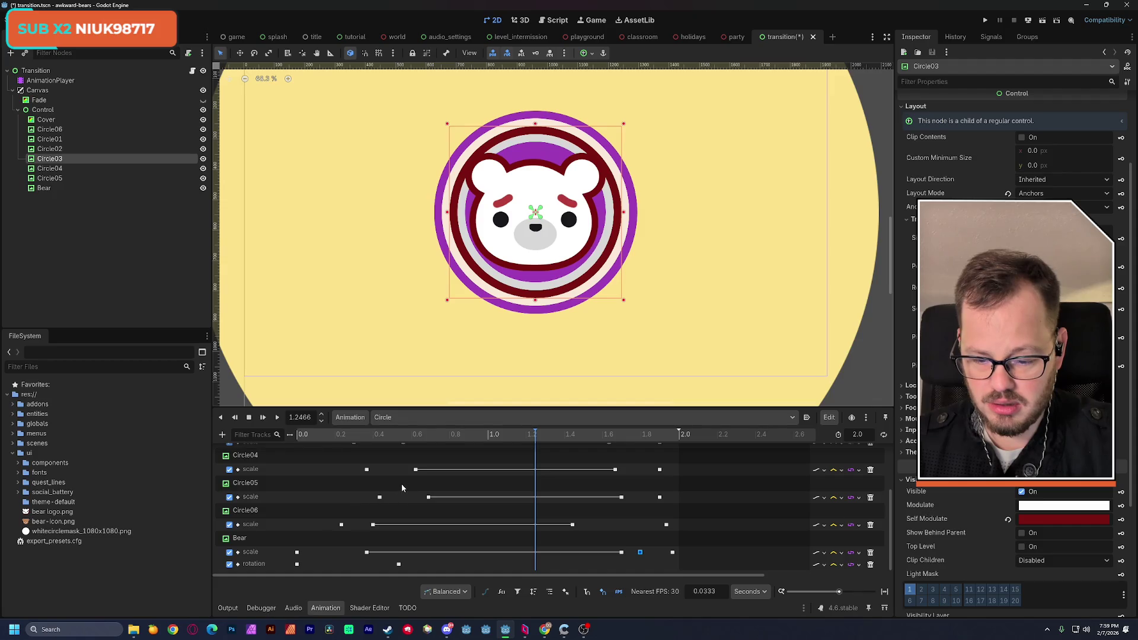
click(365, 436)
drag(364, 440, 369, 444)
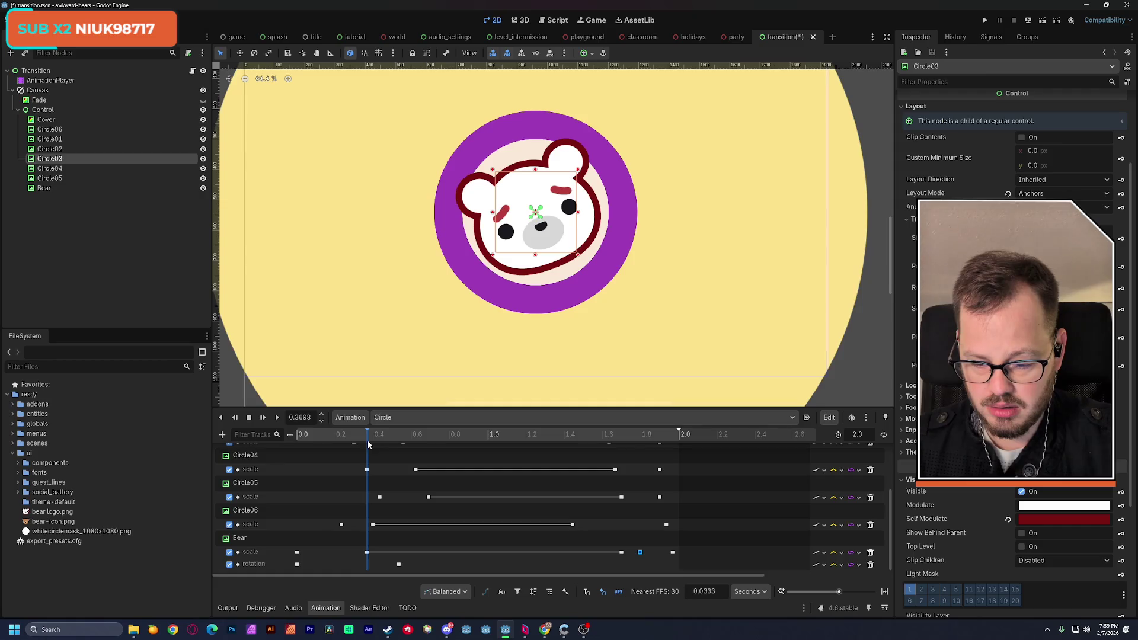
click(366, 552)
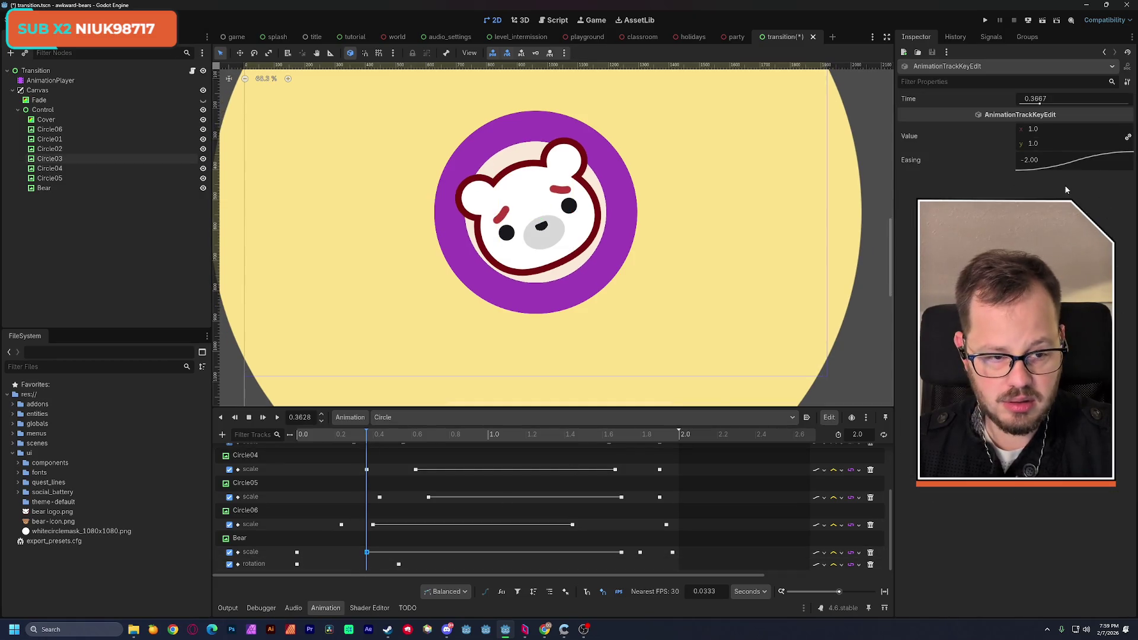
drag(368, 438, 461, 438)
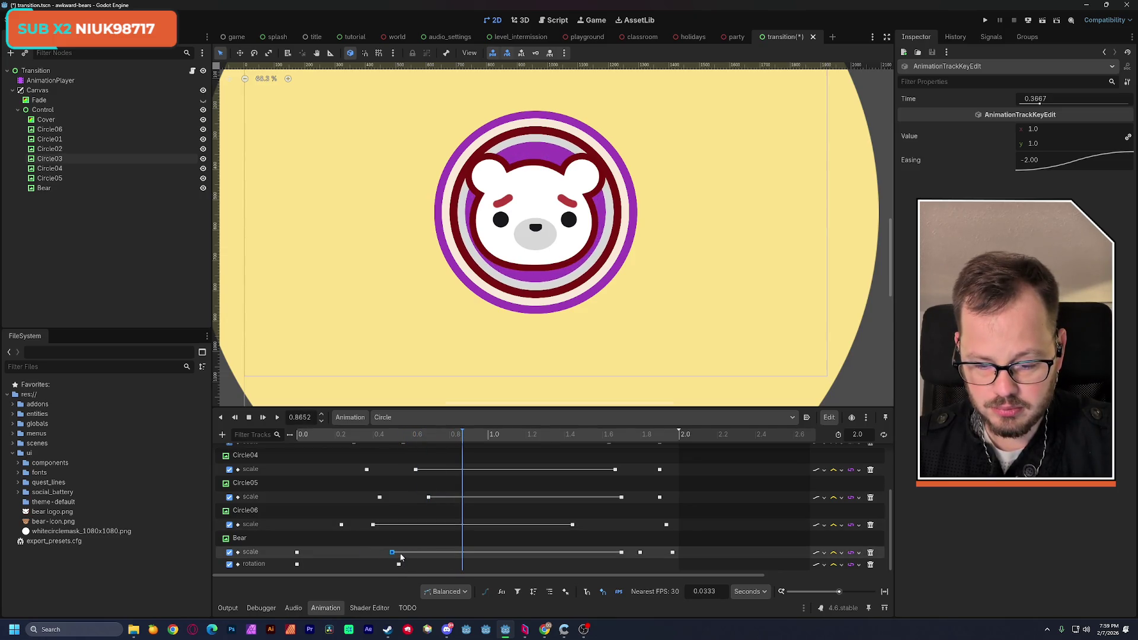
drag(394, 553, 463, 553)
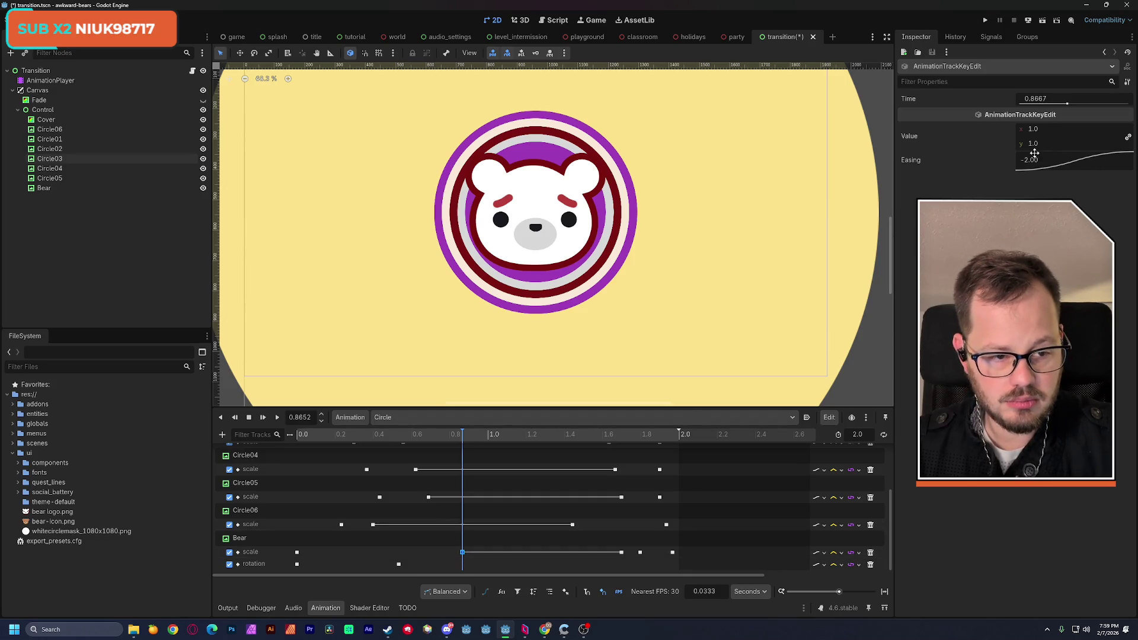
Set the Bear key's scale to 1.0 and move it back to 0.3667 s
drag(1038, 150, 1024, 150)
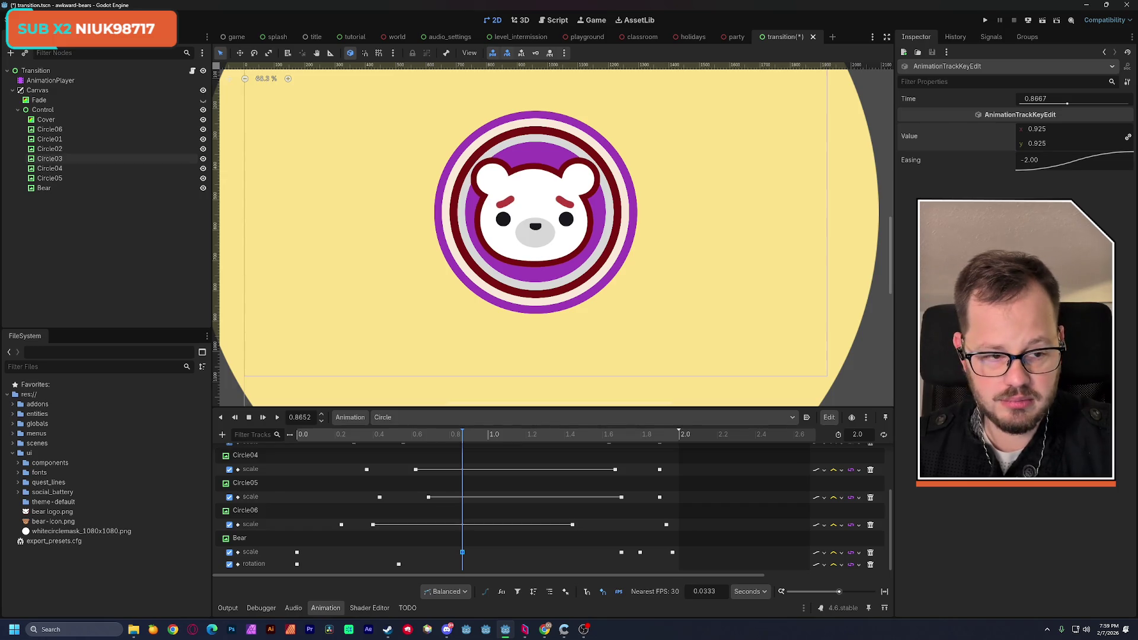
click(1043, 145)
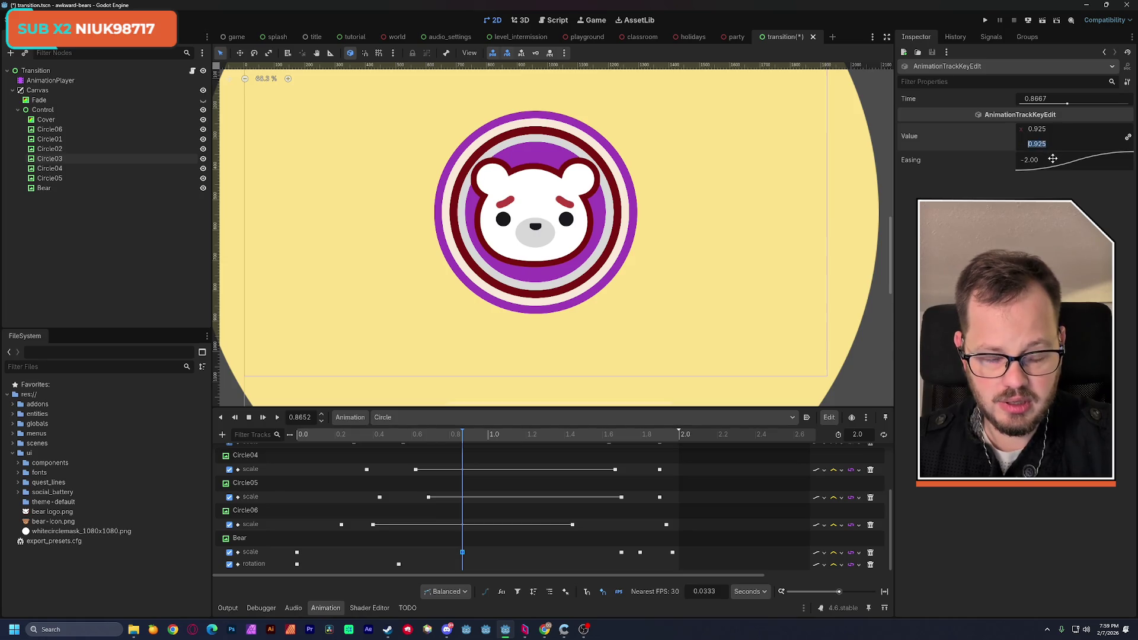
text(1)
key(Return)
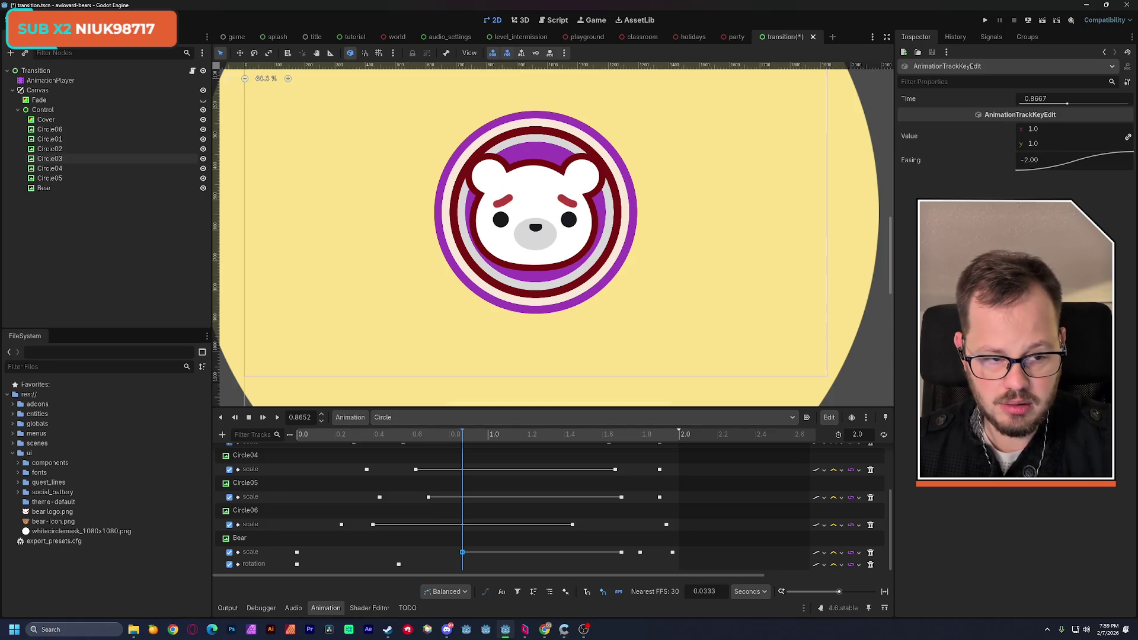
drag(463, 552, 366, 552)
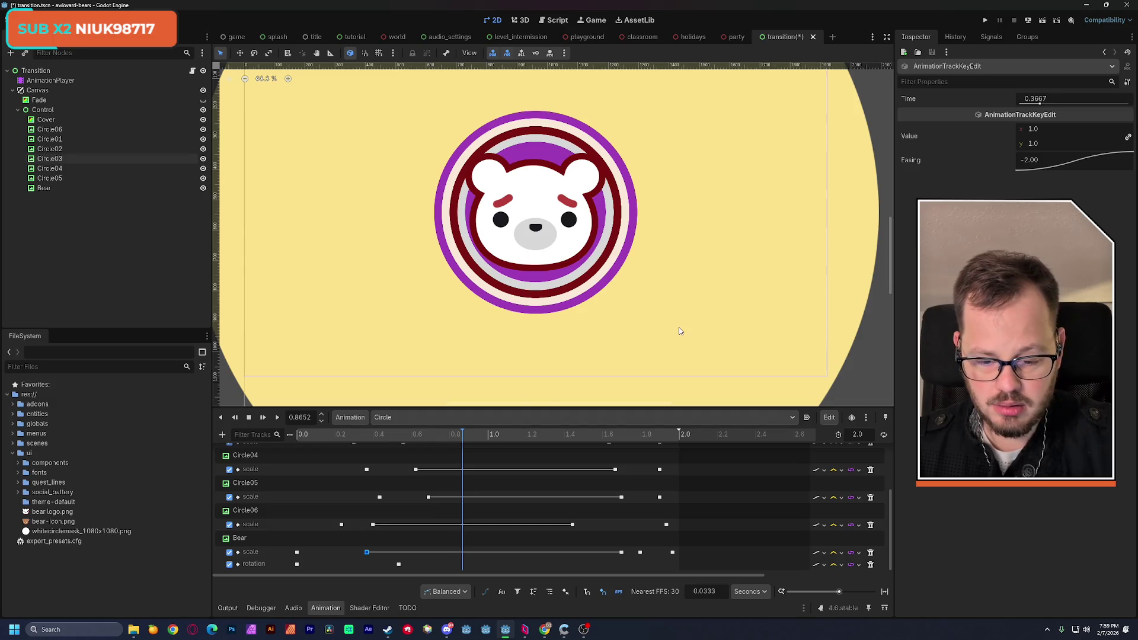
click(370, 436)
click(354, 436)
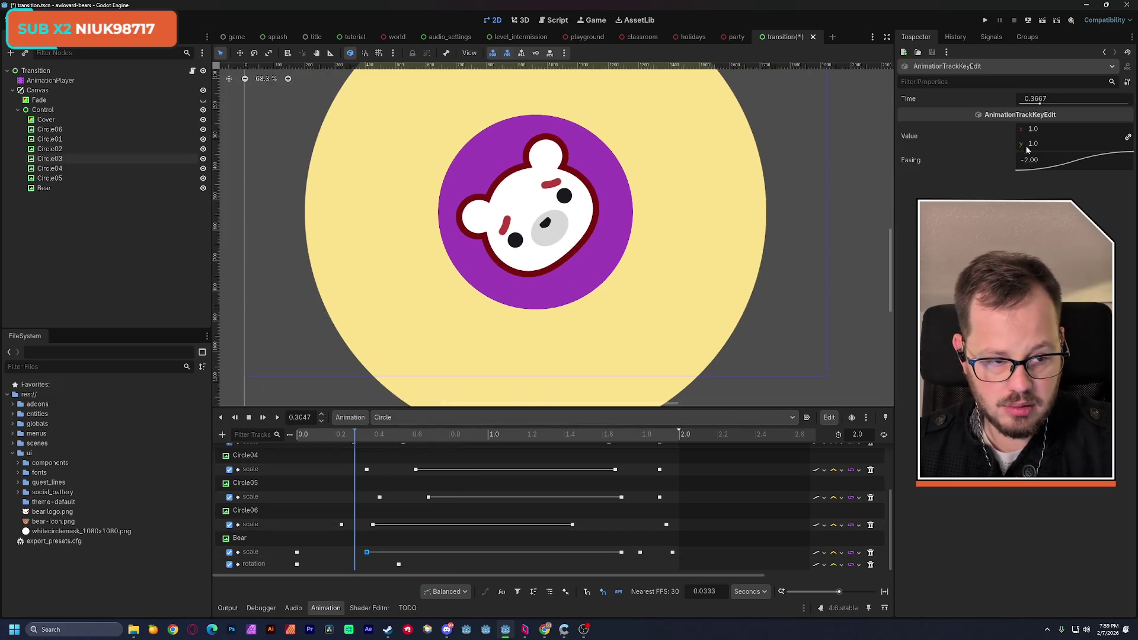
Set the 0.3667 s Bear scale key to 0.925 and replay the animation to check it
click(1026, 145)
text(0.925)
key(Return)
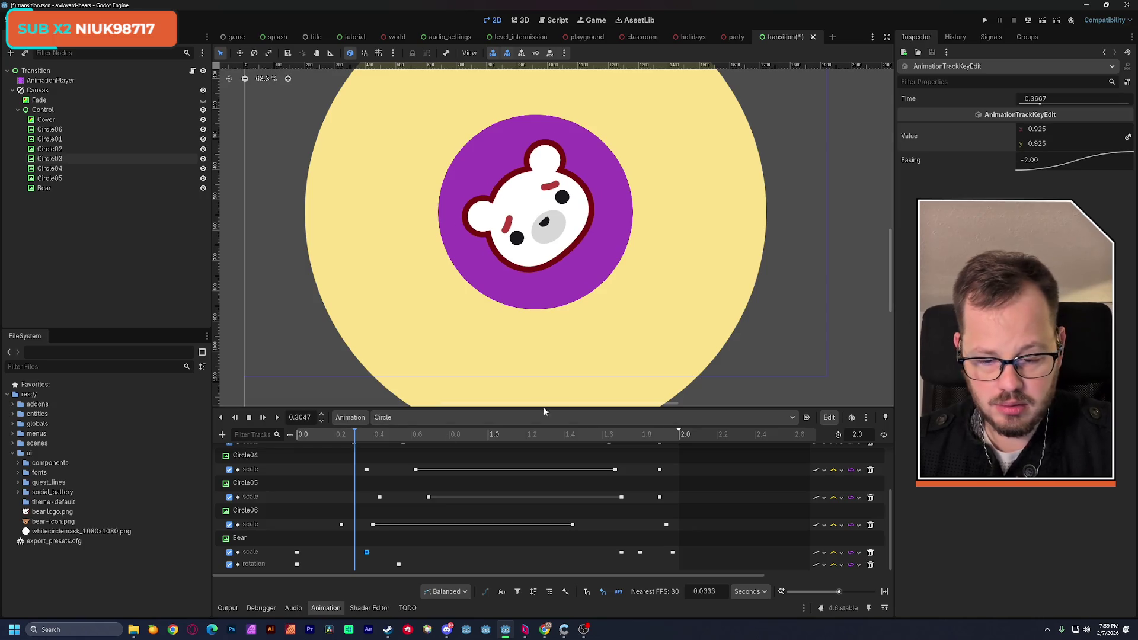
click(277, 419)
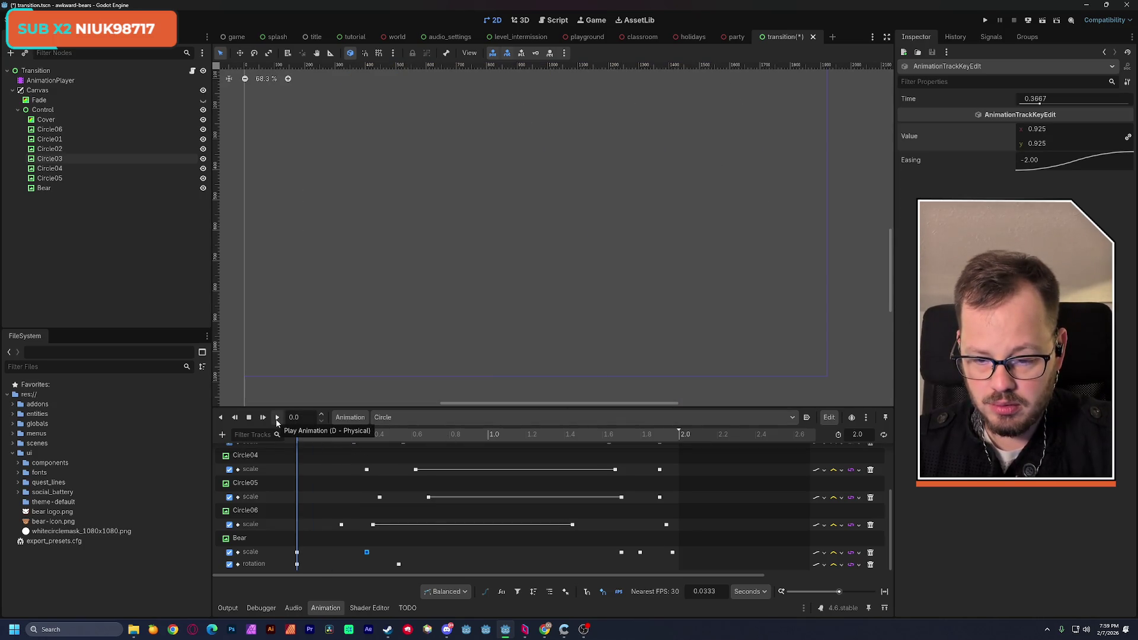
click(277, 419)
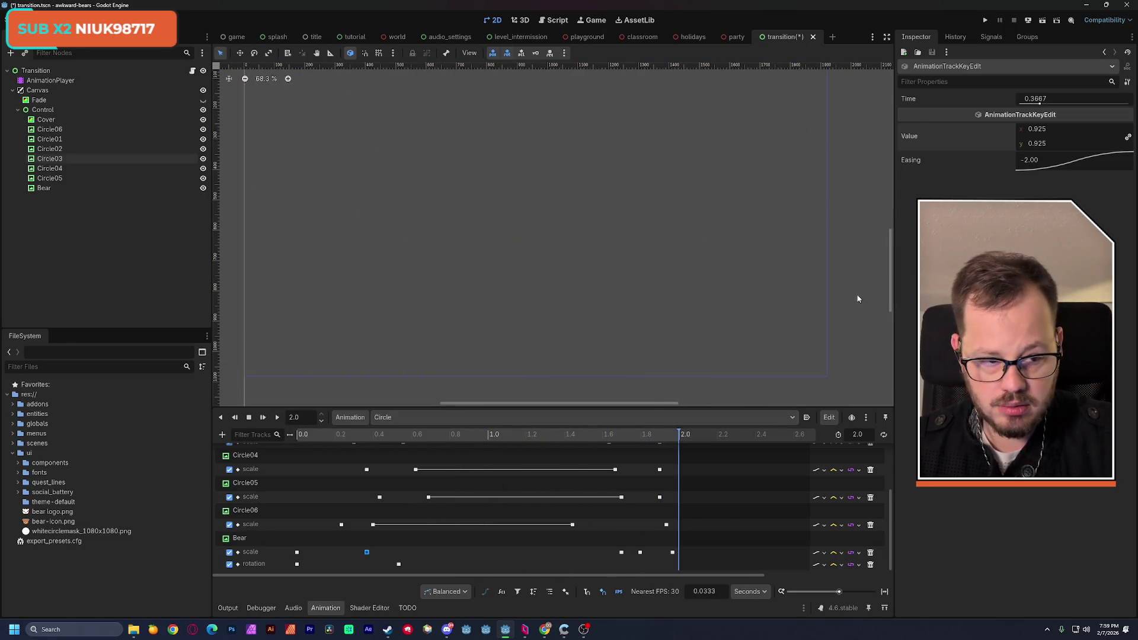
drag(326, 436, 474, 437)
click(367, 552)
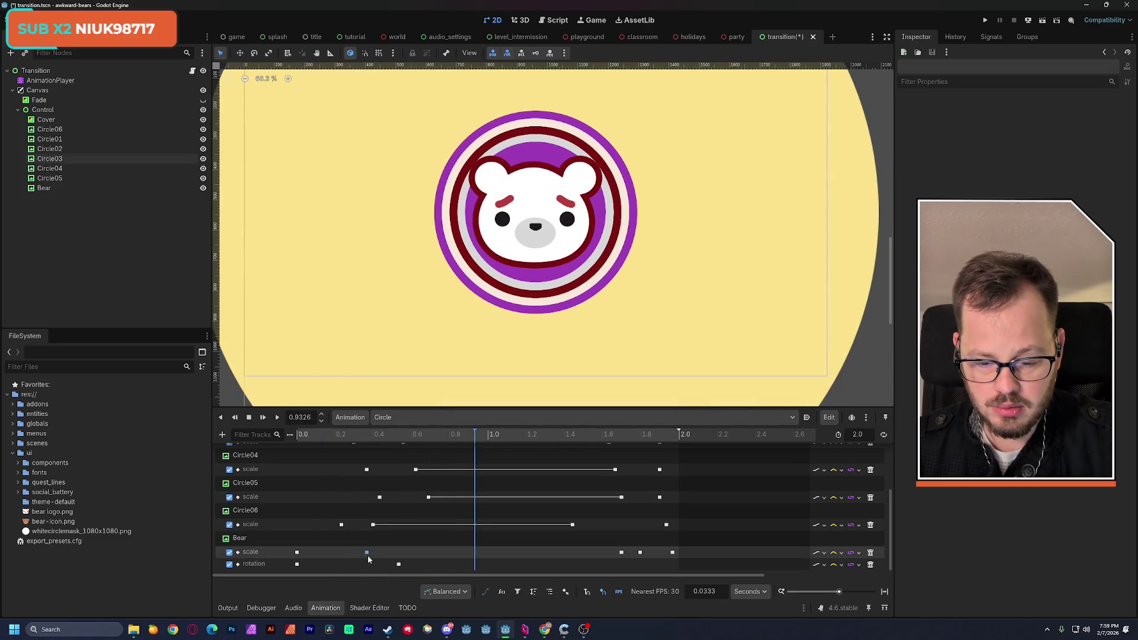
Set the Bear scale key at 1.7 s to 0.925, replay, and save the scene
click(614, 437)
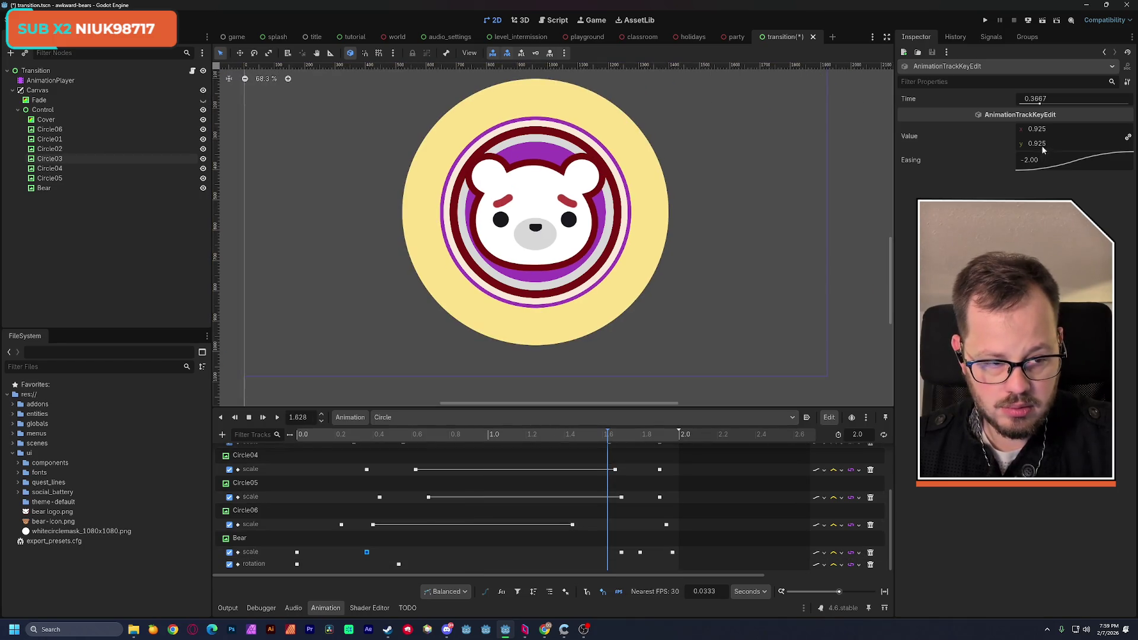
click(622, 553)
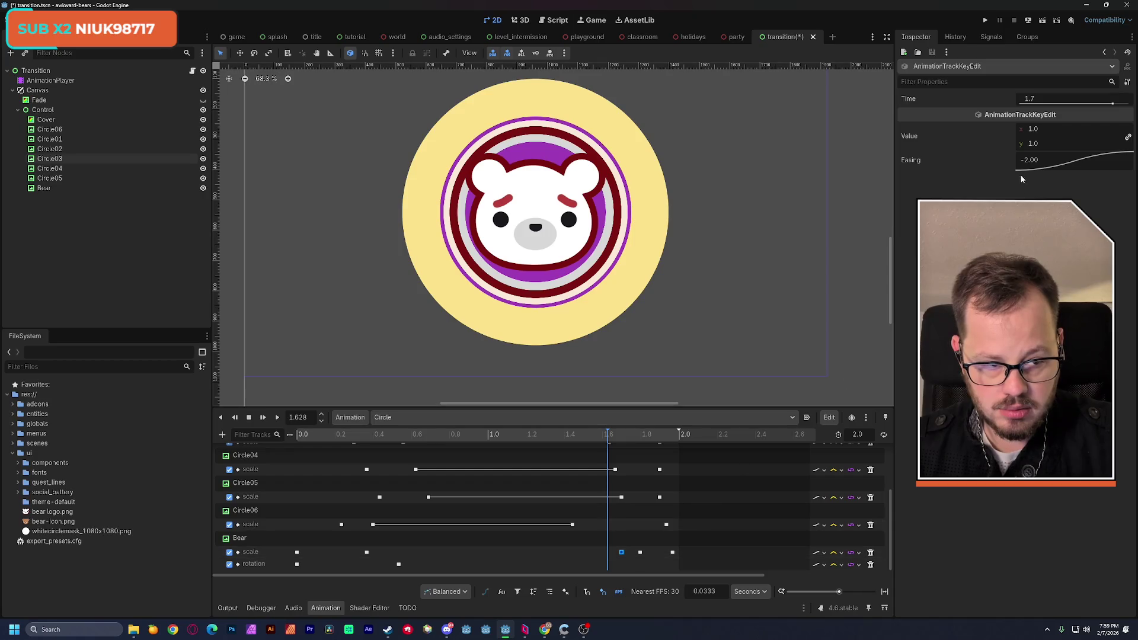
click(1034, 143)
text(0.925)
key(Return)
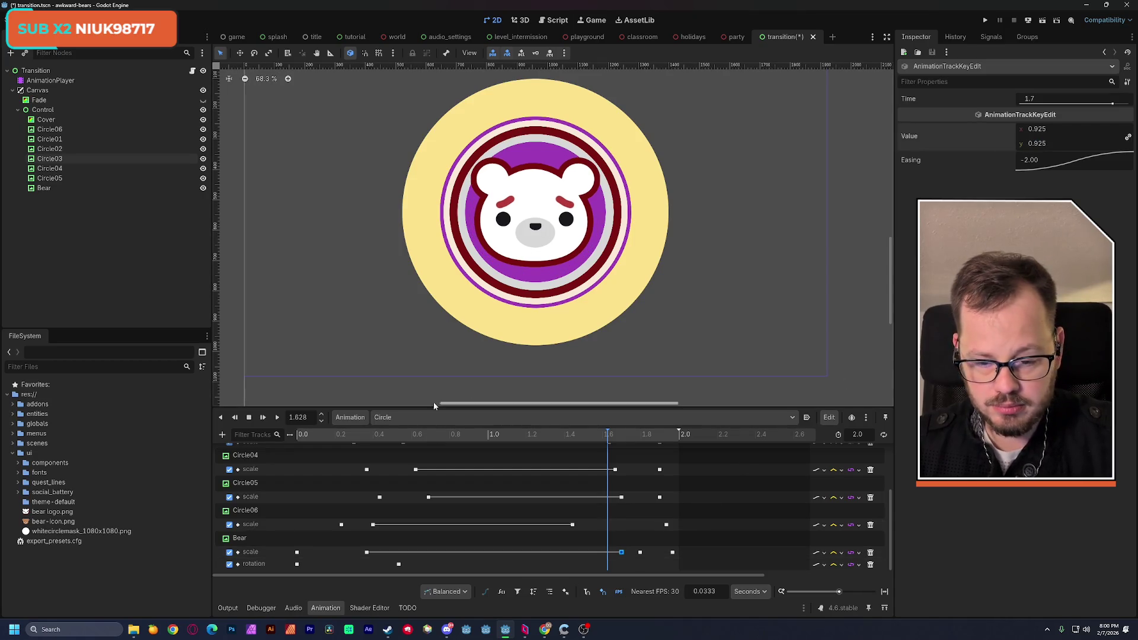
click(277, 418)
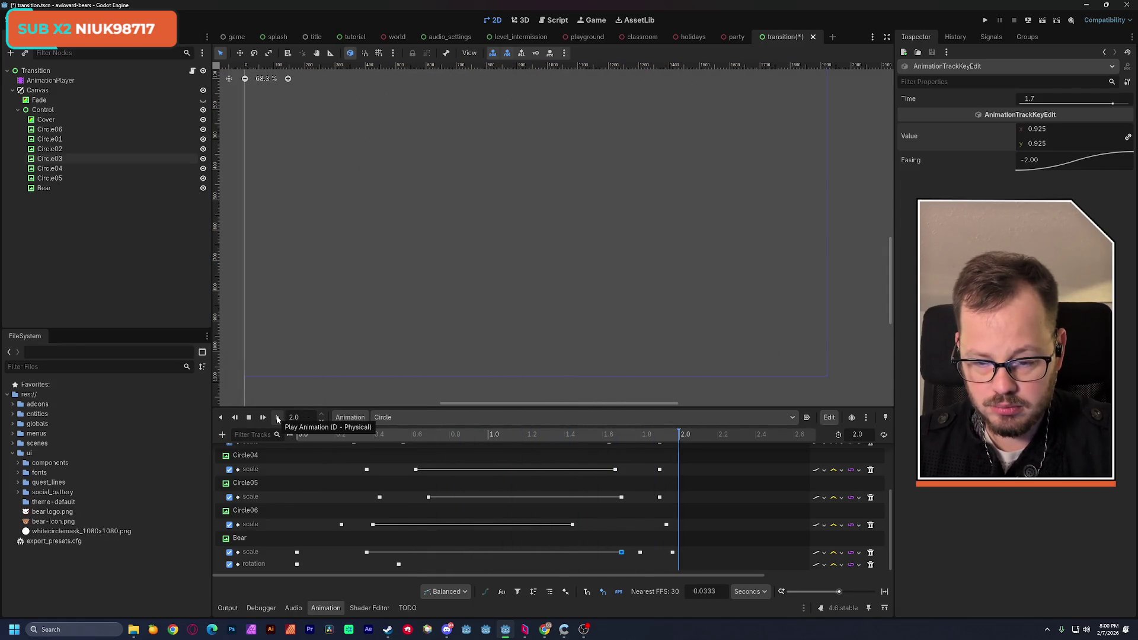
key(ctrl+s)
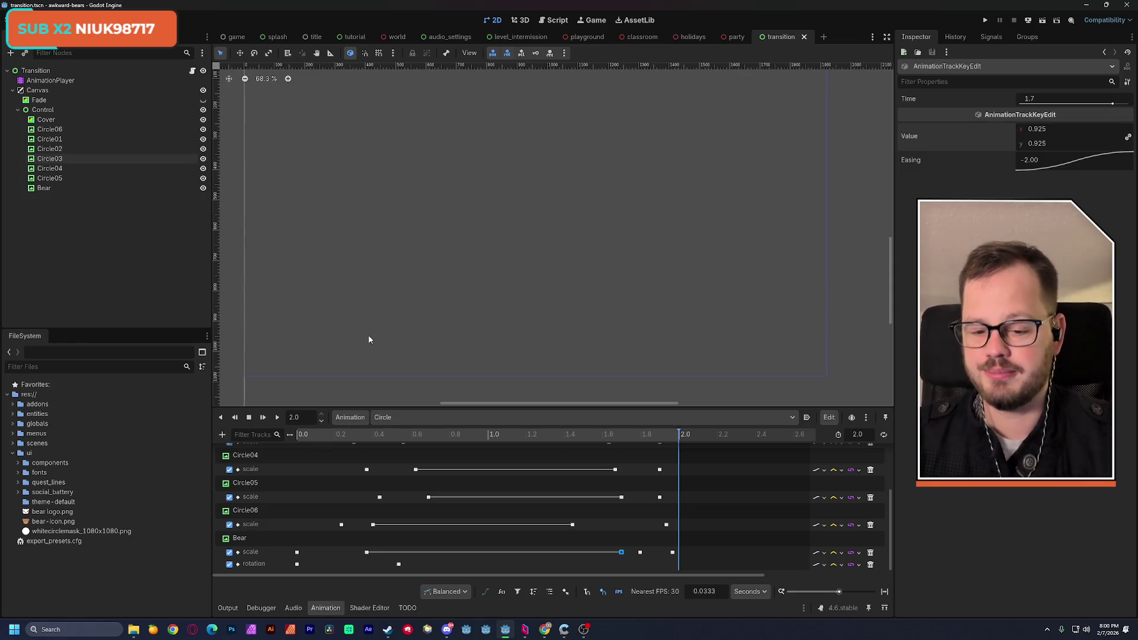
Rename the Circle animation to transition_circle_in via Animation > Rename, then save with Ctrl+S
click(349, 418)
click(393, 418)
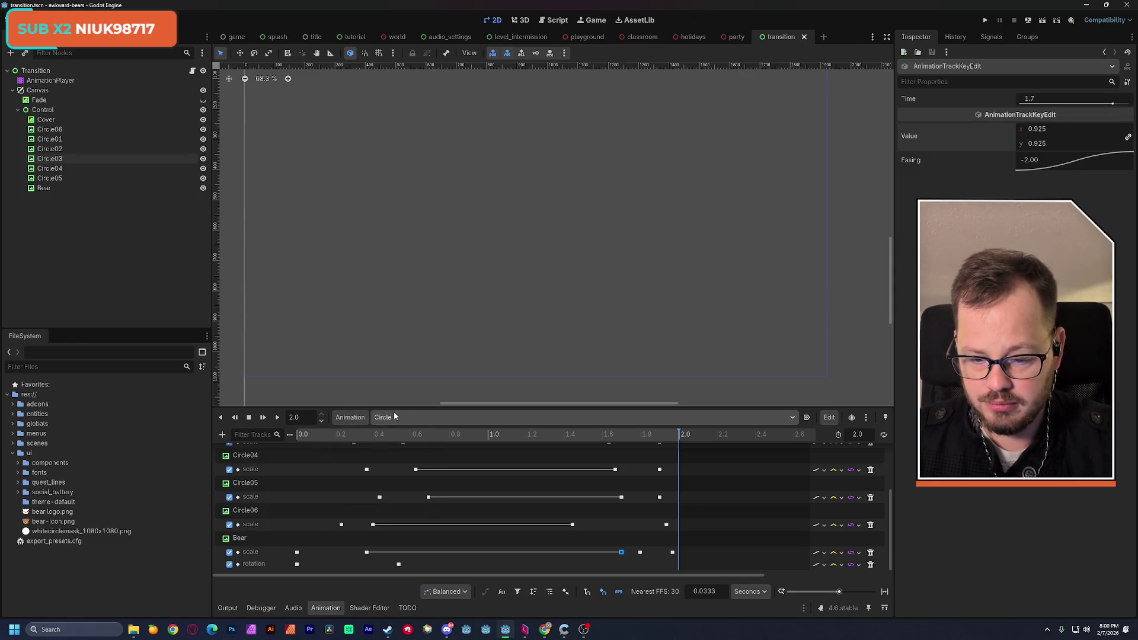
click(399, 420)
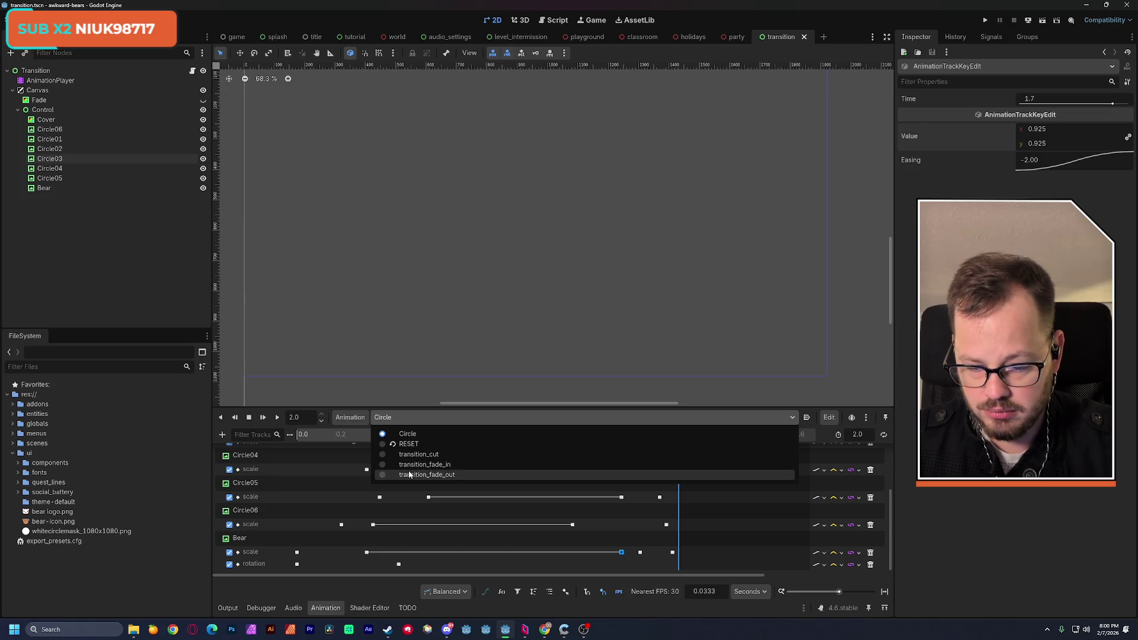
click(351, 418)
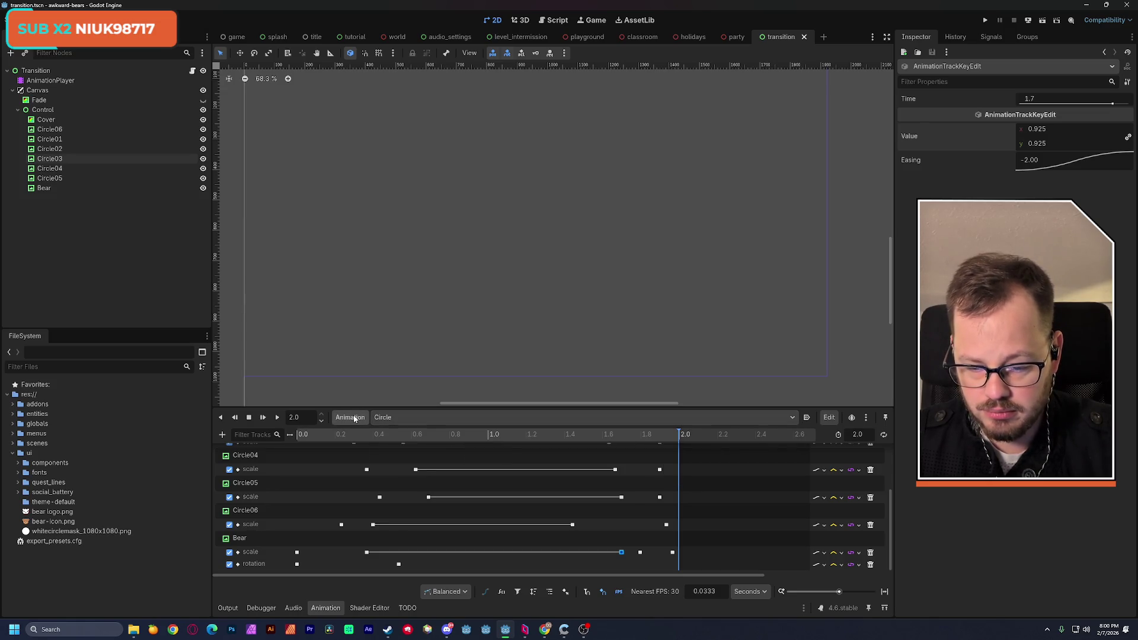
click(355, 418)
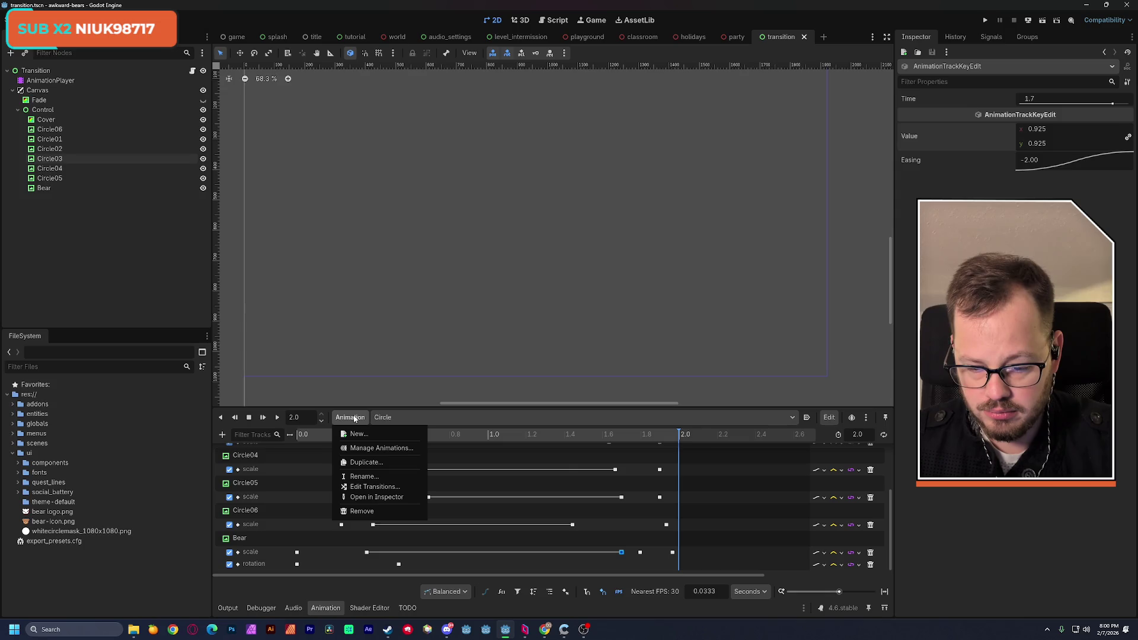
click(364, 477)
click(512, 322)
text(transition_circle_)
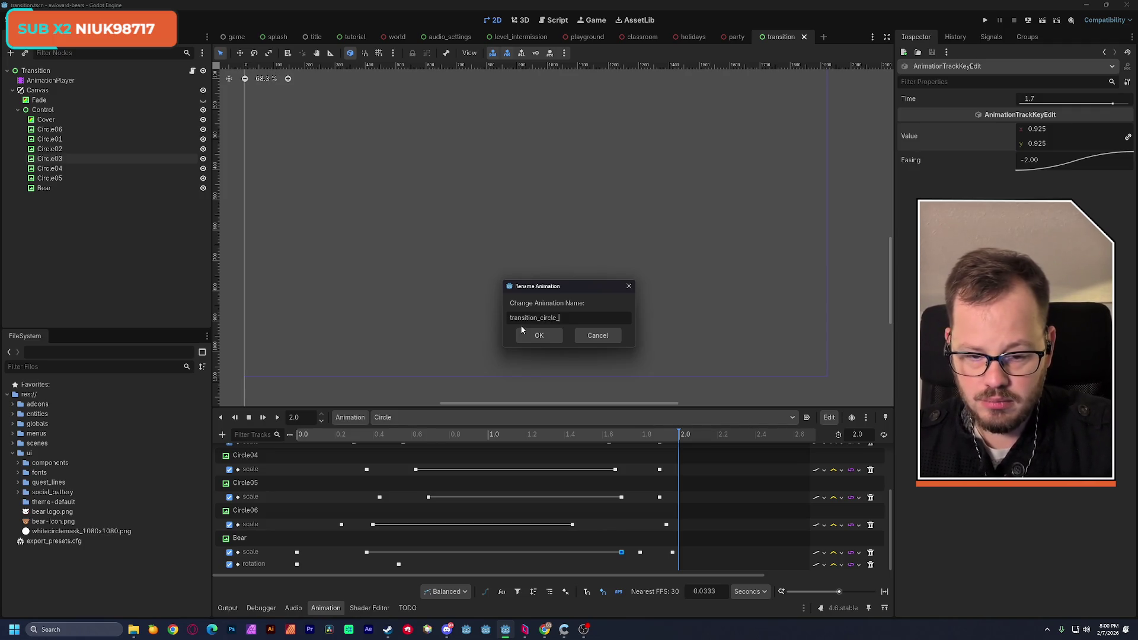
text(in)
key(Return)
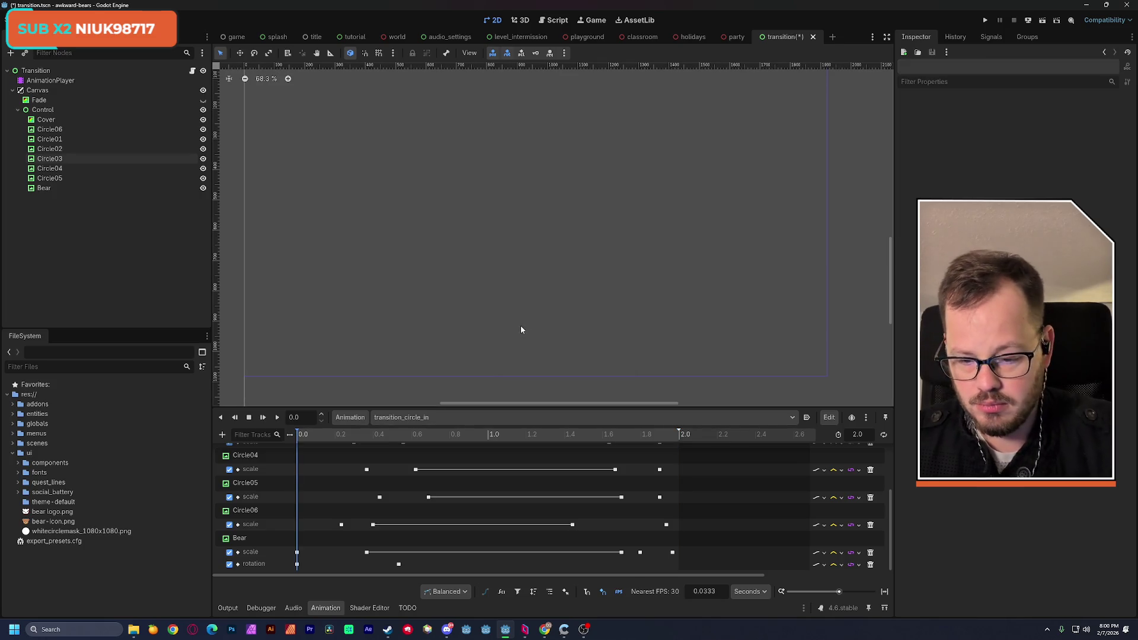
key(ctrl+s)
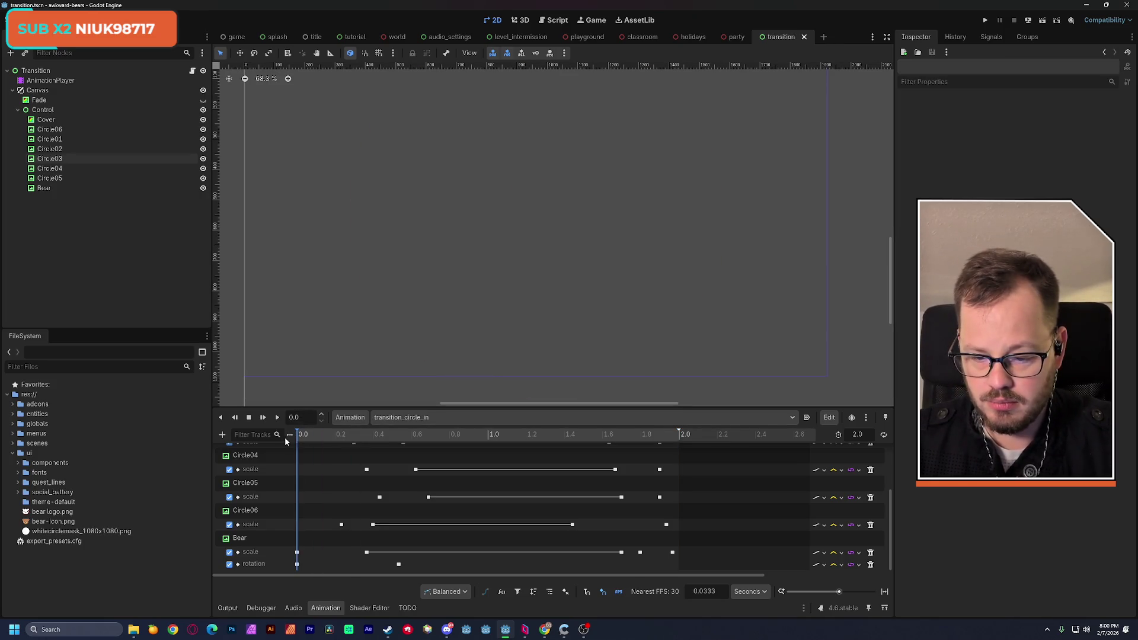
Duplicate transition_circle_in as transition_circle_out and scrub it to about 0.92 s
click(277, 419)
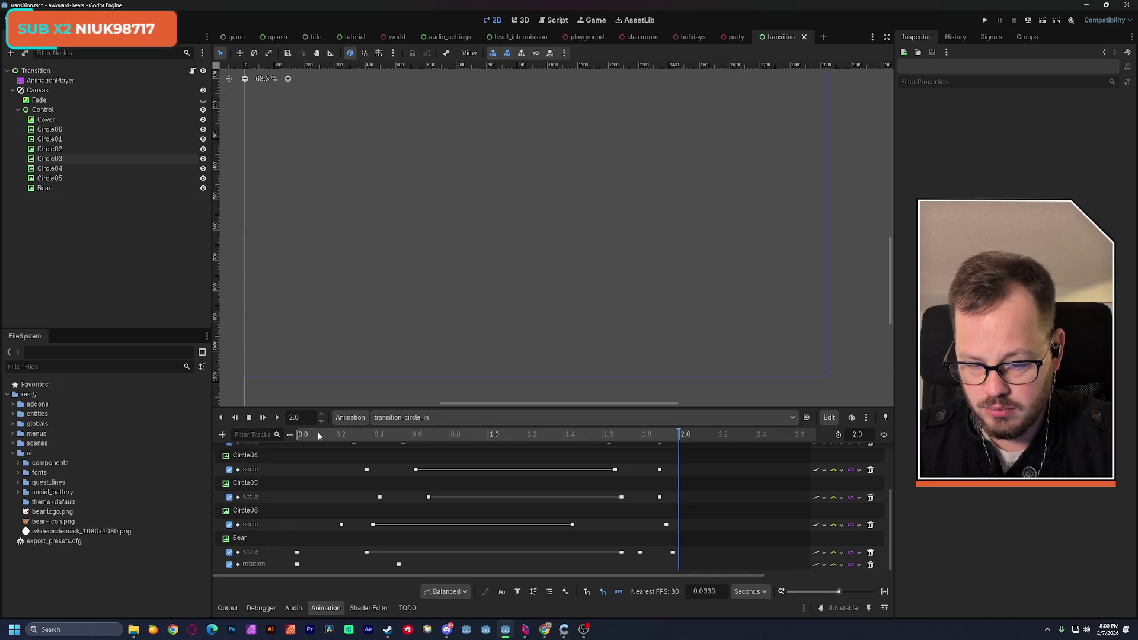
click(352, 417)
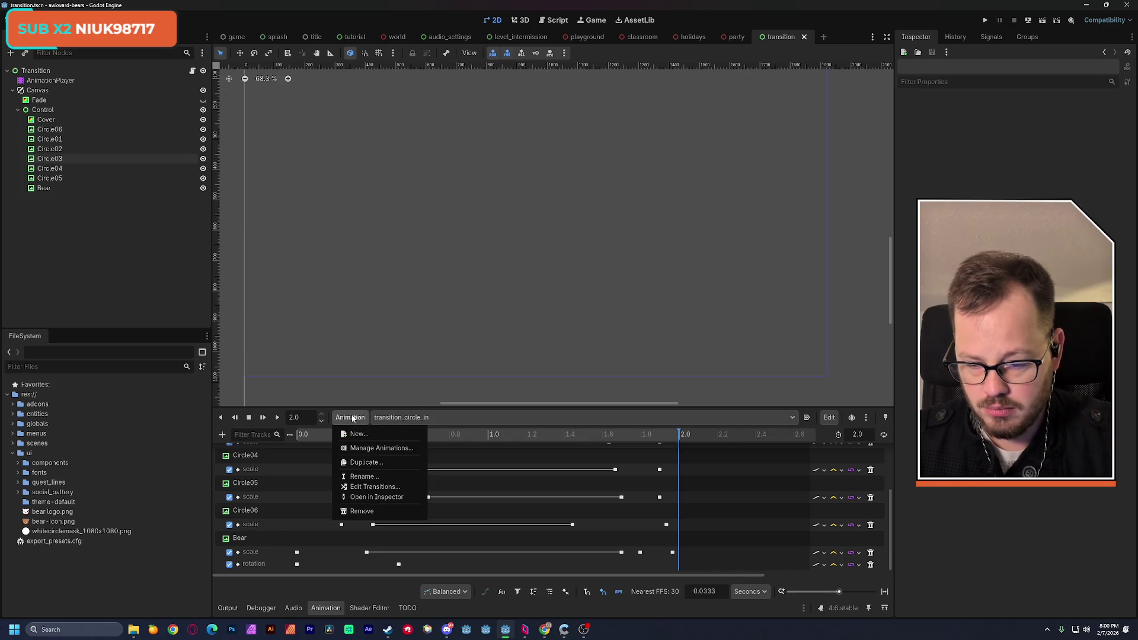
click(365, 462)
click(583, 319)
text(transition_circle_out)
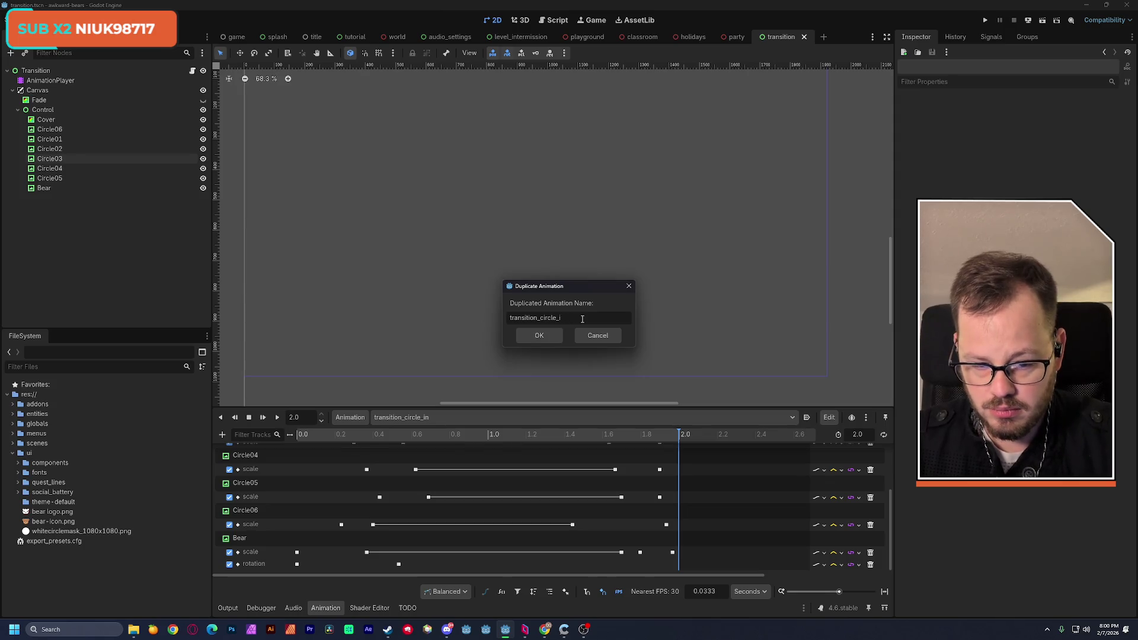
click(548, 333)
mouse_move(314, 437)
mouse_down()
mouse_move(653, 435)
mouse_move(539, 451)
mouse_move(490, 486)
mouse_up()
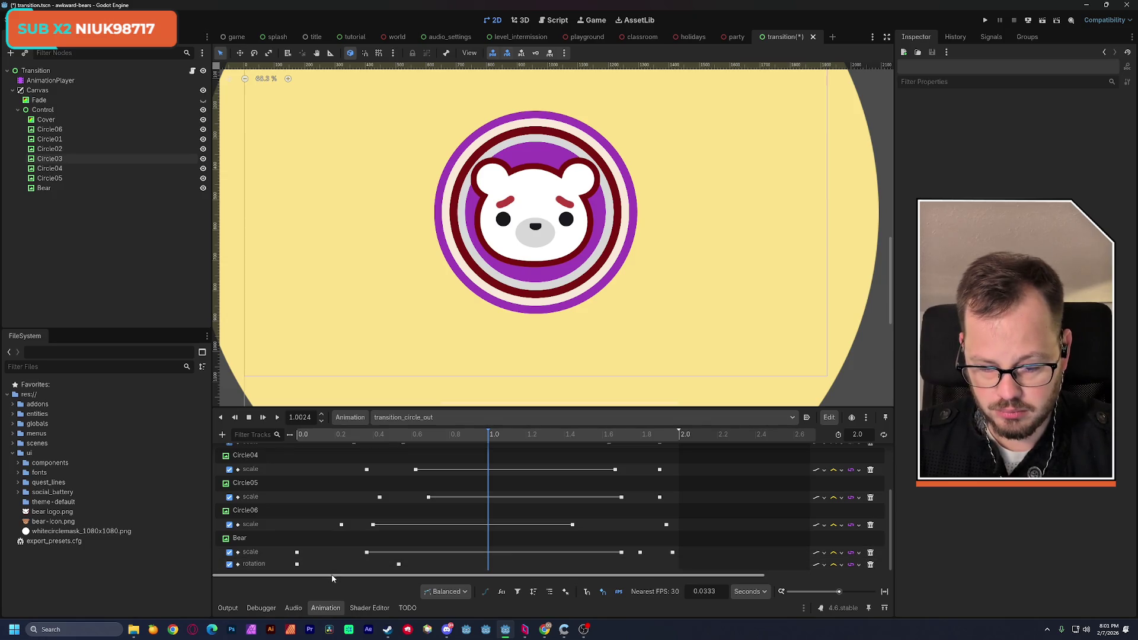
Drag the Bear rotation and scale keys and the Circle01–Circle06 scale keys to 1.0 s
click(399, 565)
drag(399, 564, 484, 564)
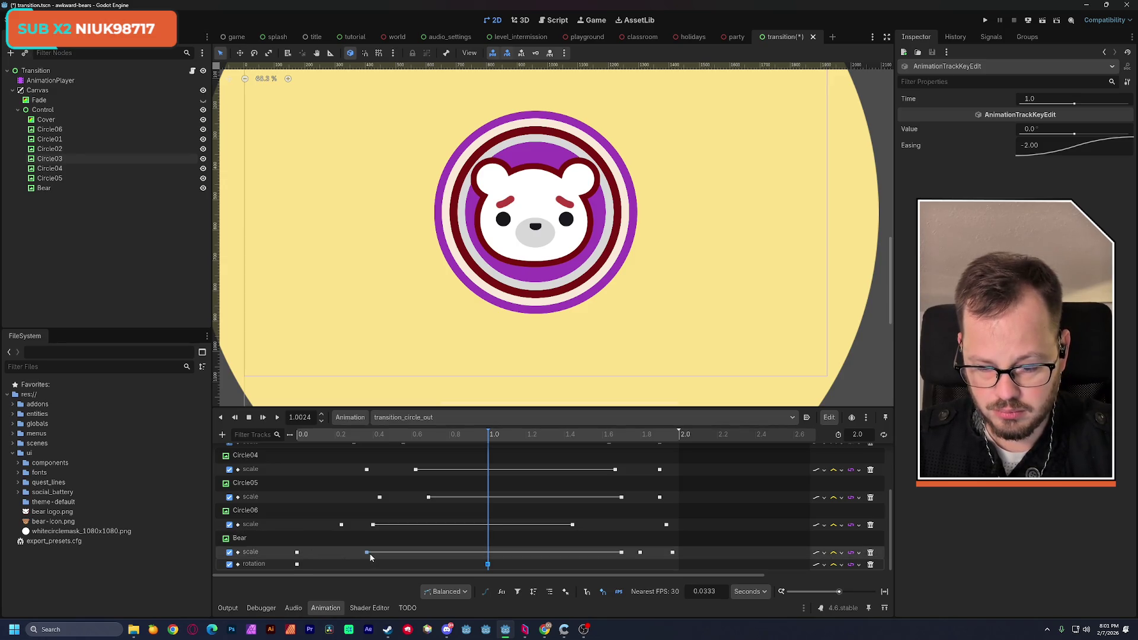
drag(367, 552, 488, 552)
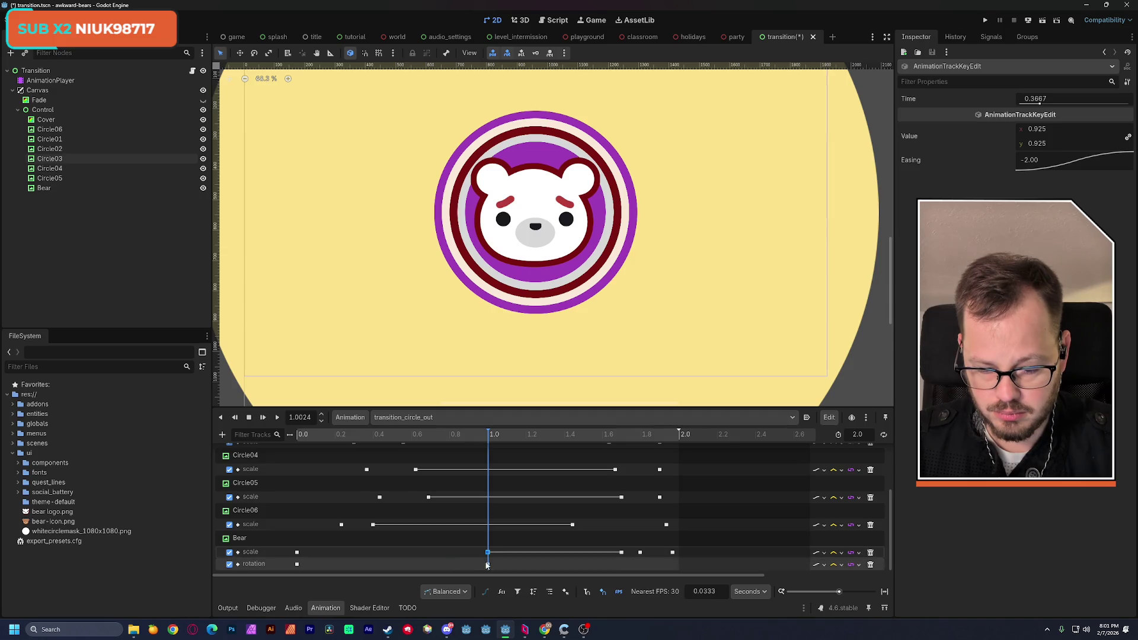
click(373, 526)
drag(374, 525, 468, 537)
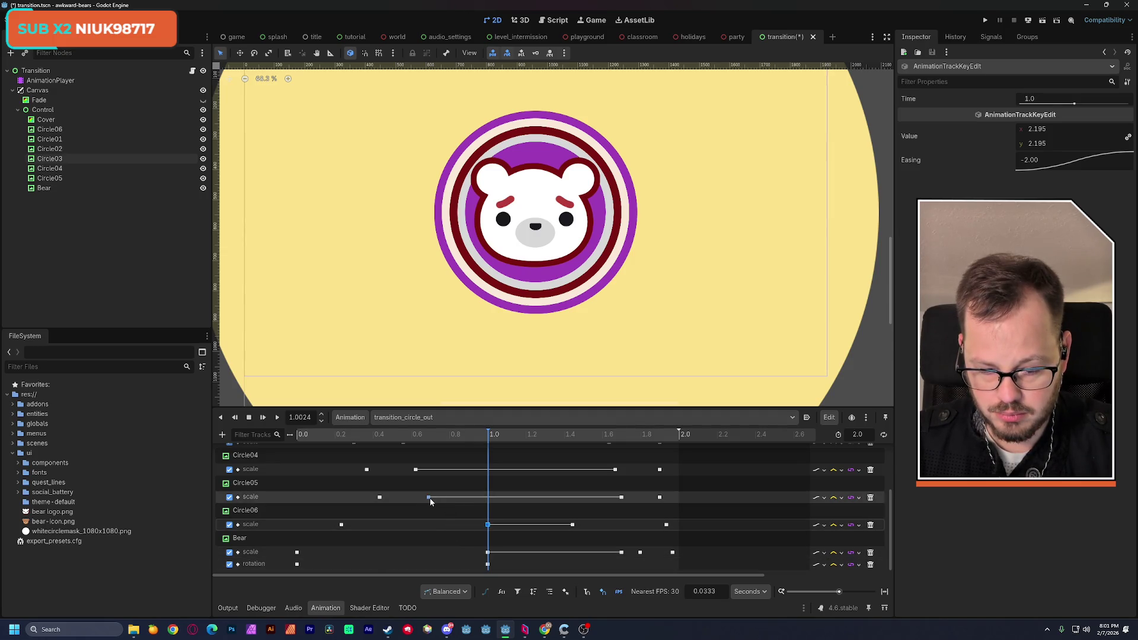
drag(429, 498, 500, 506)
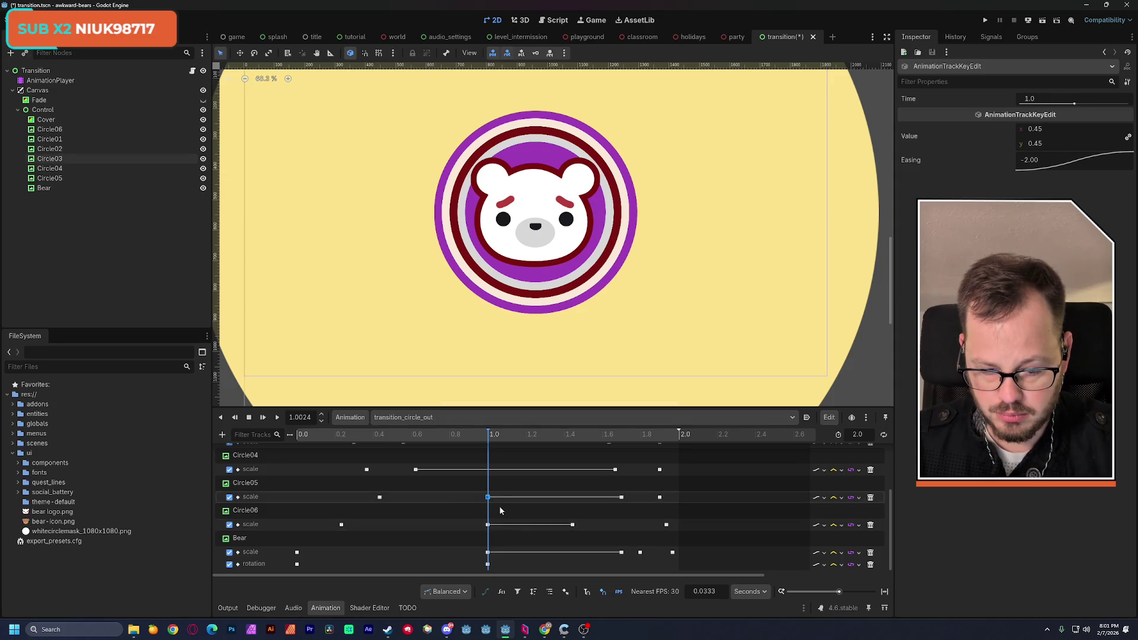
scroll(501, 514, up, 3)
drag(417, 513, 487, 513)
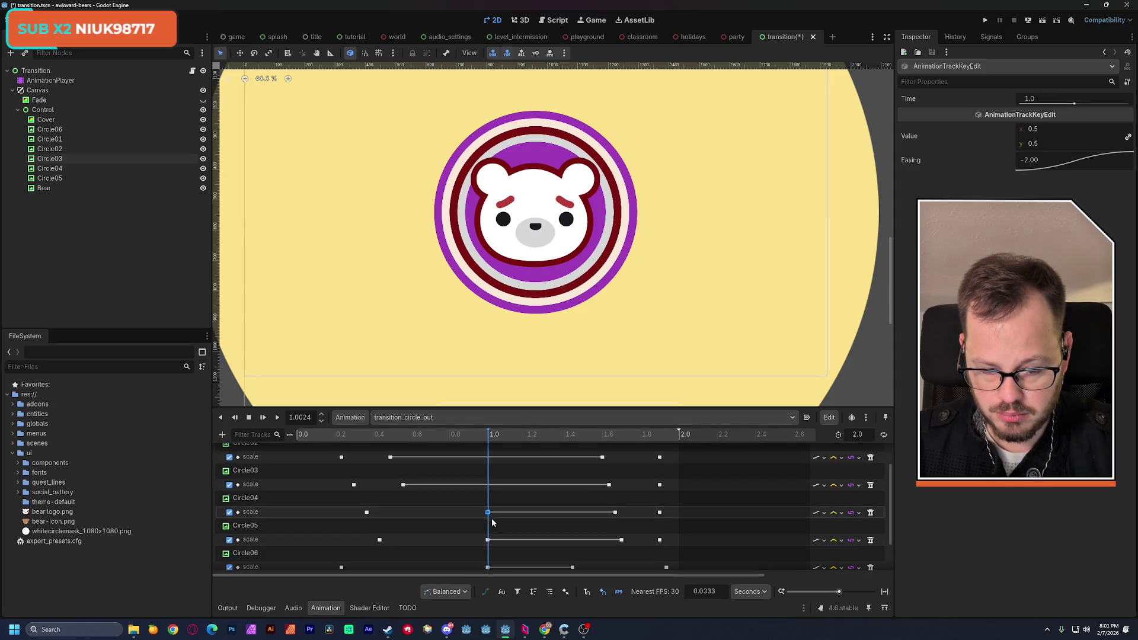
scroll(483, 516, up, 2)
drag(404, 520, 488, 522)
drag(391, 494, 481, 504)
drag(364, 464, 487, 466)
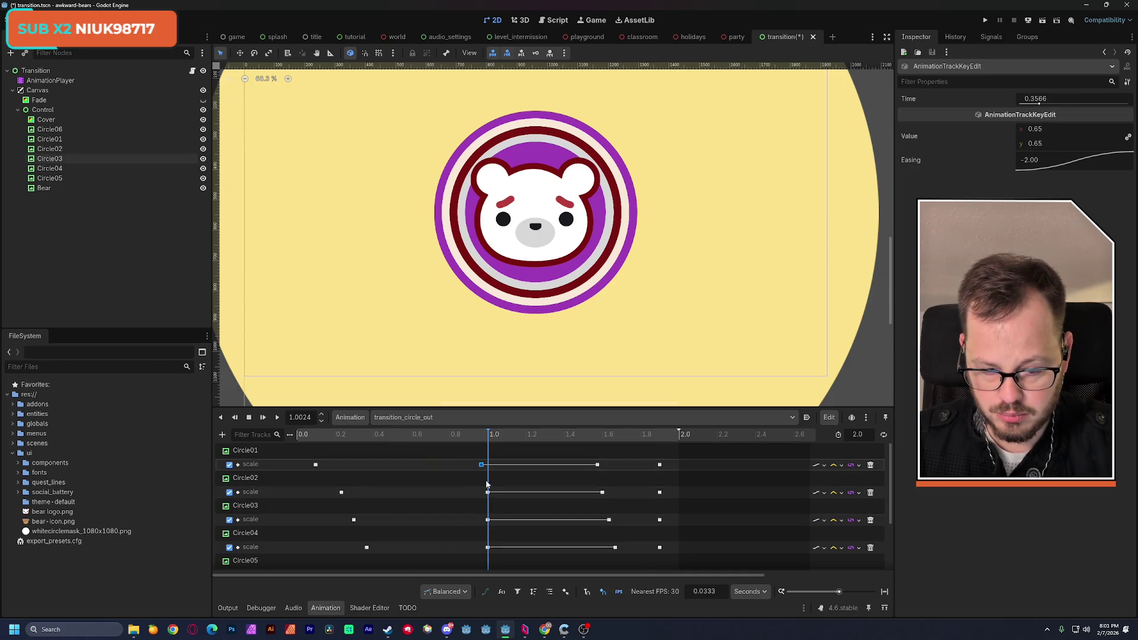
scroll(502, 505, down, 3)
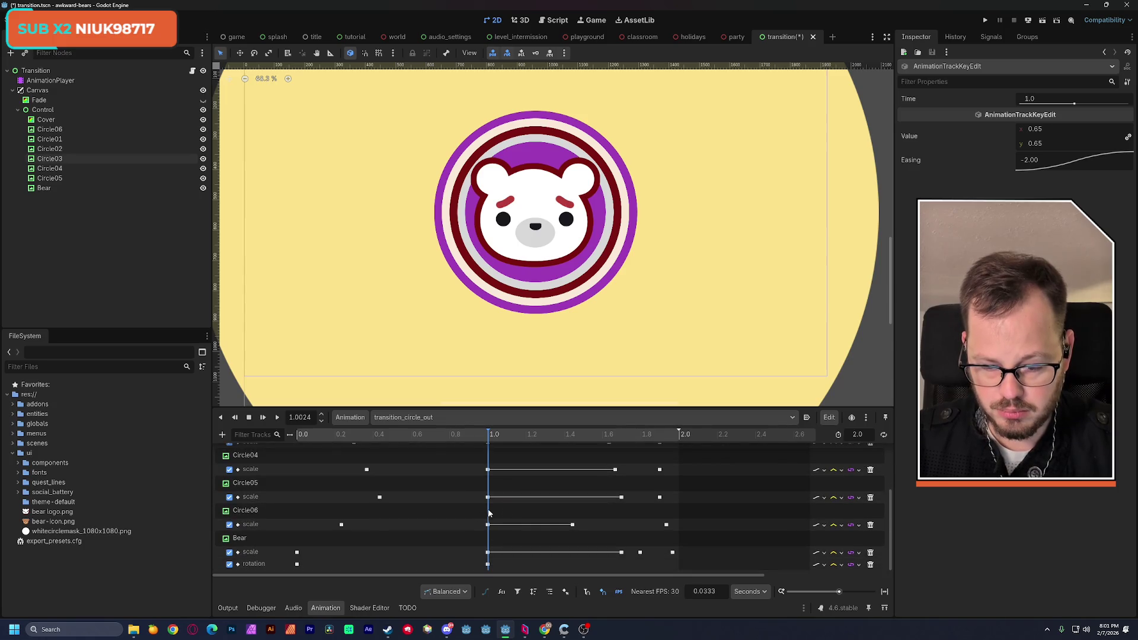
Box-select and delete the leftover early keys, including the Circle01–03 scale keys
mouse_move(411, 567)
mouse_down()
mouse_move(287, 488)
mouse_move(274, 443)
mouse_move(280, 461)
mouse_up()
key(Delete)
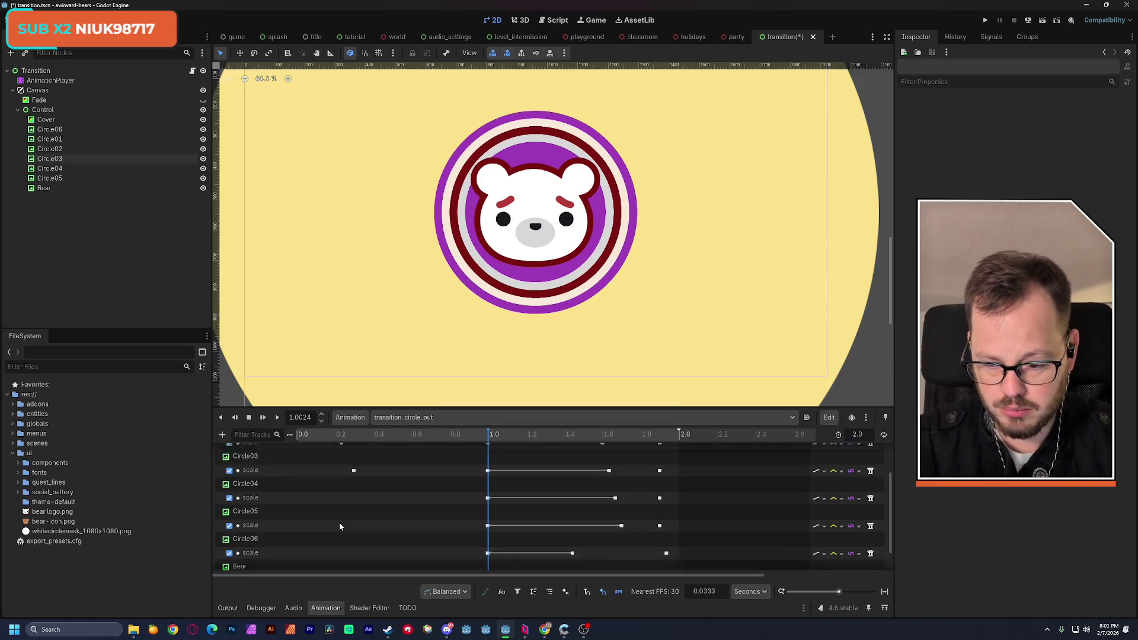
scroll(344, 530, up, 3)
drag(360, 534, 297, 461)
key(Delete)
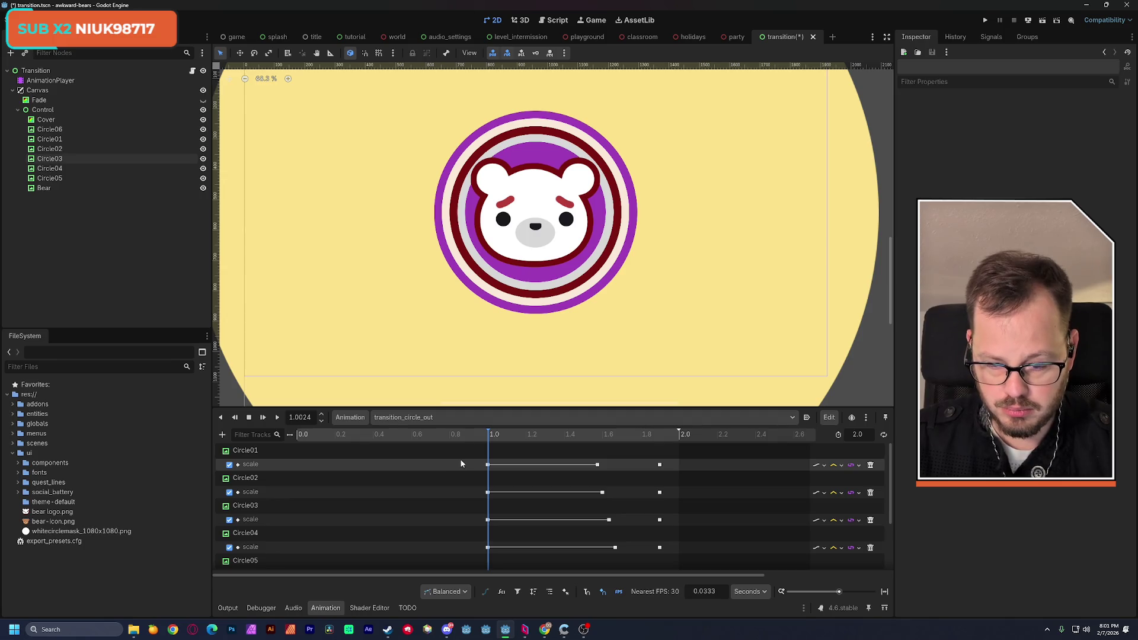
mouse_move(471, 460)
mouse_down()
mouse_move(552, 469)
mouse_move(677, 542)
mouse_up()
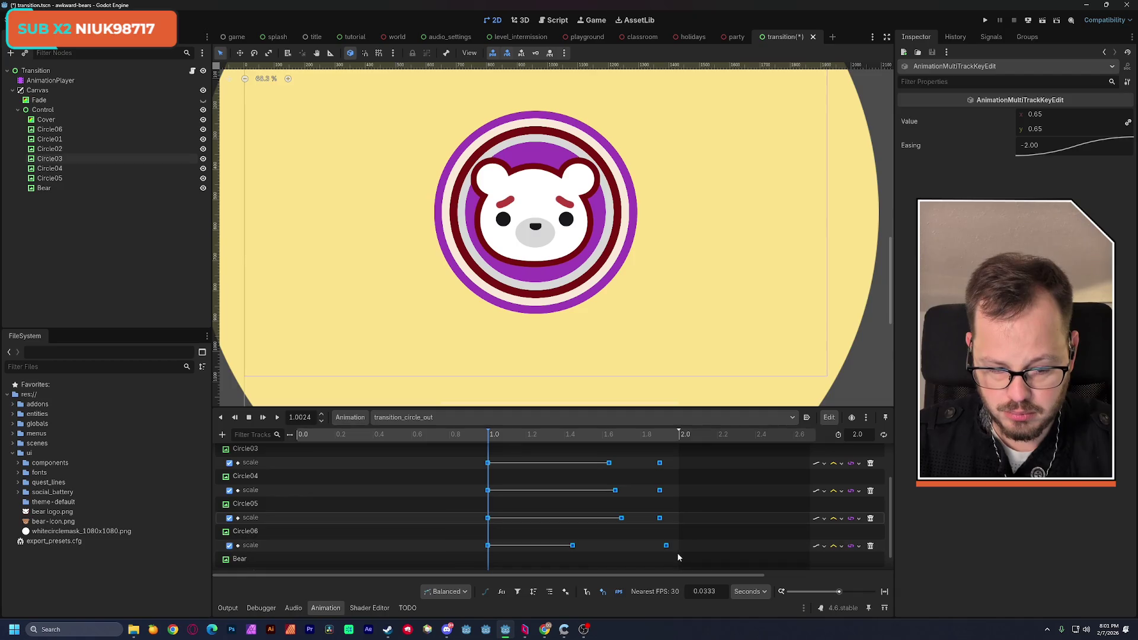
scroll(443, 518, up, 1)
Shift the circle keys of transition_circle_out to 0.0 s and shorten it, then undo
key(s)
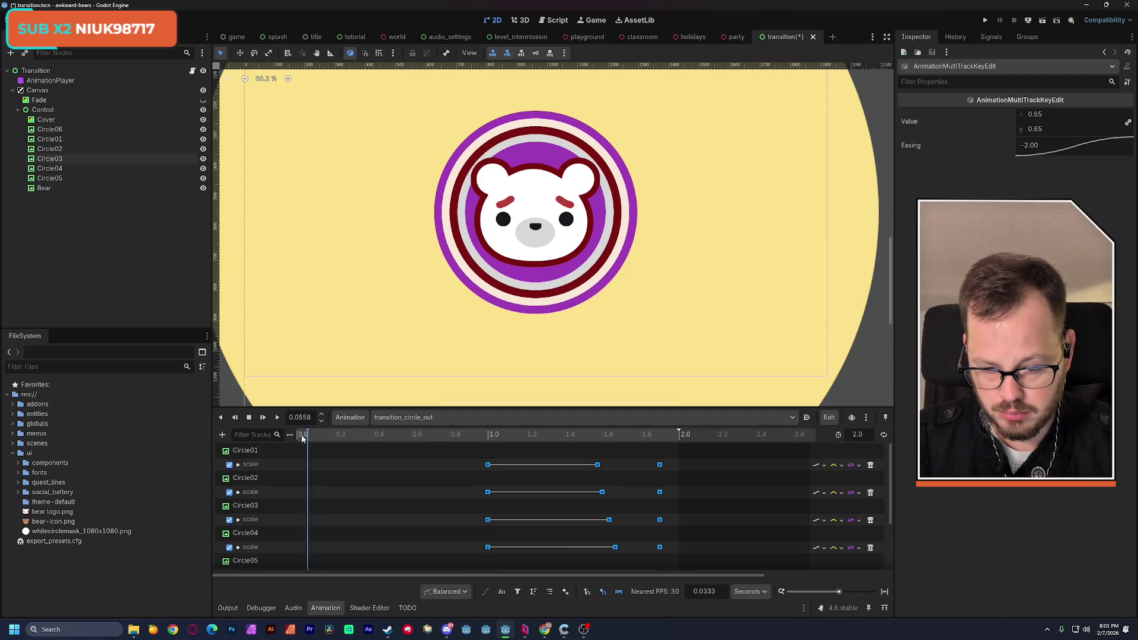
drag(490, 468, 301, 473)
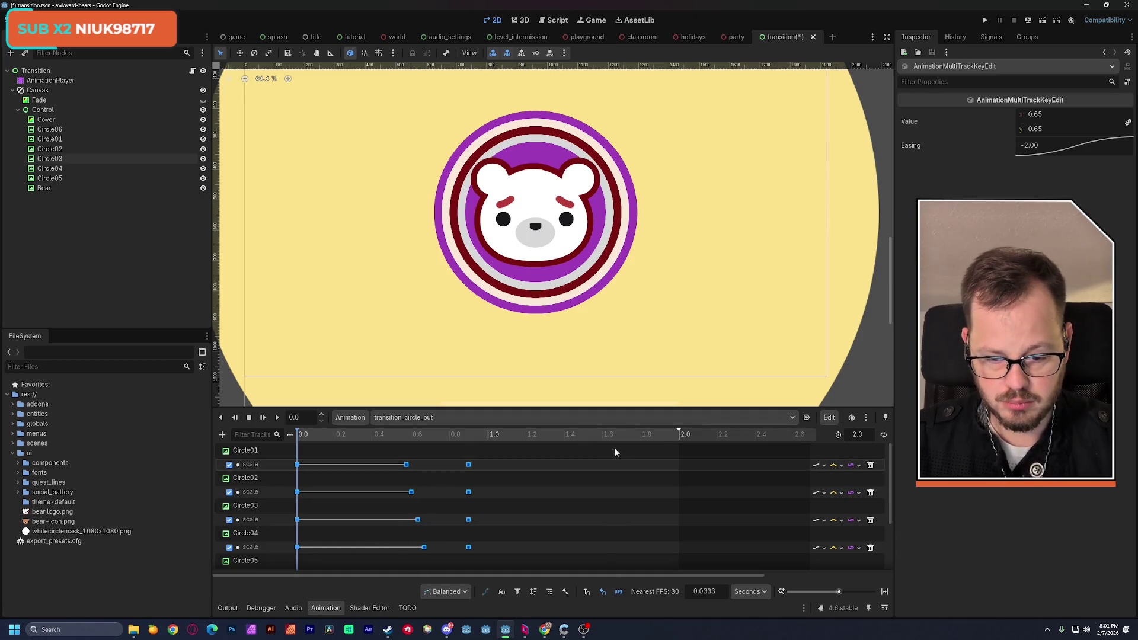
mouse_move(679, 432)
mouse_down()
mouse_move(584, 468)
mouse_move(491, 483)
mouse_up()
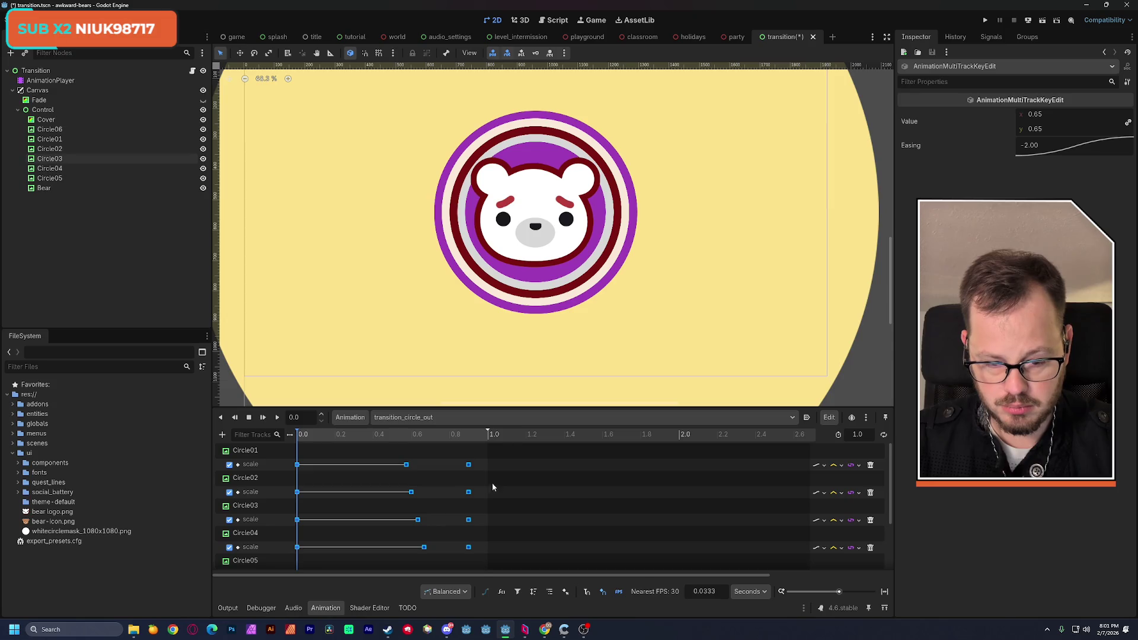
mouse_move(458, 442)
mouse_down()
mouse_move(480, 445)
mouse_move(475, 468)
mouse_up()
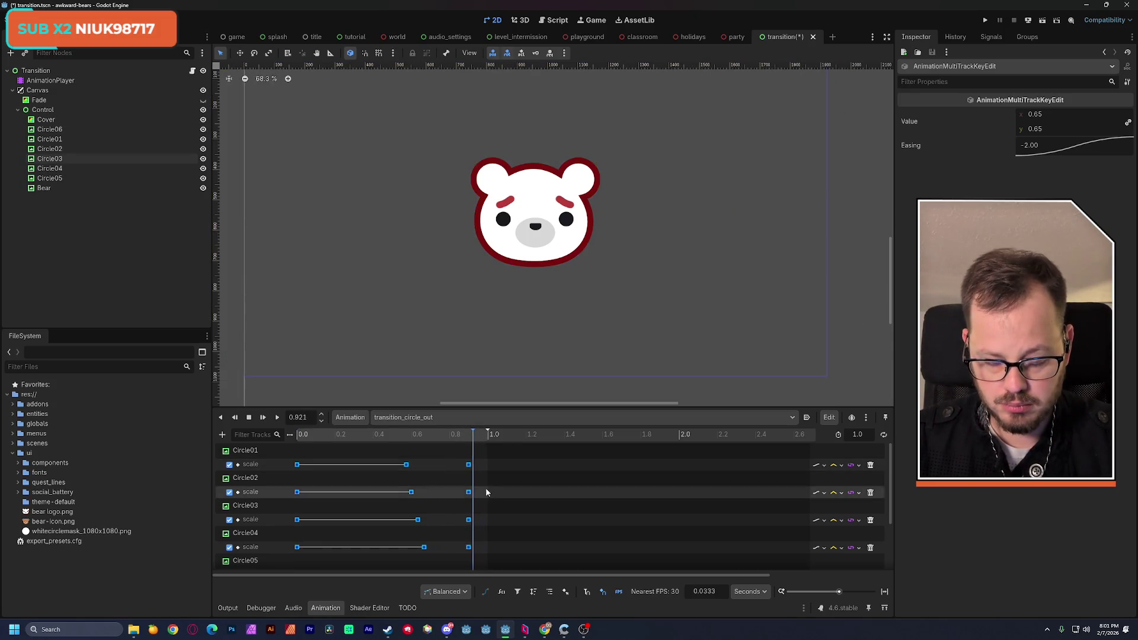
scroll(486, 496, down, 3)
key(ctrl+z)
key(ctrl+z)
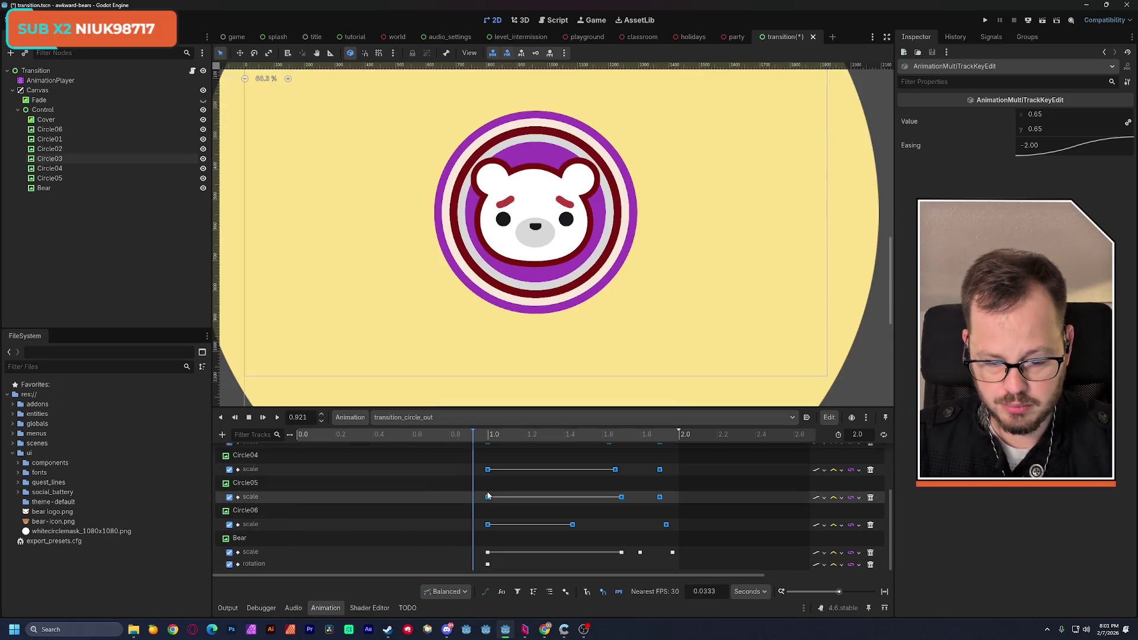
Move all keys, including Bear's scale and rotation, to start at 0.0 s and set the length to 1.0 s
drag(478, 545, 691, 569)
drag(490, 528, 301, 526)
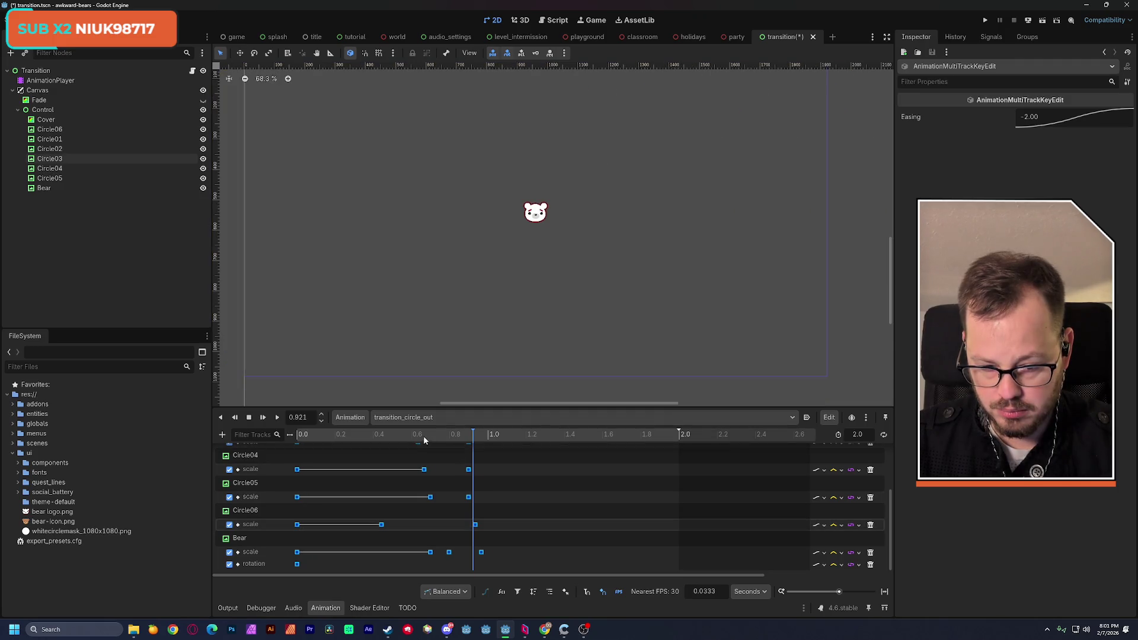
mouse_move(424, 436)
mouse_down()
mouse_move(496, 447)
mouse_move(463, 446)
mouse_up()
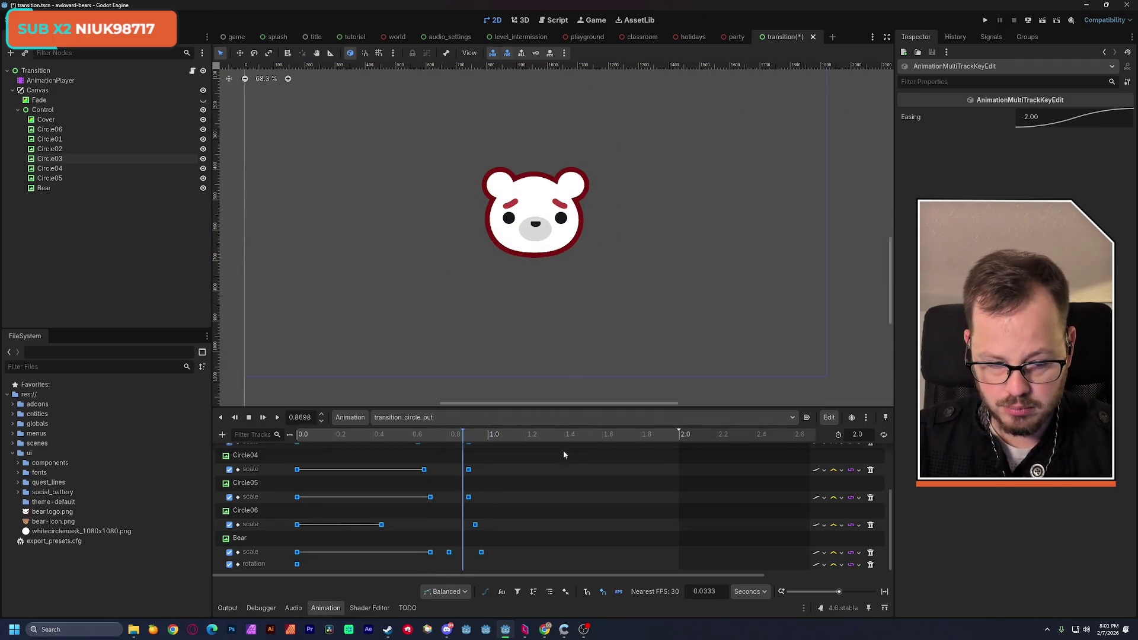
drag(680, 434, 492, 484)
Play transition_circle_out twice to check the timing and save the transition scene
click(277, 417)
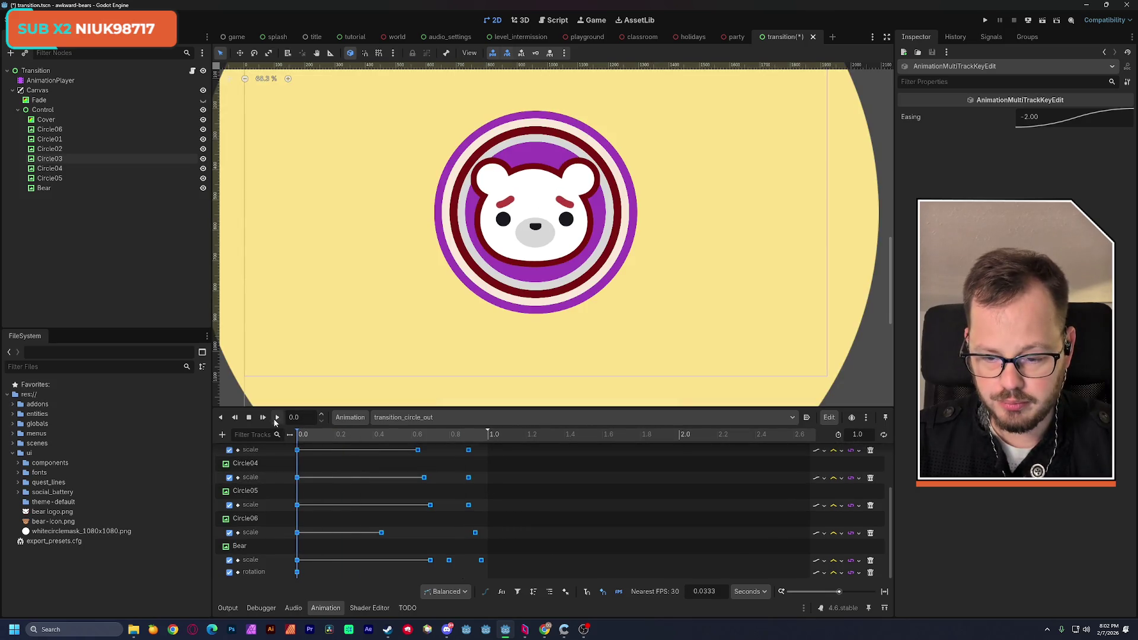
click(277, 418)
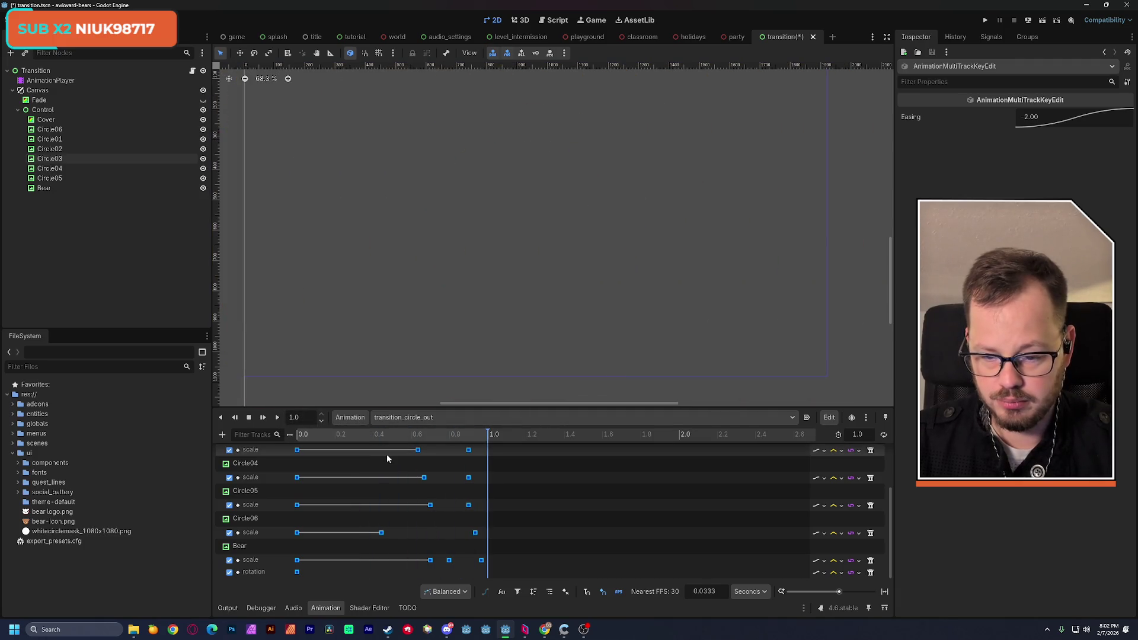
key(ctrl+s)
click(392, 418)
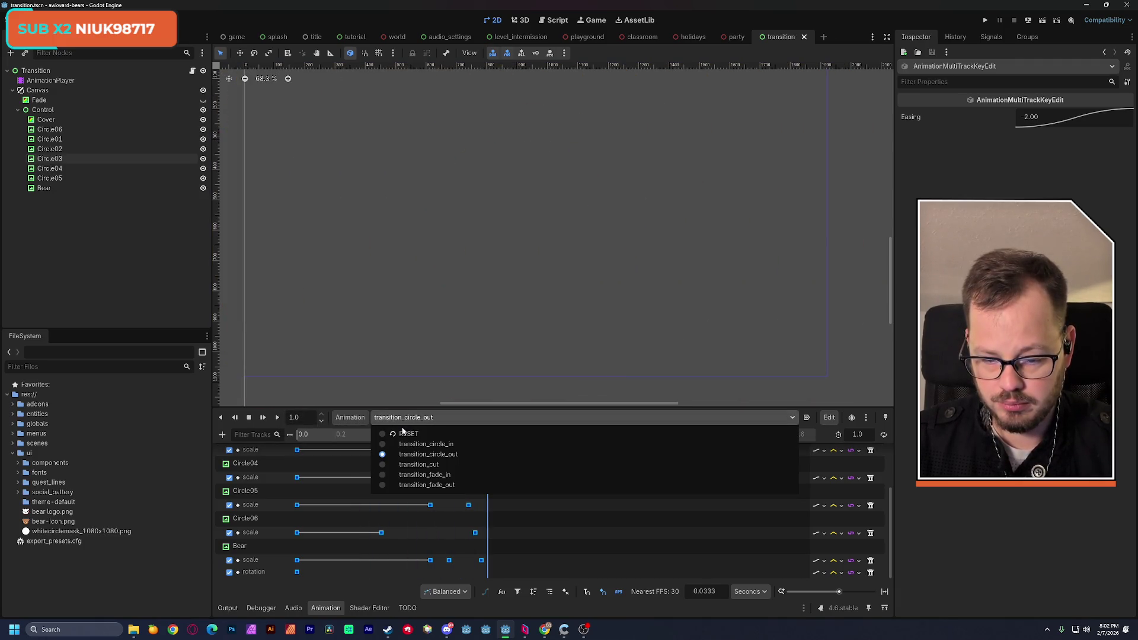
In transition_circle_in, move the Circle01–Circle04 scale keys to 1.0 s
click(453, 448)
mouse_move(464, 435)
mouse_down()
mouse_move(489, 449)
mouse_move(477, 486)
mouse_up()
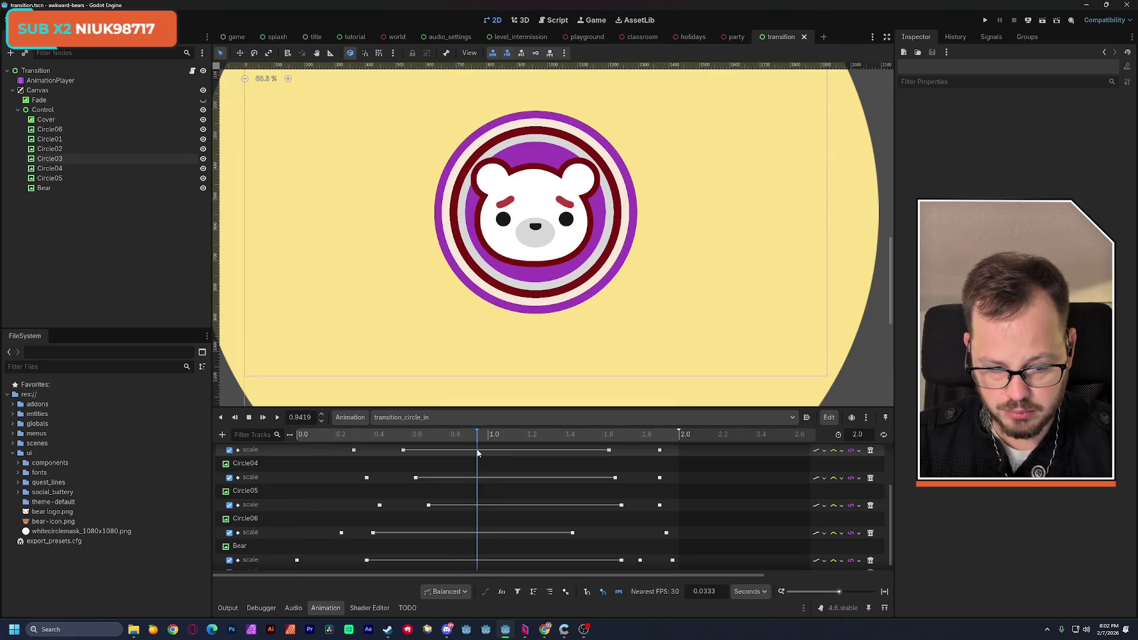
scroll(531, 489, up, 3)
drag(598, 464, 493, 479)
click(489, 437)
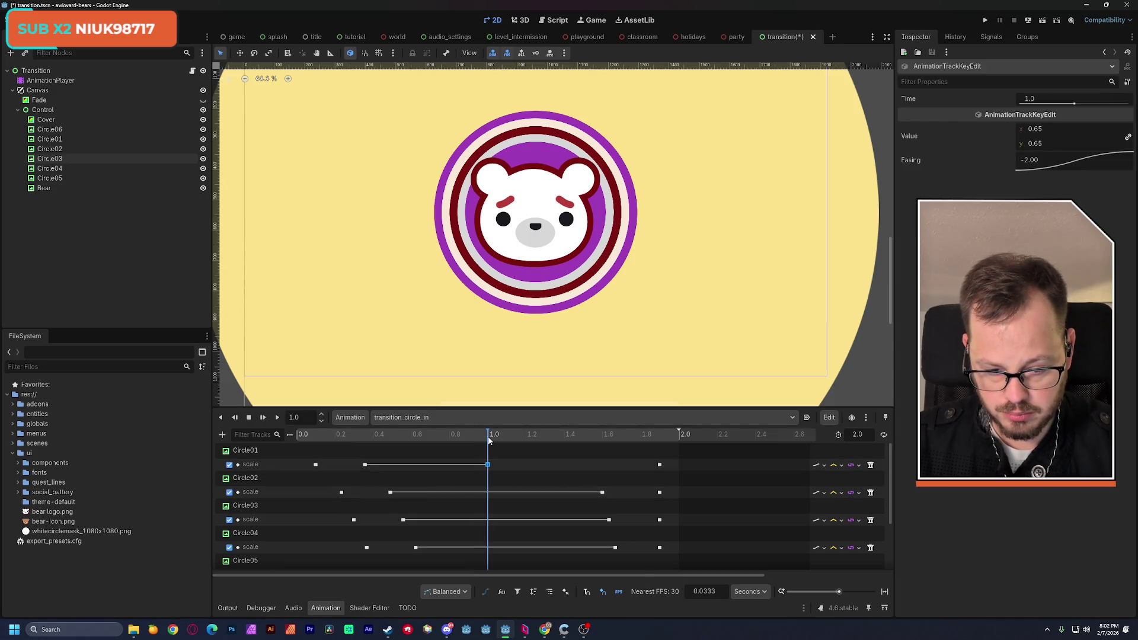
drag(602, 492, 488, 492)
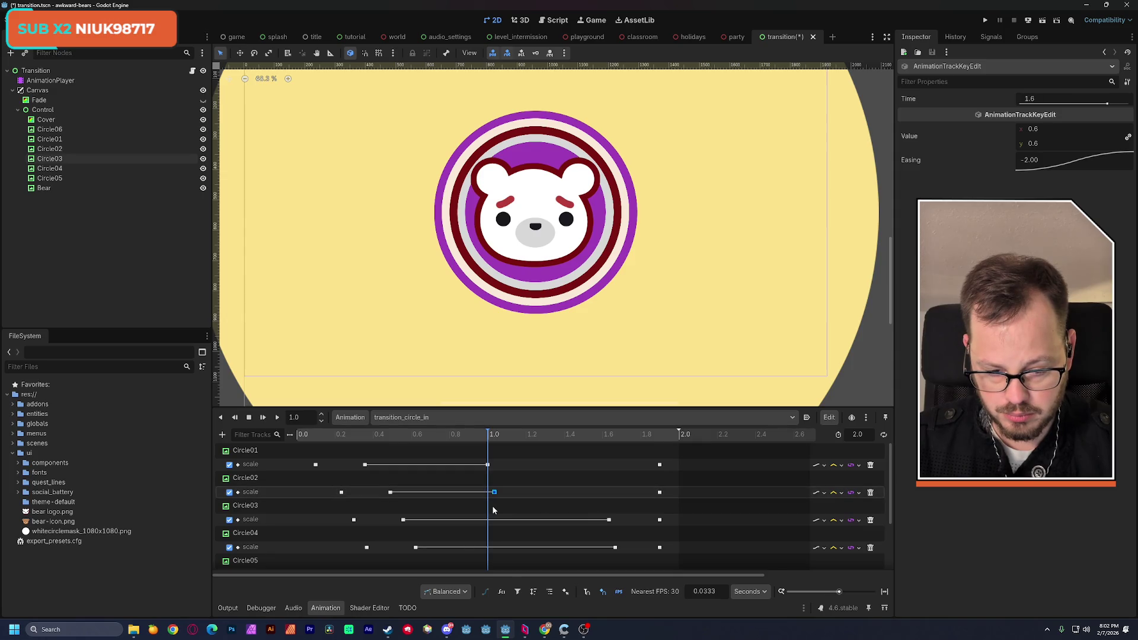
drag(606, 523, 488, 521)
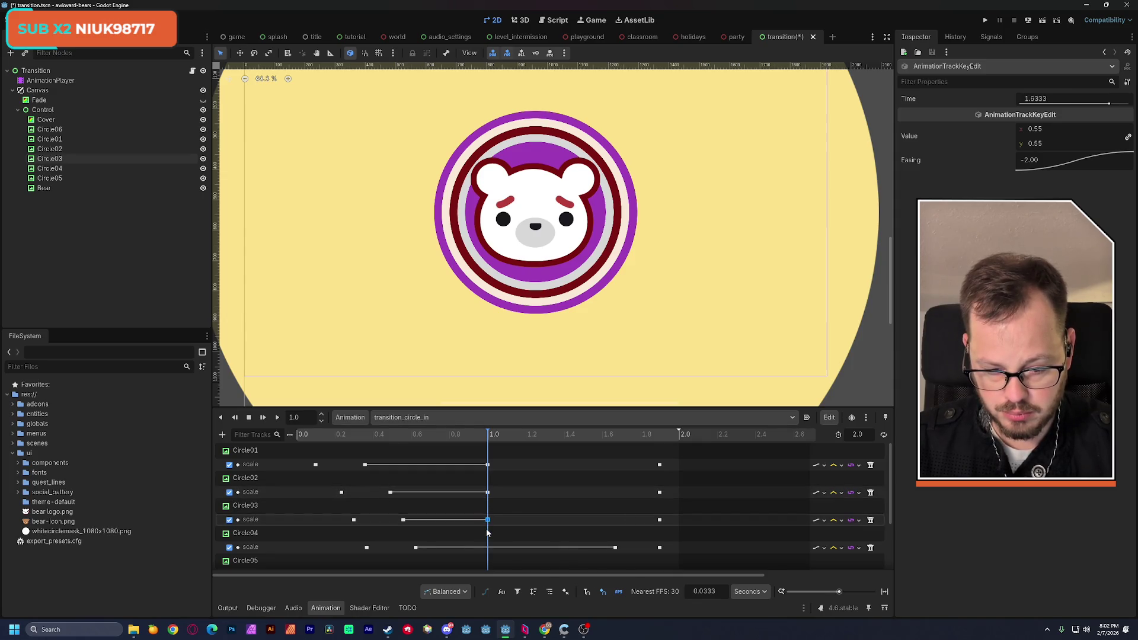
scroll(537, 507, down, 3)
drag(616, 490, 487, 491)
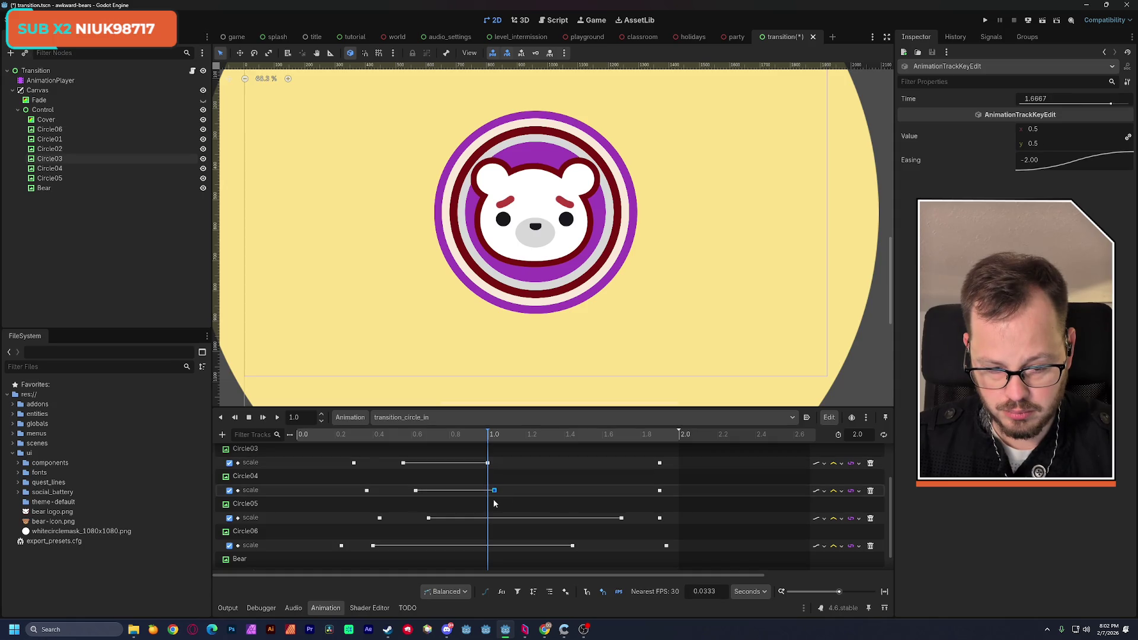
Move the Circle05 and Bear scale keys from around 1.7 s to the 1.0 s mark
click(621, 518)
drag(621, 518, 488, 519)
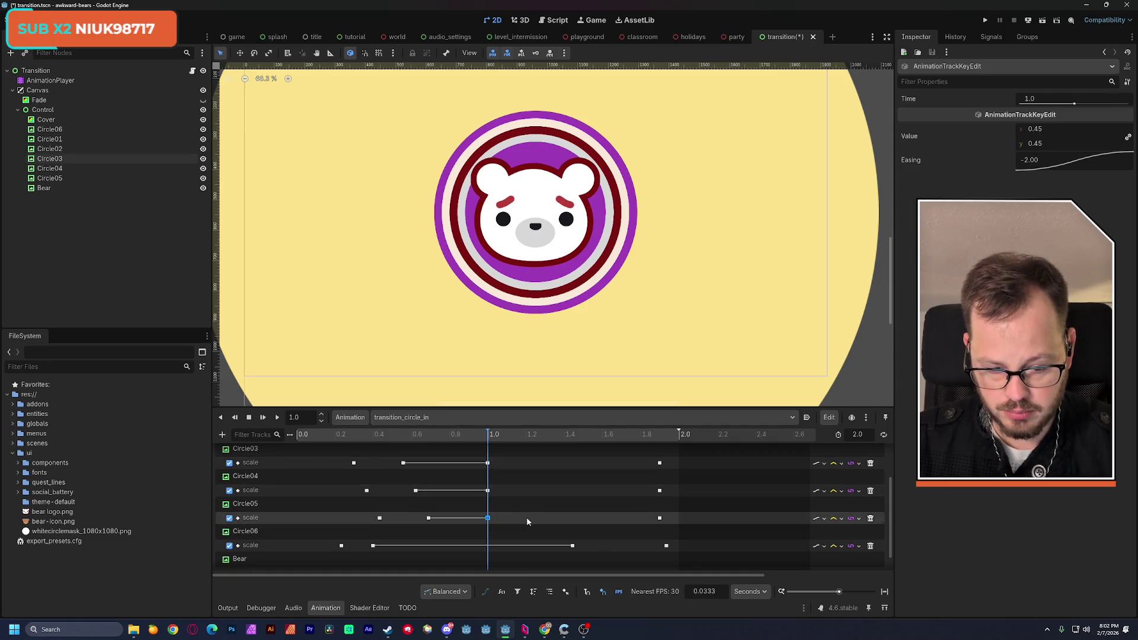
scroll(526, 517, down, 1)
drag(570, 526, 488, 526)
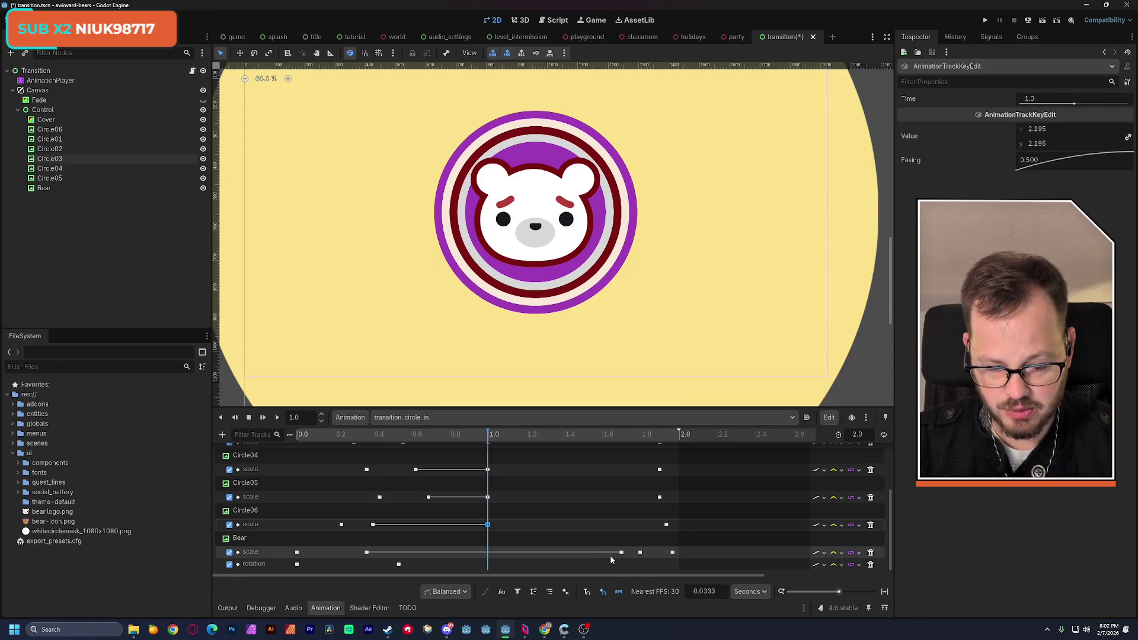
drag(621, 552, 488, 560)
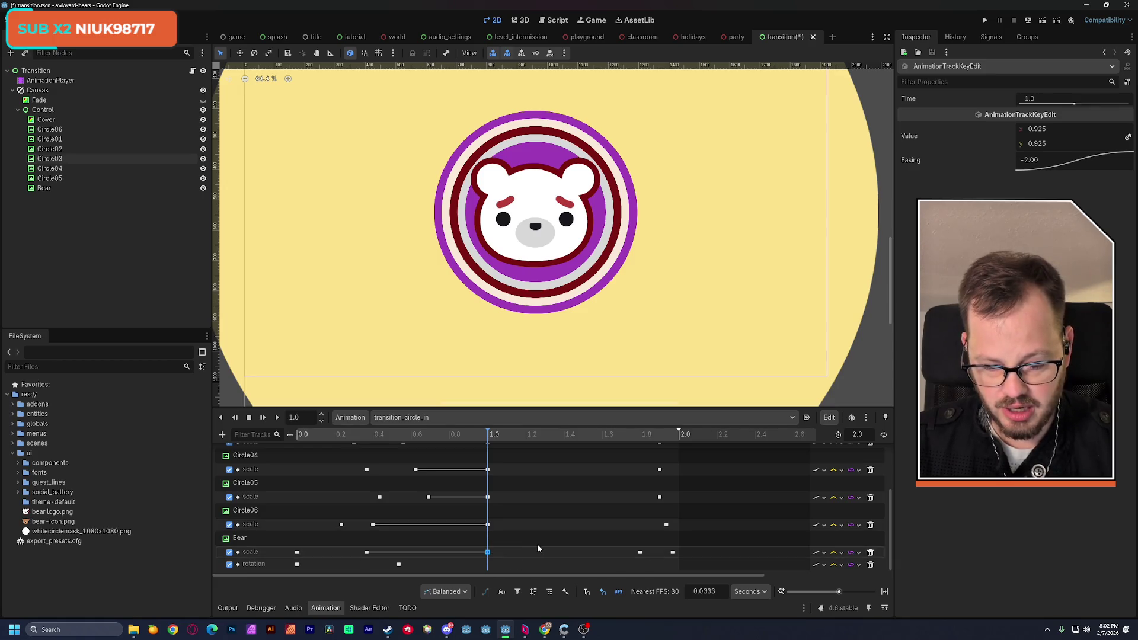
Delete the leftover keys at 1.7–1.9 s and shorten the animation to 1.0 s
drag(605, 561, 698, 454)
key(Delete)
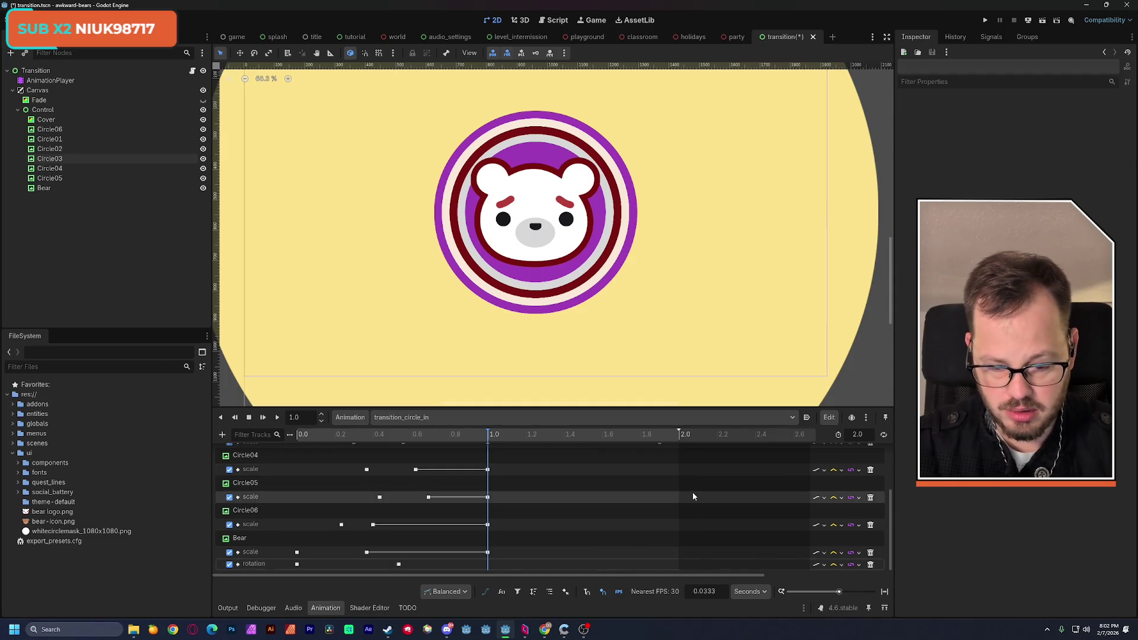
scroll(694, 492, up, 3)
drag(641, 536, 676, 466)
key(Delete)
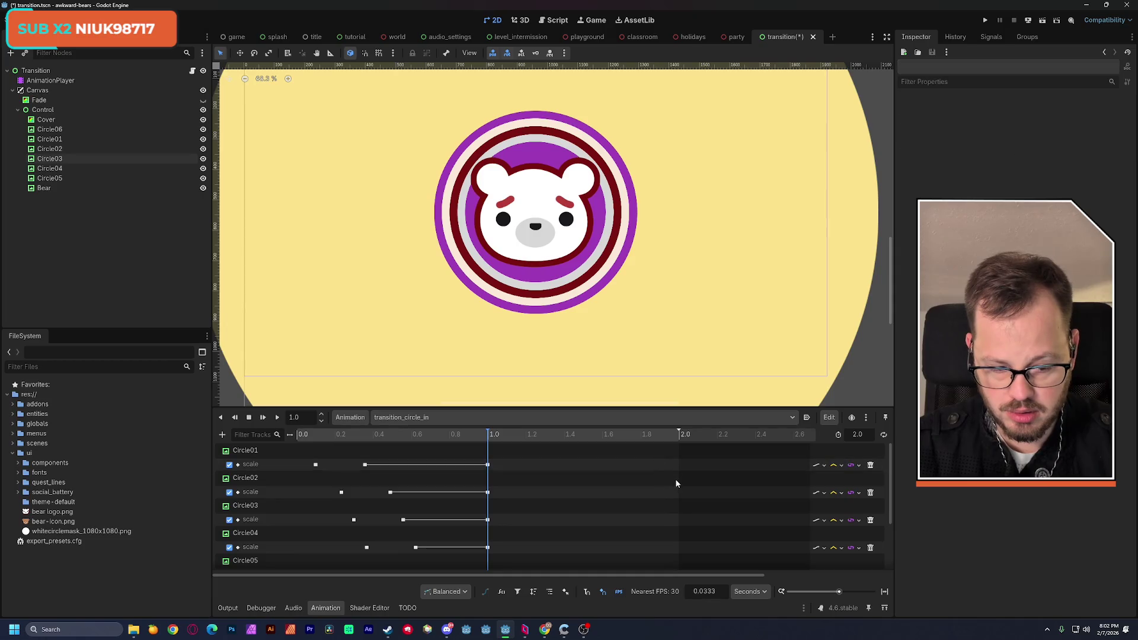
click(464, 437)
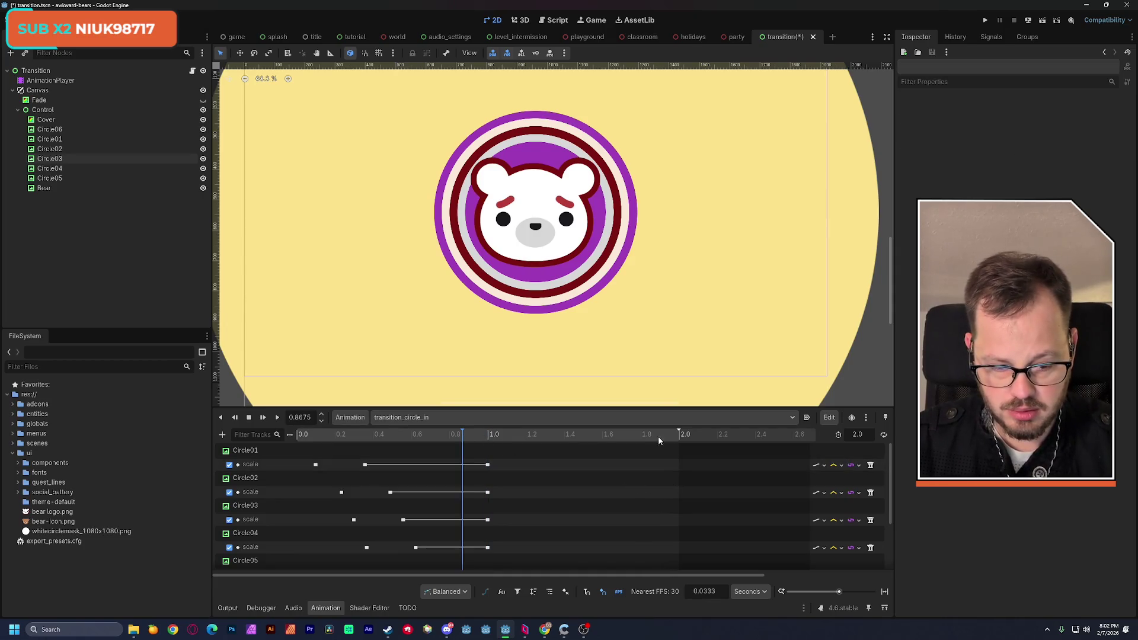
mouse_move(679, 436)
mouse_down()
mouse_move(542, 469)
mouse_move(490, 496)
mouse_up()
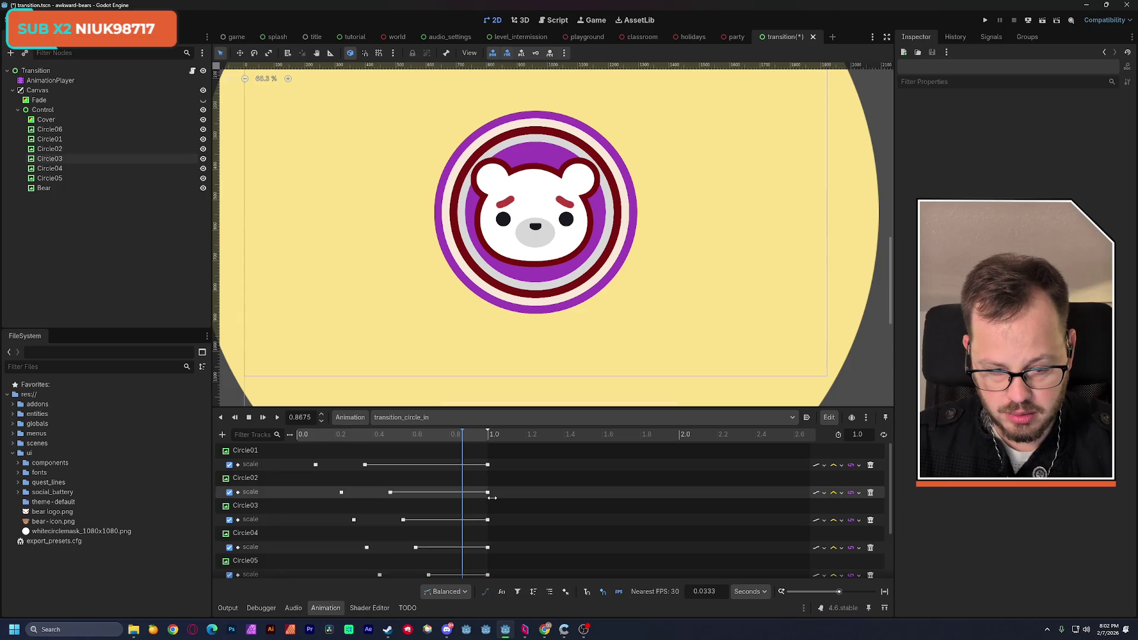
Save, preview transition_circle_in, then load and preview transition_circle_out and save again
key(ctrl+s)
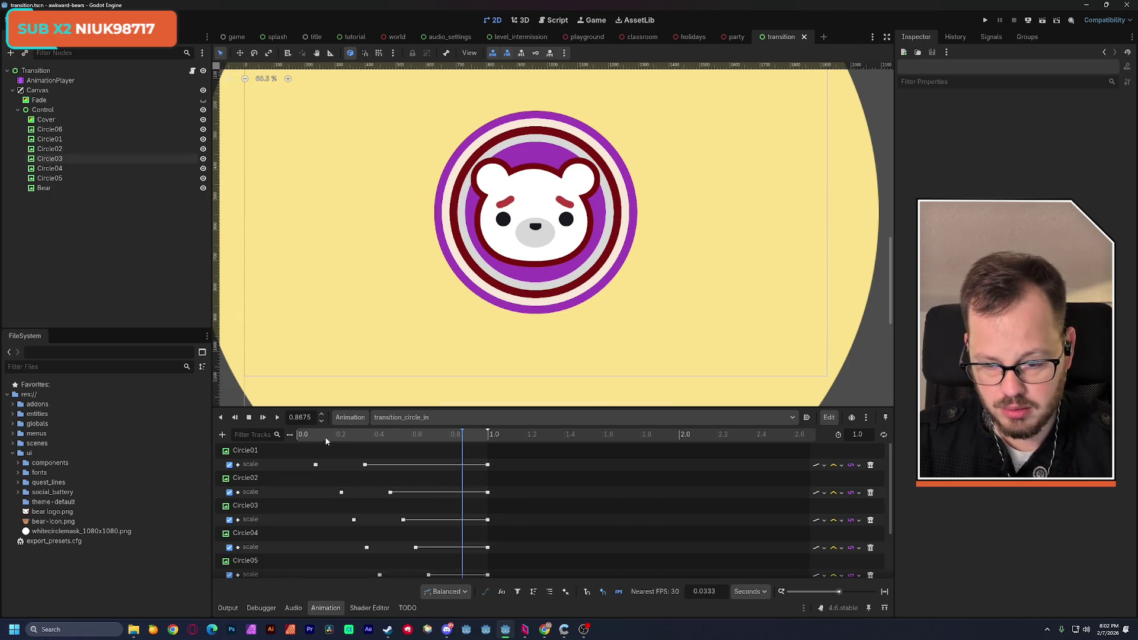
click(277, 418)
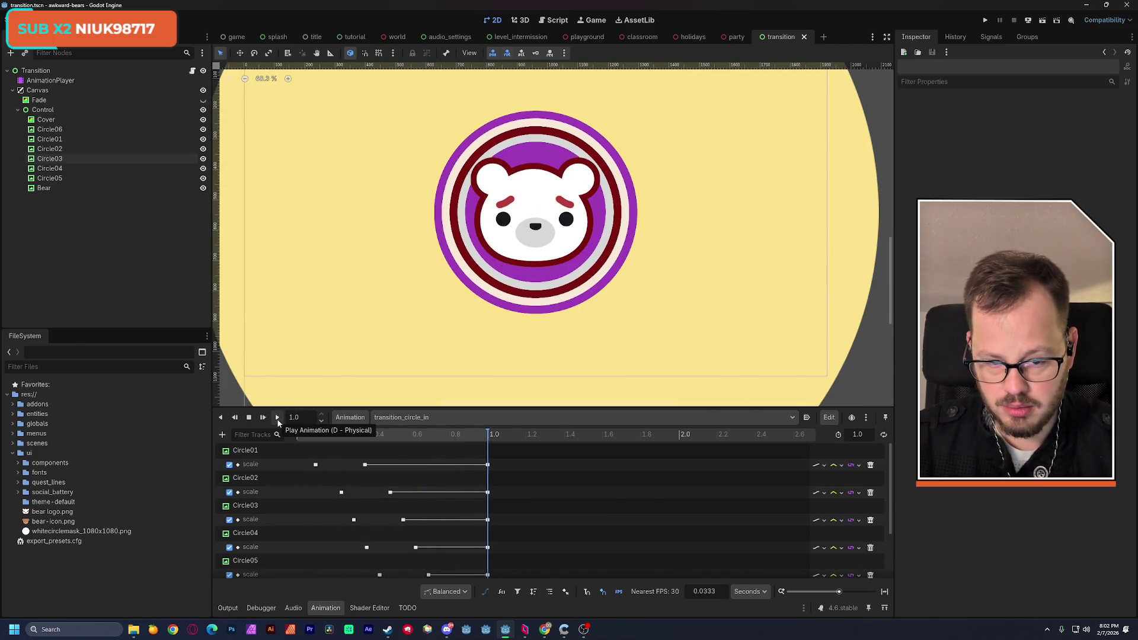
click(391, 417)
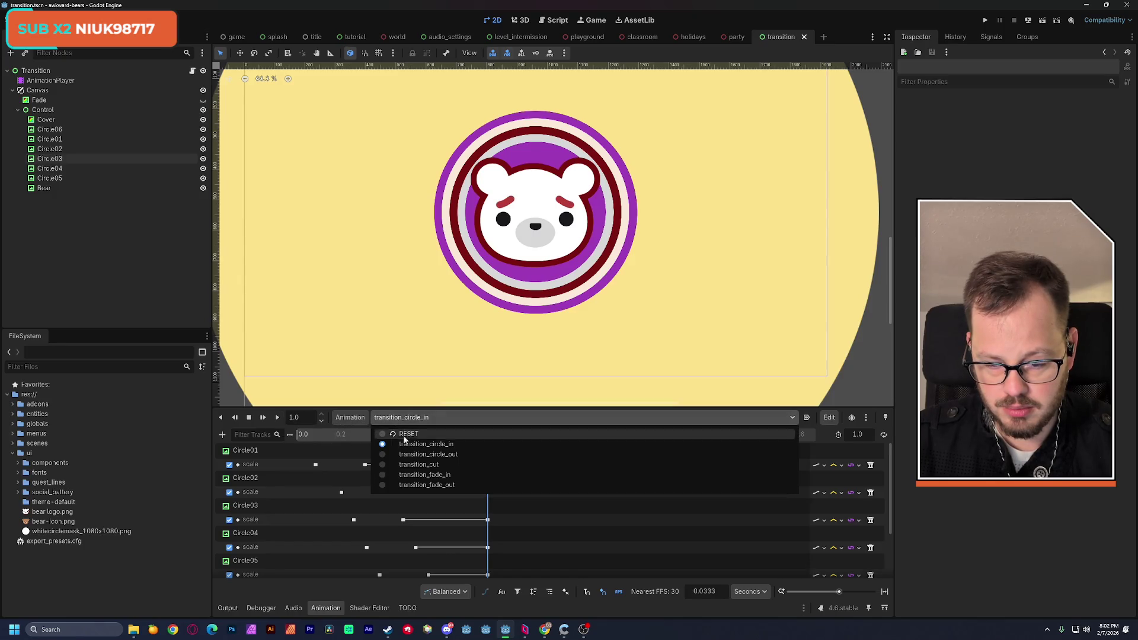
click(385, 438)
click(279, 417)
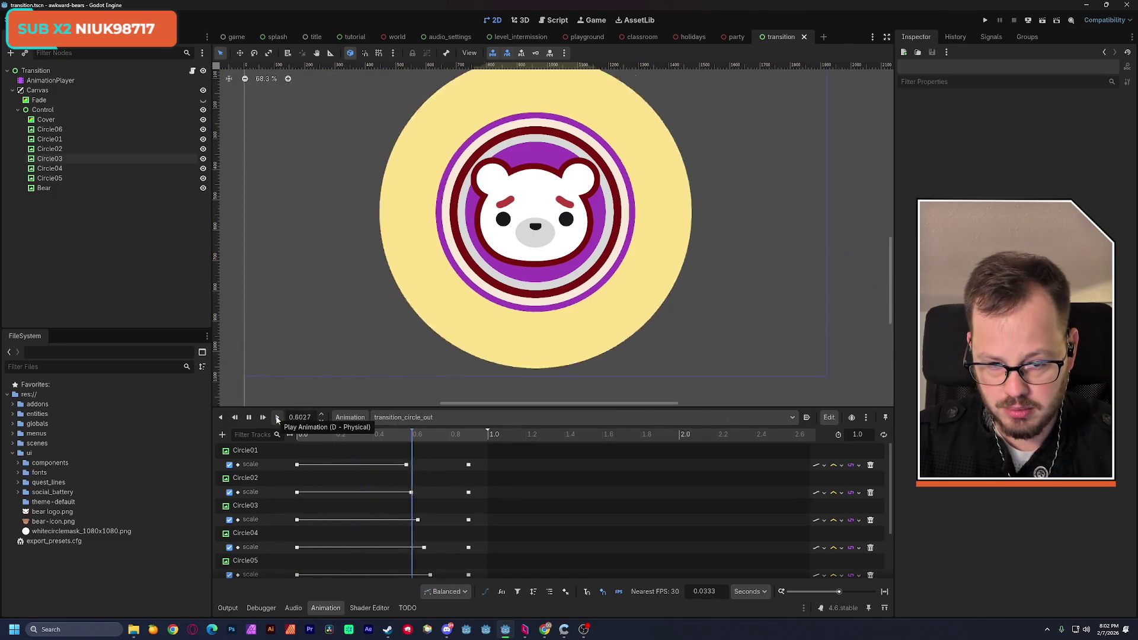
scroll(521, 512, down, 2)
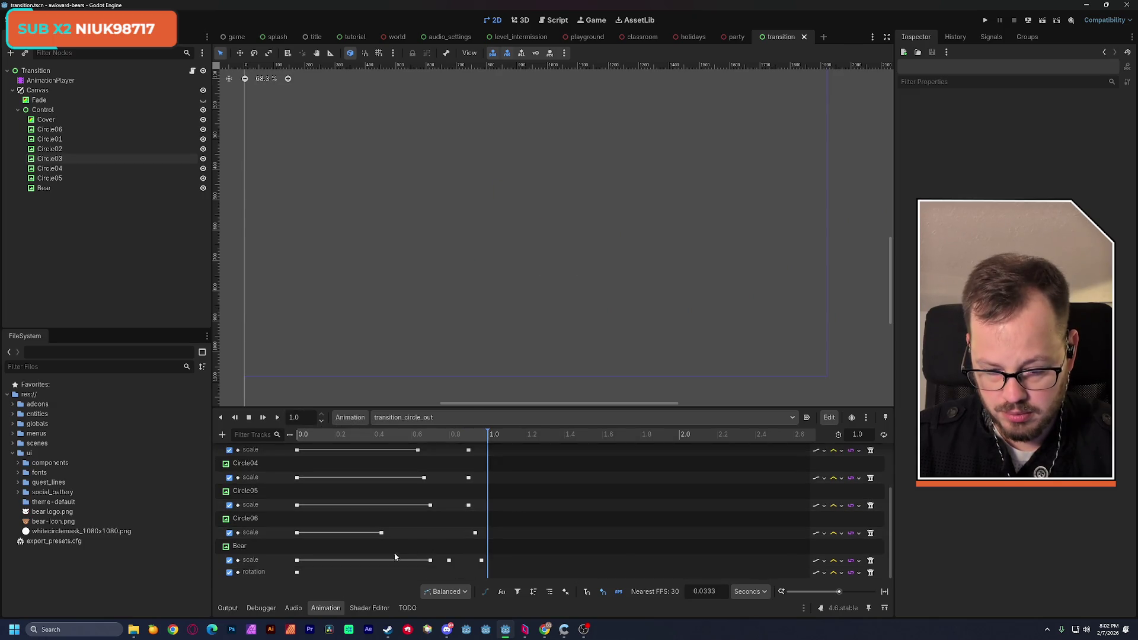
scroll(414, 538, up, 2)
key(ctrl+s)
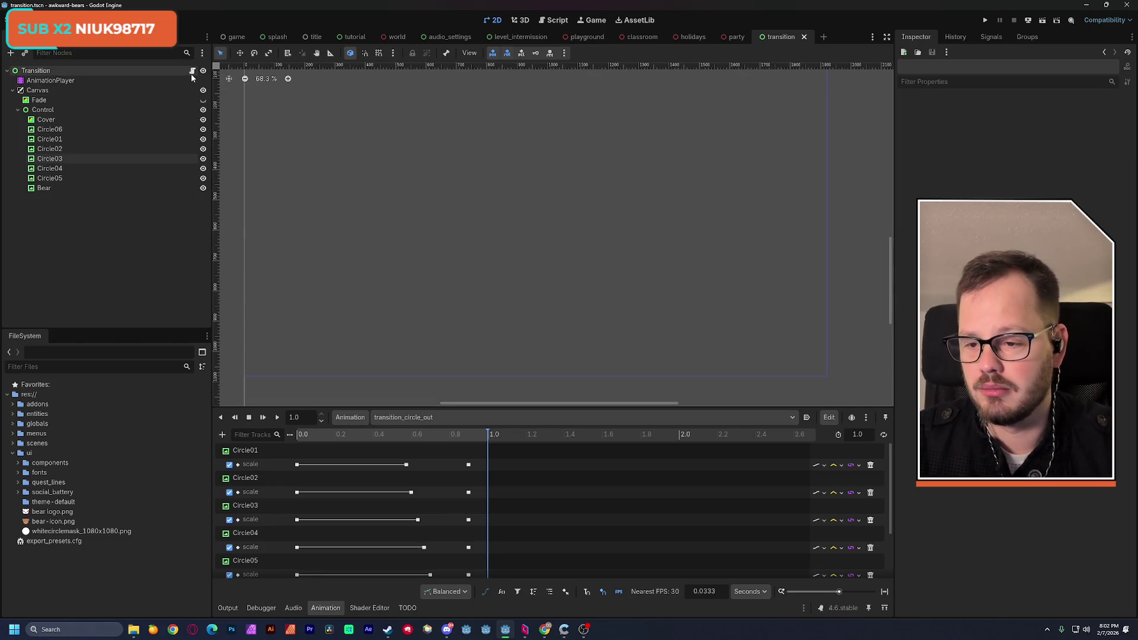
Rename the Control node to Circle, hide it, save, and expand its Visibility properties
double_click(55, 110)
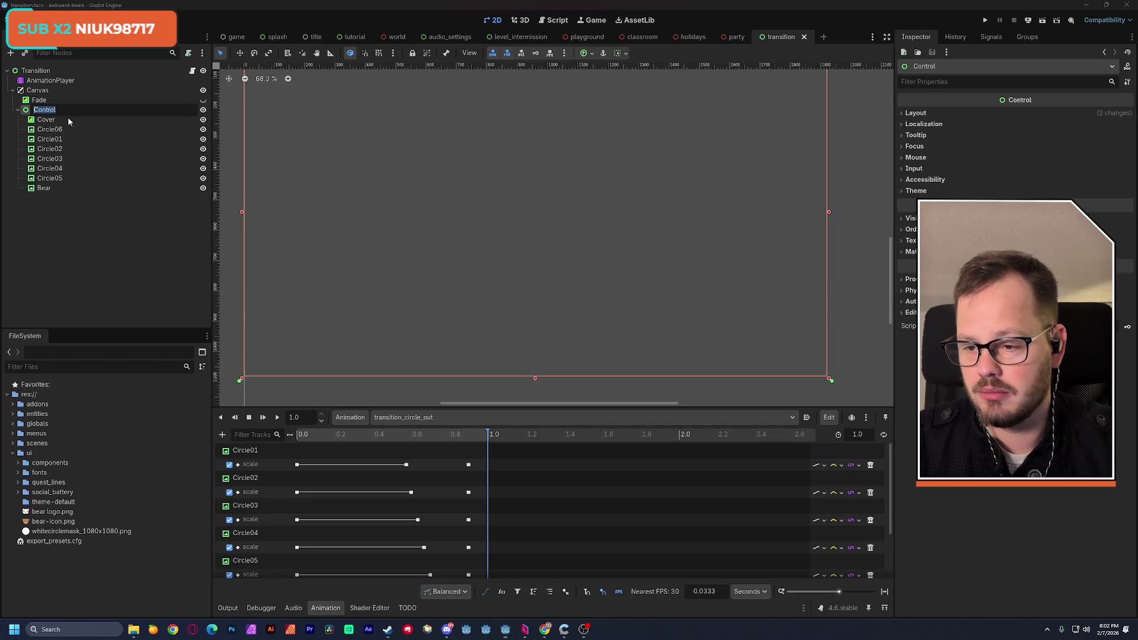
text(Circle)
key(Return)
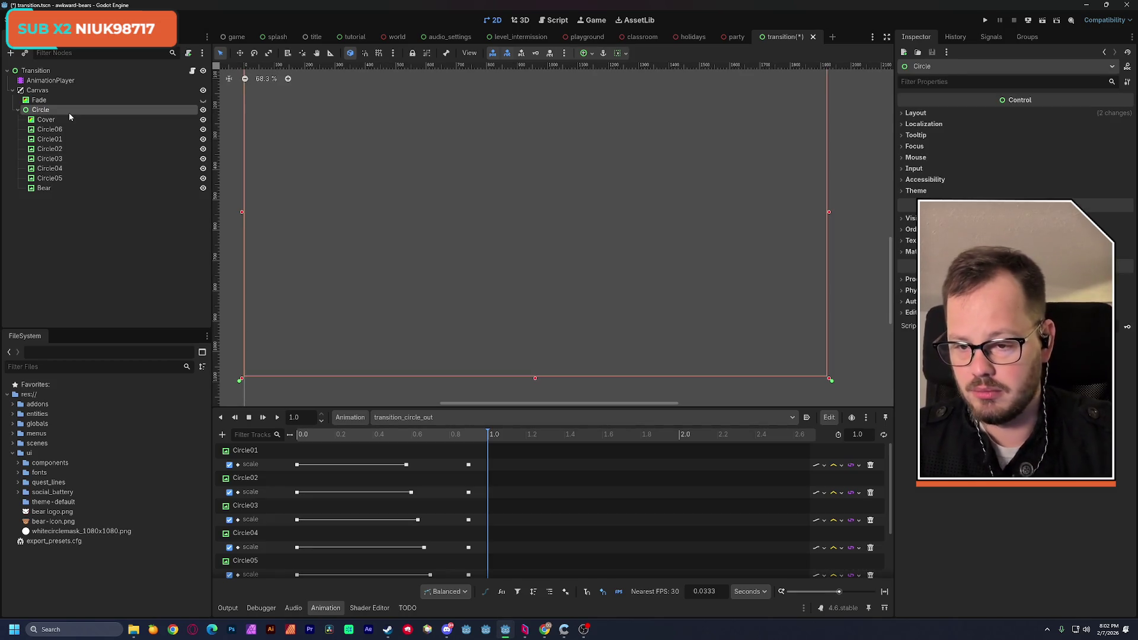
click(203, 110)
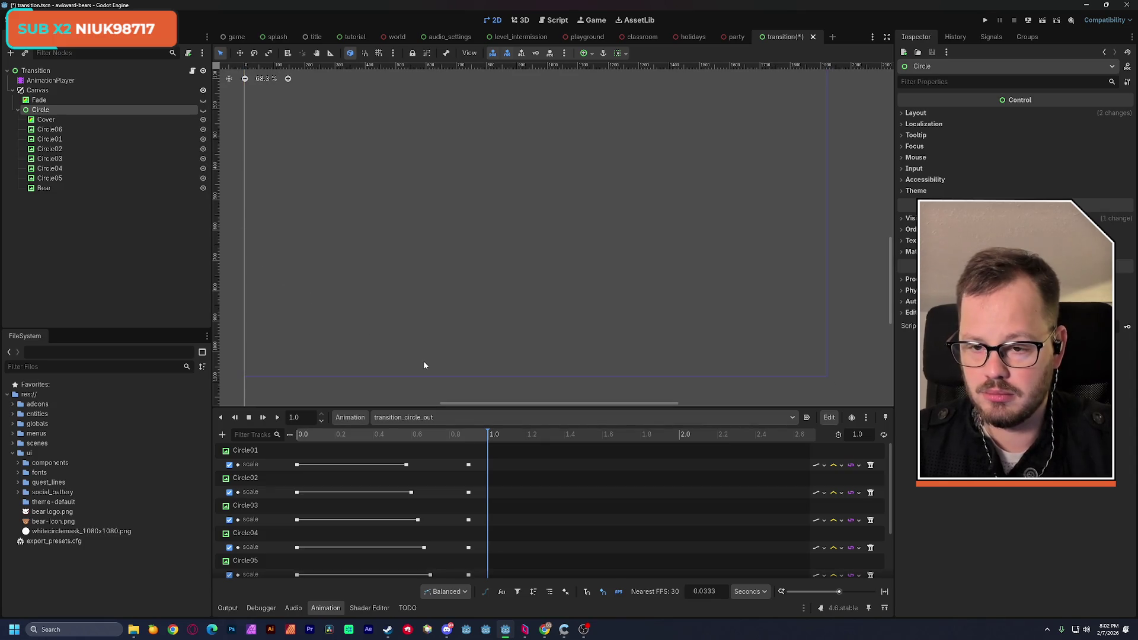
key(ctrl+s)
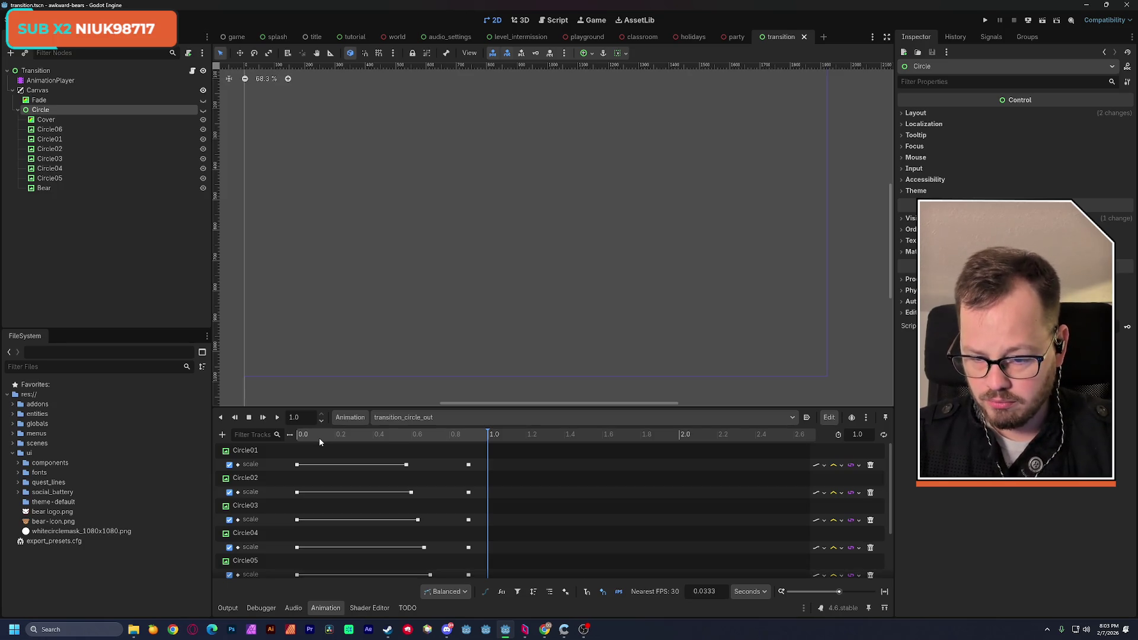
mouse_move(319, 439)
mouse_down()
mouse_move(286, 439)
mouse_move(490, 447)
mouse_up()
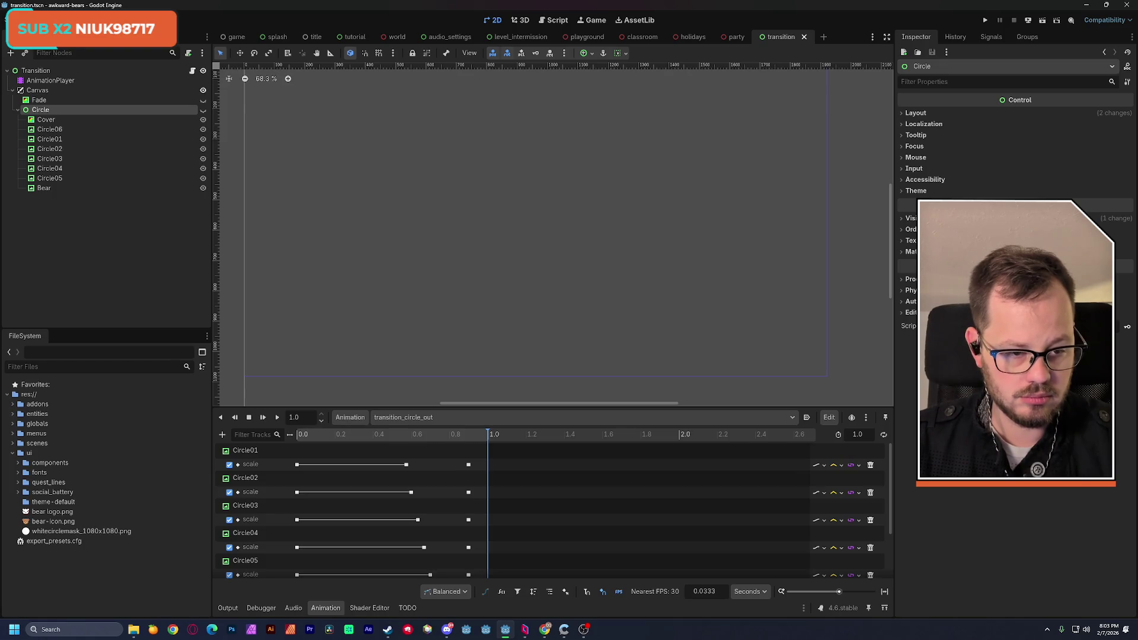
click(910, 218)
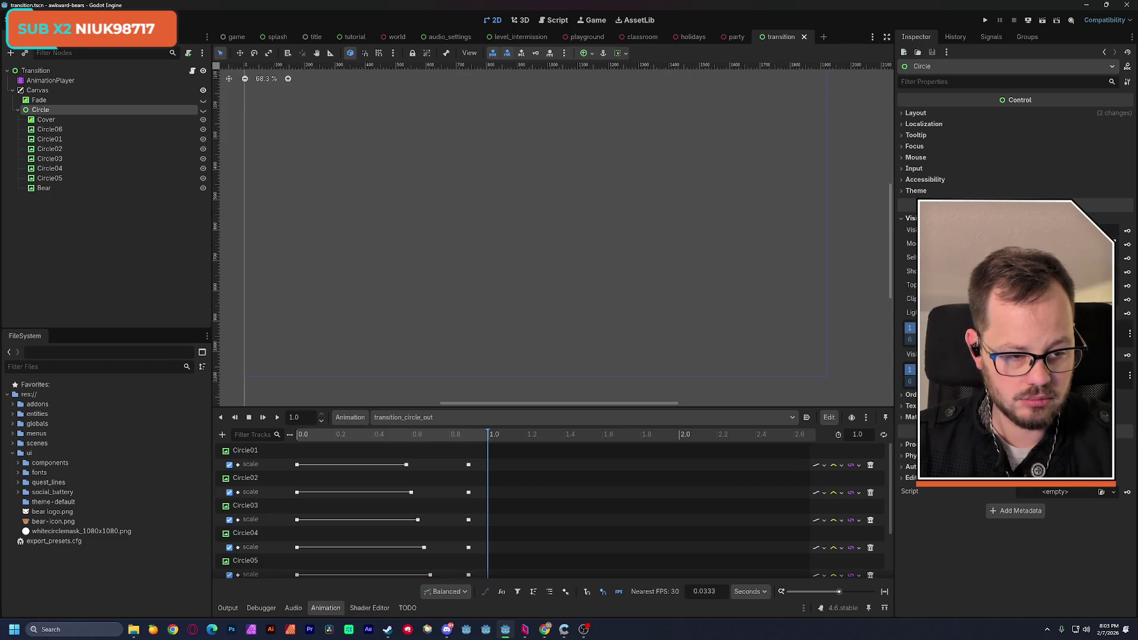
Add a Circle visible track to transition_circle_out and save the scene
click(1128, 230)
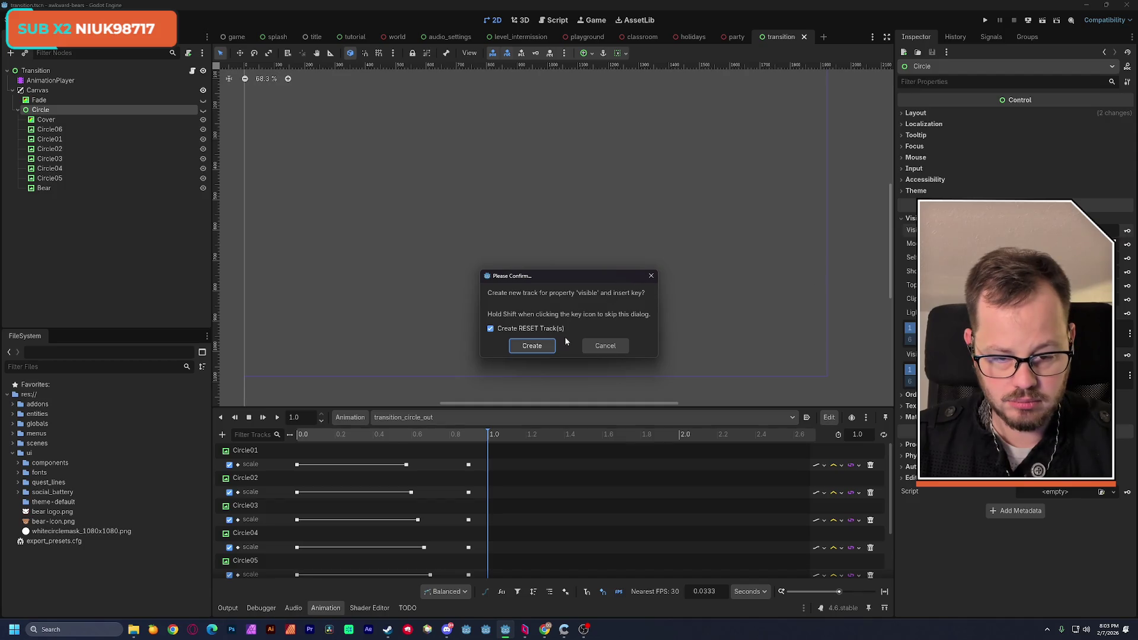
click(543, 346)
scroll(529, 482, down, 3)
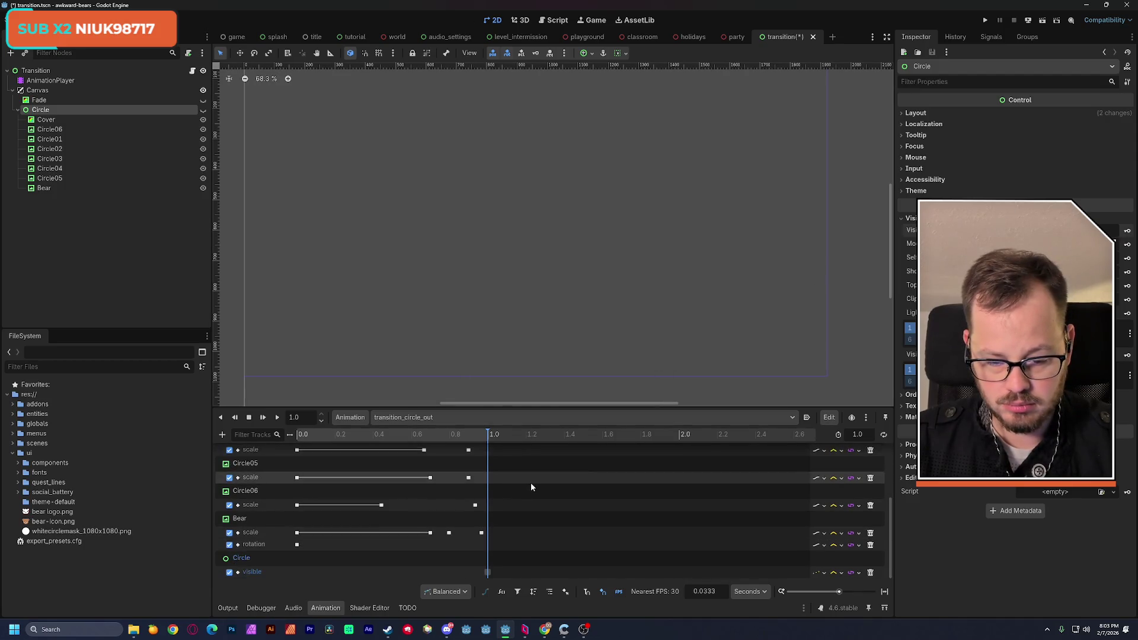
scroll(532, 482, up, 3)
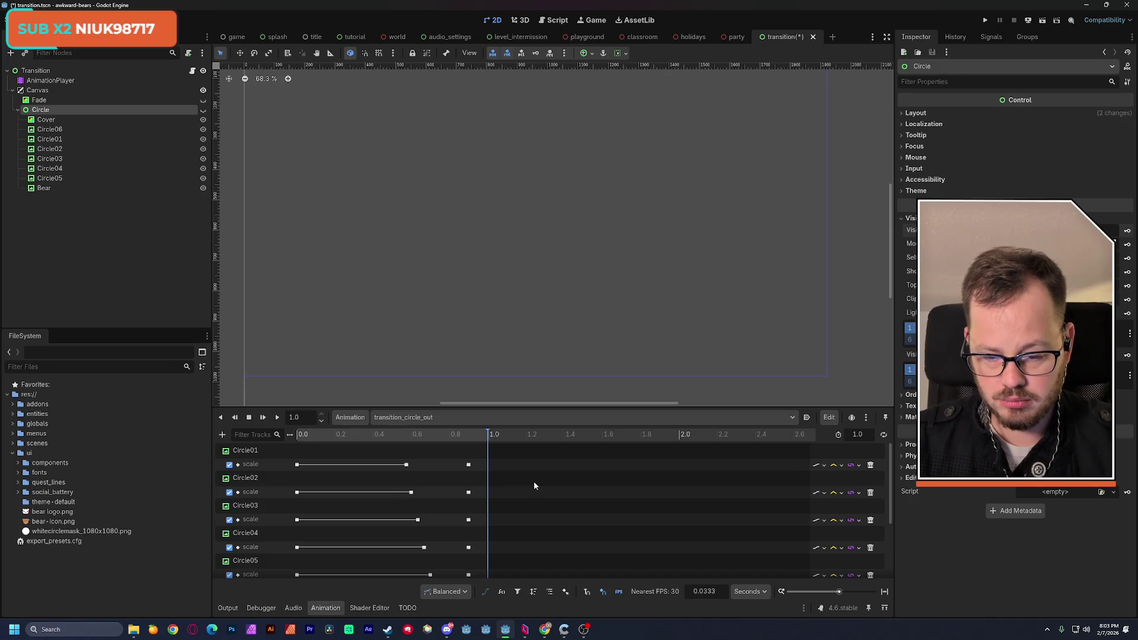
key(ctrl+s)
Add a Circle visible track to transition_circle_in with its 0.0 s key set to On
click(431, 419)
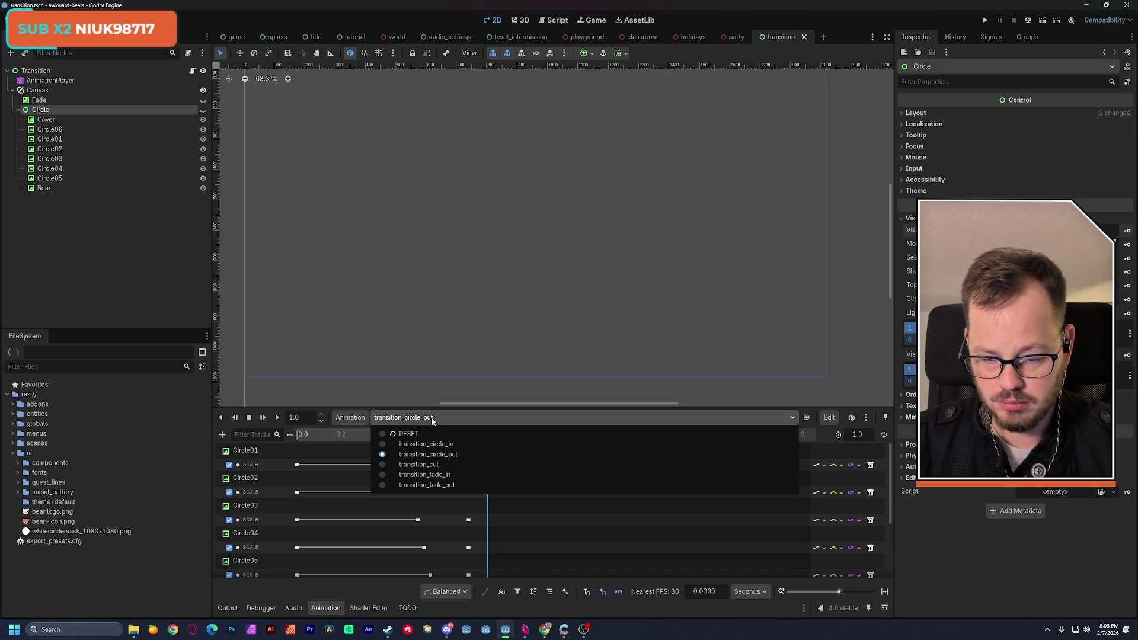
click(446, 444)
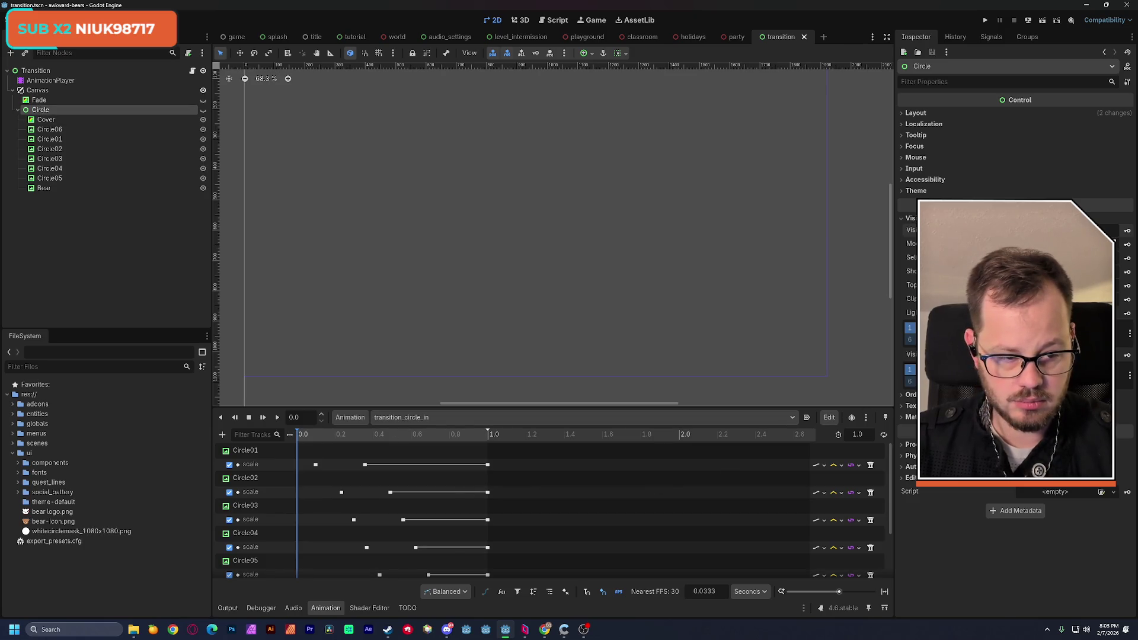
click(1126, 232)
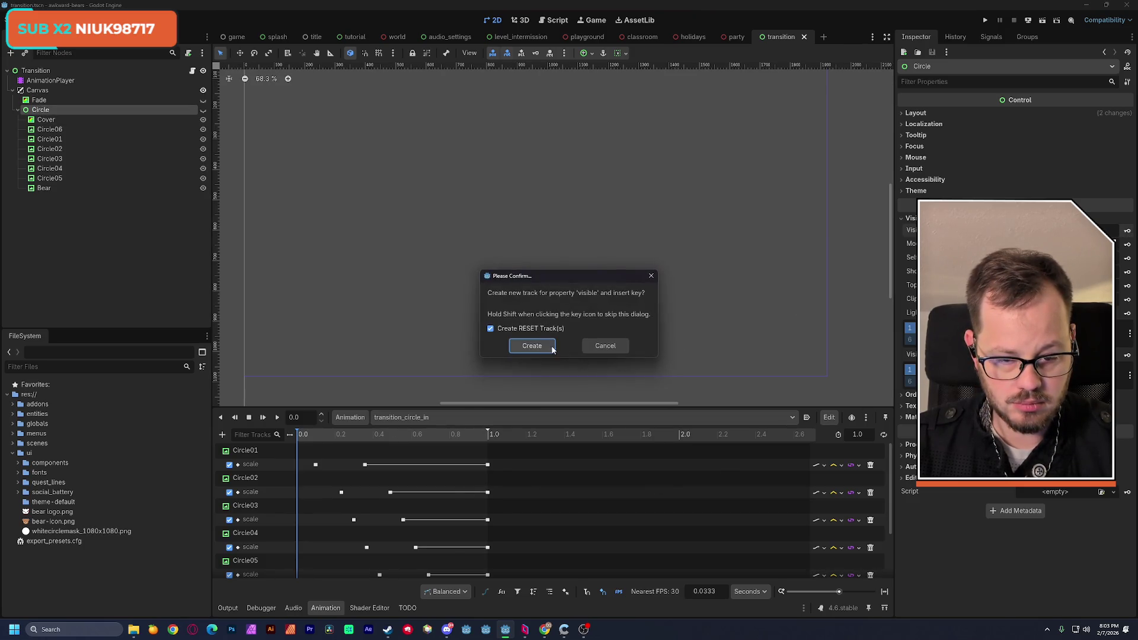
click(534, 347)
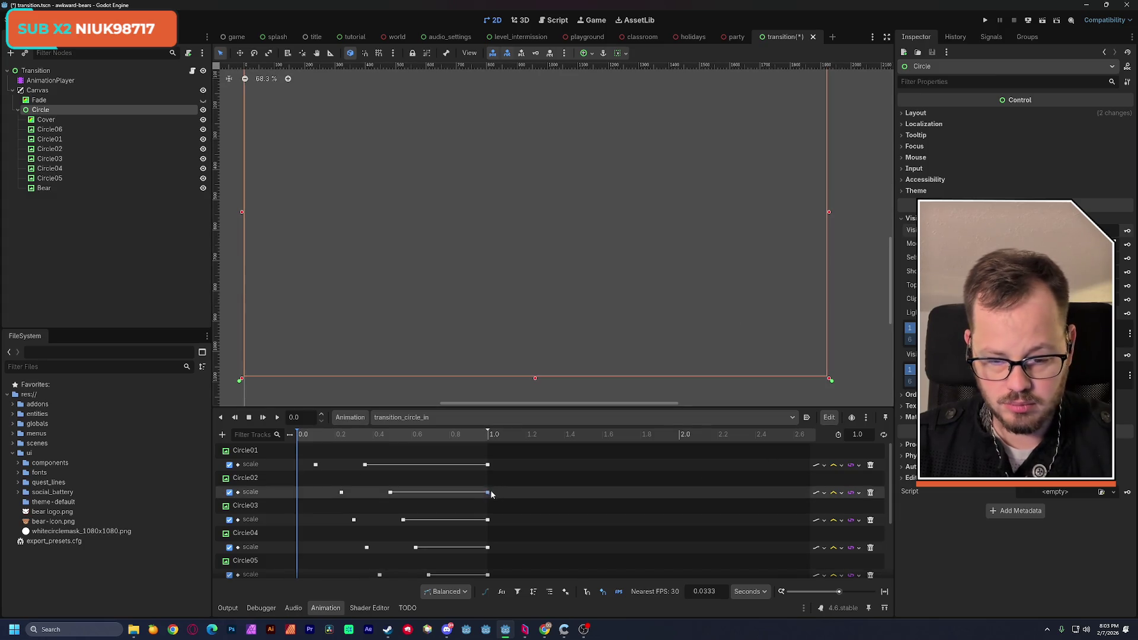
scroll(493, 497, down, 3)
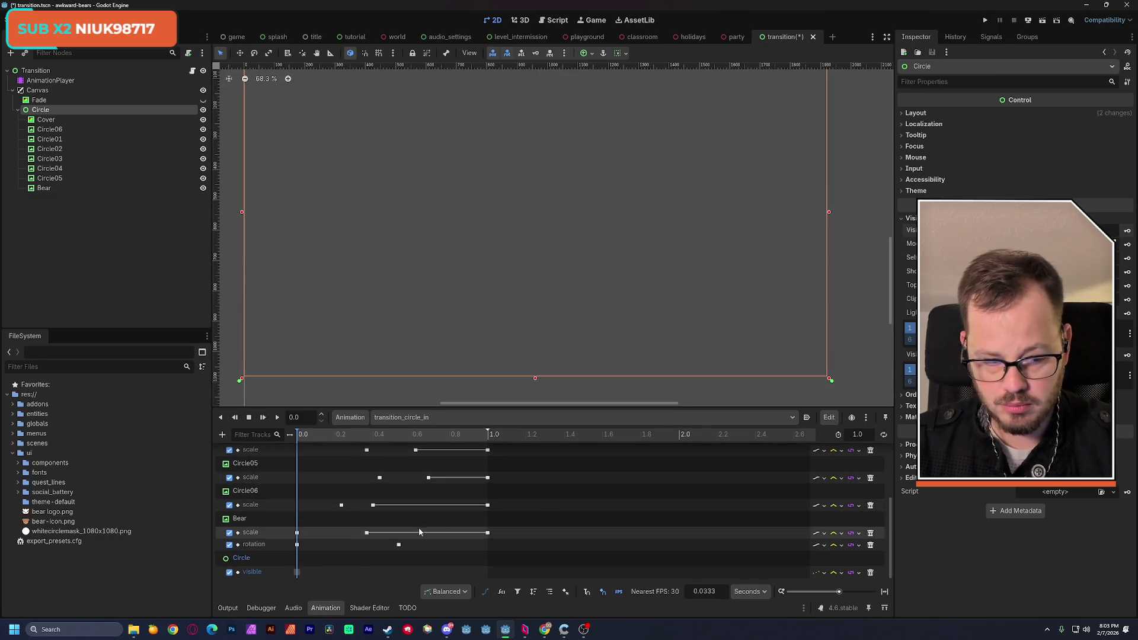
click(297, 572)
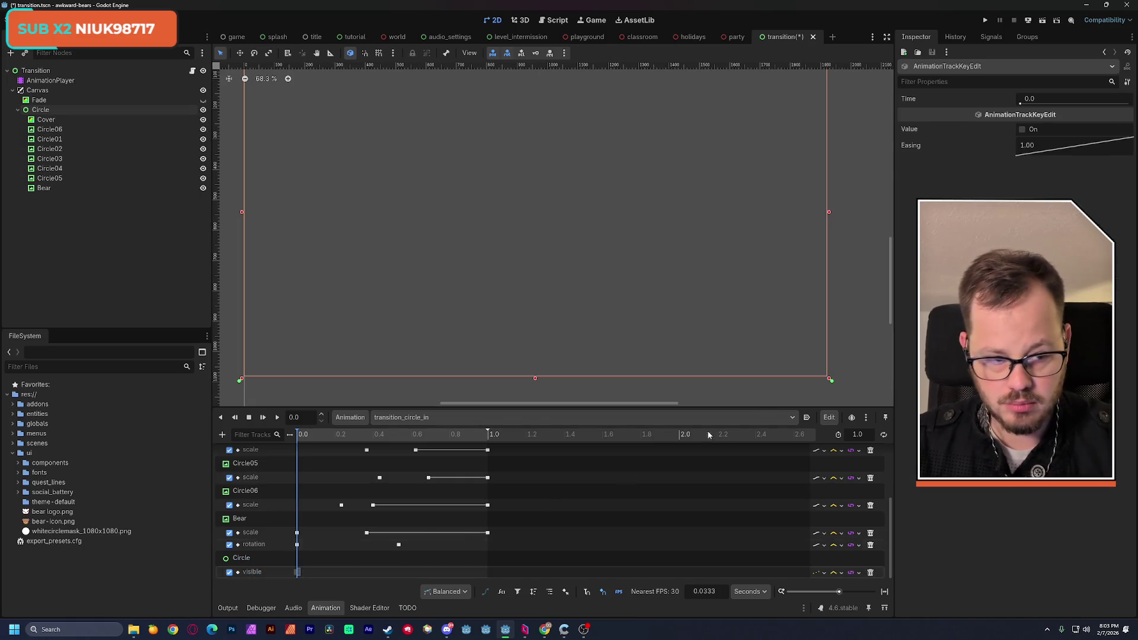
click(1022, 130)
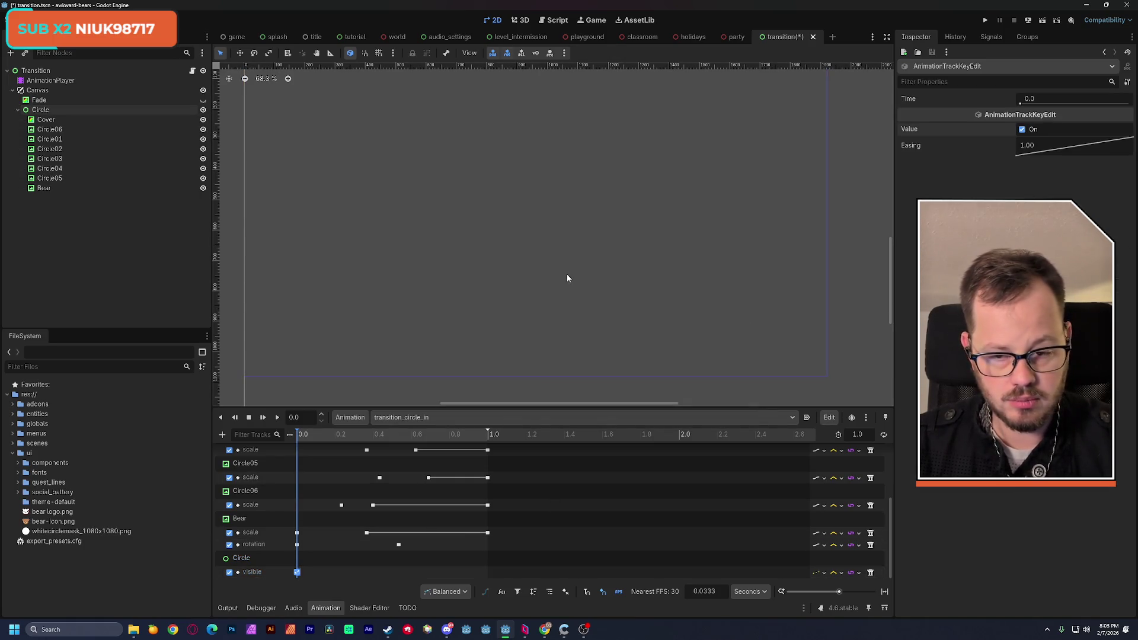
scroll(416, 218, down, 3)
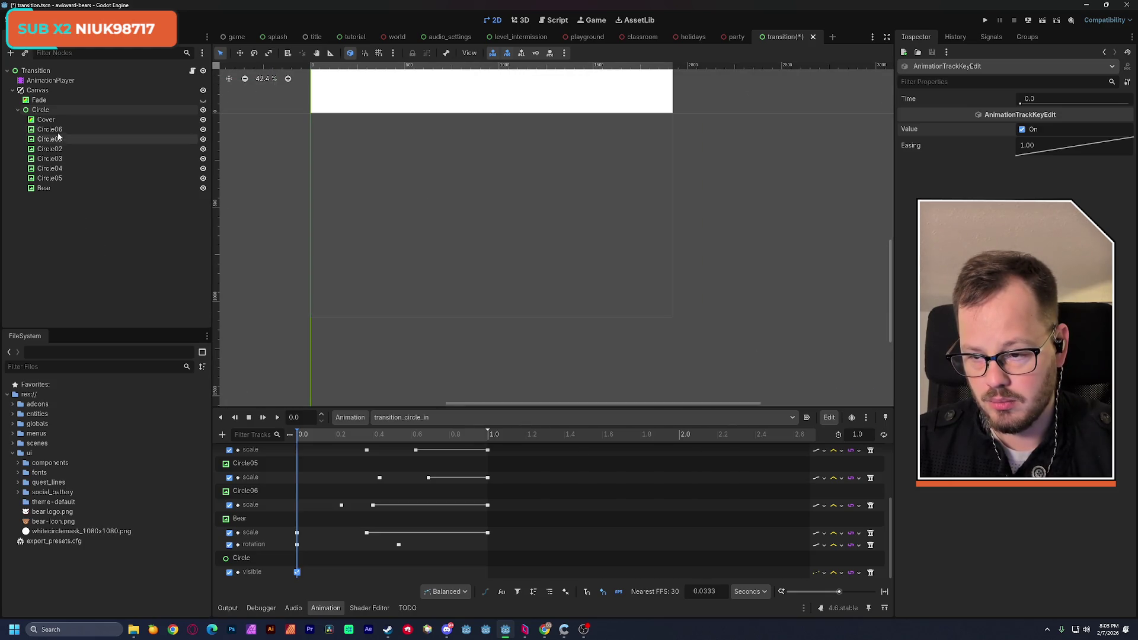
Delete the Cover node from the transition scene and save
click(89, 120)
key(Delete)
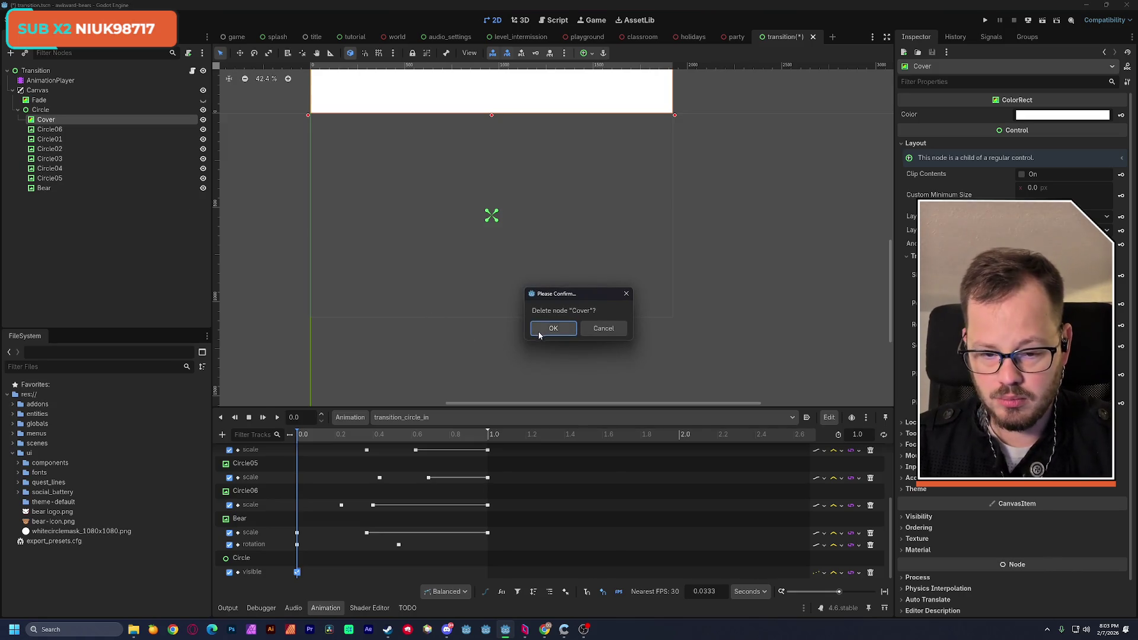
click(539, 330)
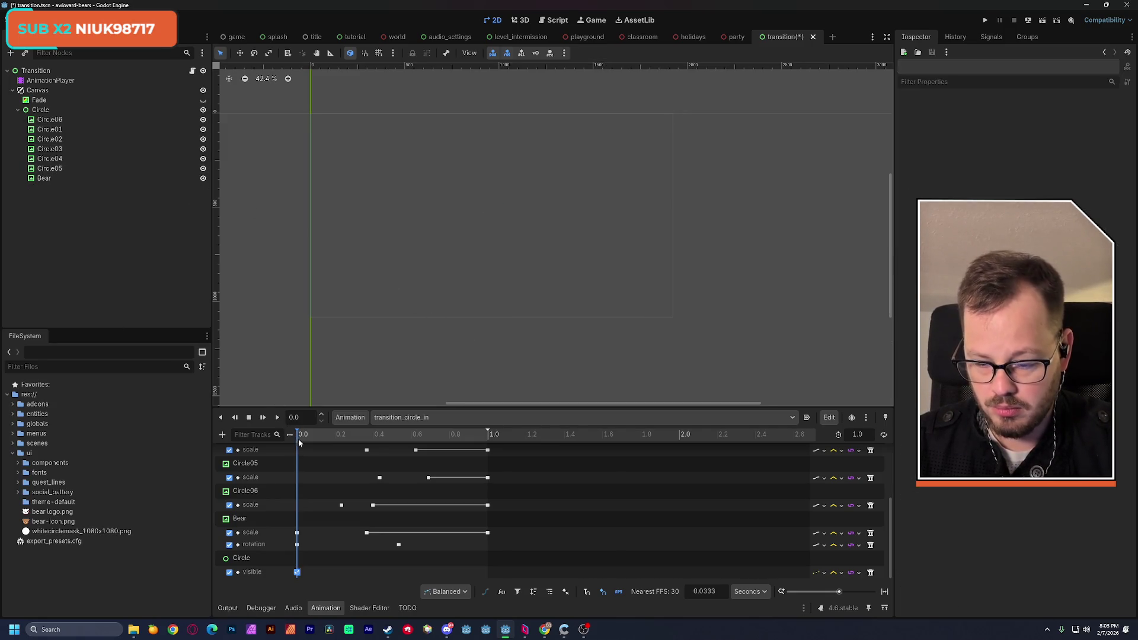
key(ctrl+s)
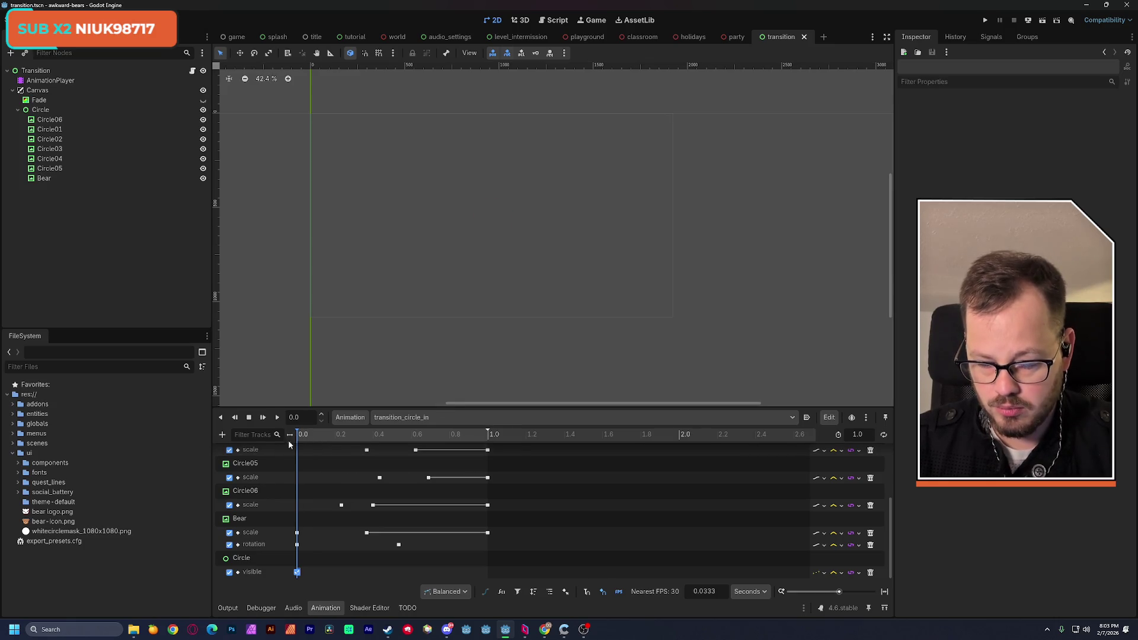
Preview transition_circle_in, then load and play transition_circle_out, and save again
key(shift+d)
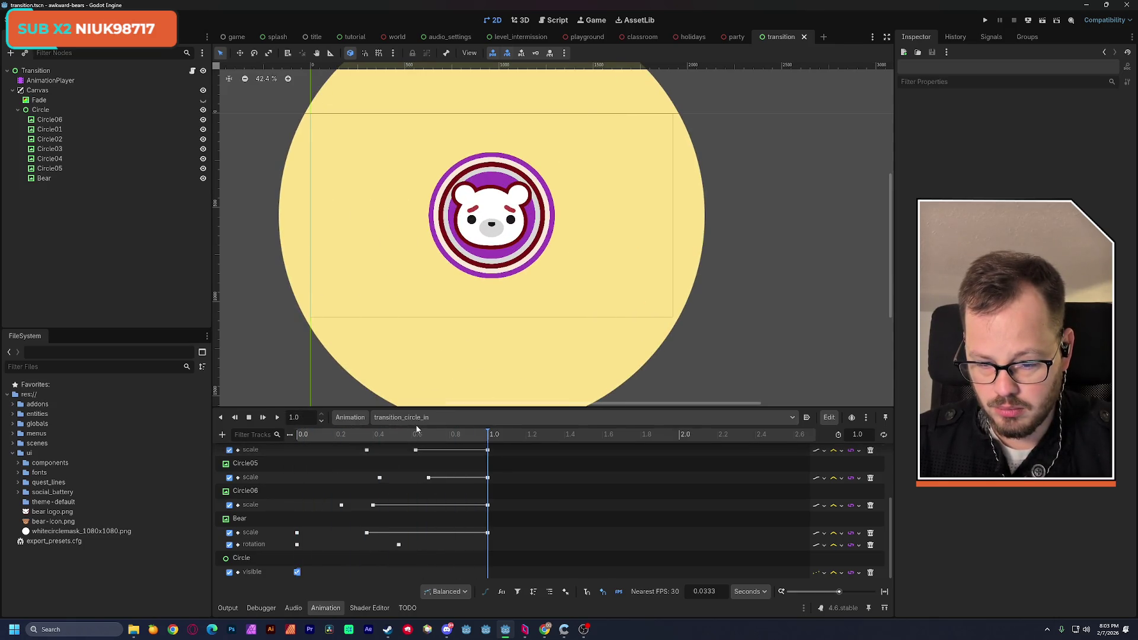
click(414, 421)
click(404, 445)
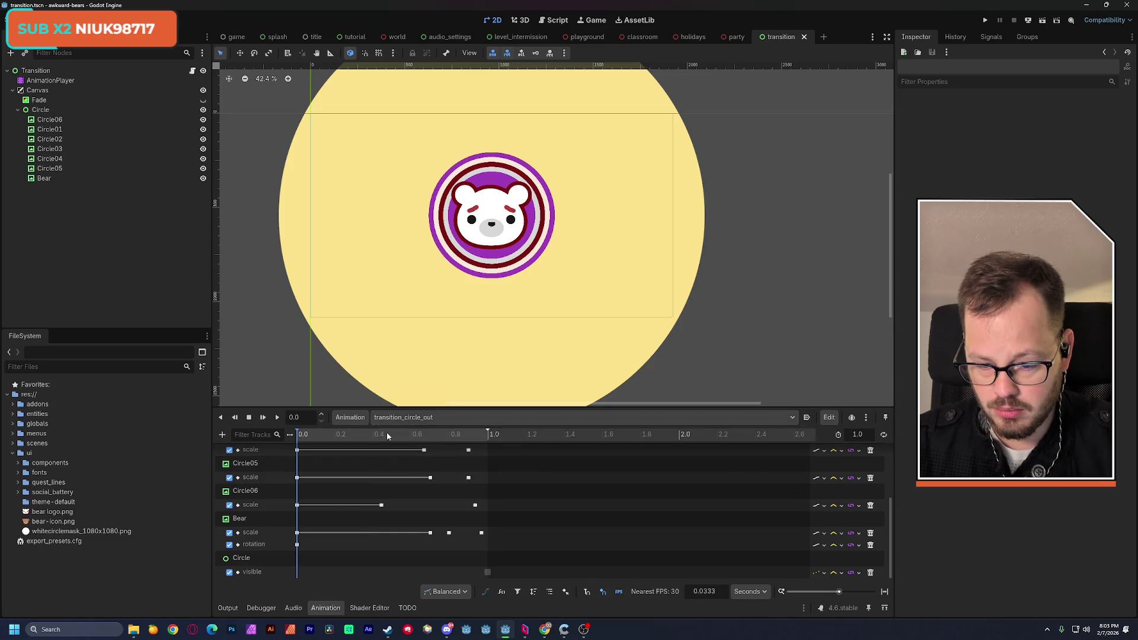
click(278, 418)
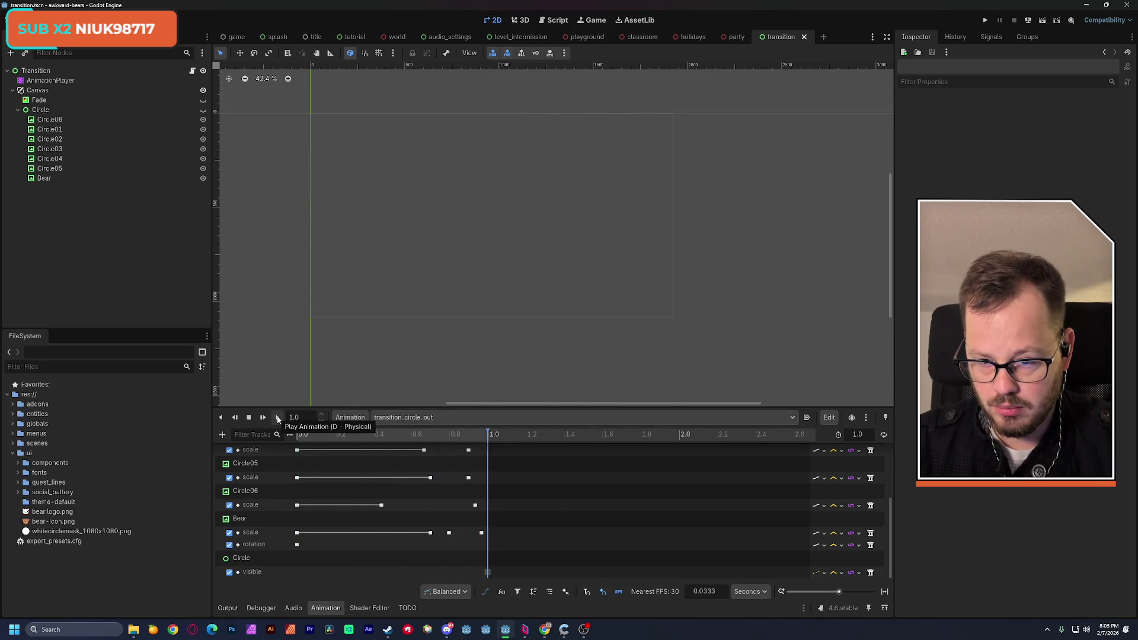
key(ctrl+s)
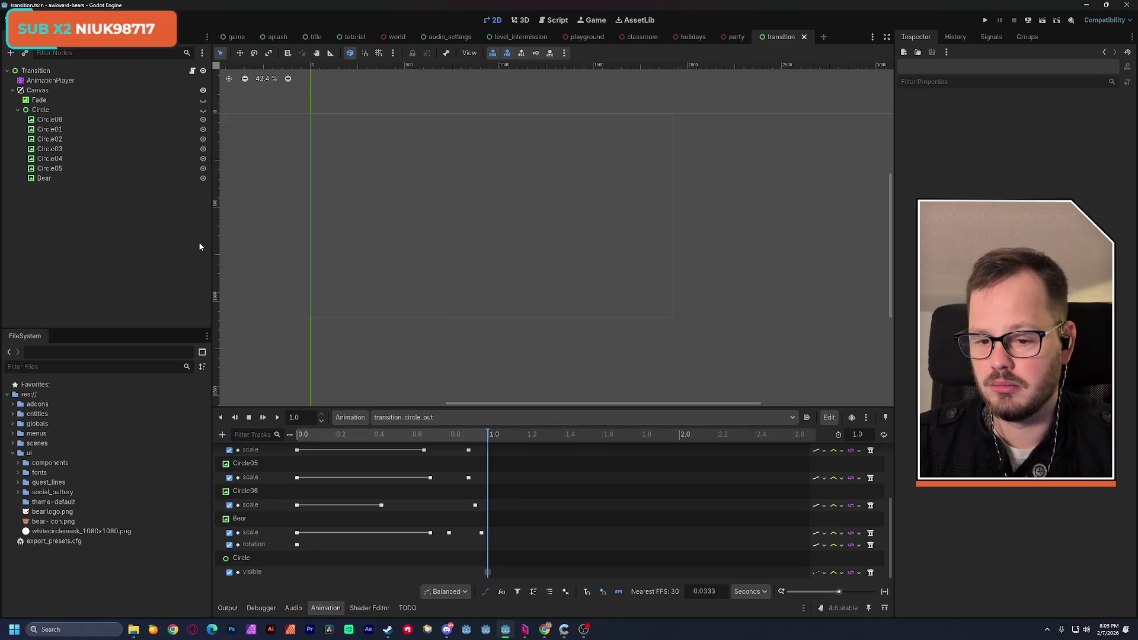
scroll(350, 255, left, 3)
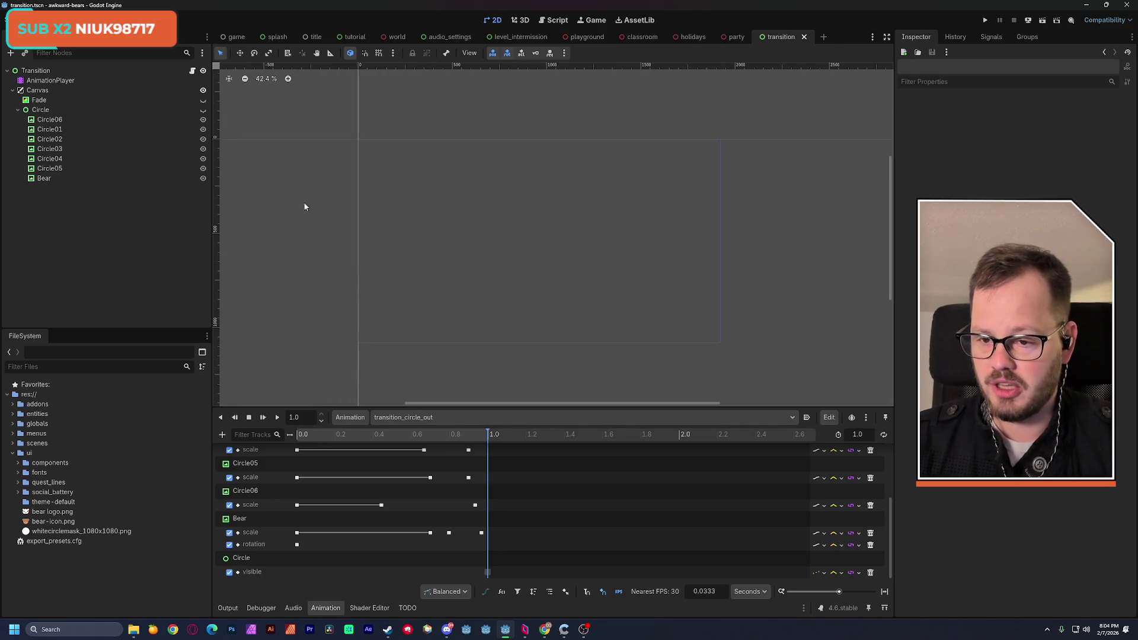
Load the RESET animation and review its 0.0 s keys for Fade, rings, Bear and Circle visibility
click(408, 420)
click(415, 434)
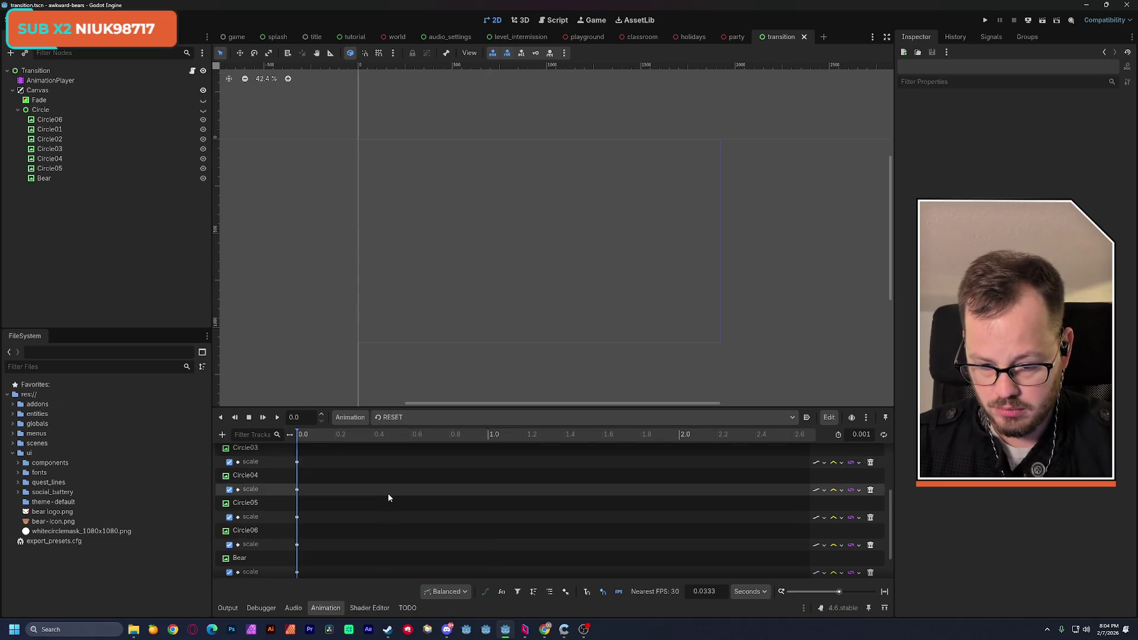
scroll(388, 493, down, 2)
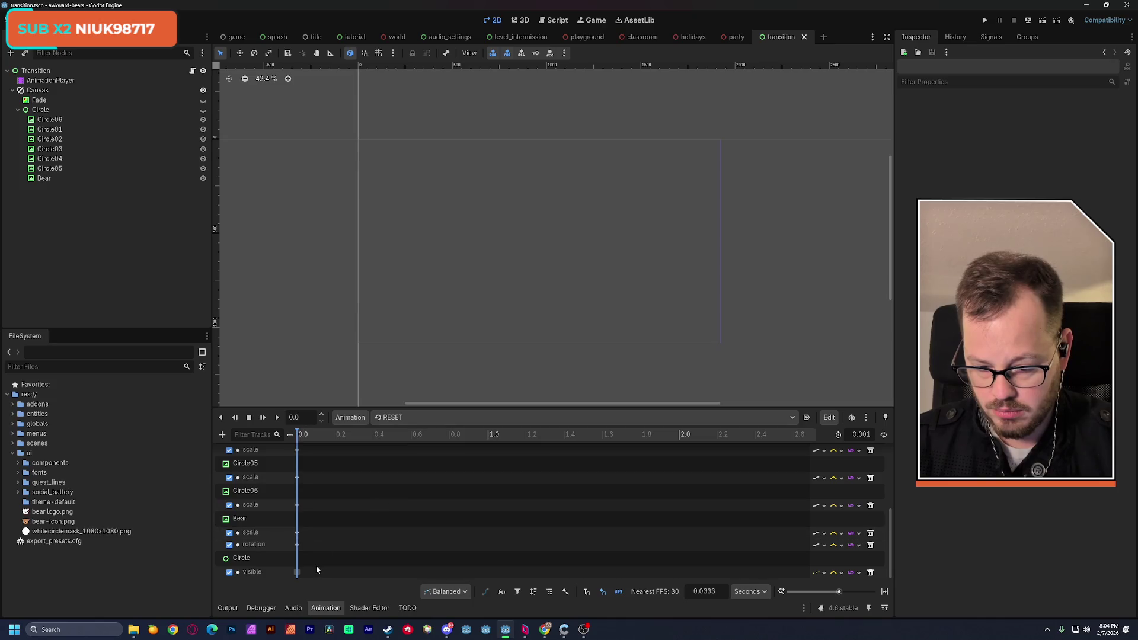
scroll(335, 546, up, 5)
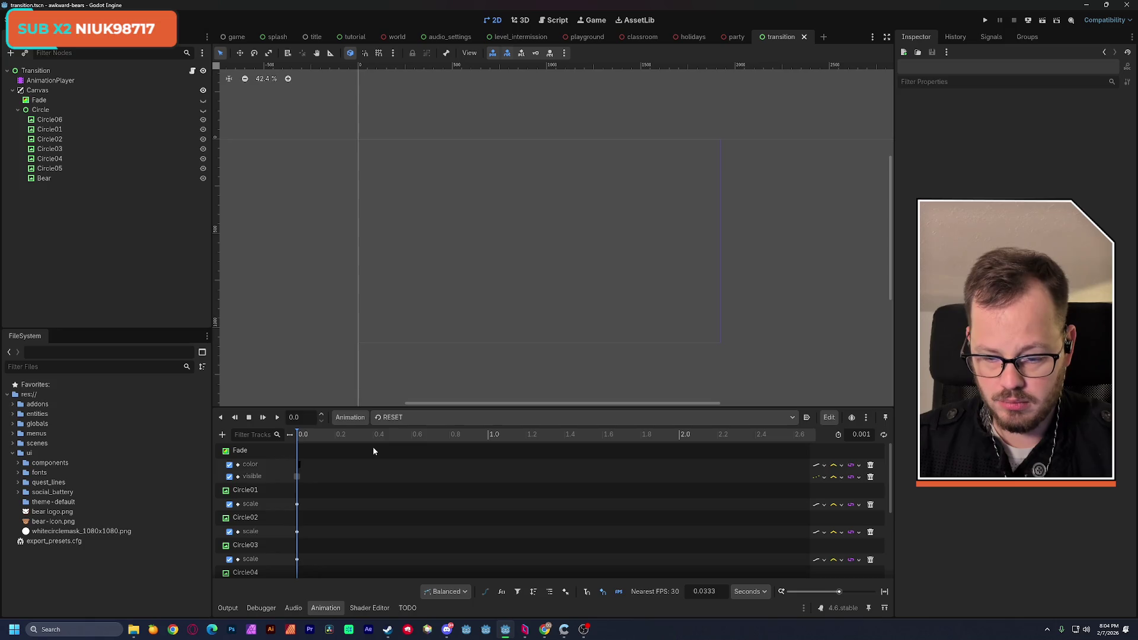
scroll(346, 481, down, 3)
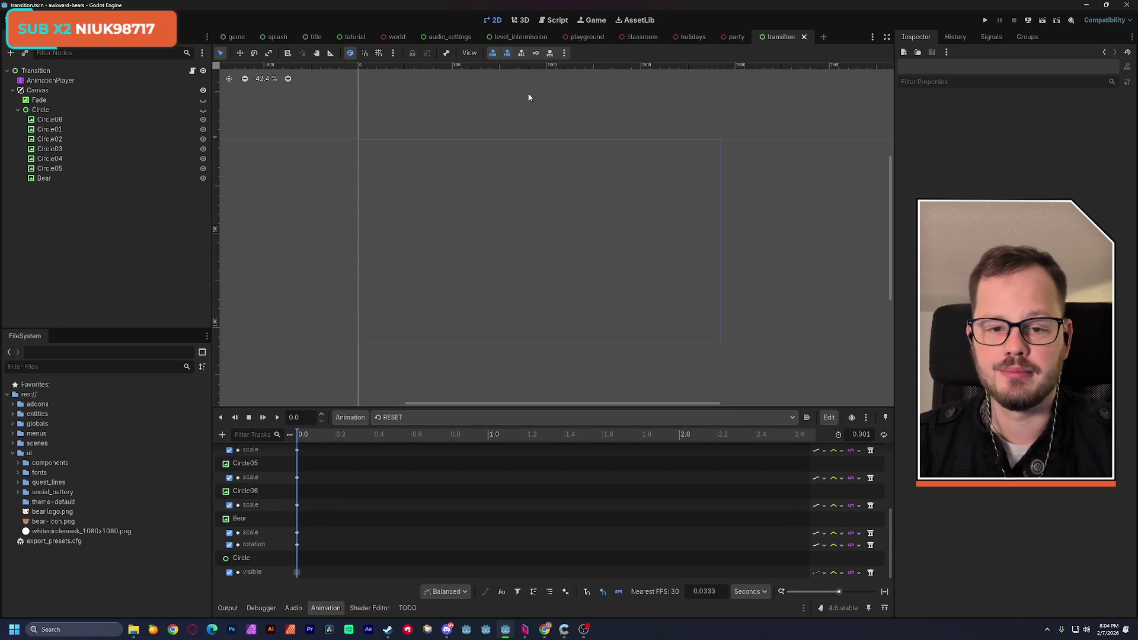
In scene_manager.gd, duplicate the transition_cut dictionary entry on a new line below it
click(192, 71)
scroll(375, 244, up, 10)
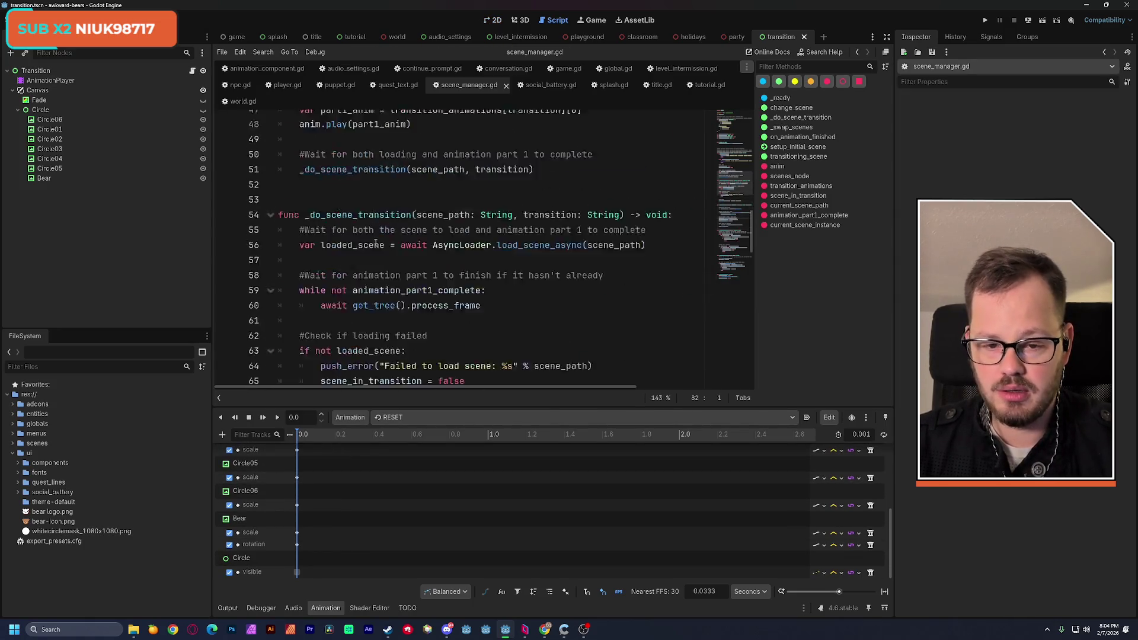
scroll(375, 244, up, 3)
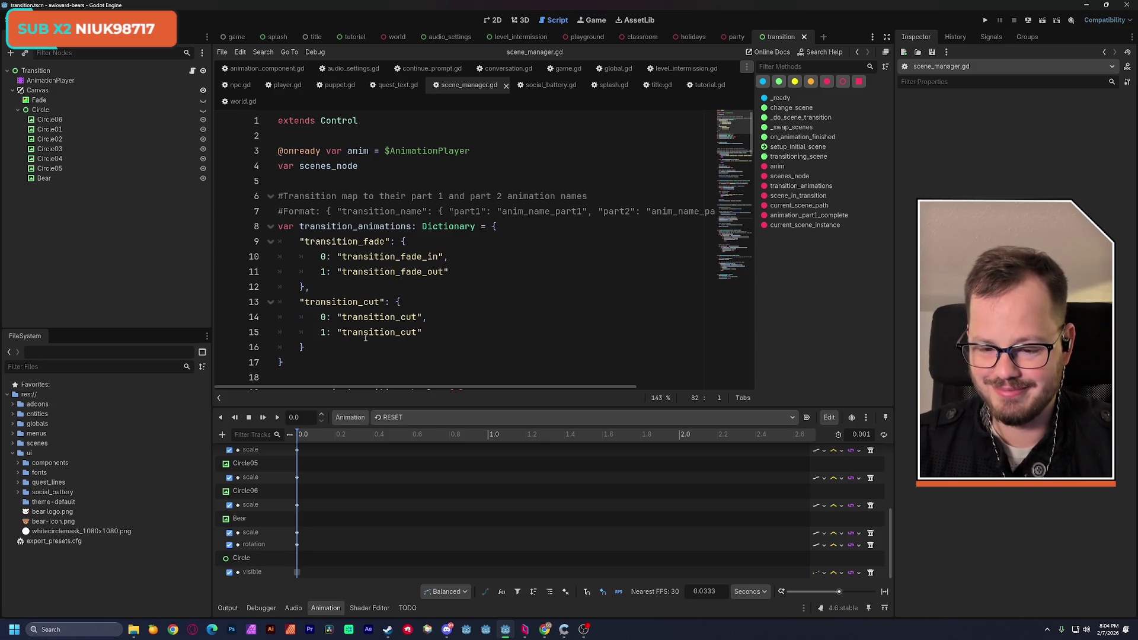
click(347, 345)
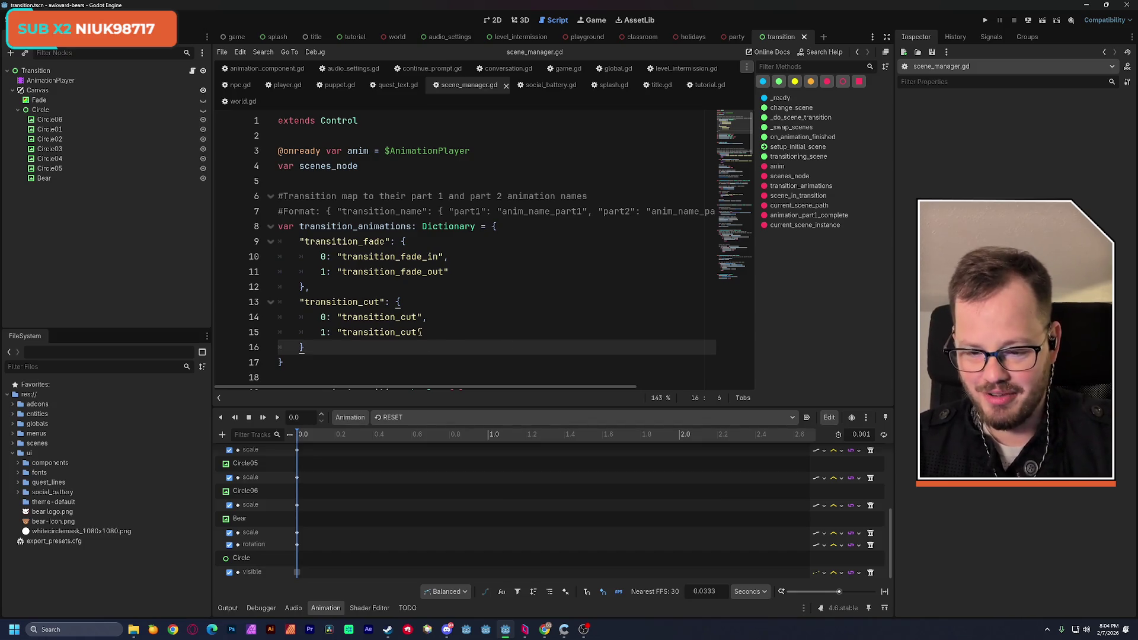
drag(300, 302, 318, 347)
key(ctrl+c)
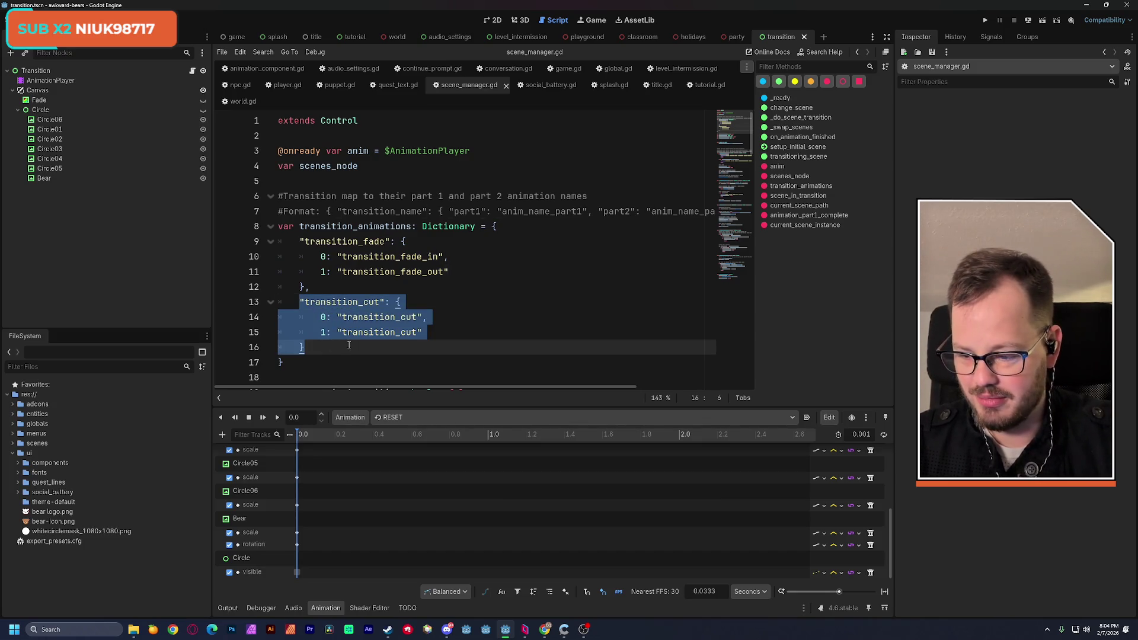
click(349, 345)
key(ctrl+v)
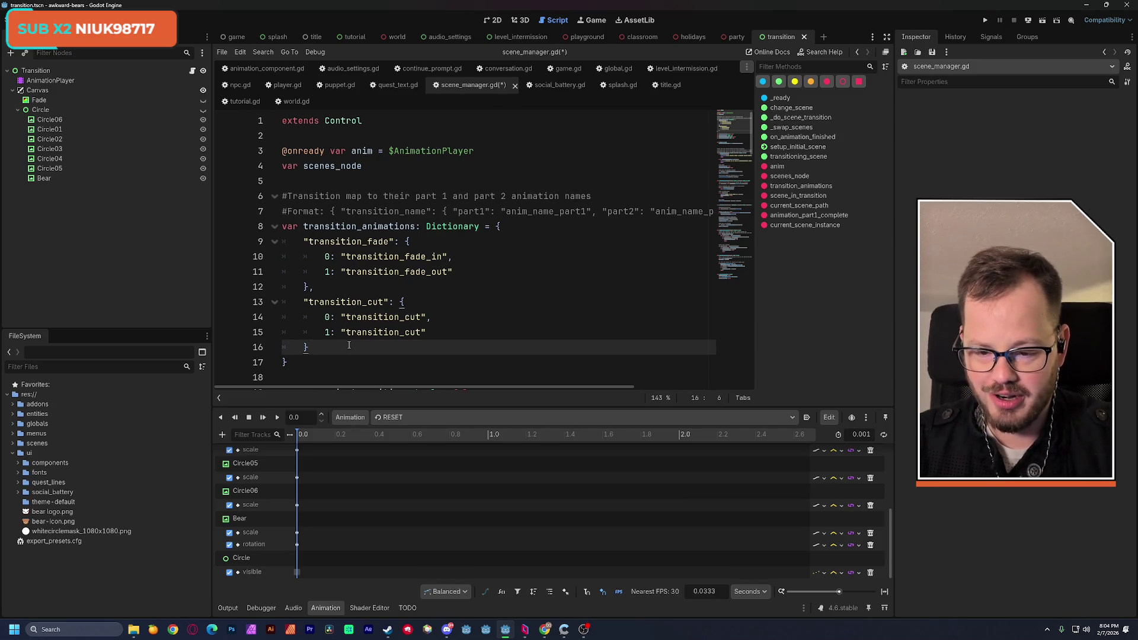
text(,)
key(Return)
key(ctrl+v)
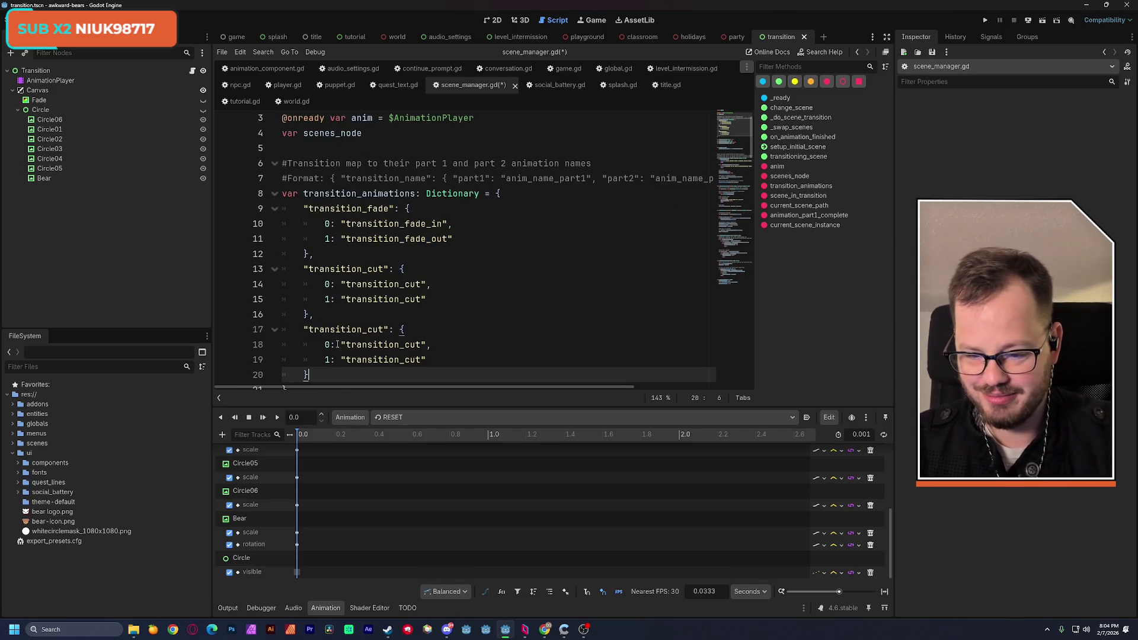
scroll(427, 295, down, 2)
Rename the duplicated entry's key to transition_circle and save the script
double_click(380, 238)
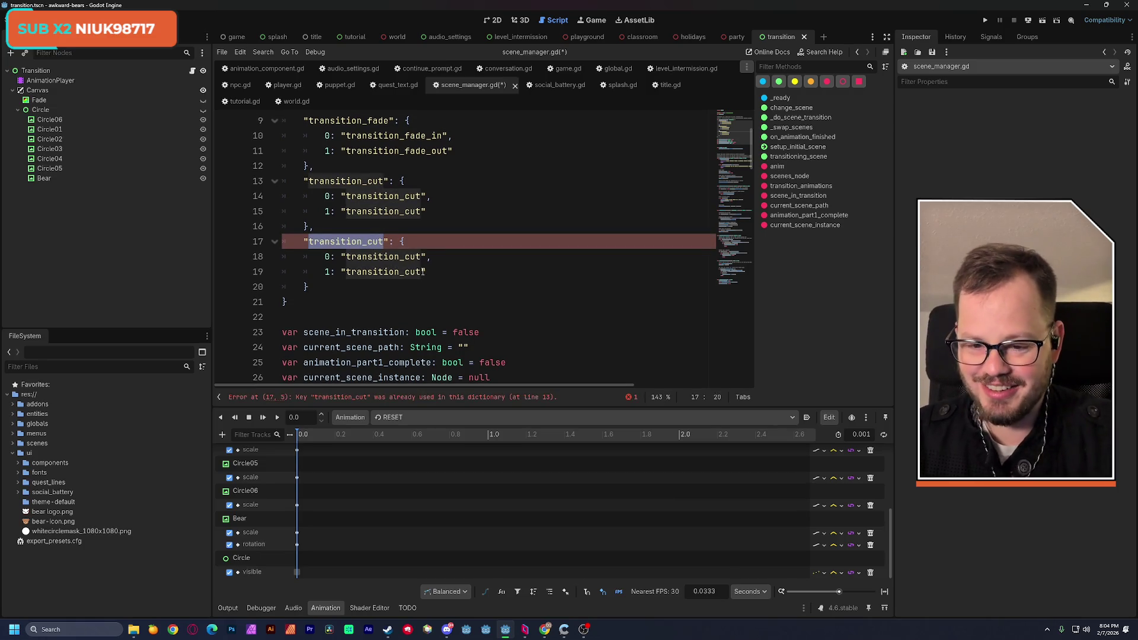
key(Right)
key(BackSpace)
key(BackSpace)
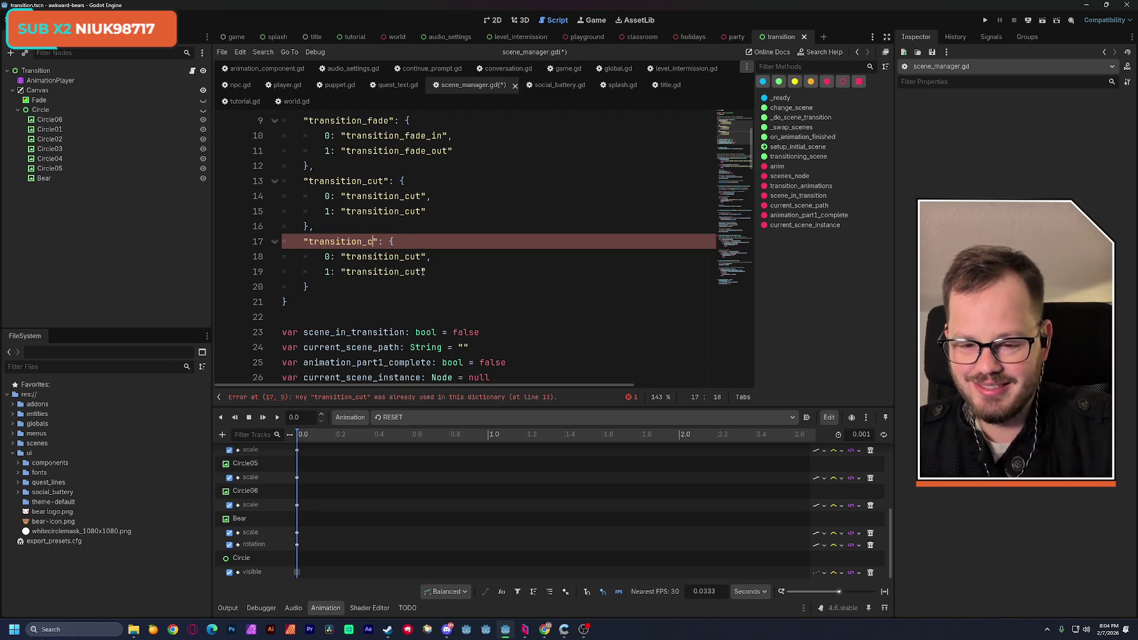
text(ircle)
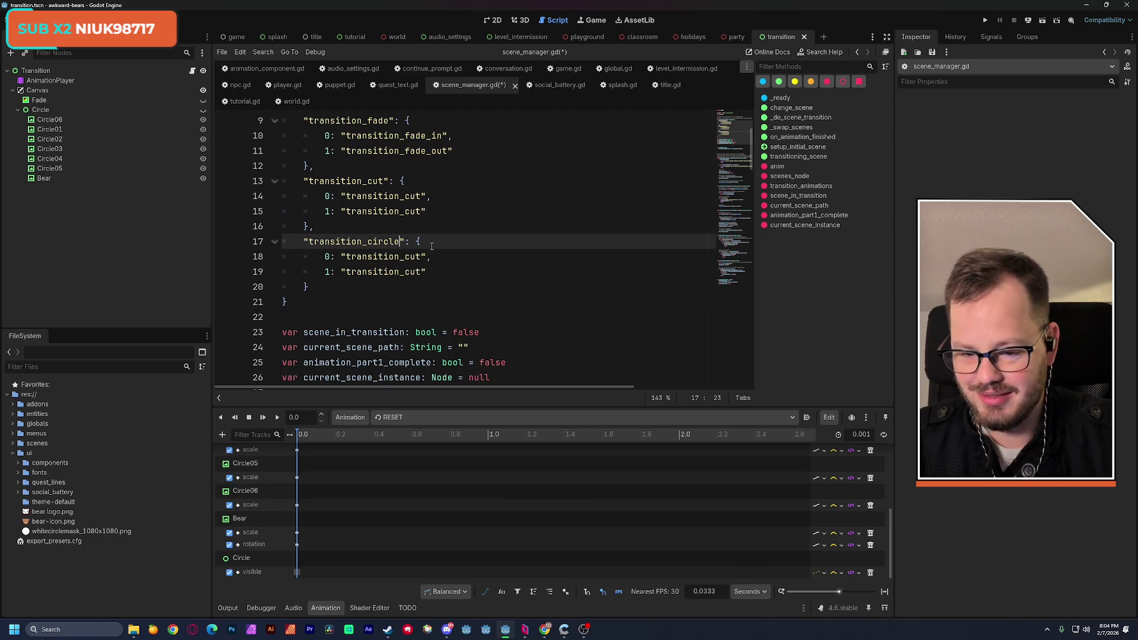
click(450, 215)
key(ctrl+s)
click(407, 418)
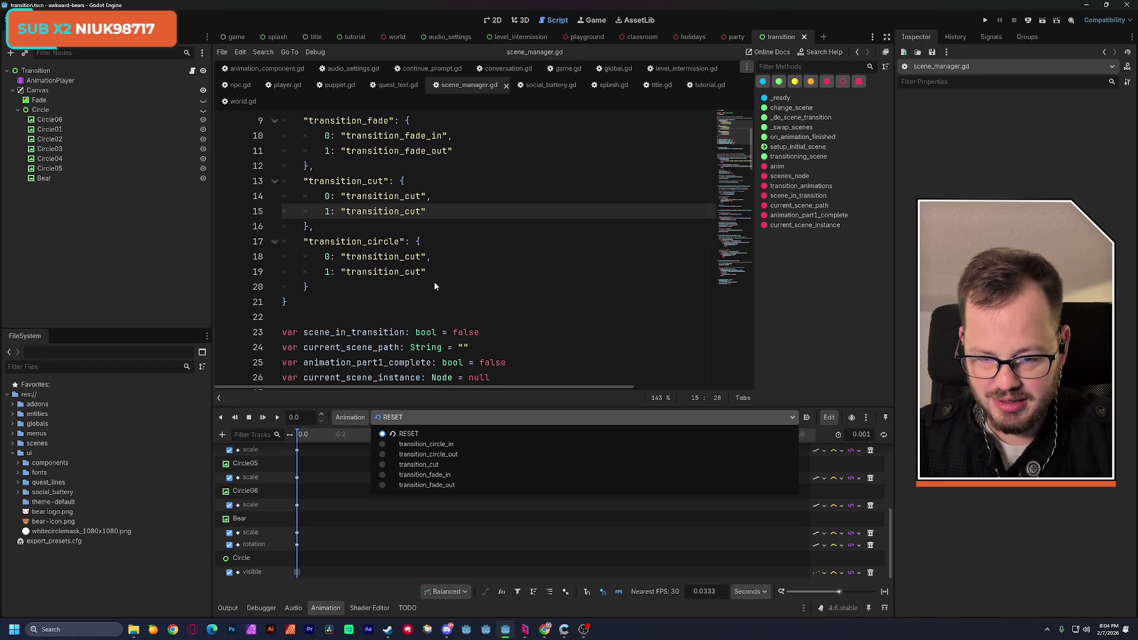
click(452, 256)
Set the entry's values to transition_circle_in and transition_circle_out and save scene_manager.gd
drag(400, 242, 310, 245)
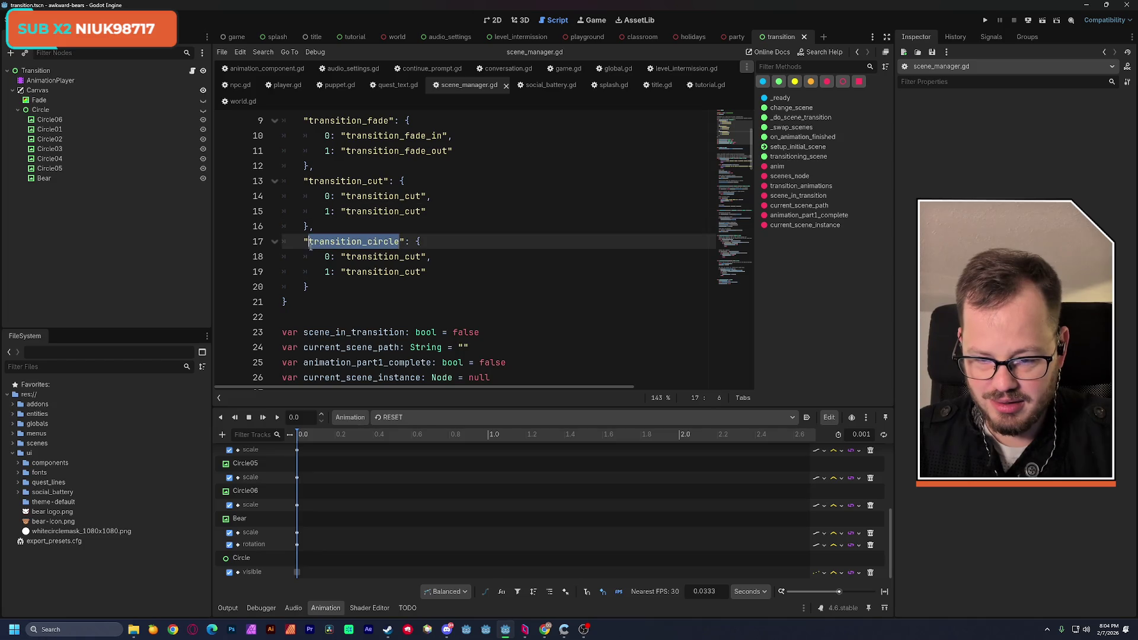
key(ctrl+c)
double_click(350, 256)
key(ctrl+v)
double_click(385, 271)
key(ctrl+v)
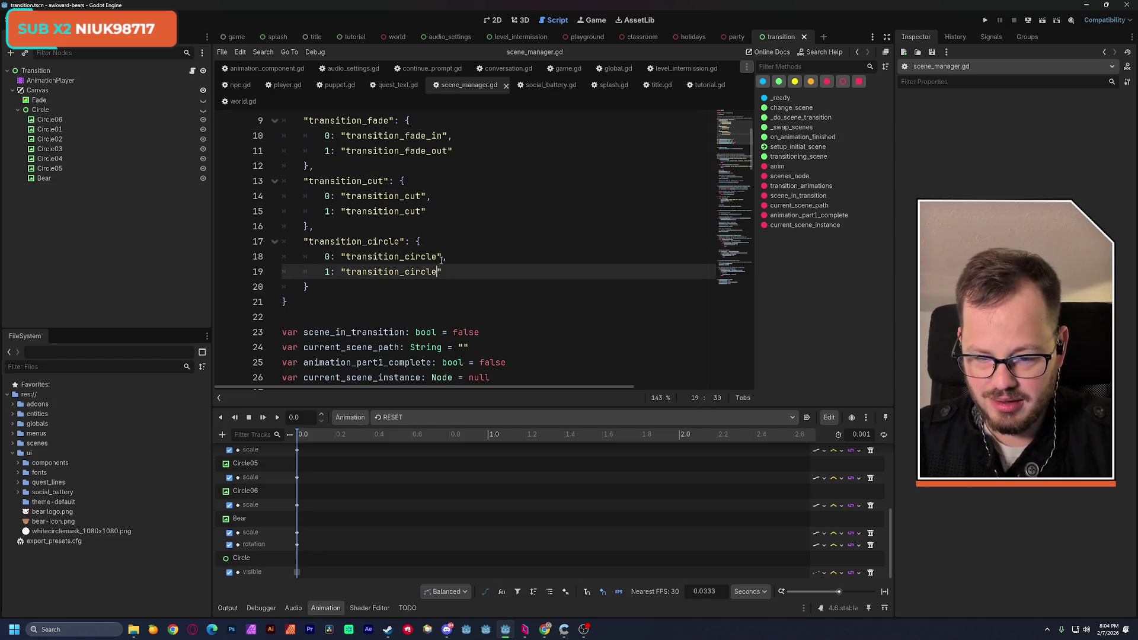
click(439, 256)
text(_in)
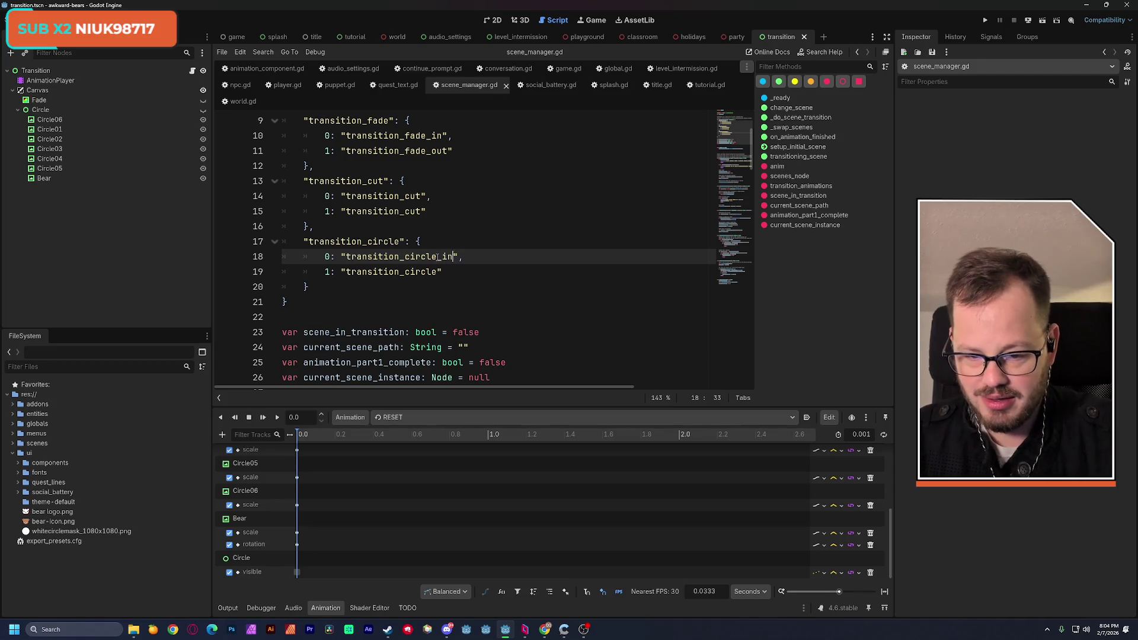
click(442, 273)
text(_out)
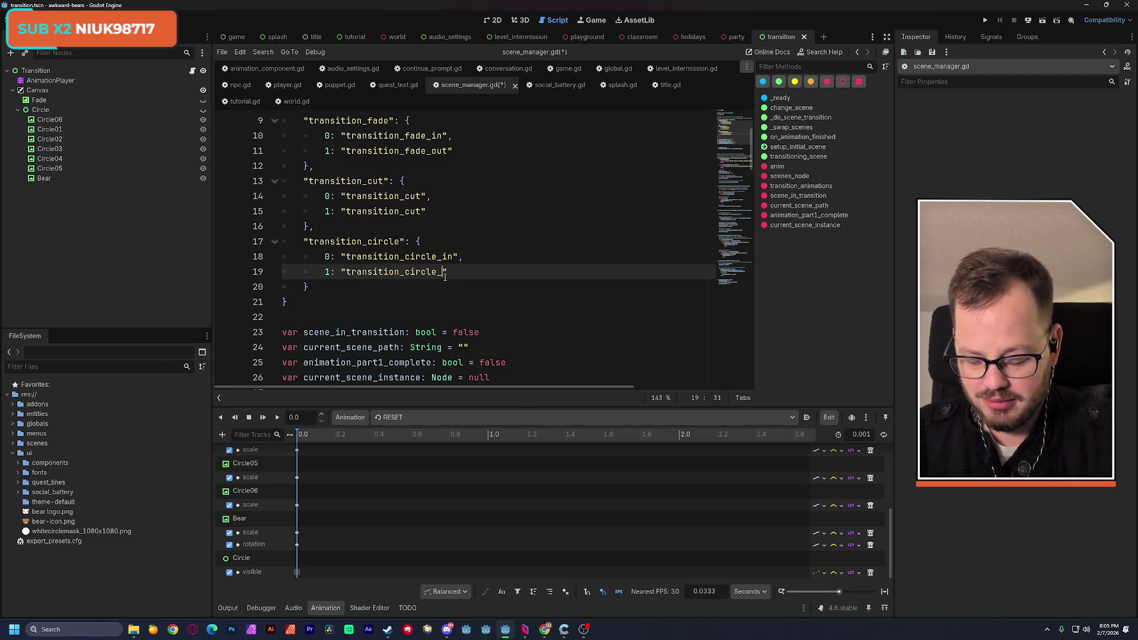
click(493, 204)
key(ctrl+s)
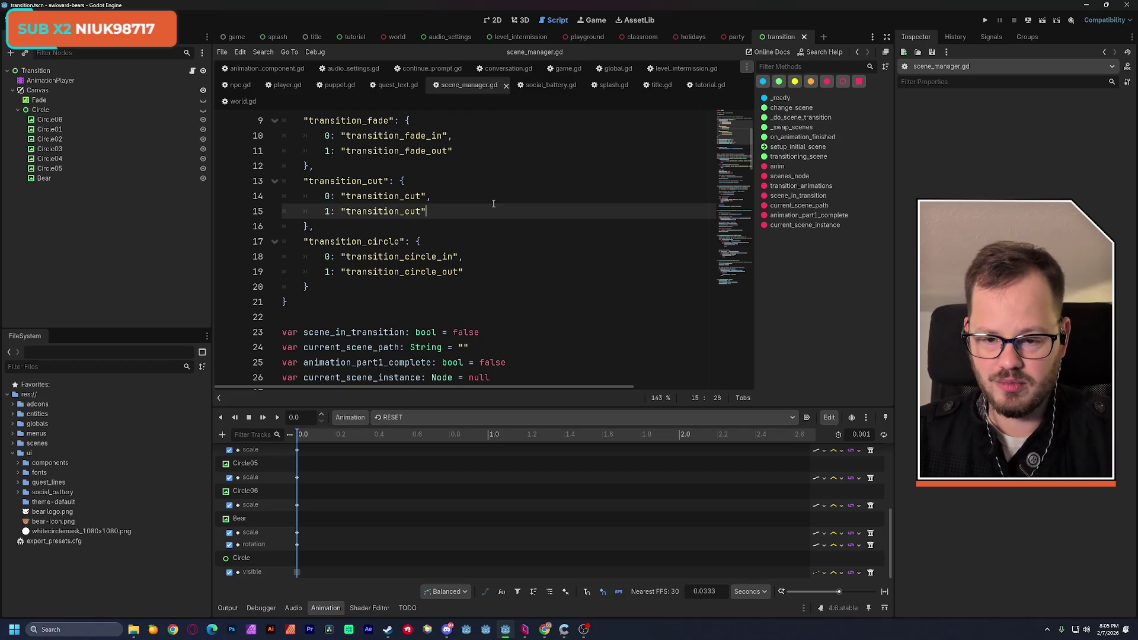
scroll(494, 253, up, 1)
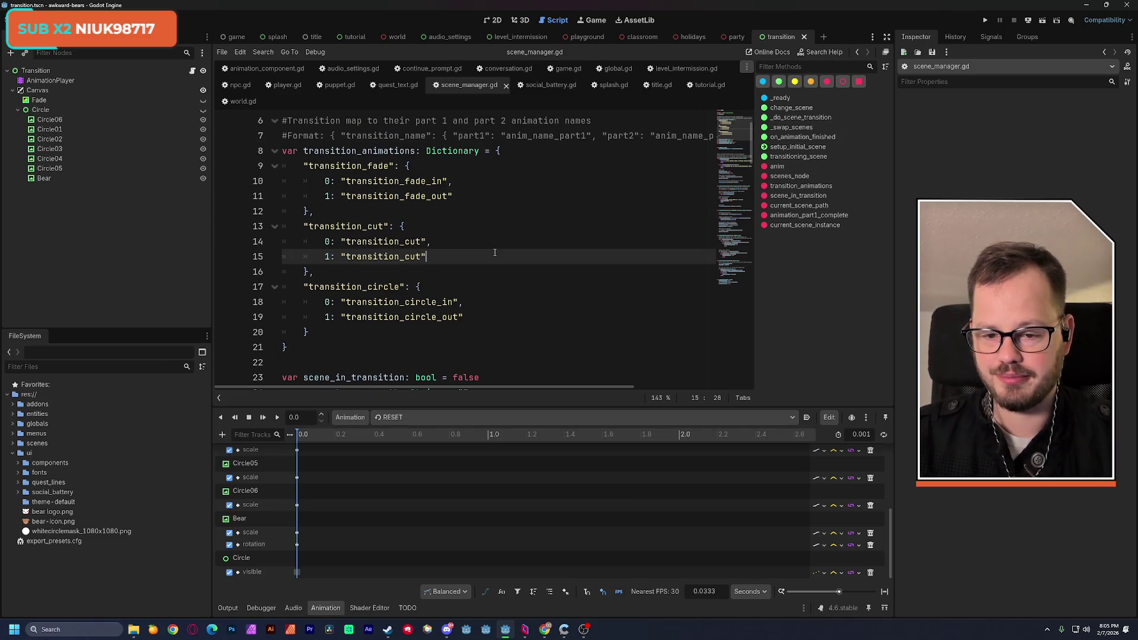
Search the whole project for transition_fade (11 matches in 6 files) and open the splash.gd match
double_click(350, 166)
click(81, 224)
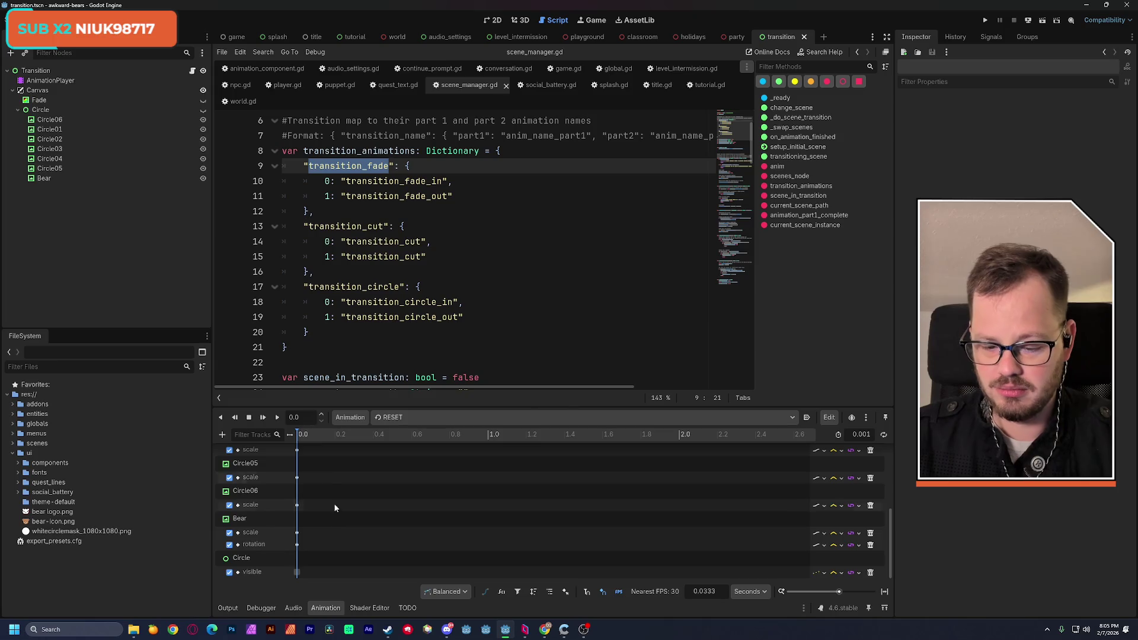
click(333, 609)
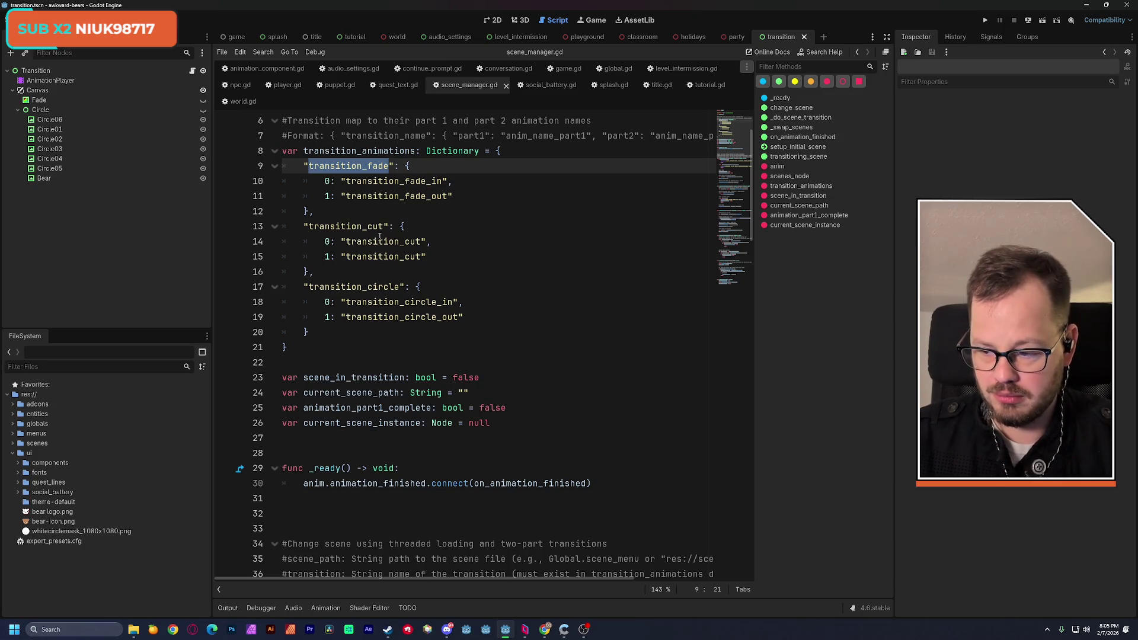
key(ctrl+shift+f)
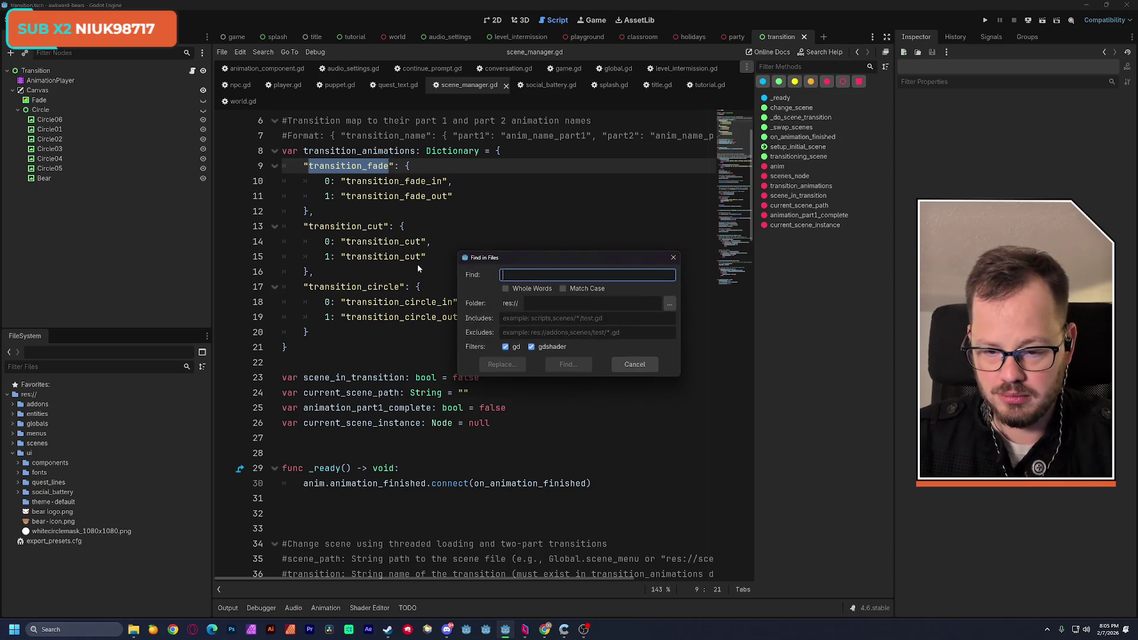
click(621, 365)
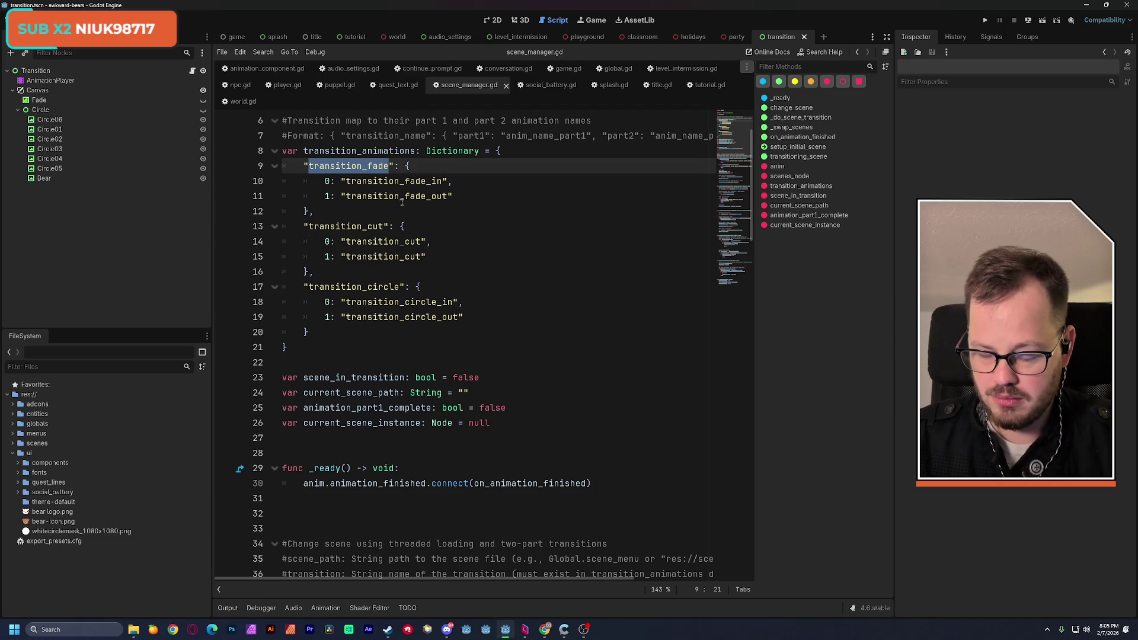
key(ctrl+shift+f)
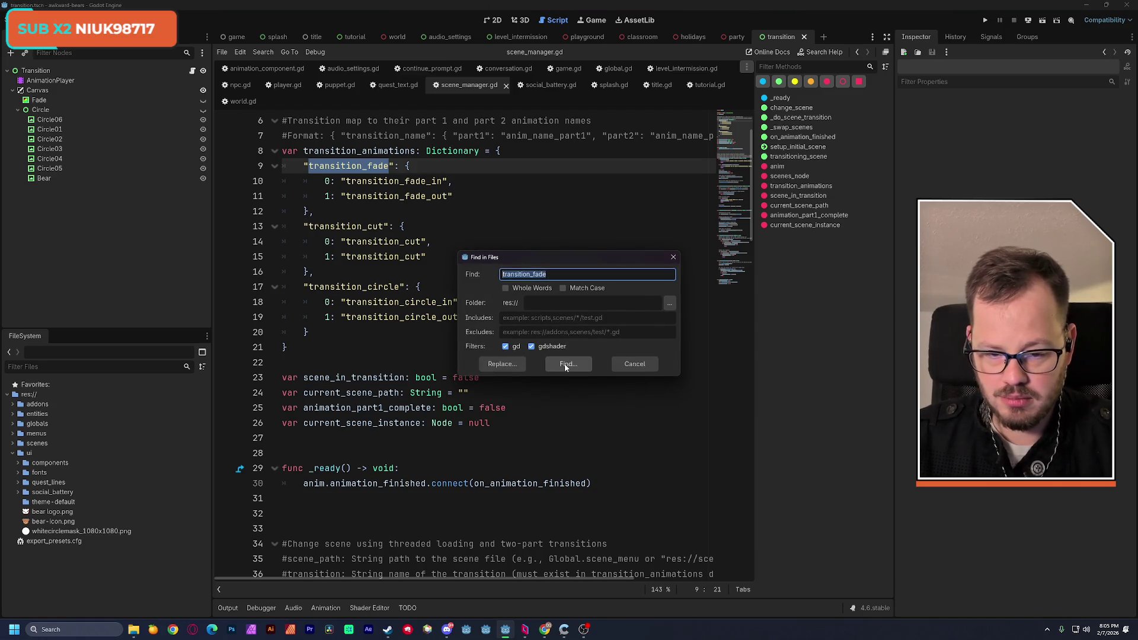
click(567, 364)
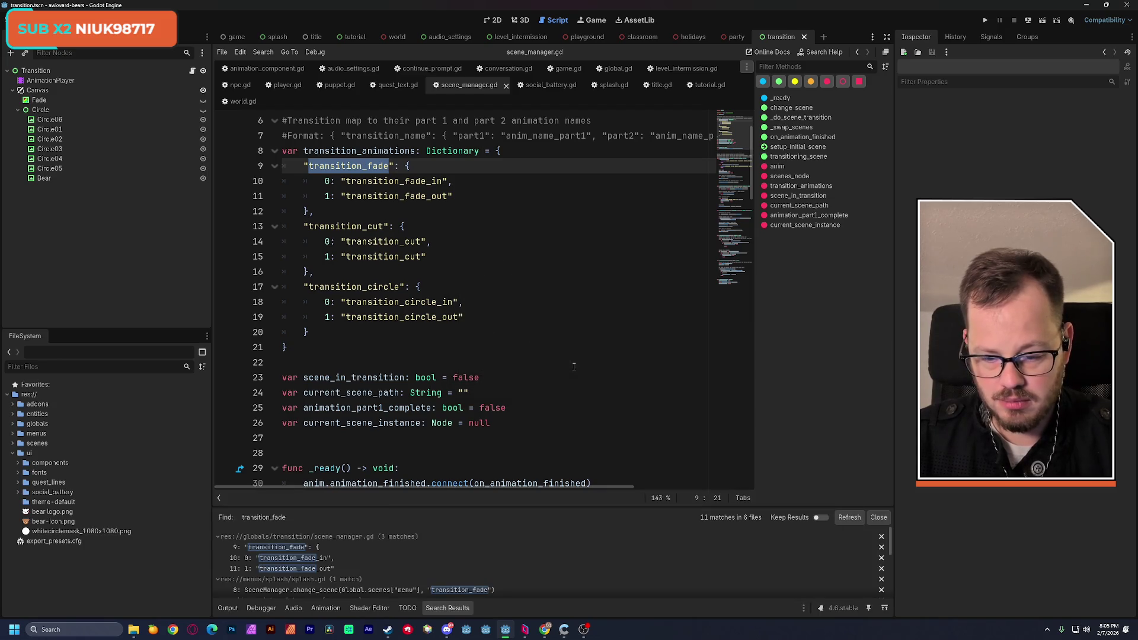
mouse_move(350, 507)
mouse_down()
mouse_move(356, 403)
mouse_move(359, 448)
mouse_up()
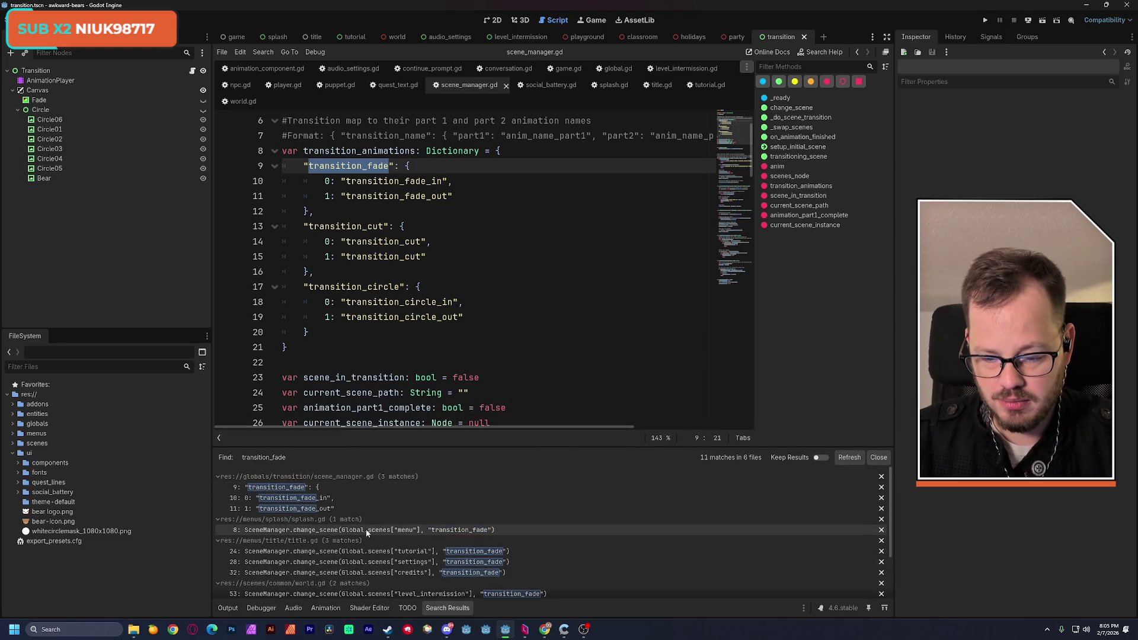
click(365, 529)
scroll(514, 273, up, 3)
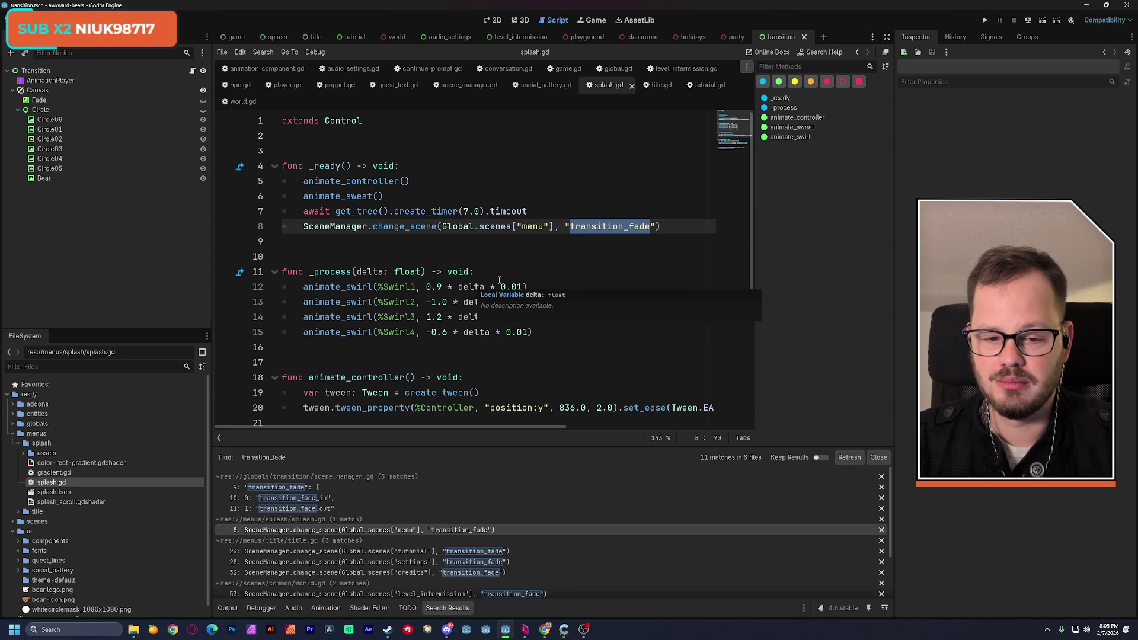
Change splash.gd line 8 from transition_fade to transition_circle, view the title.gd match, then switch to the browser
click(592, 196)
drag(652, 227, 631, 227)
text(in)
key(BackSpace)
key(BackSpace)
text(circle)
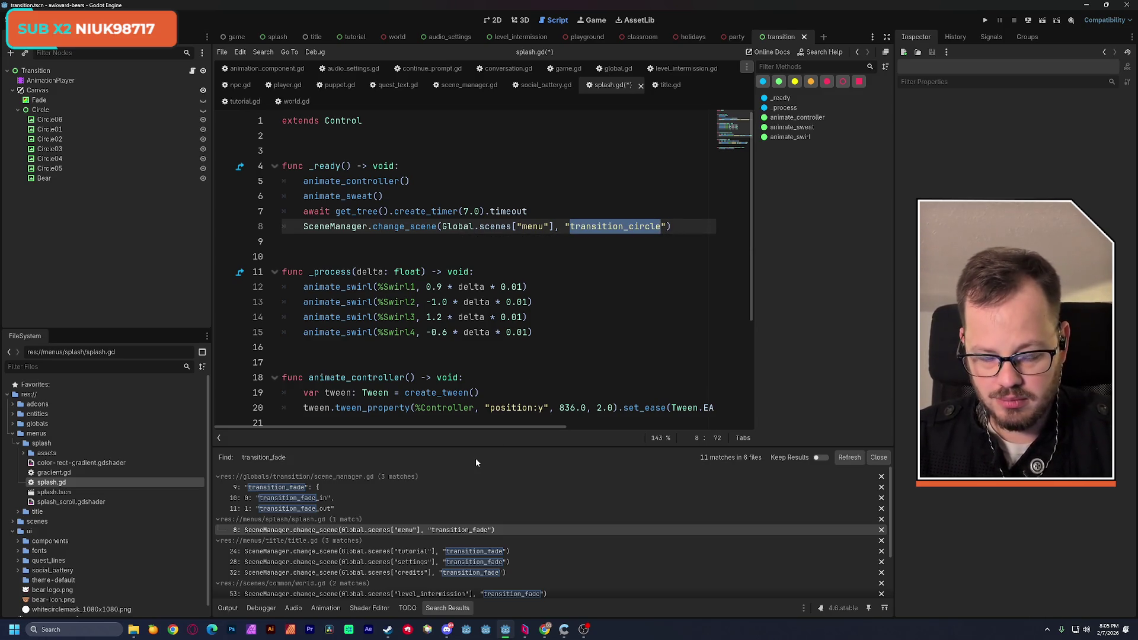
click(413, 552)
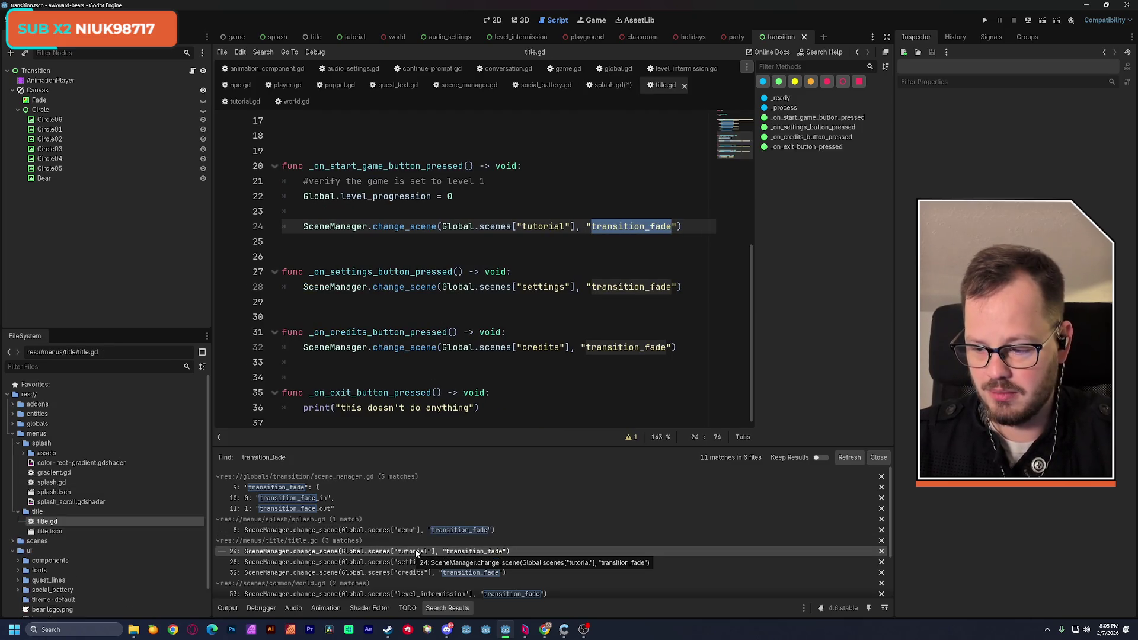
key(alt+Tab)
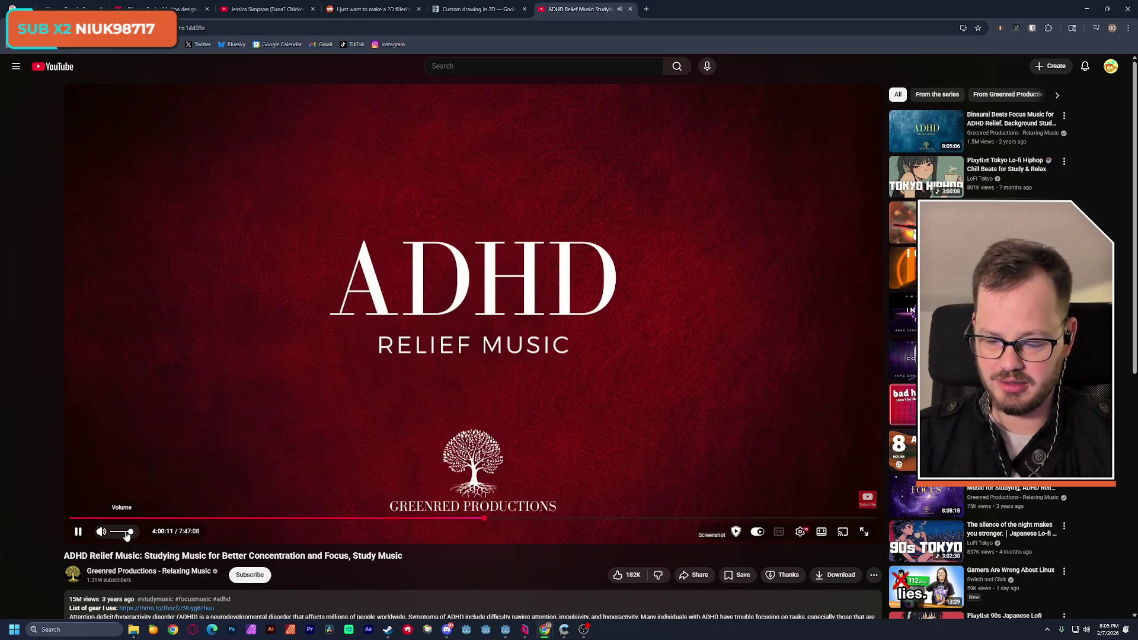
Lower the YouTube music video's volume slightly and return to the Godot editor
drag(127, 537, 119, 538)
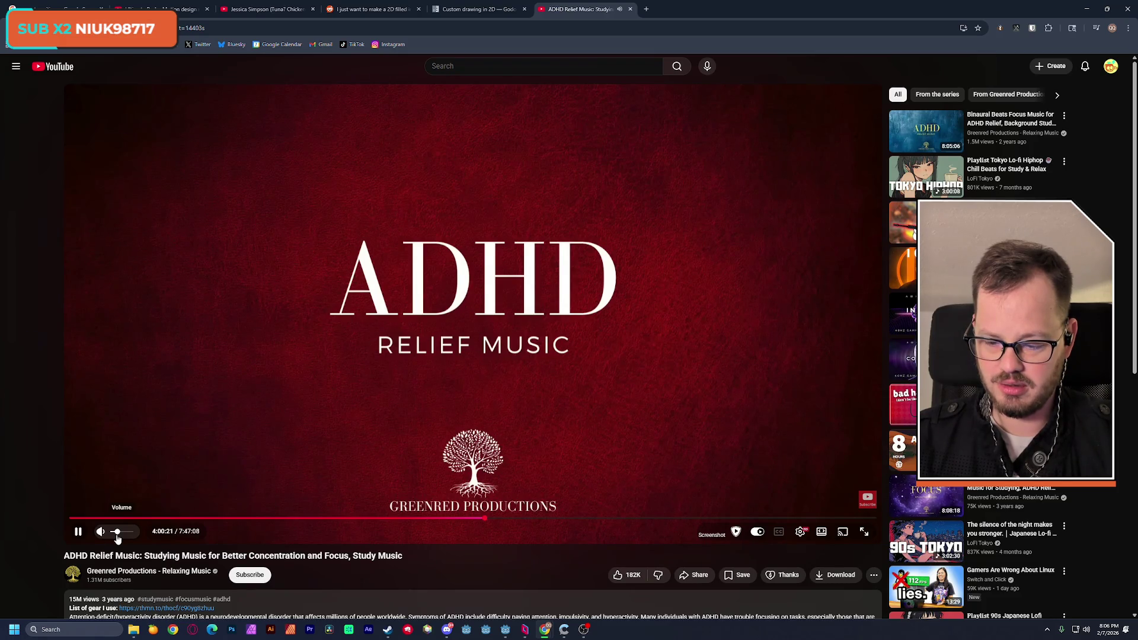
drag(116, 538, 116, 540)
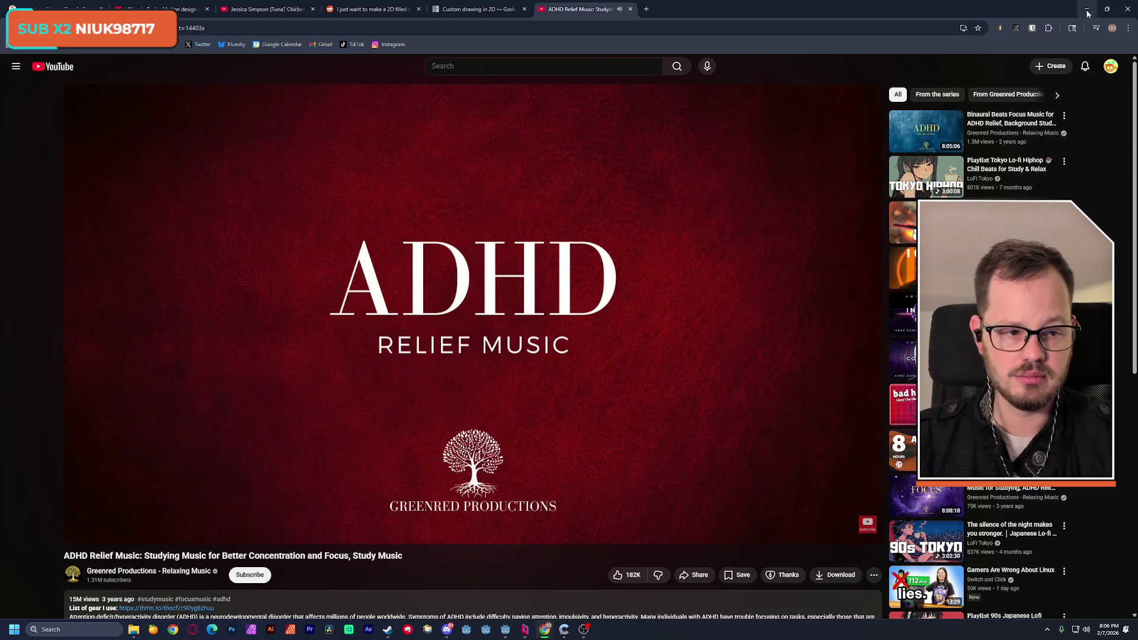
key(alt+Tab)
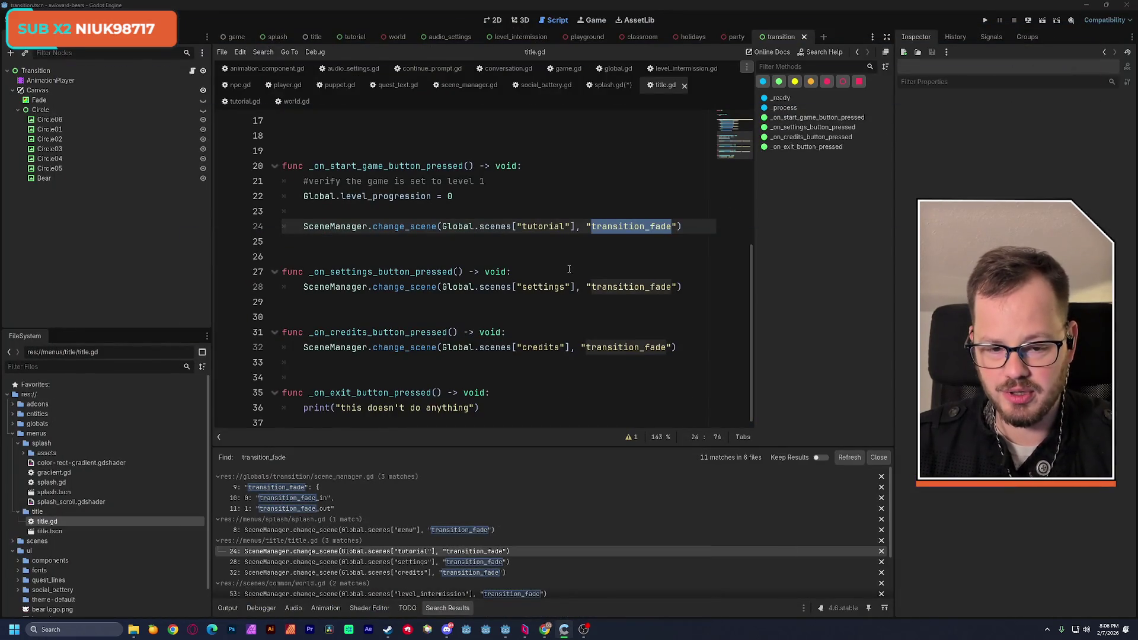
Save the edited splash.gd and switch to the transition scene in the 2D view
click(470, 196)
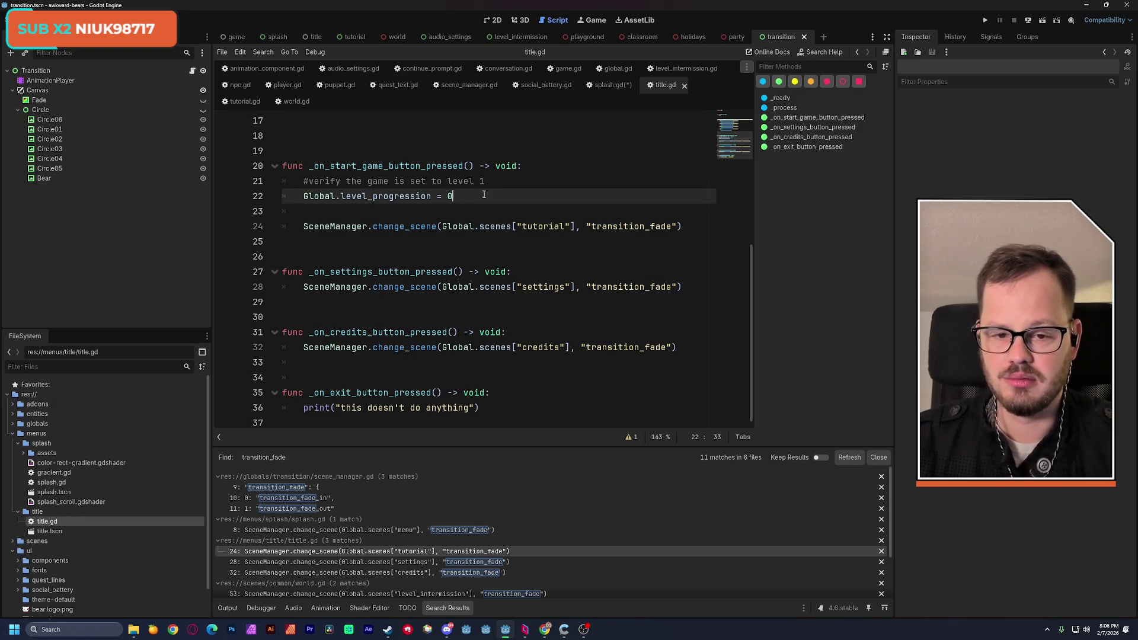
click(605, 86)
key(ctrl+s)
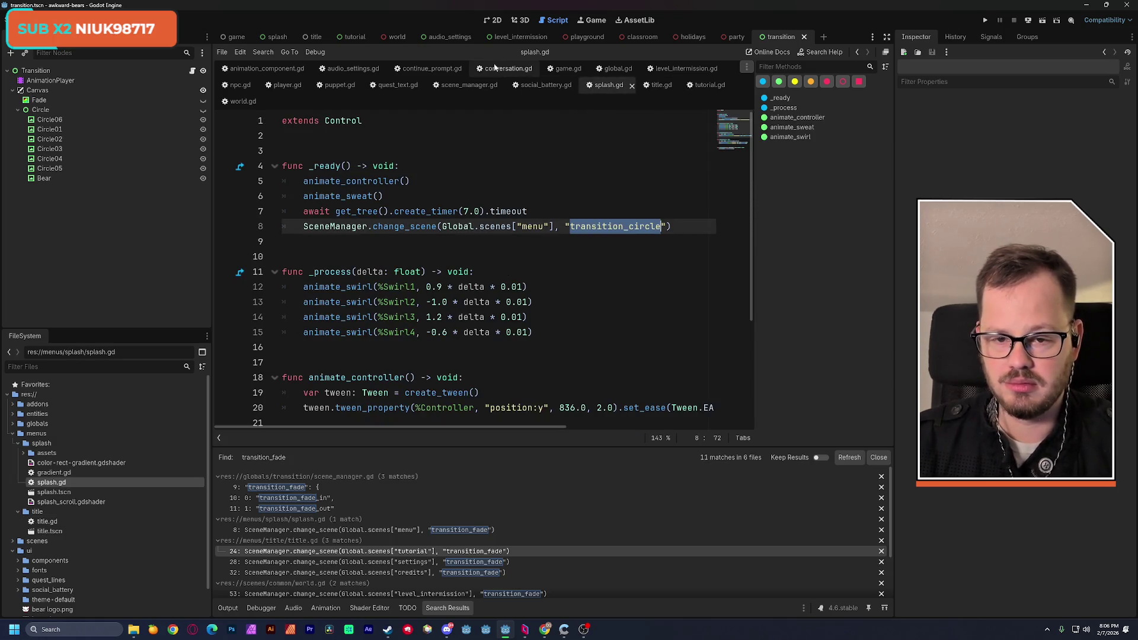
click(492, 20)
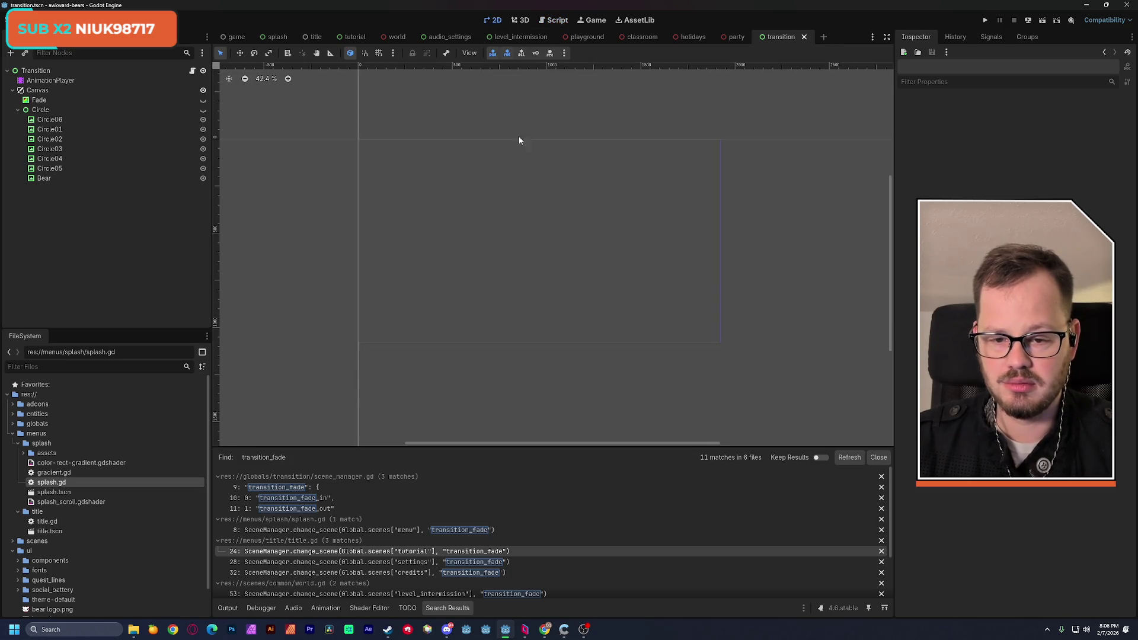
click(17, 110)
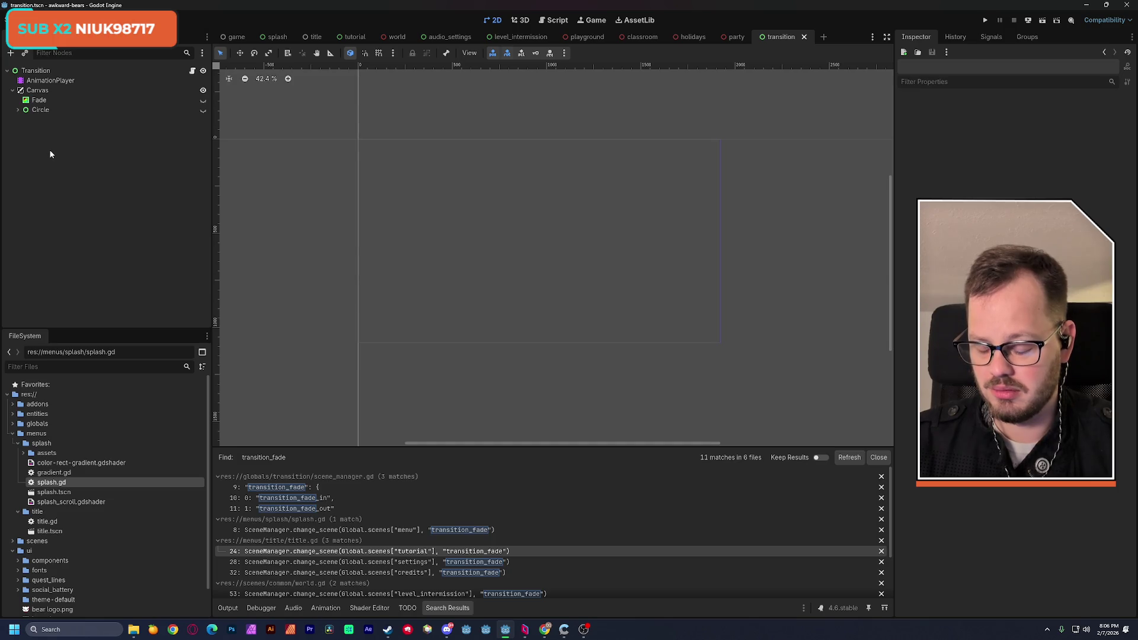
key(ctrl+a)
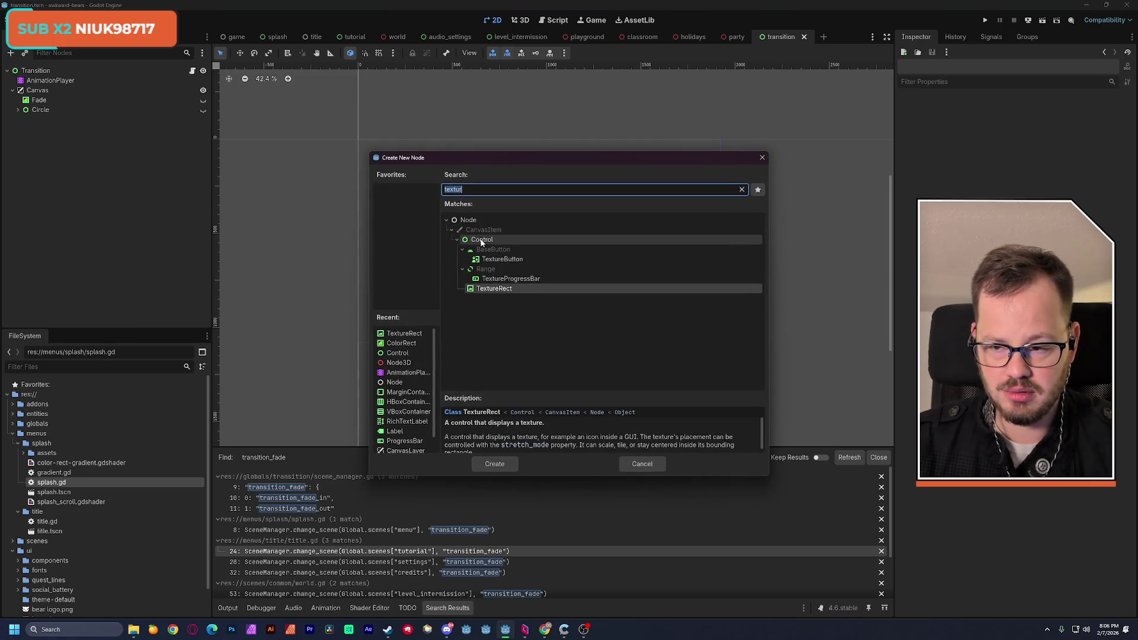
click(642, 463)
Duplicate the Circle node and rename the copy to 'Box'
click(77, 111)
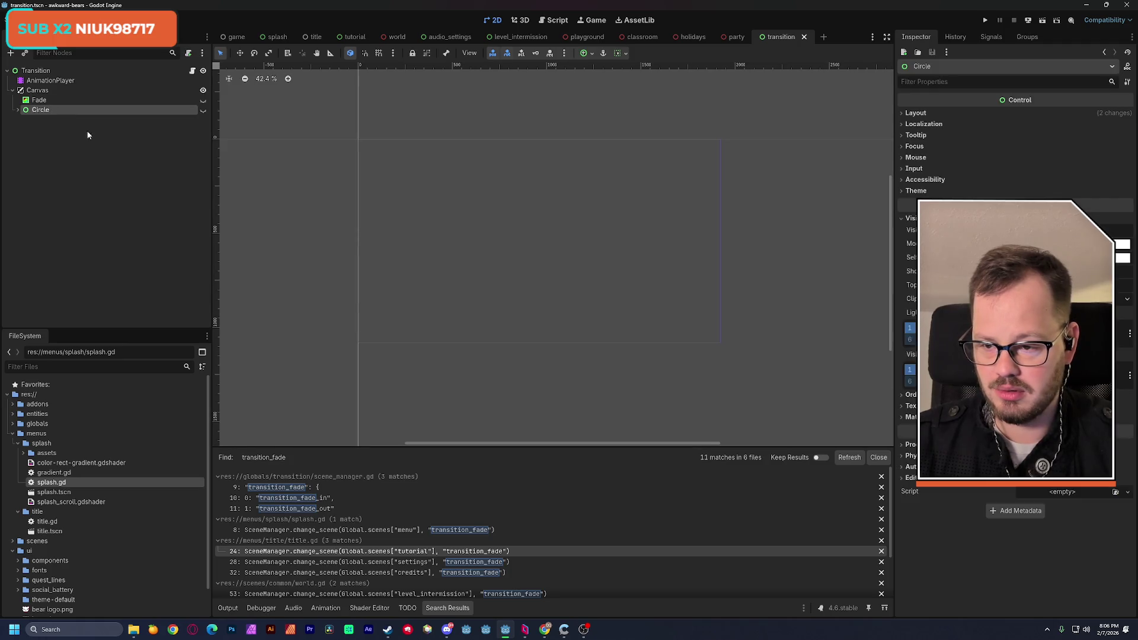
key(ctrl+d)
double_click(51, 119)
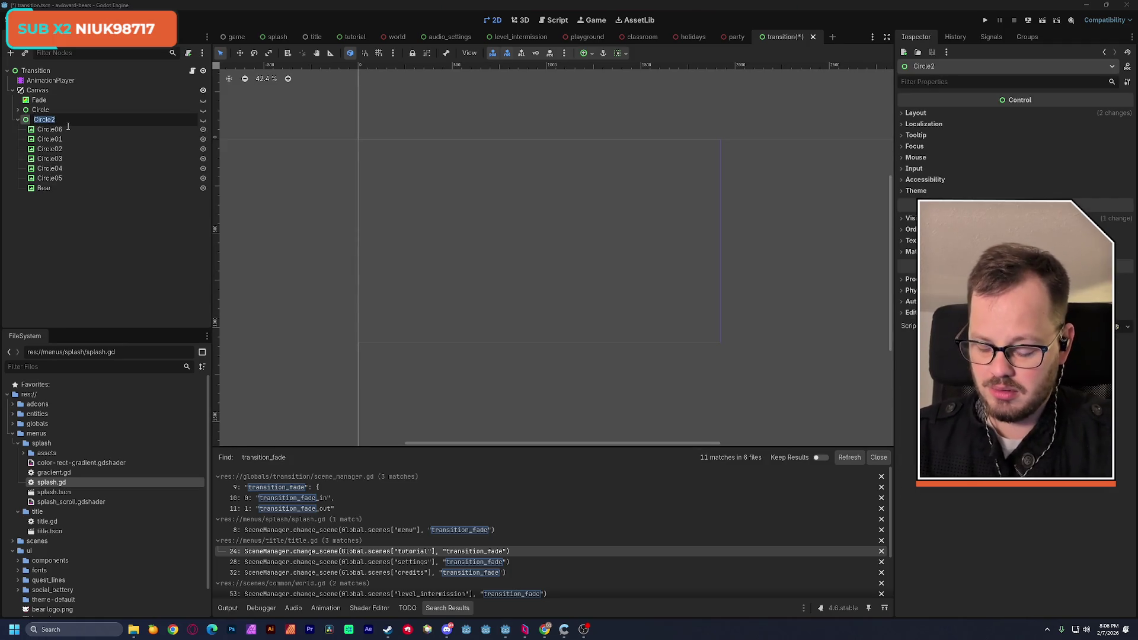
text(Box)
key(Return)
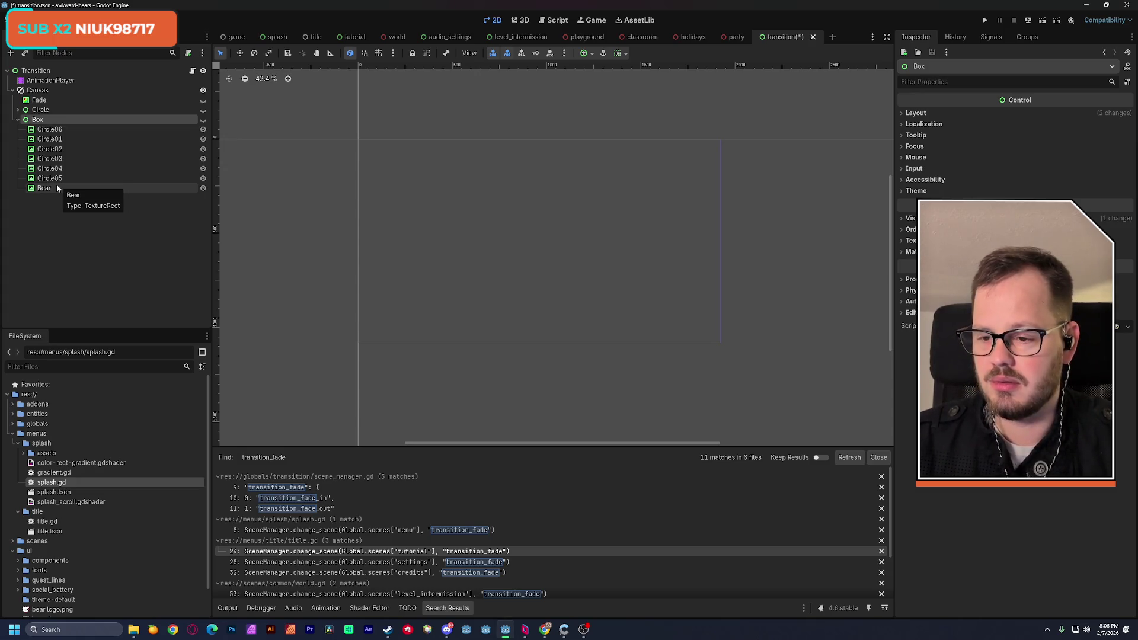
Delete Box's seven copied child nodes and save the transition scene
click(57, 188)
shift+click(53, 129)
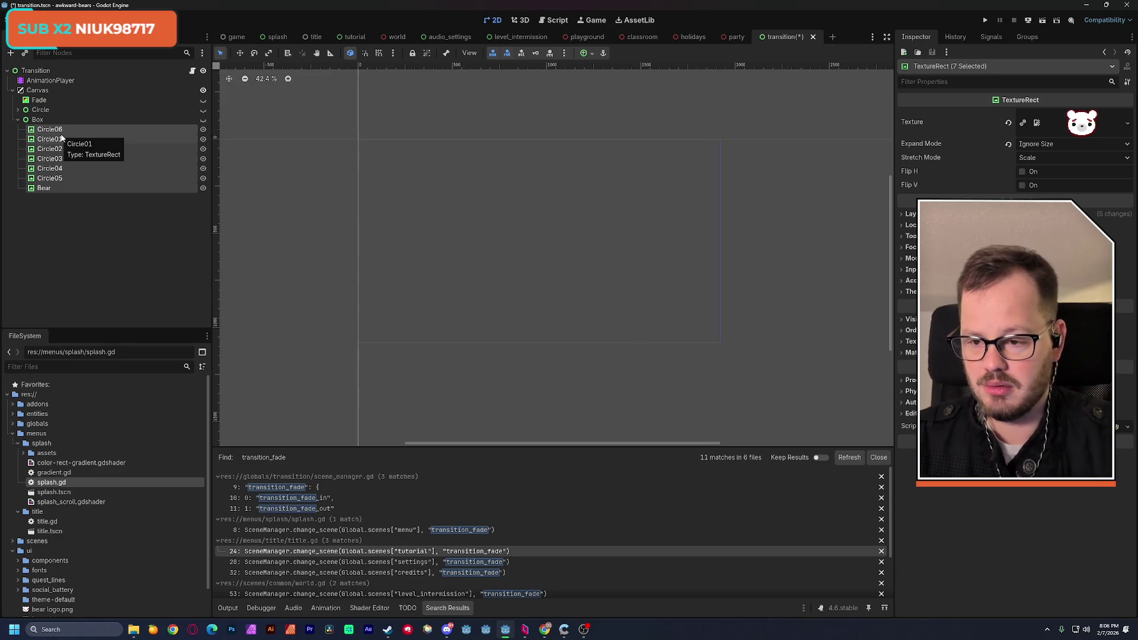
key(Delete)
click(537, 326)
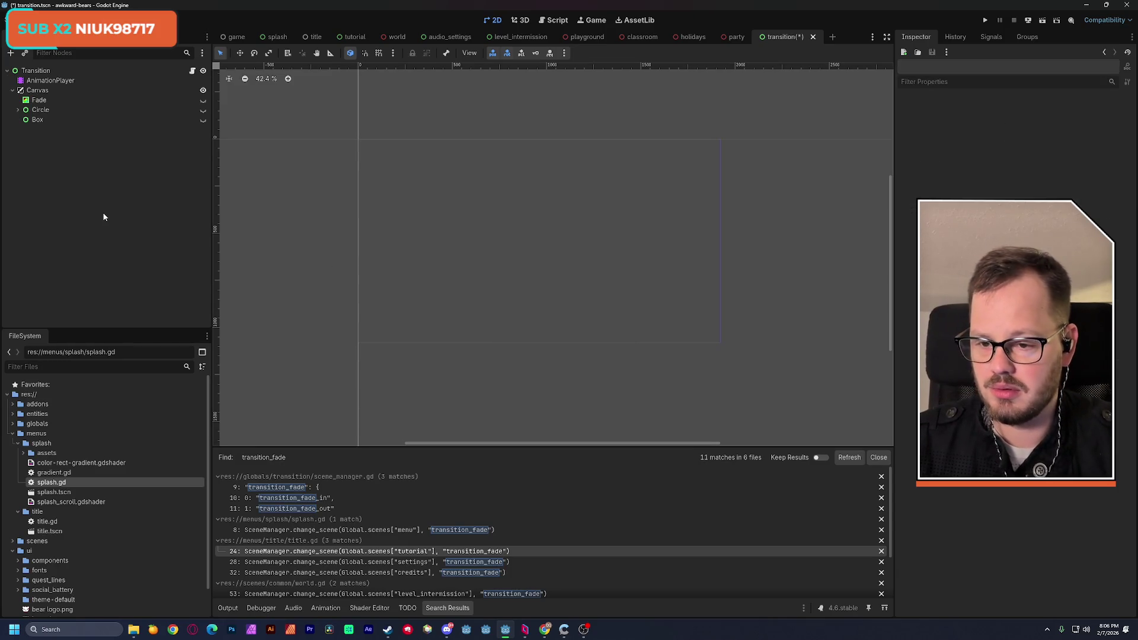
key(ctrl+s)
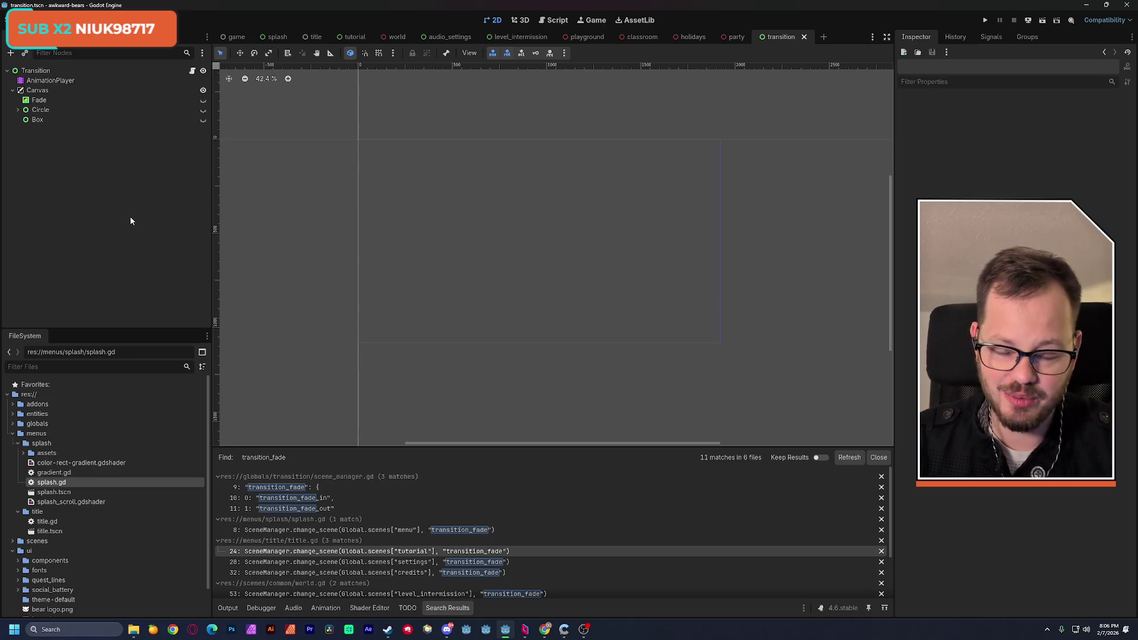
click(38, 119)
key(ctrl+a)
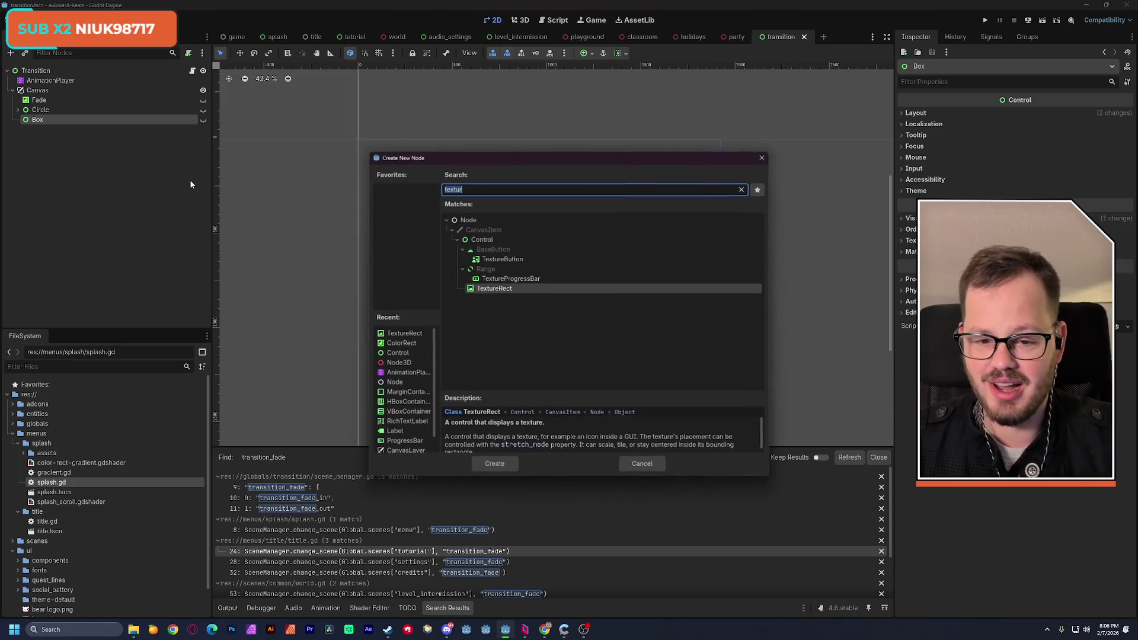
Add a ColorRect under Box, make Box visible, and set the ColorRect's size to 1920 x 1080
double_click(400, 342)
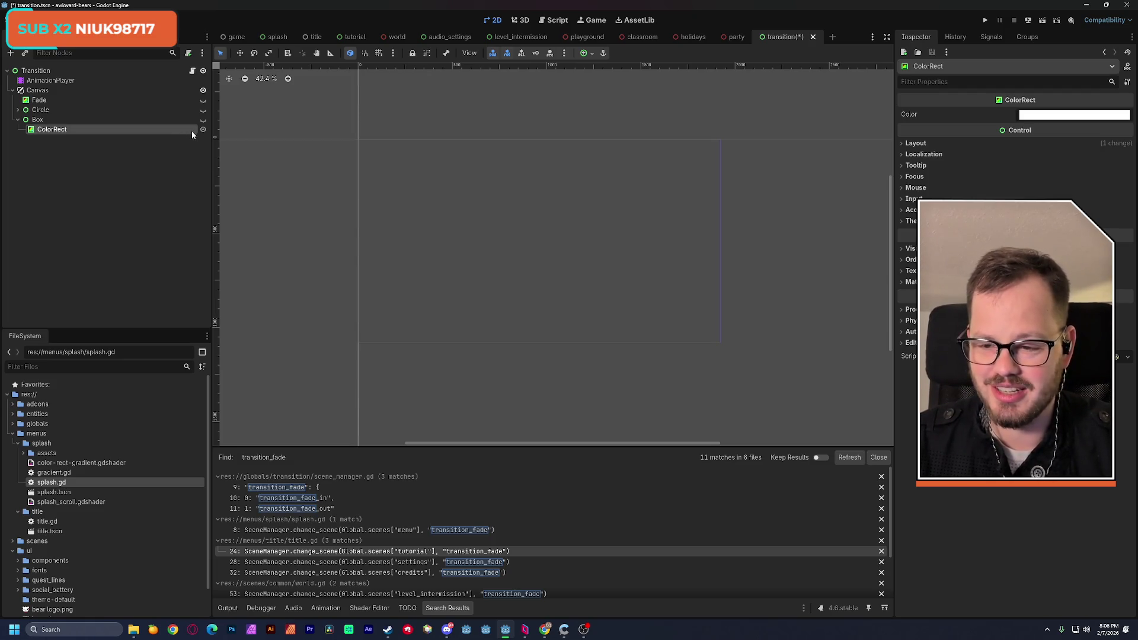
click(203, 119)
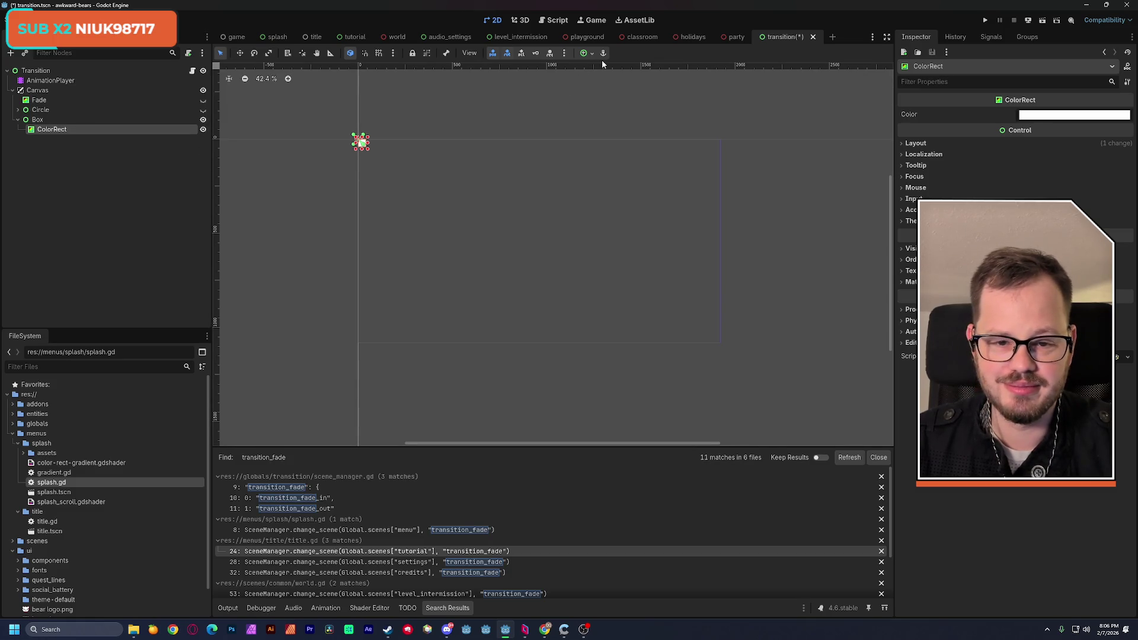
click(913, 144)
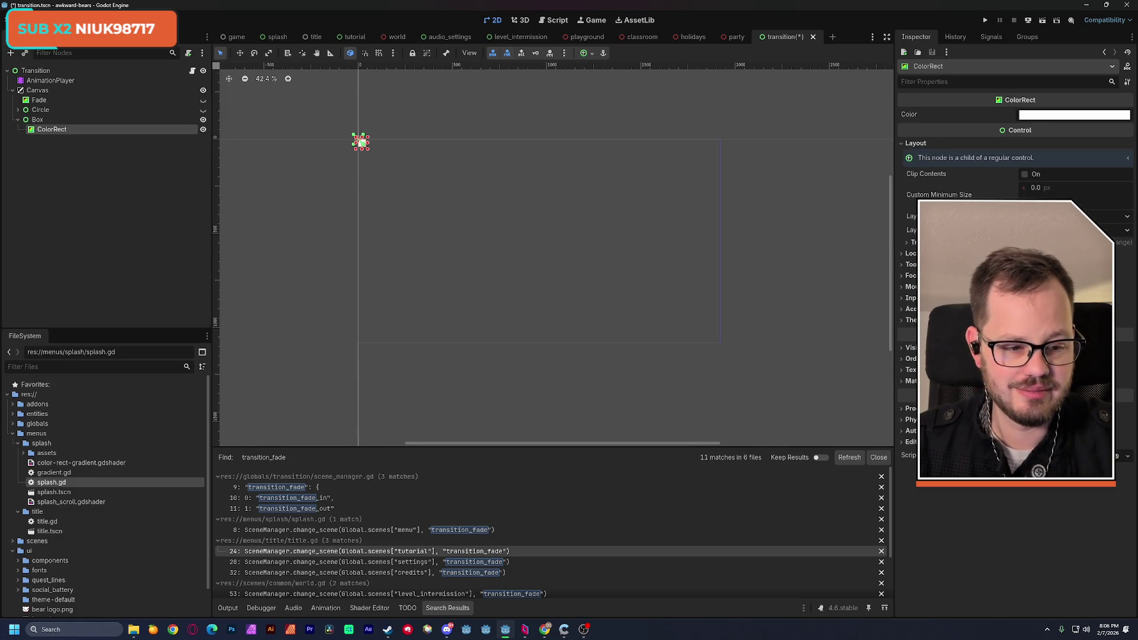
click(912, 242)
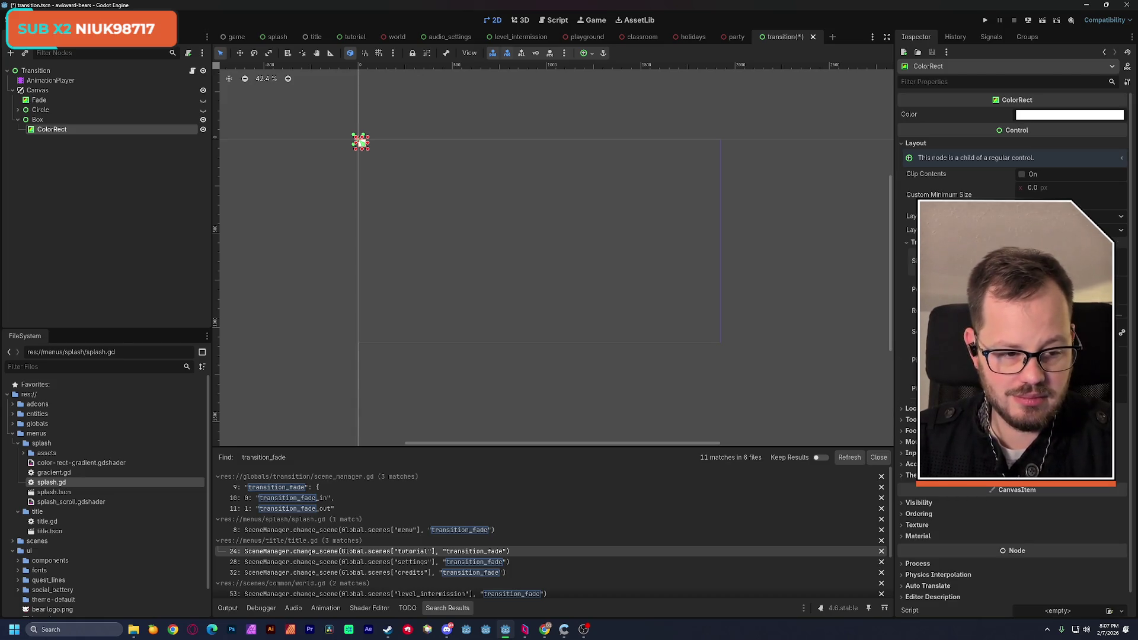
text(1920)
key(Return)
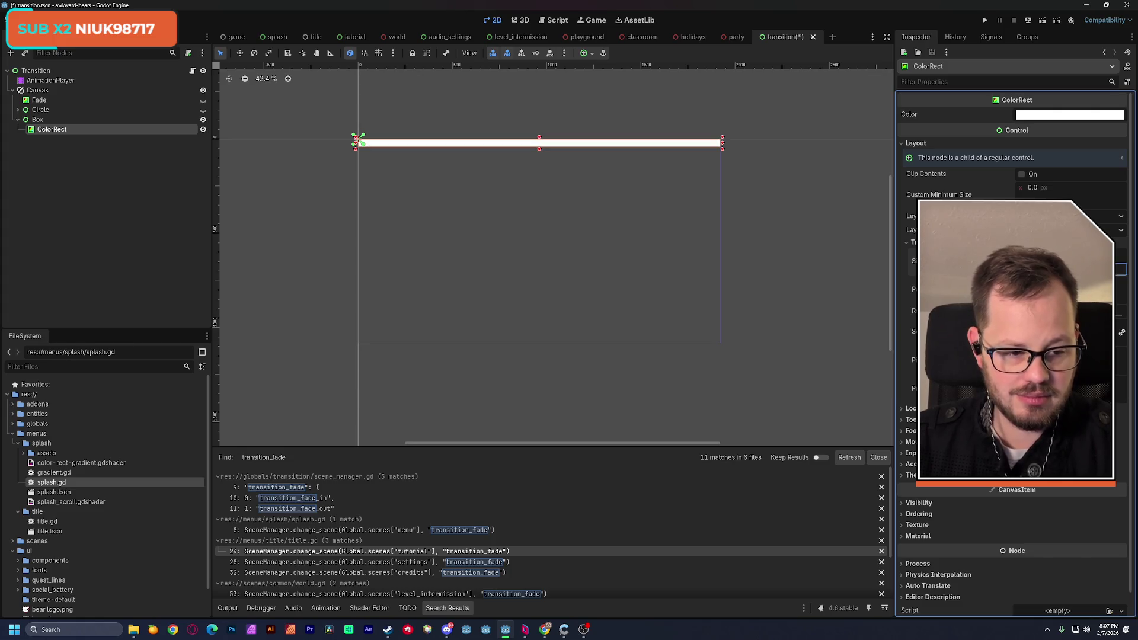
text(1080)
key(Return)
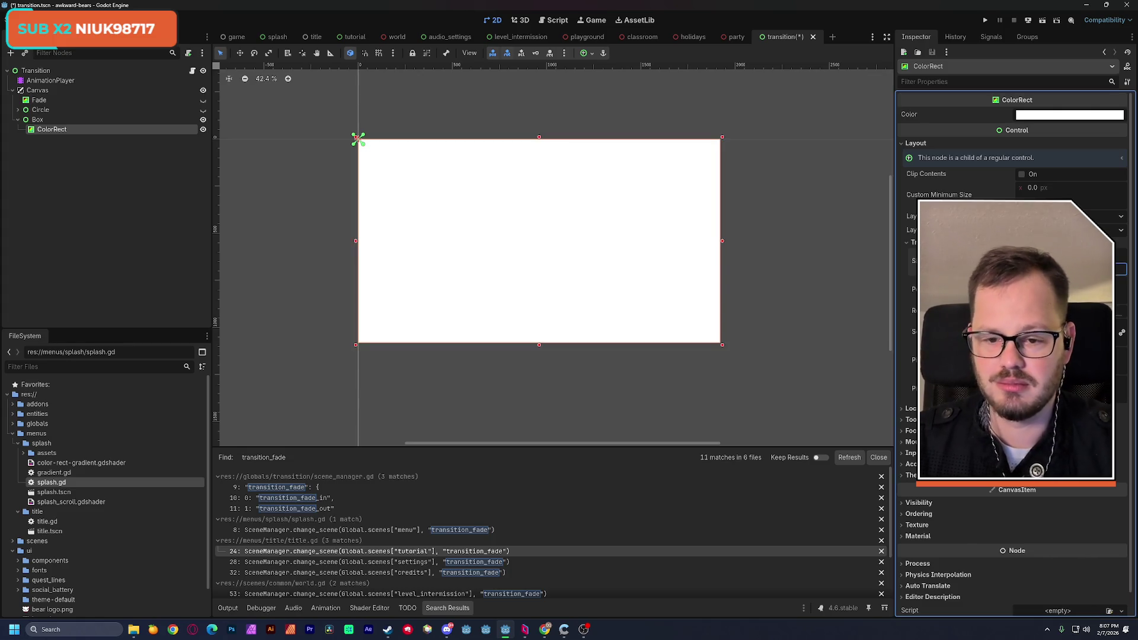
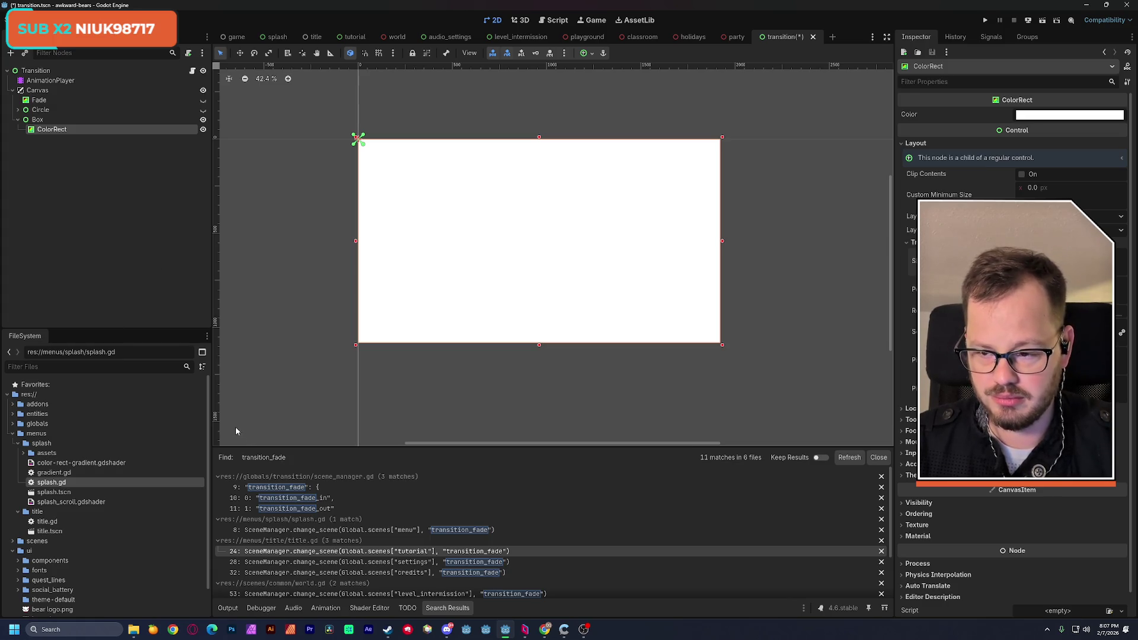
Add a new empty animation named transition_box to the AnimationPlayer
click(50, 80)
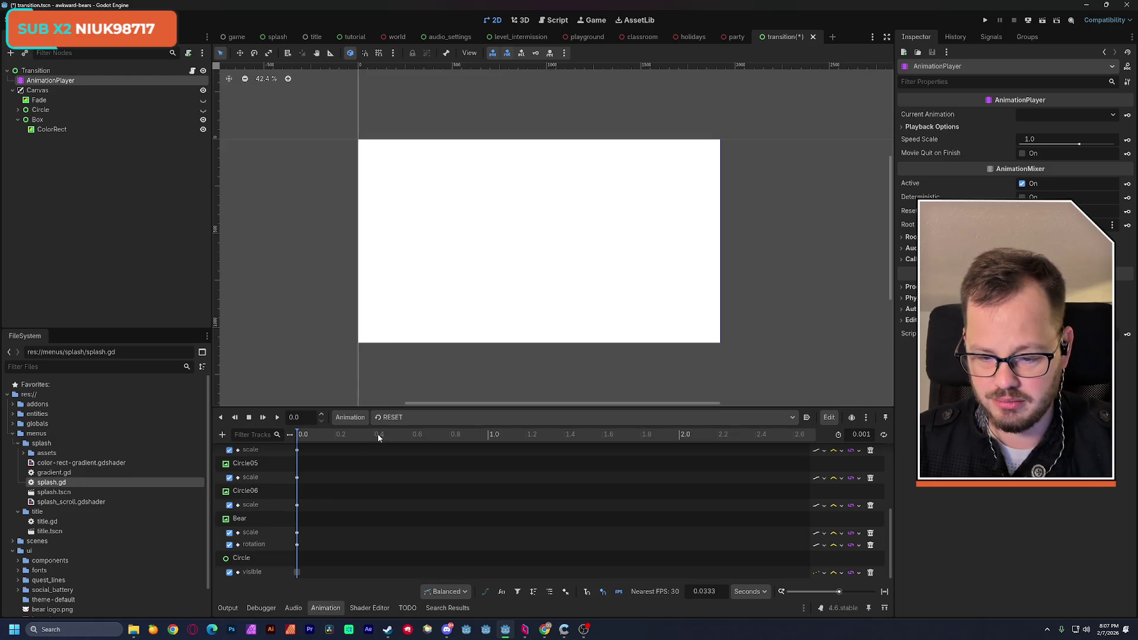
click(354, 417)
click(358, 434)
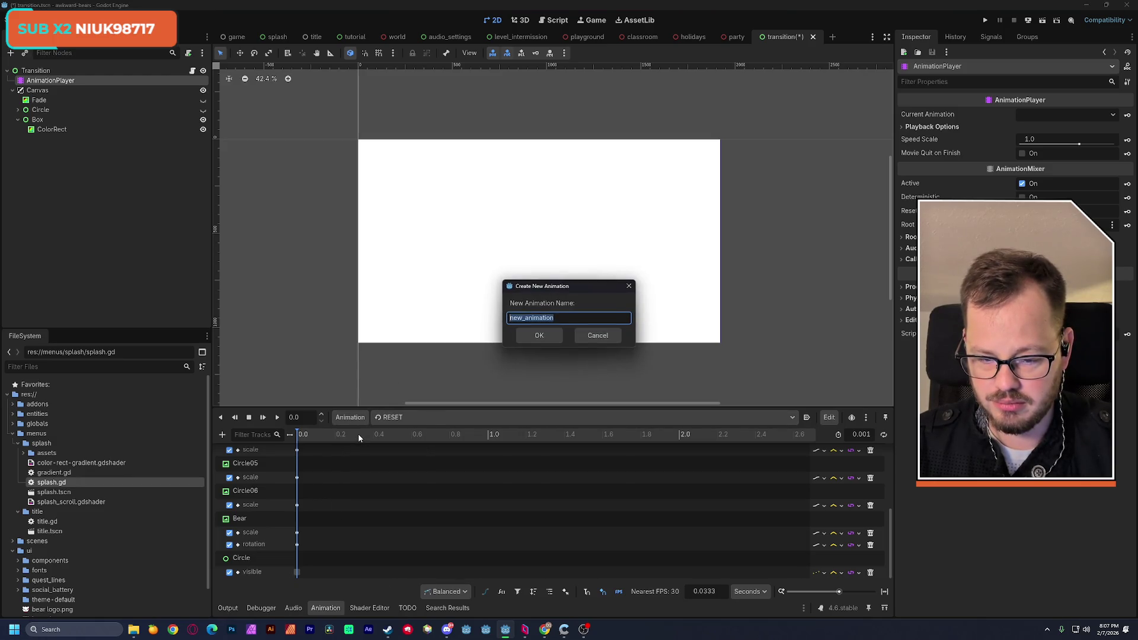
text(tran)
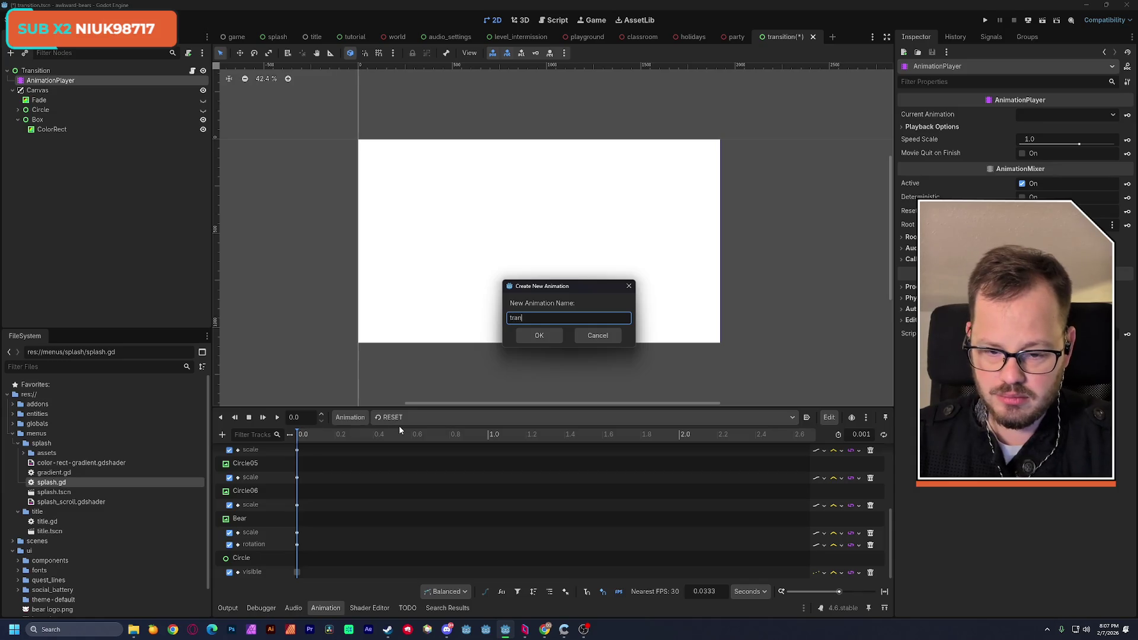
text(sition_box)
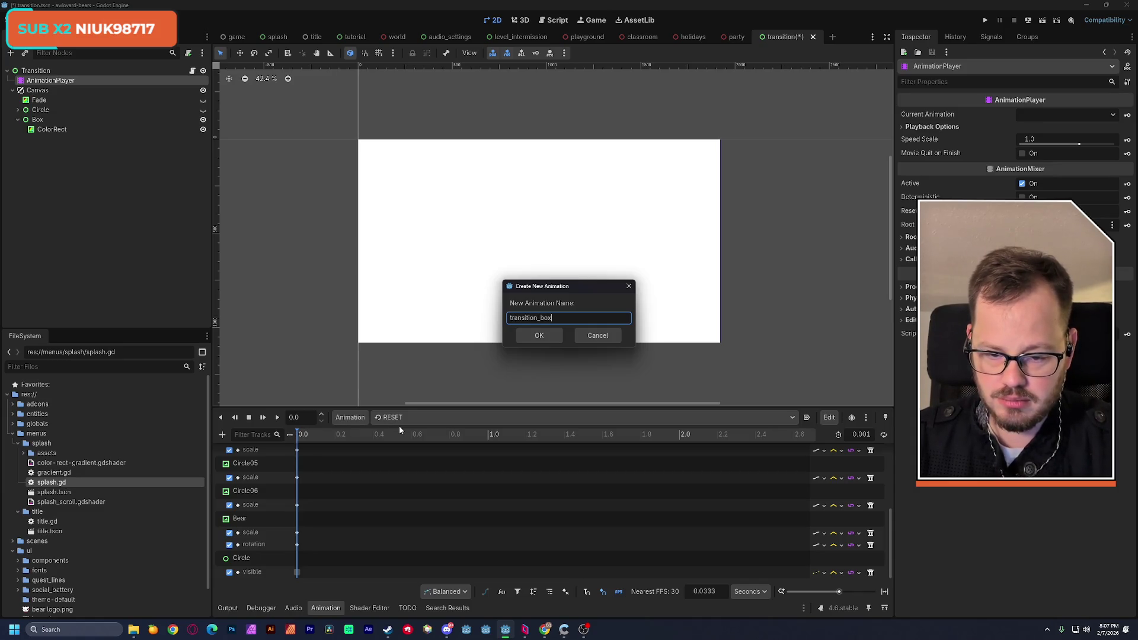
key(Return)
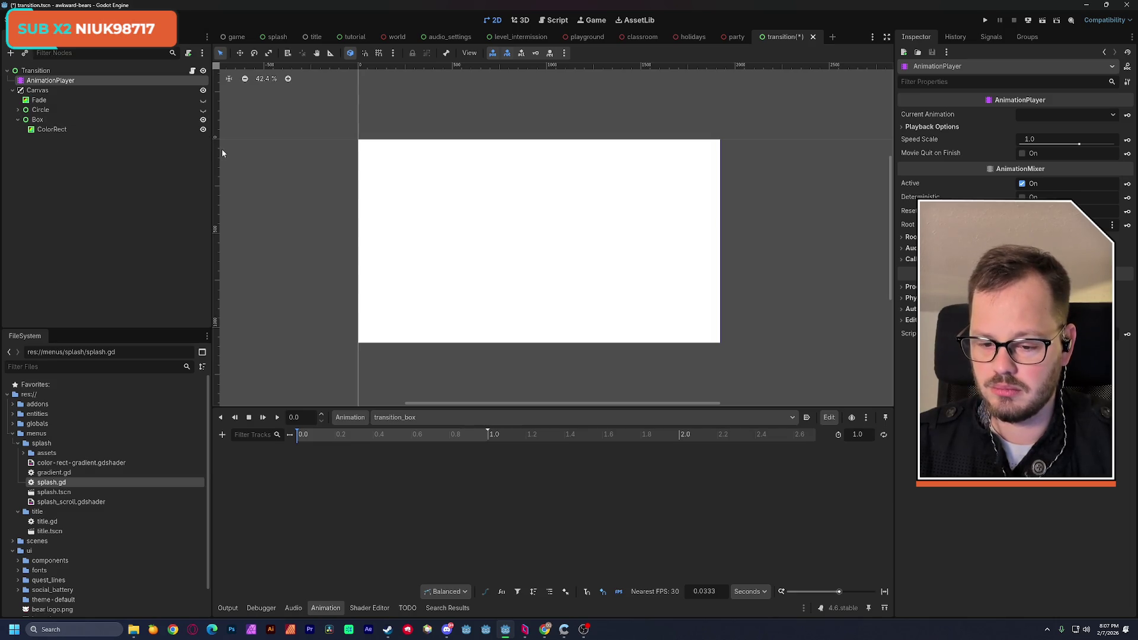
Load the transition_circle_in animation and scrub partway through to preview it
click(406, 418)
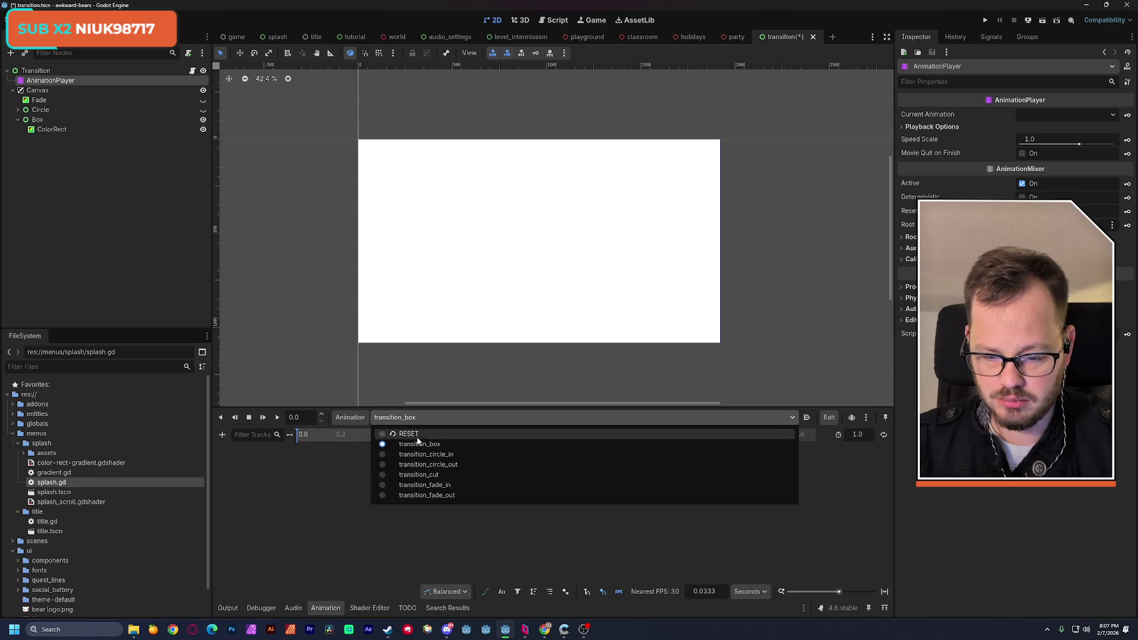
click(423, 454)
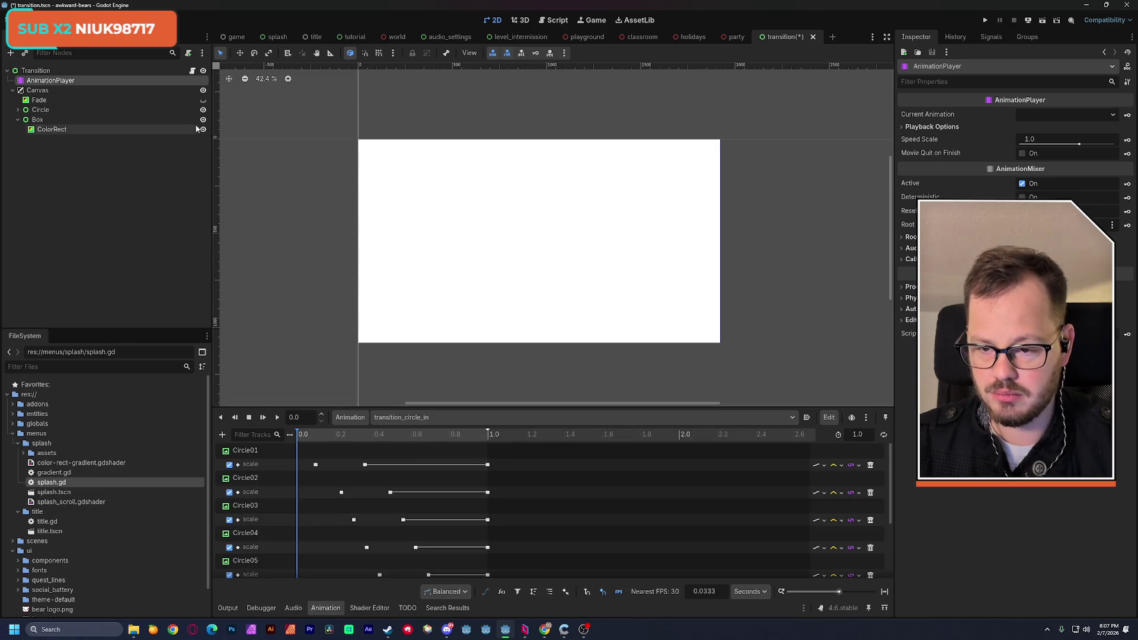
mouse_move(361, 437)
mouse_down()
mouse_move(341, 439)
mouse_move(450, 454)
mouse_up()
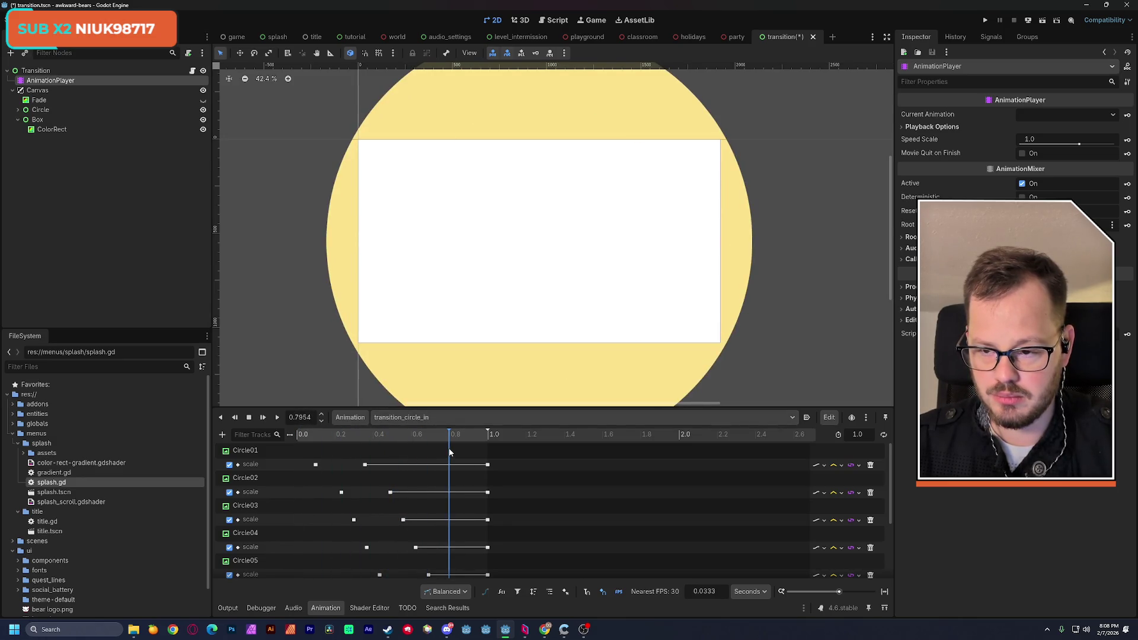
Move the Box node above Circle in the Scene tree and preview the circle and bear
drag(50, 120, 54, 109)
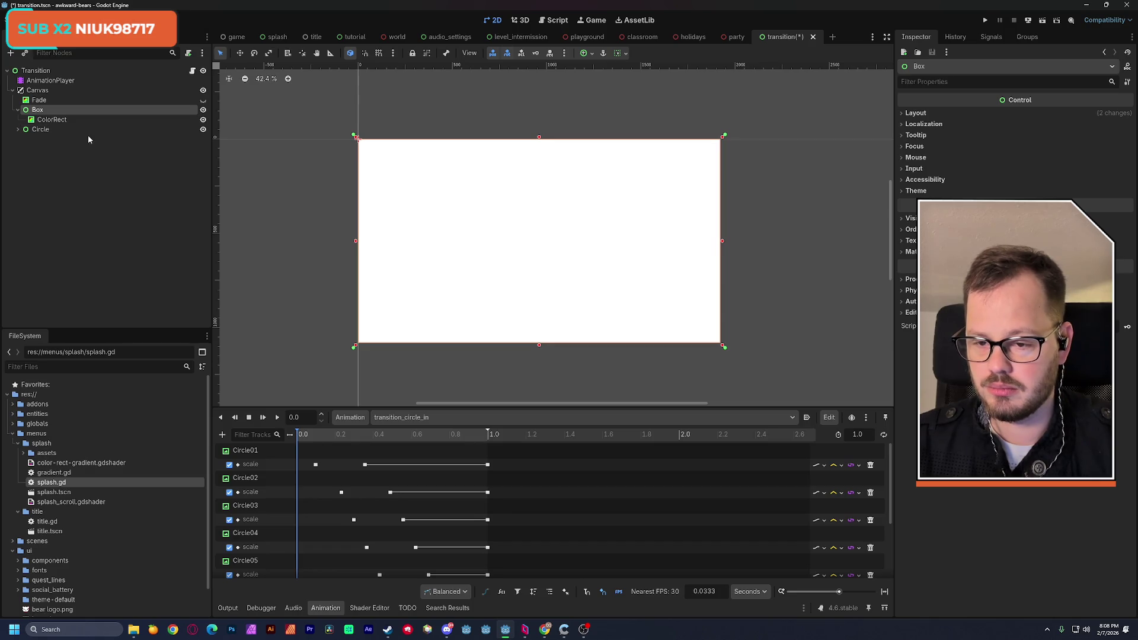
drag(352, 435, 430, 446)
key(super+shift+c)
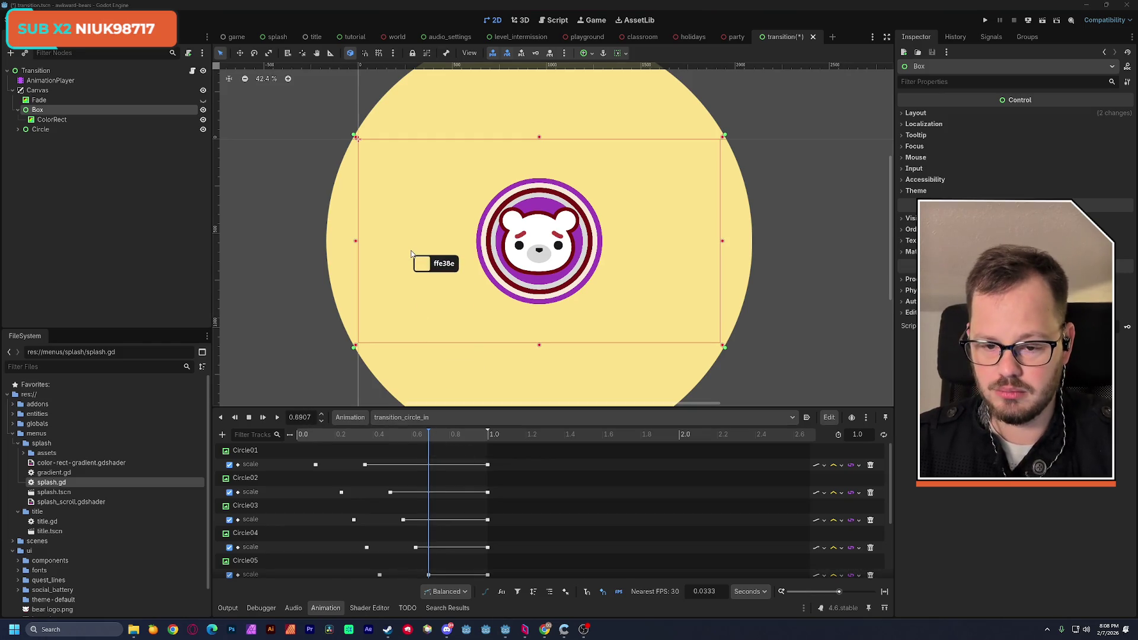
Sample the circle's yellow from the screen and copy its hex code ffe38e
click(405, 249)
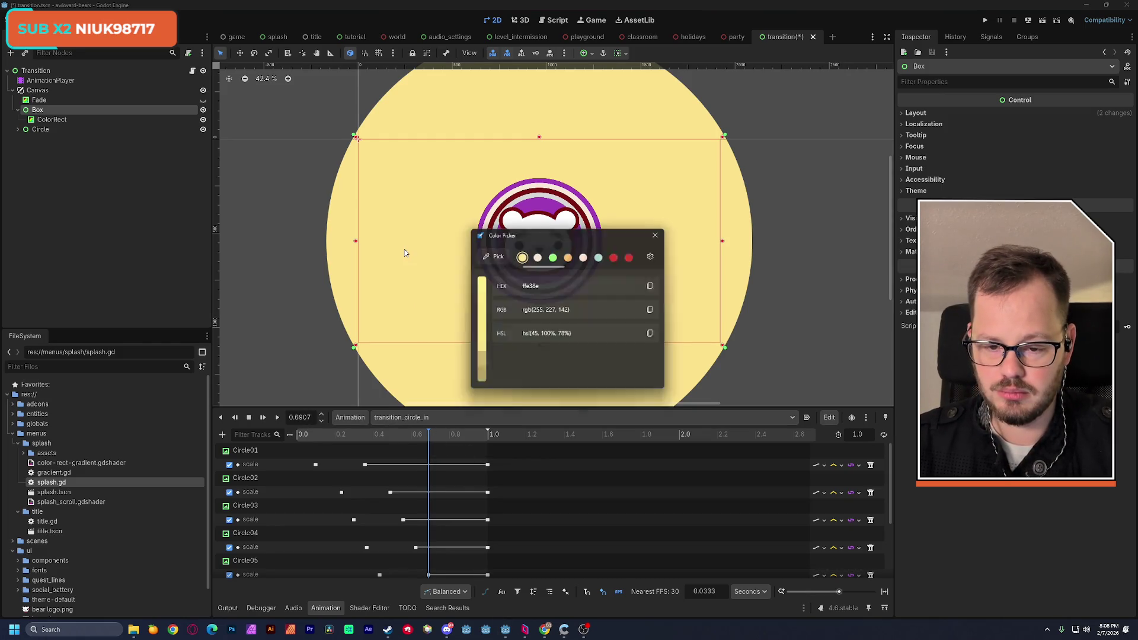
click(656, 286)
click(661, 232)
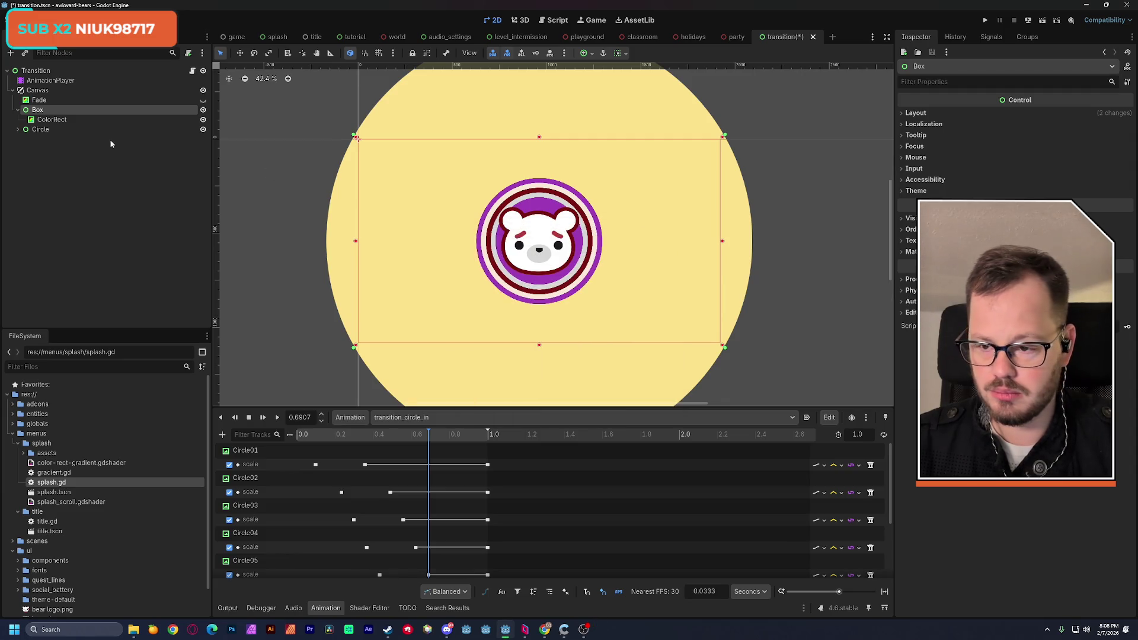
Hide the Circle node and set the Box ColorRect's colour to the pasted ffe38e yellow
click(70, 120)
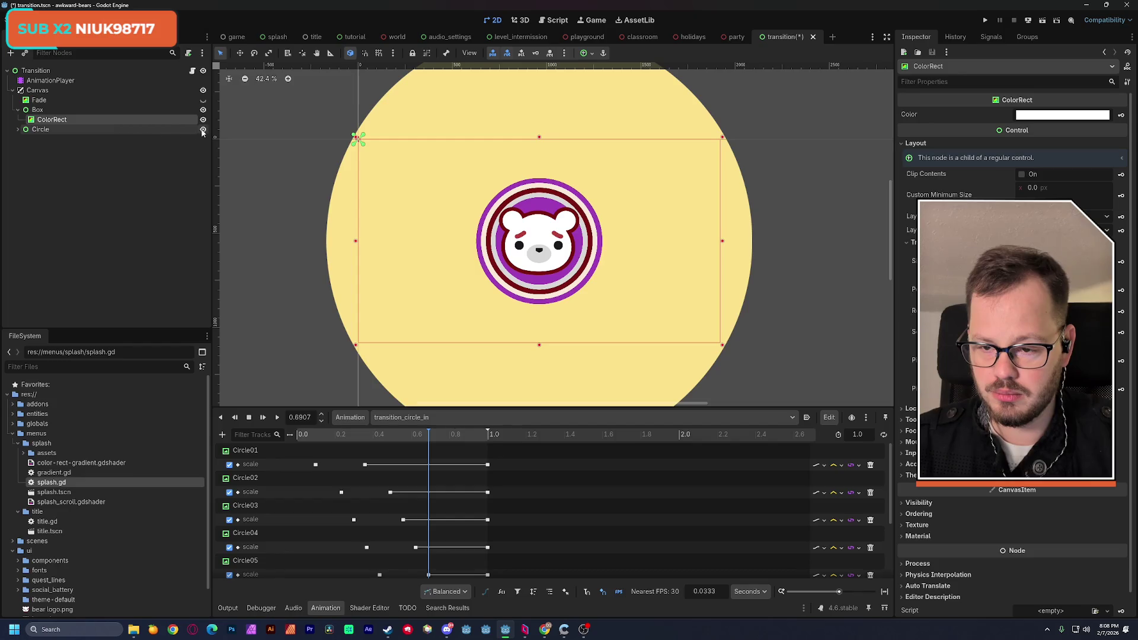
click(202, 129)
click(1036, 117)
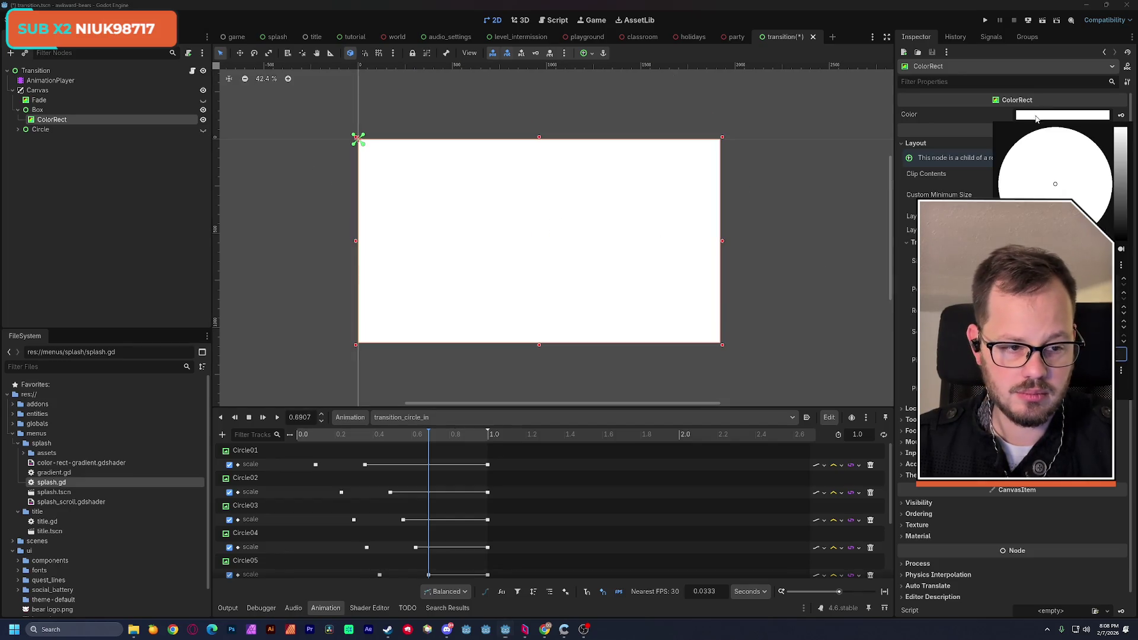
key(ctrl+v)
key(Return)
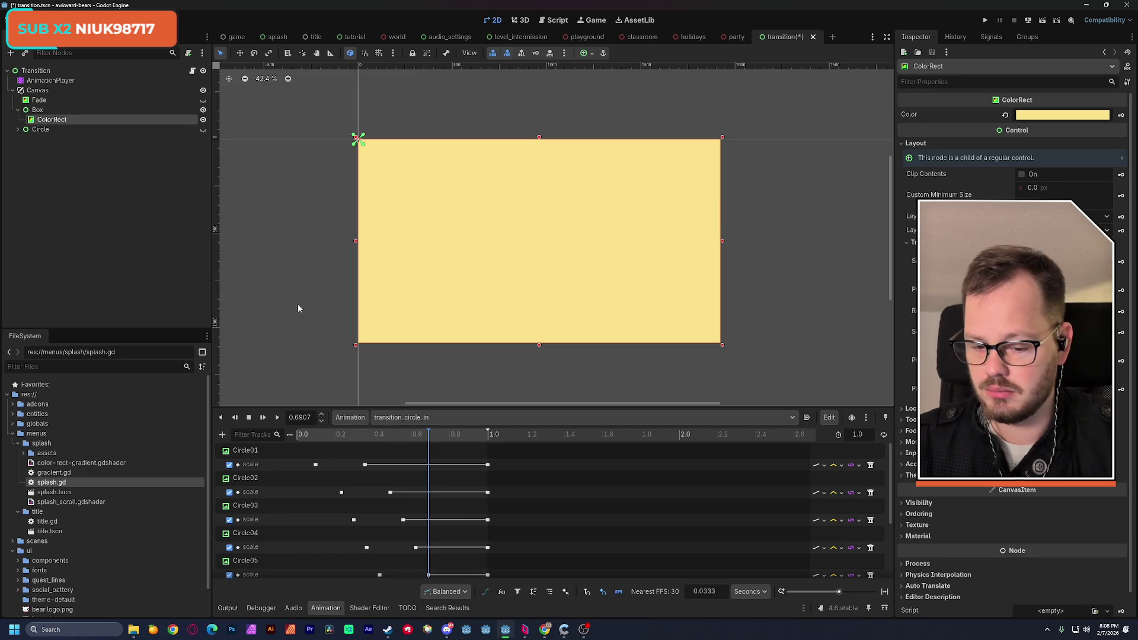
Save the transition scene
key(ctrl+s)
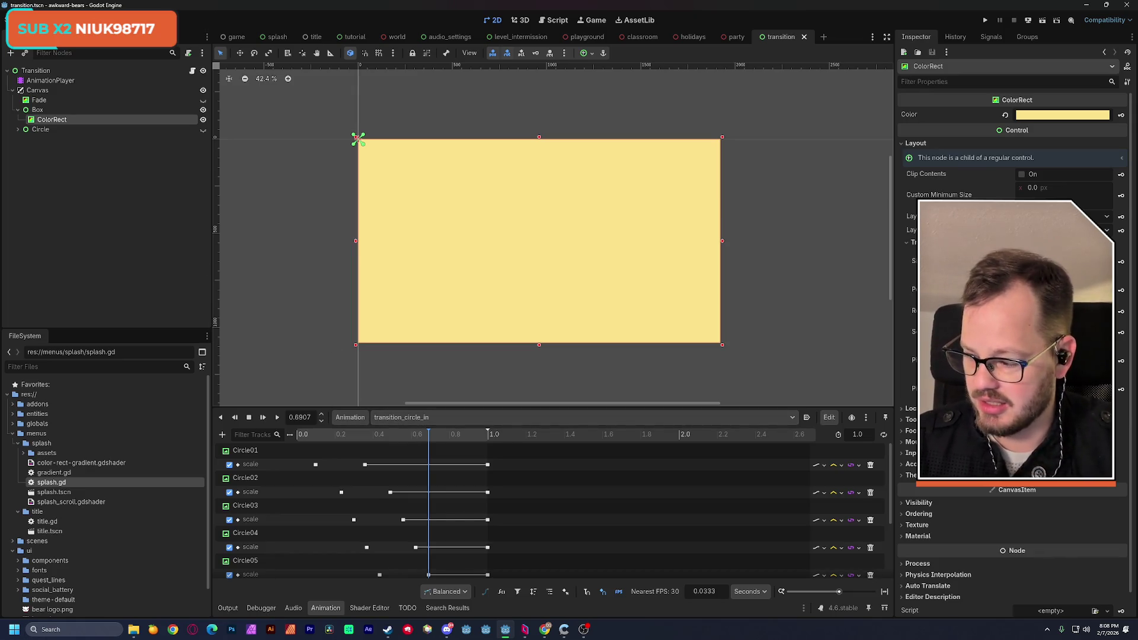
key(alt+Tab)
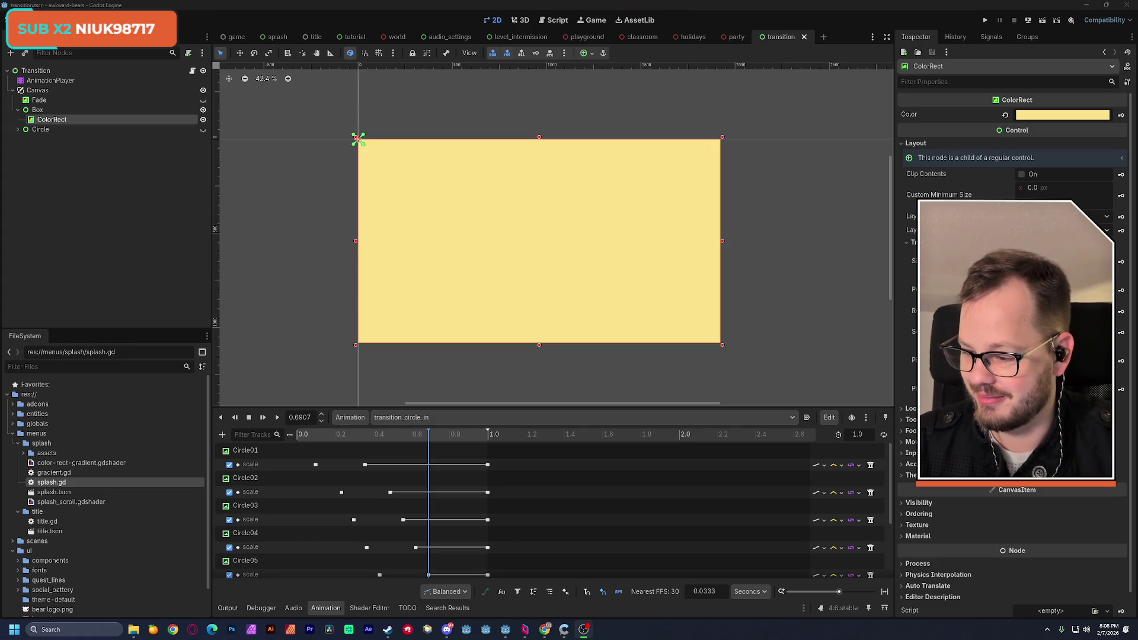
key(alt+Tab)
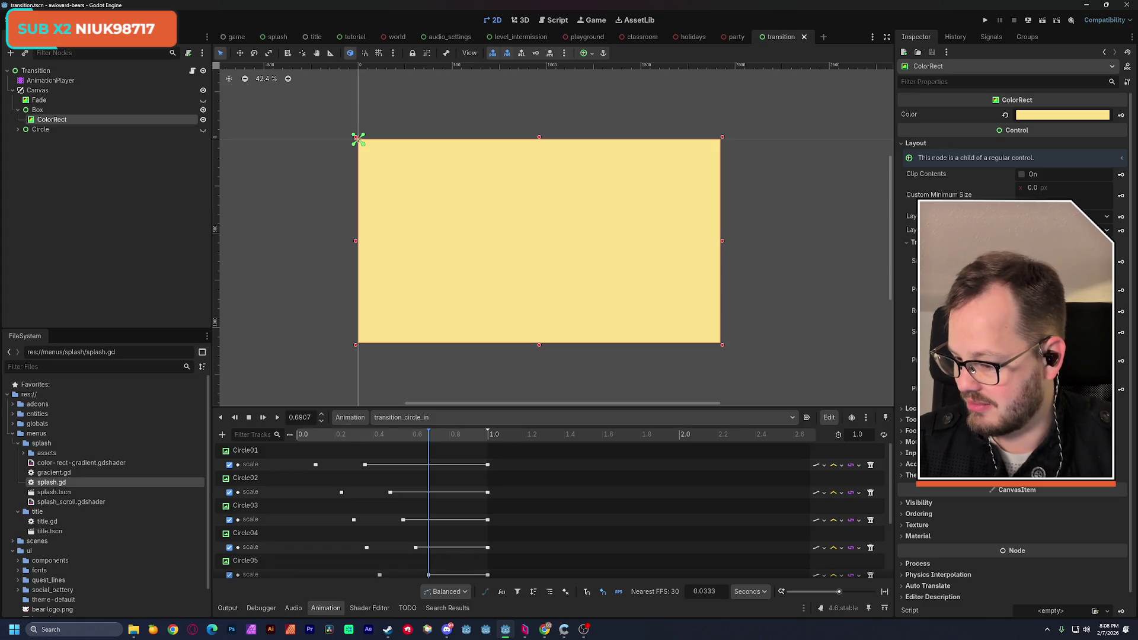
Bring the ADHD Relief Music browser tab forward
click(545, 629)
click(649, 597)
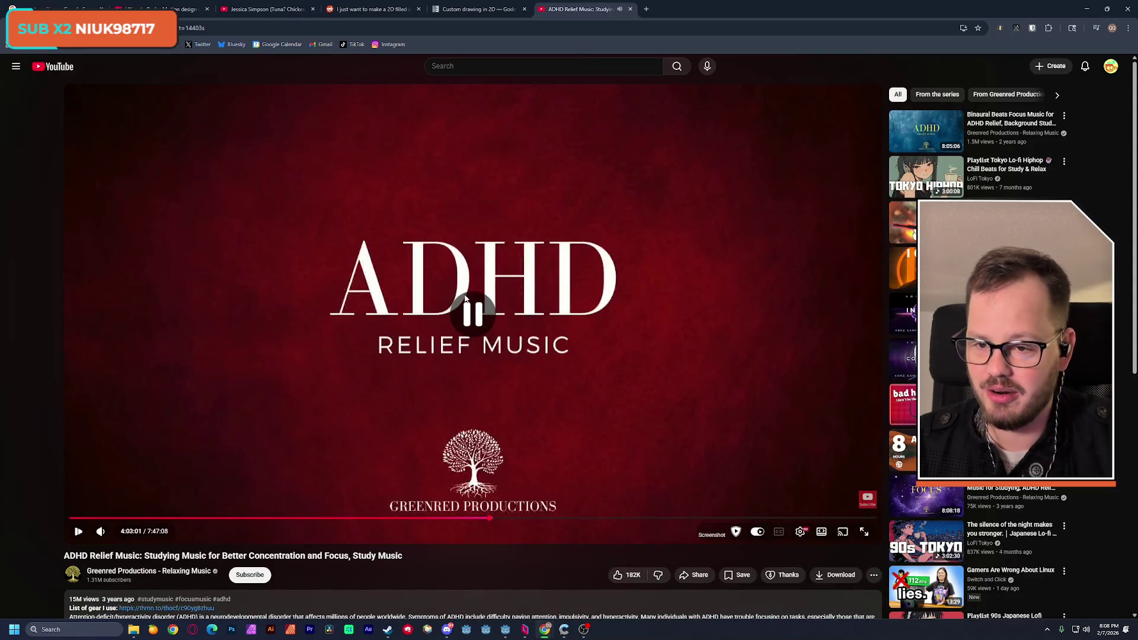
click(646, 9)
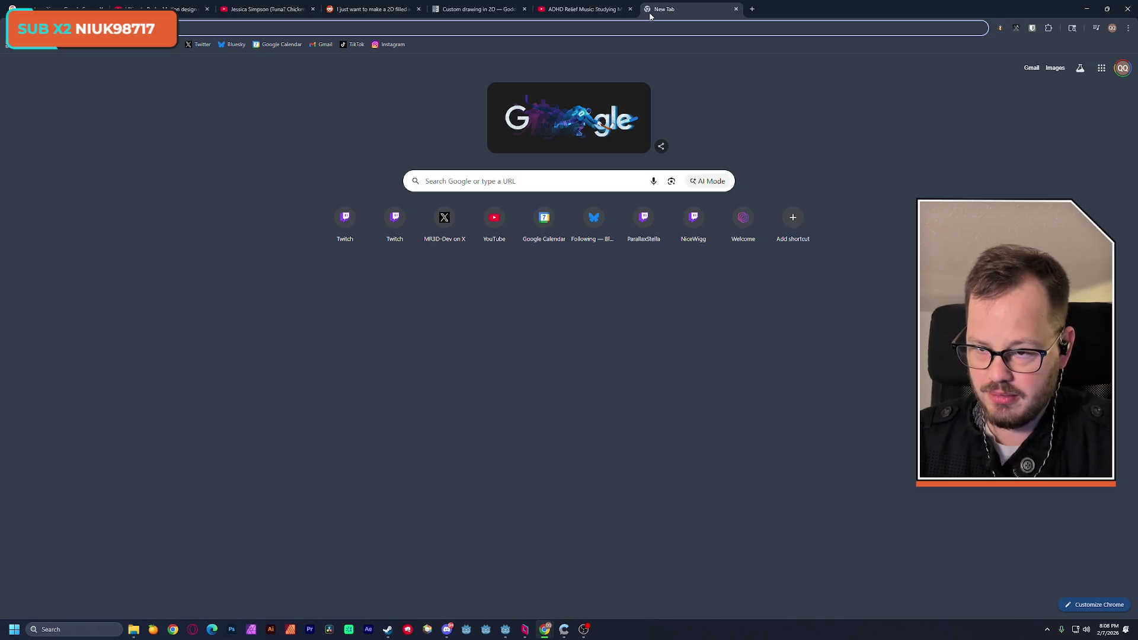
click(735, 9)
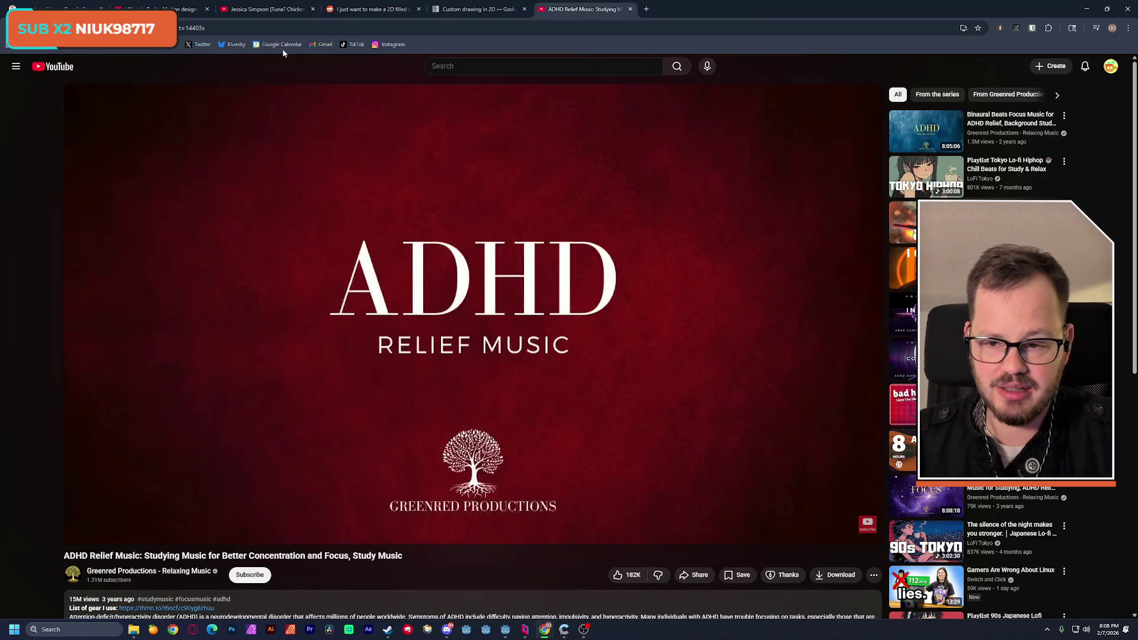
Search YouTube for 'mass effect 2 map' in a new tab and open the Galaxy Map video
click(646, 9)
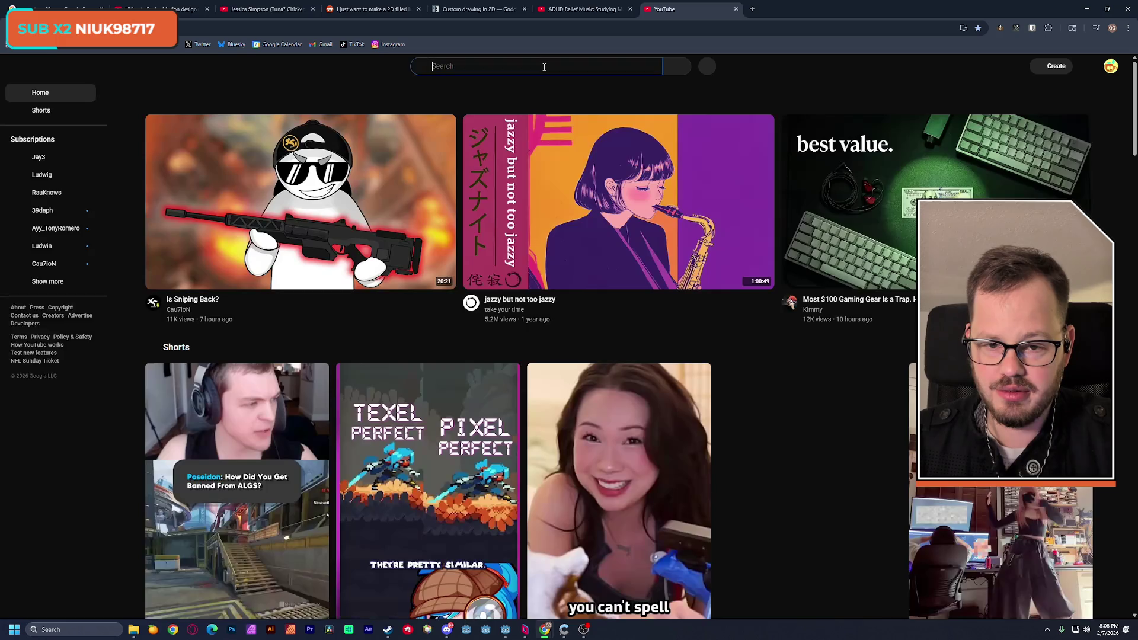
click(544, 67)
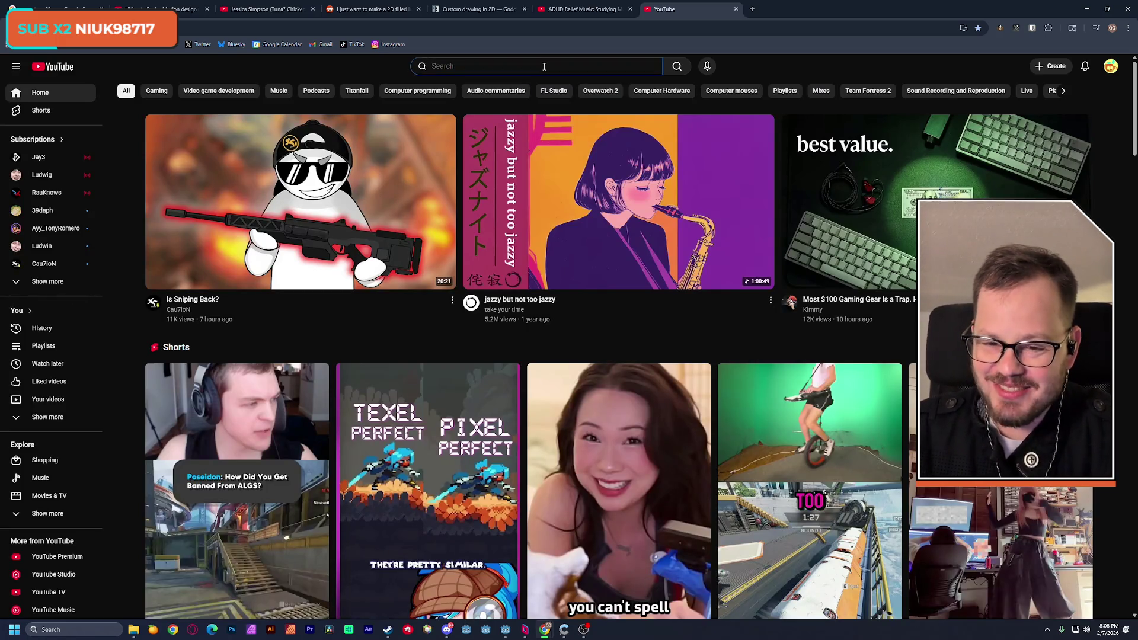
text(mas)
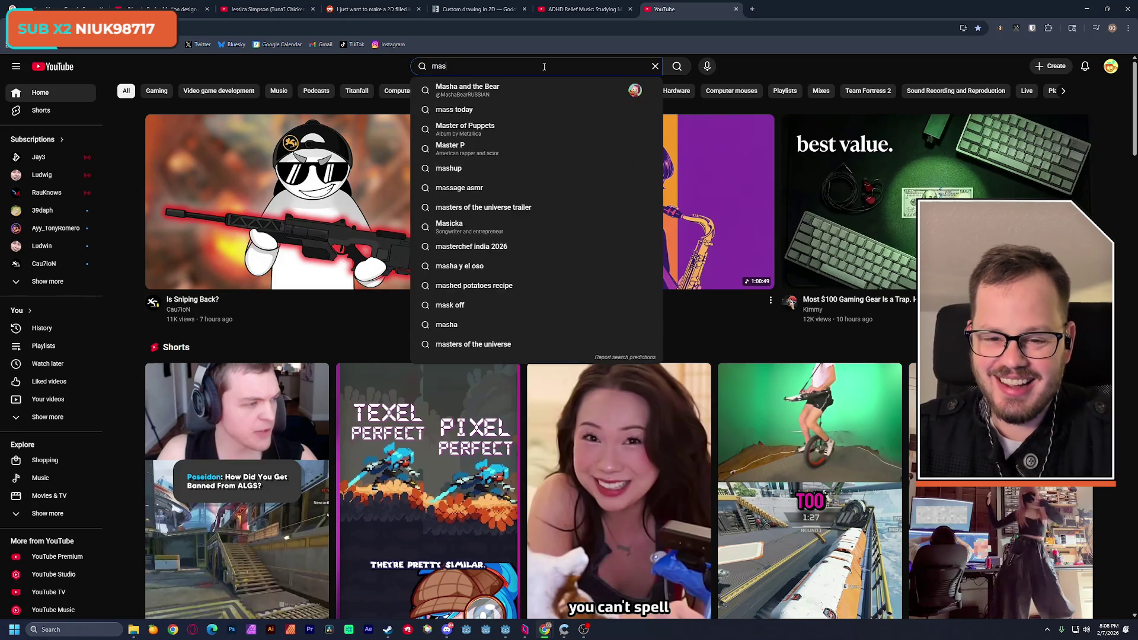
text(s effect 2 map)
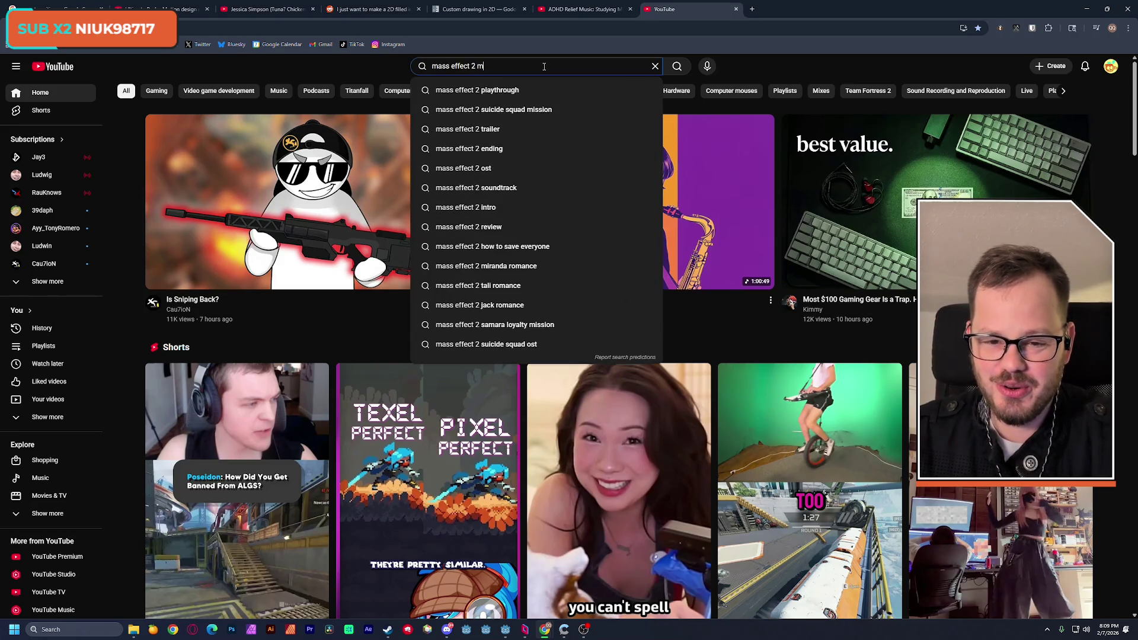
key(Return)
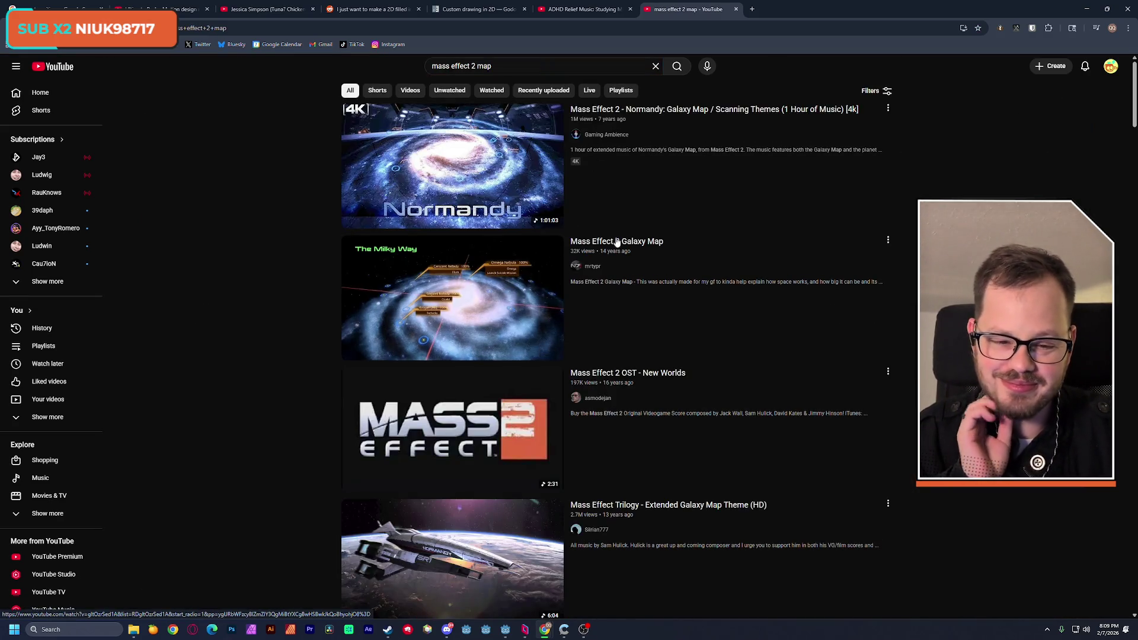
click(618, 241)
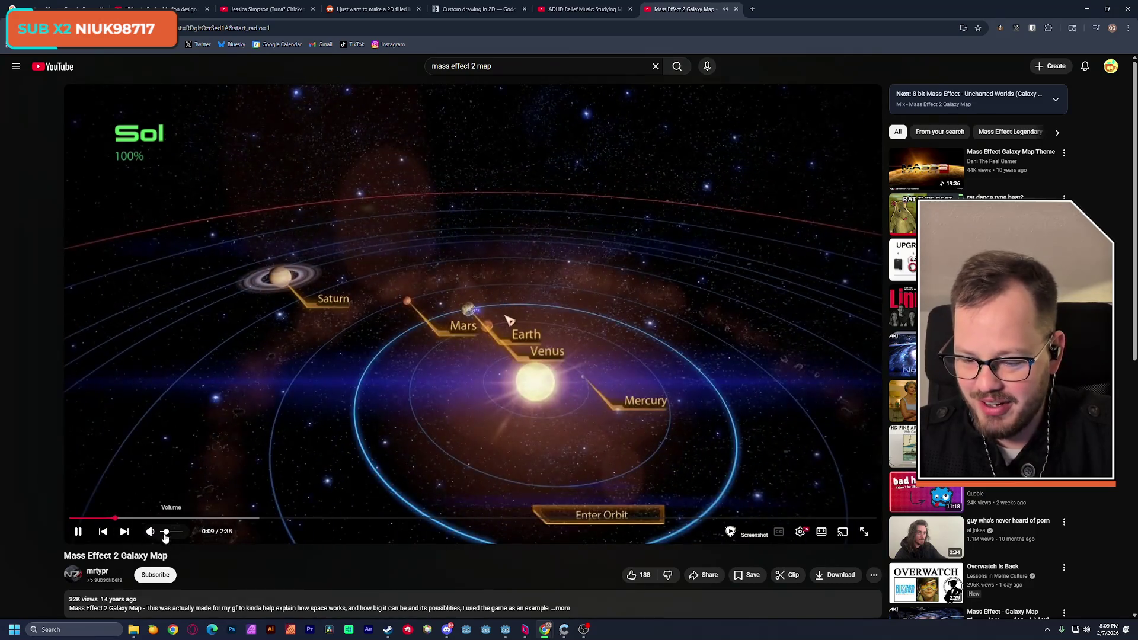
Restart the Mass Effect 2 Galaxy Map video from the beginning, then pause it
mouse_move(170, 535)
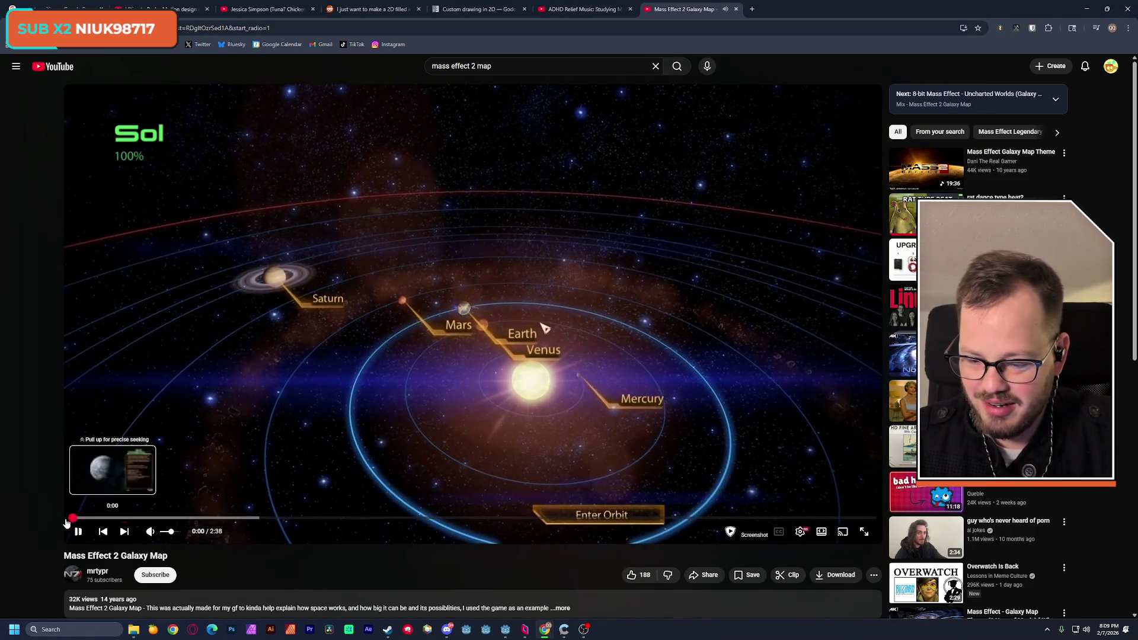
click(72, 519)
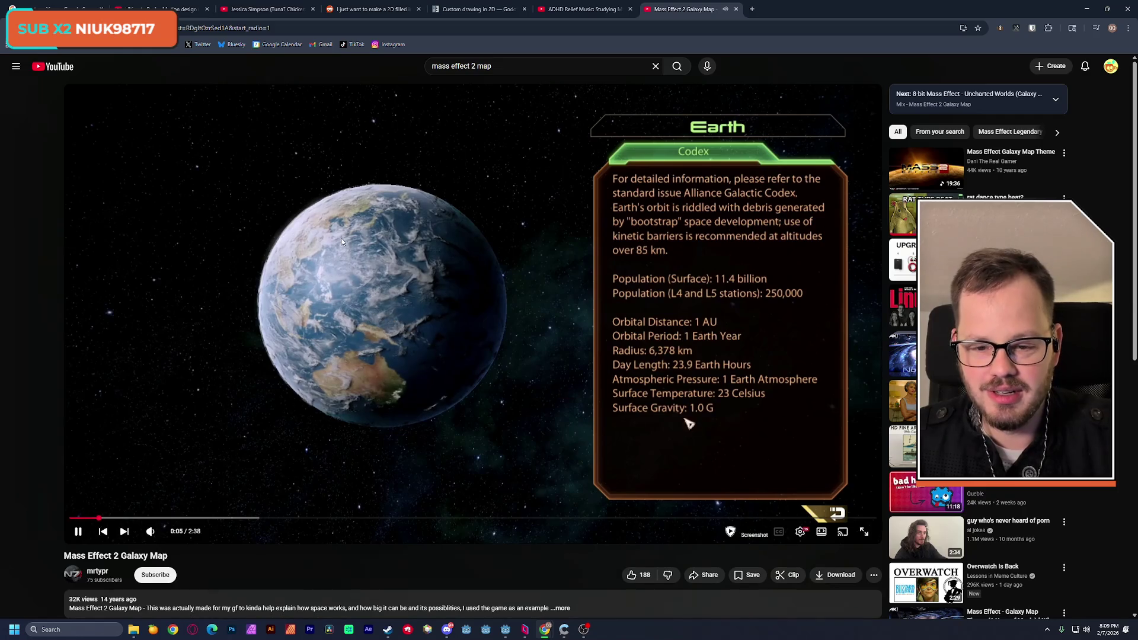
click(368, 213)
Play the ADHD relief music, then go back to the mass effect 2 map search results
click(558, 9)
click(444, 231)
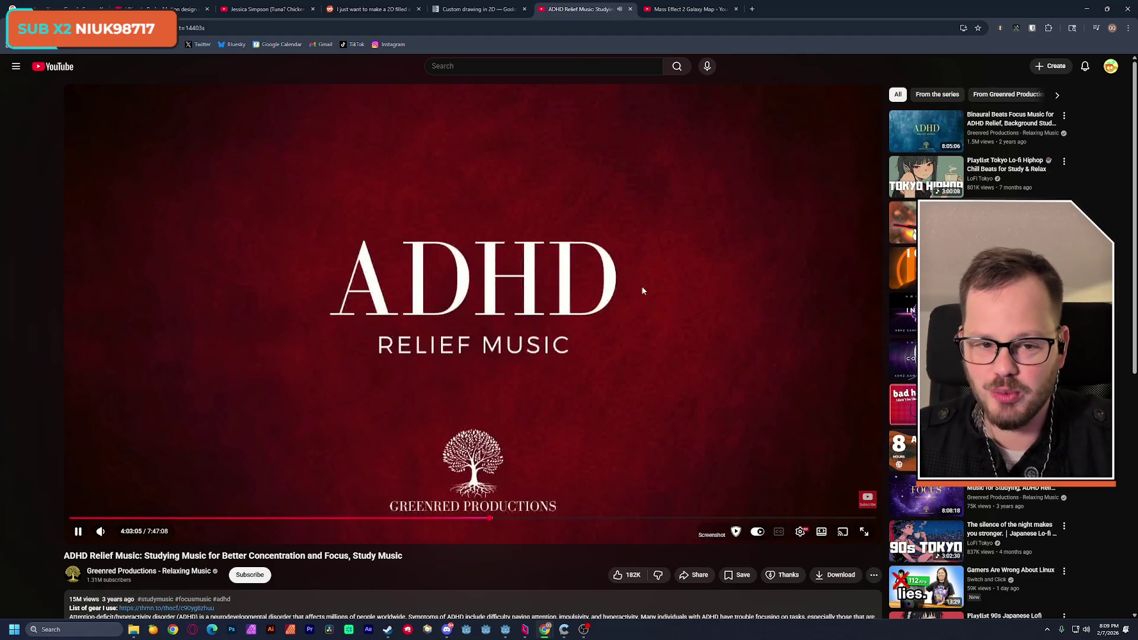
click(688, 9)
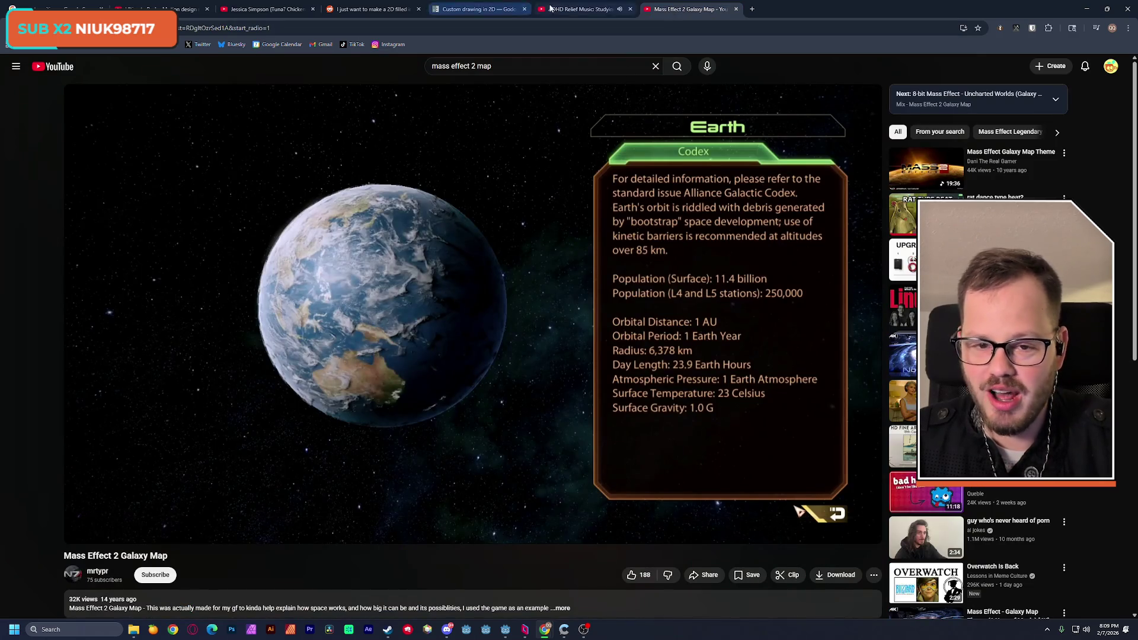
click(578, 9)
key(ctrl+Tab)
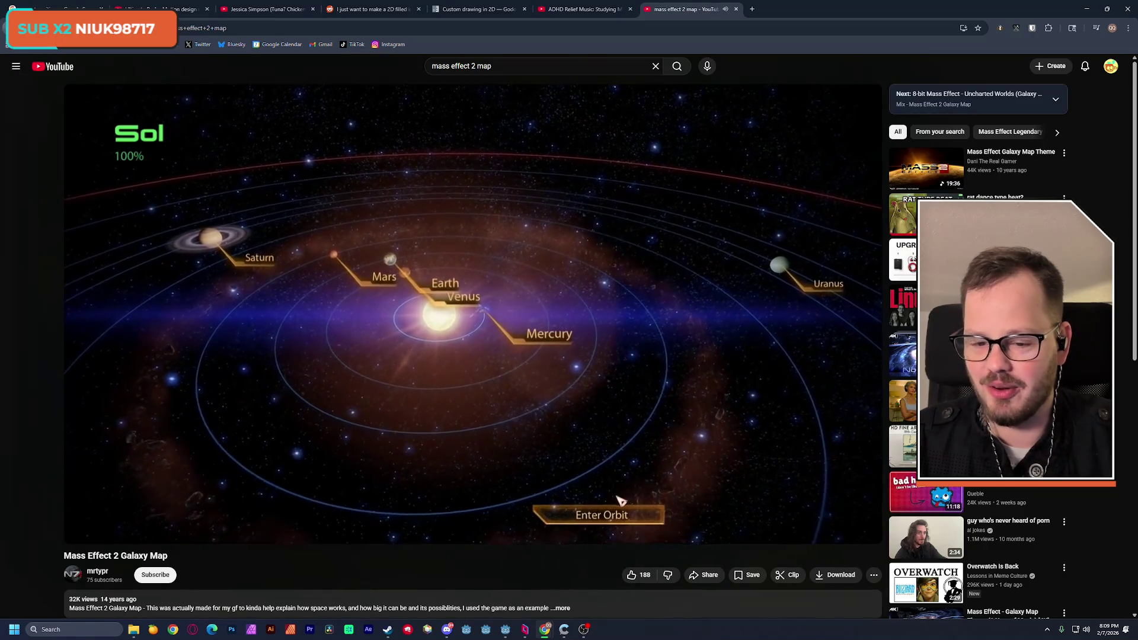
key(alt+Left)
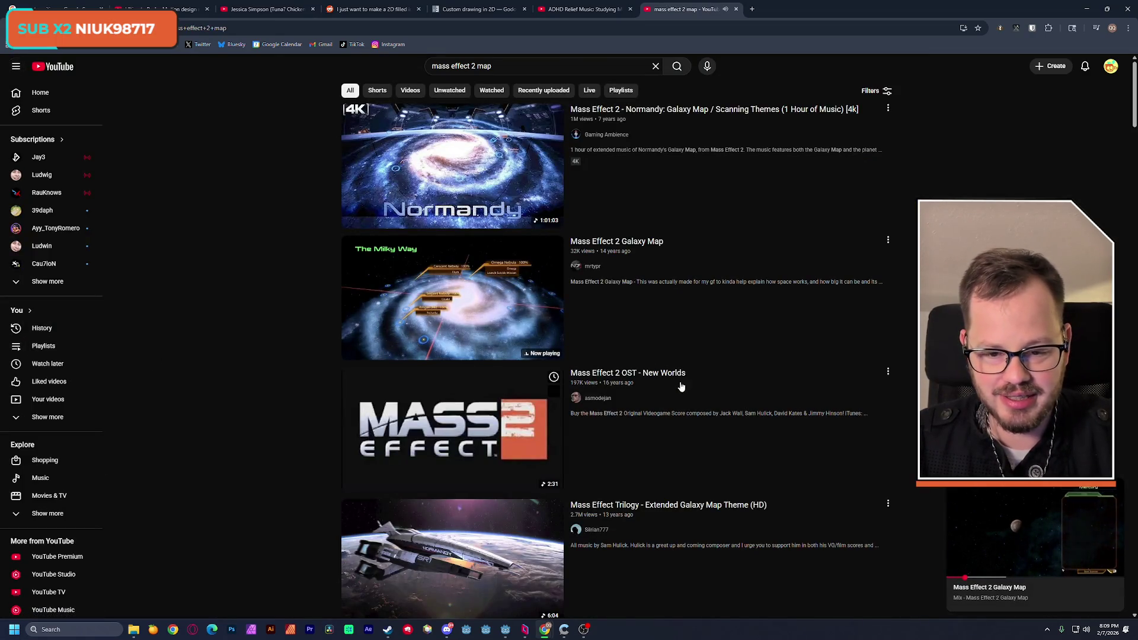
Go forward to the Normandy Galaxy Map music video and skip to the next mix video
key(alt+Right)
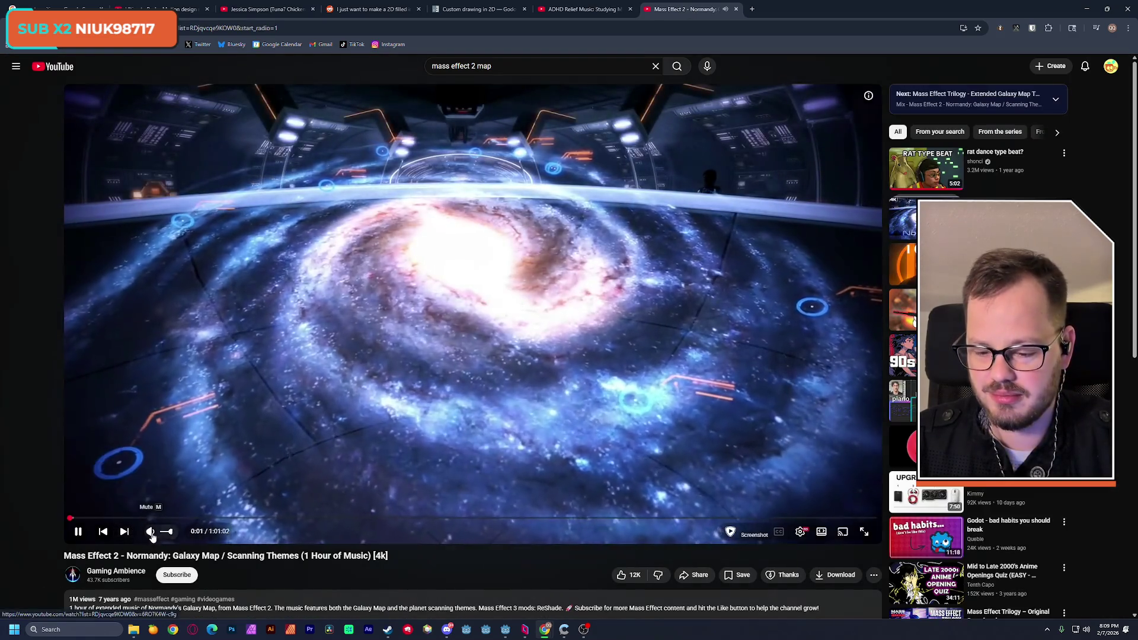
mouse_move(166, 533)
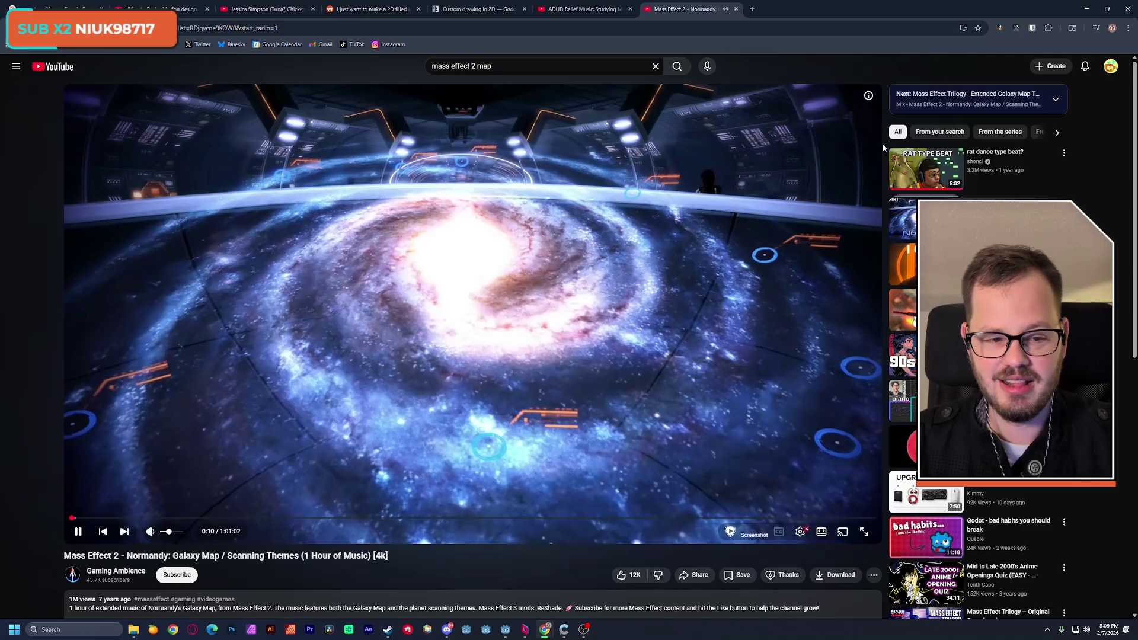
click(107, 530)
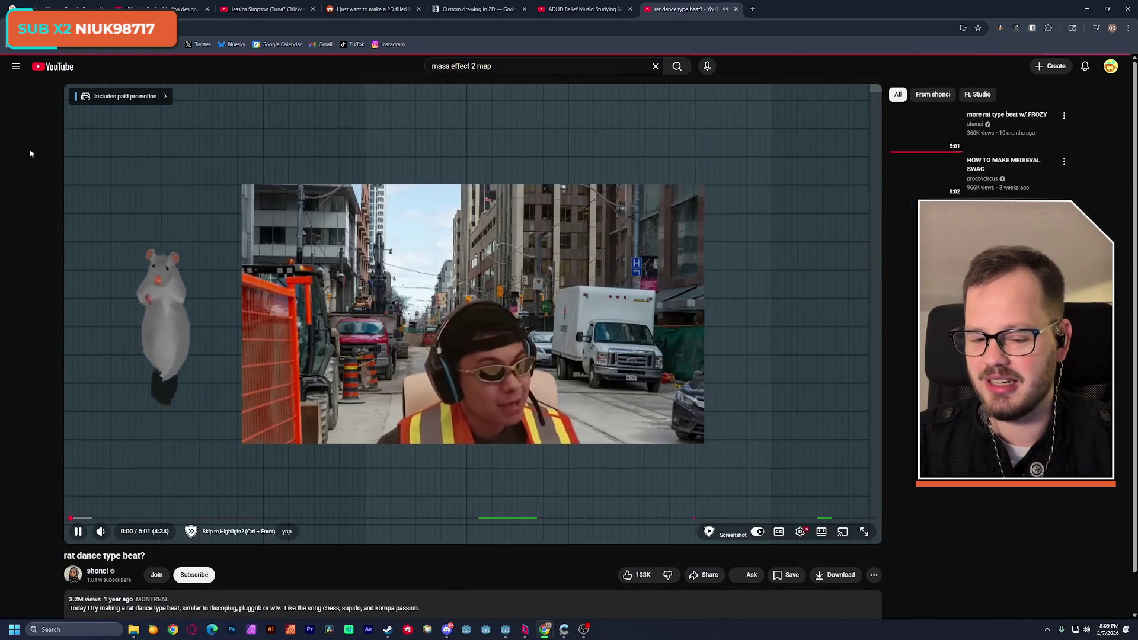